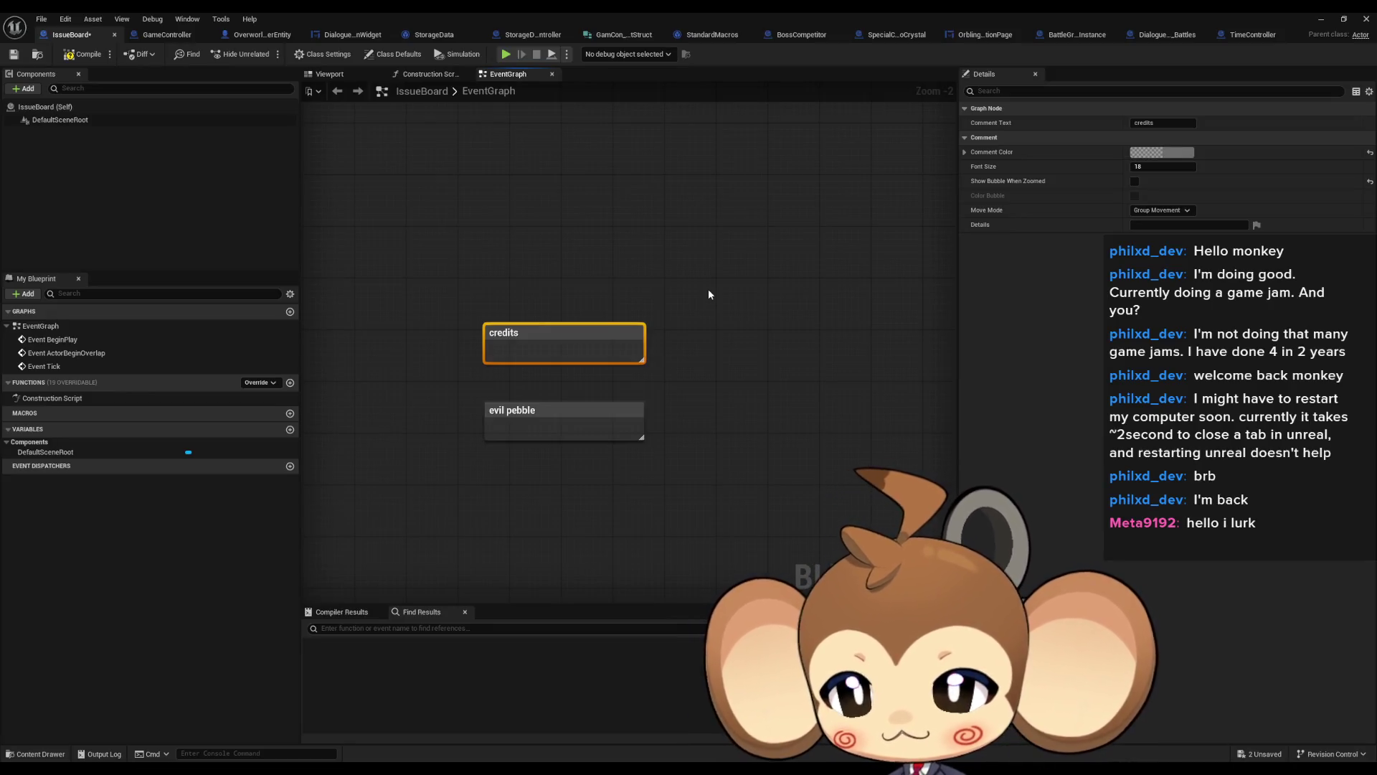
Create a comment titled 'check esc ui where available' and place it just above the credits comment
click(652, 287)
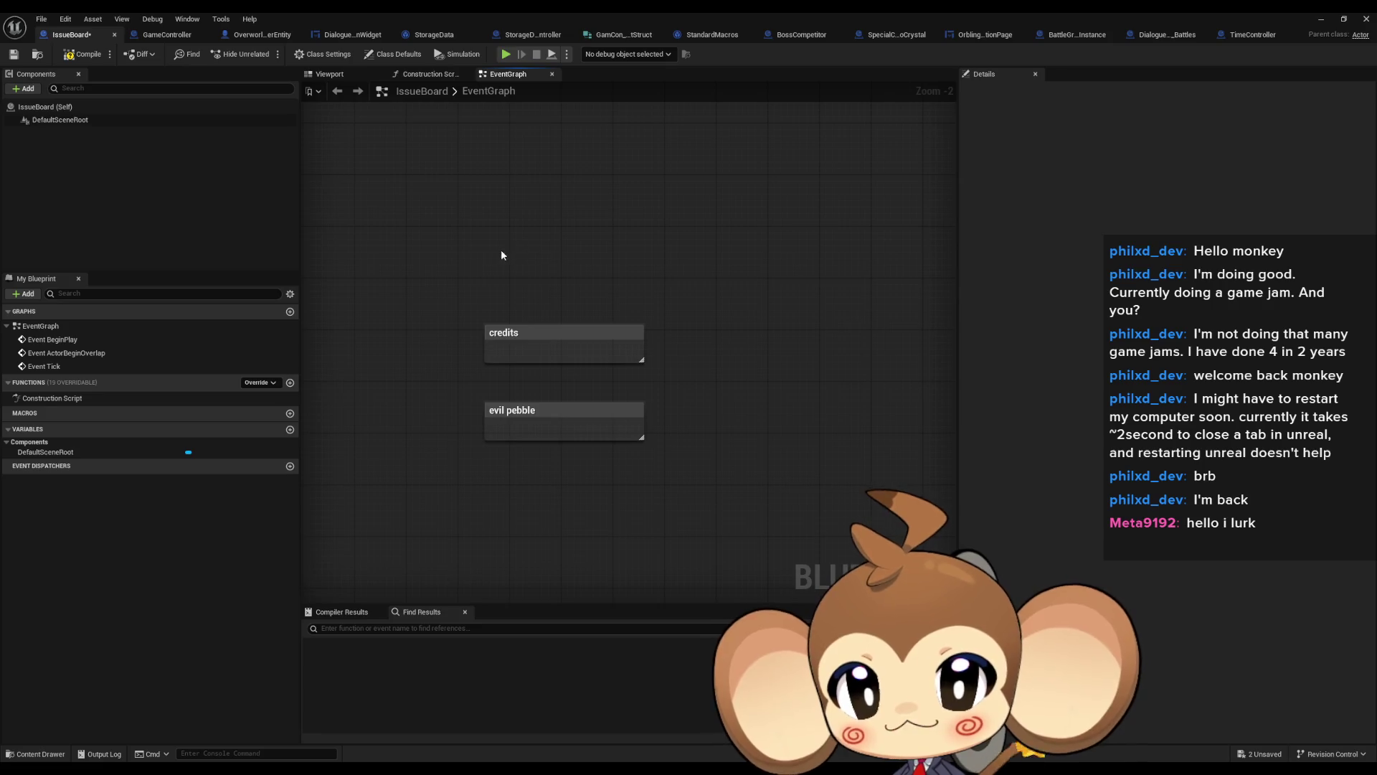
text(check esc ui where availablecheck esc ui where available)
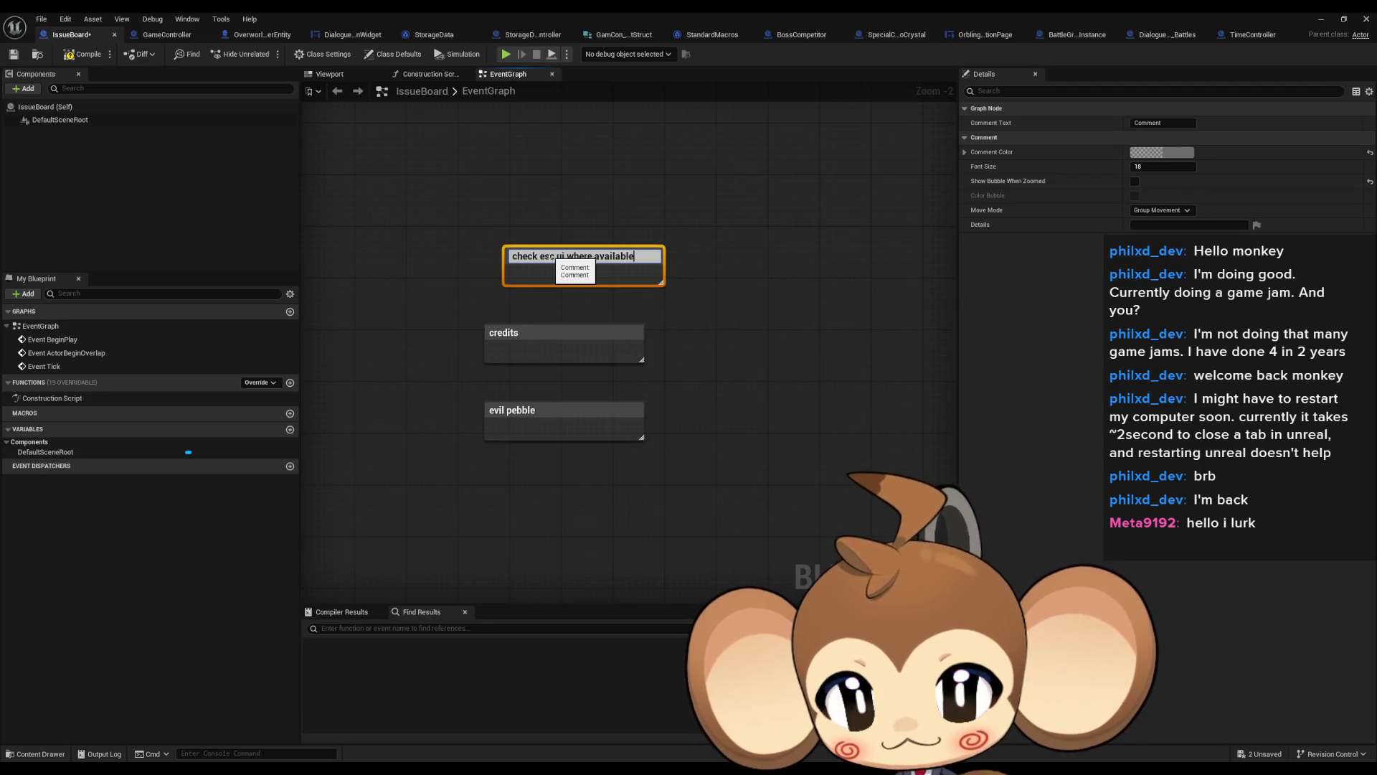
key(Return)
mouse_move(556, 262)
mouse_down()
mouse_move(515, 297)
mouse_move(464, 280)
mouse_move(543, 284)
mouse_move(535, 293)
mouse_up()
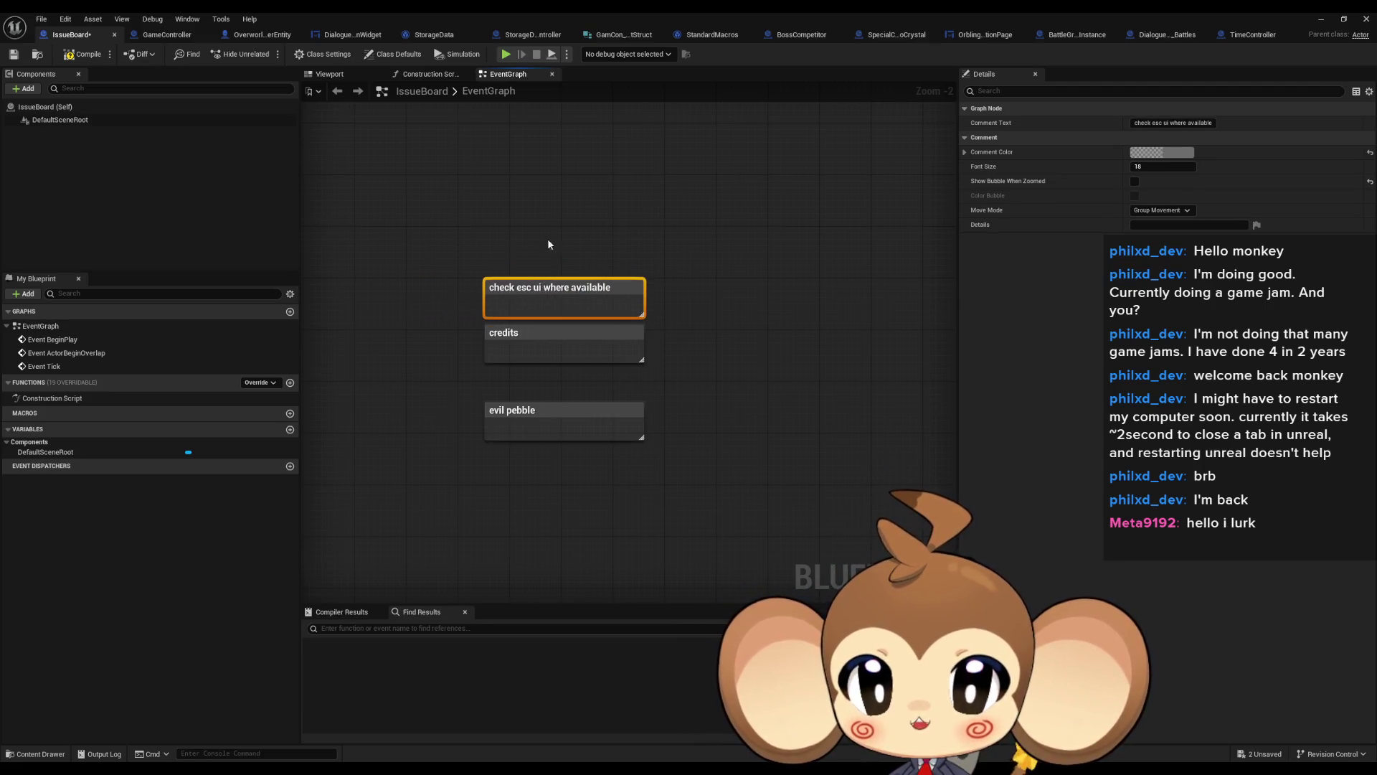
drag(524, 231, 649, 300)
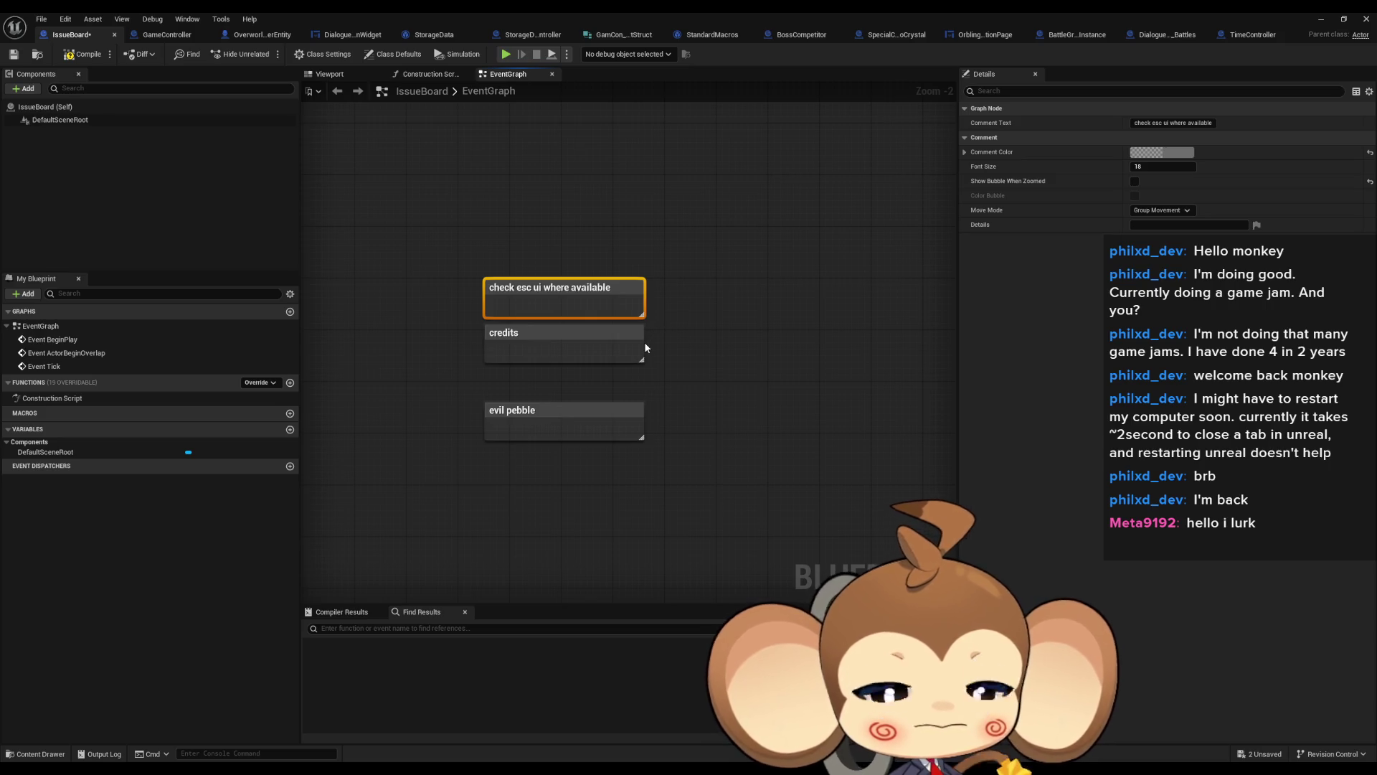
drag(645, 346, 692, 376)
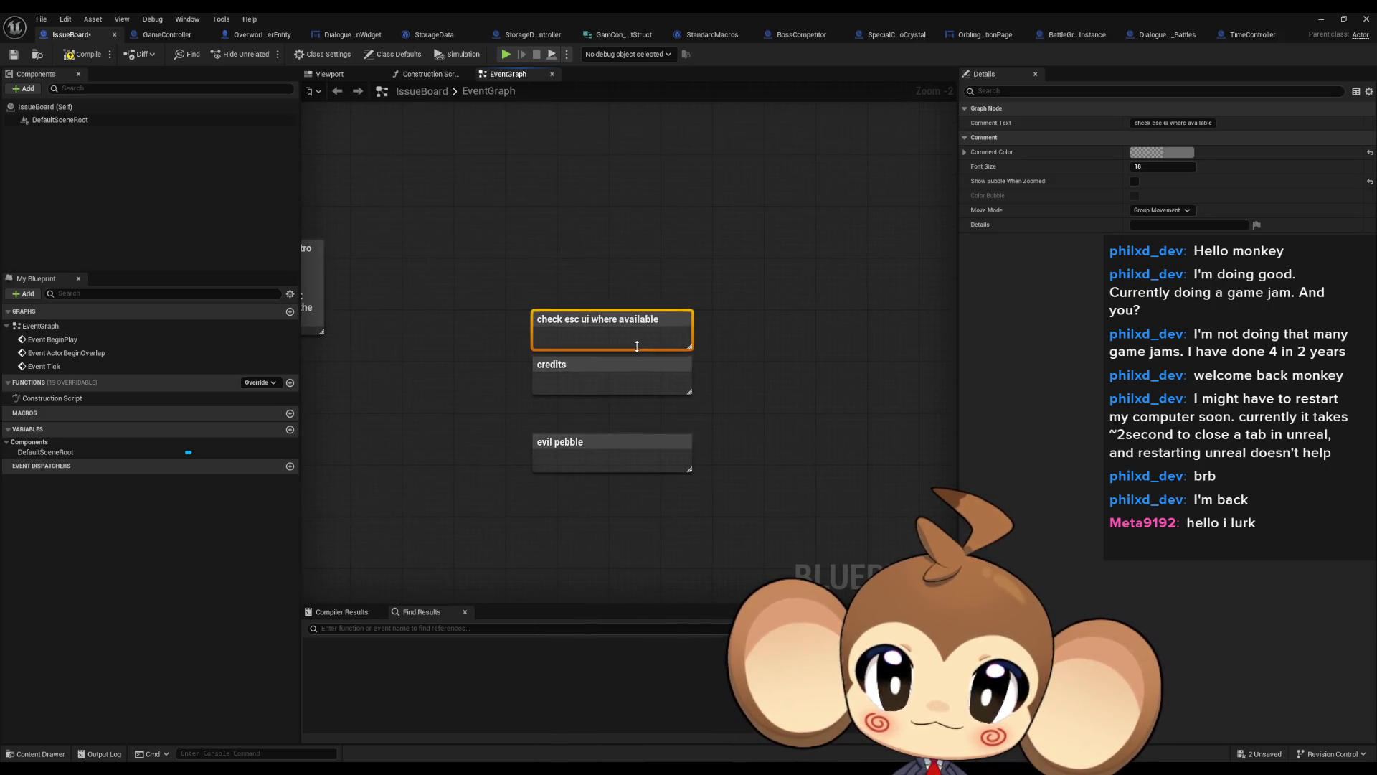
Drag the evil pebble comment further below the other comments, then close the IssueBoard Blueprint
click(755, 300)
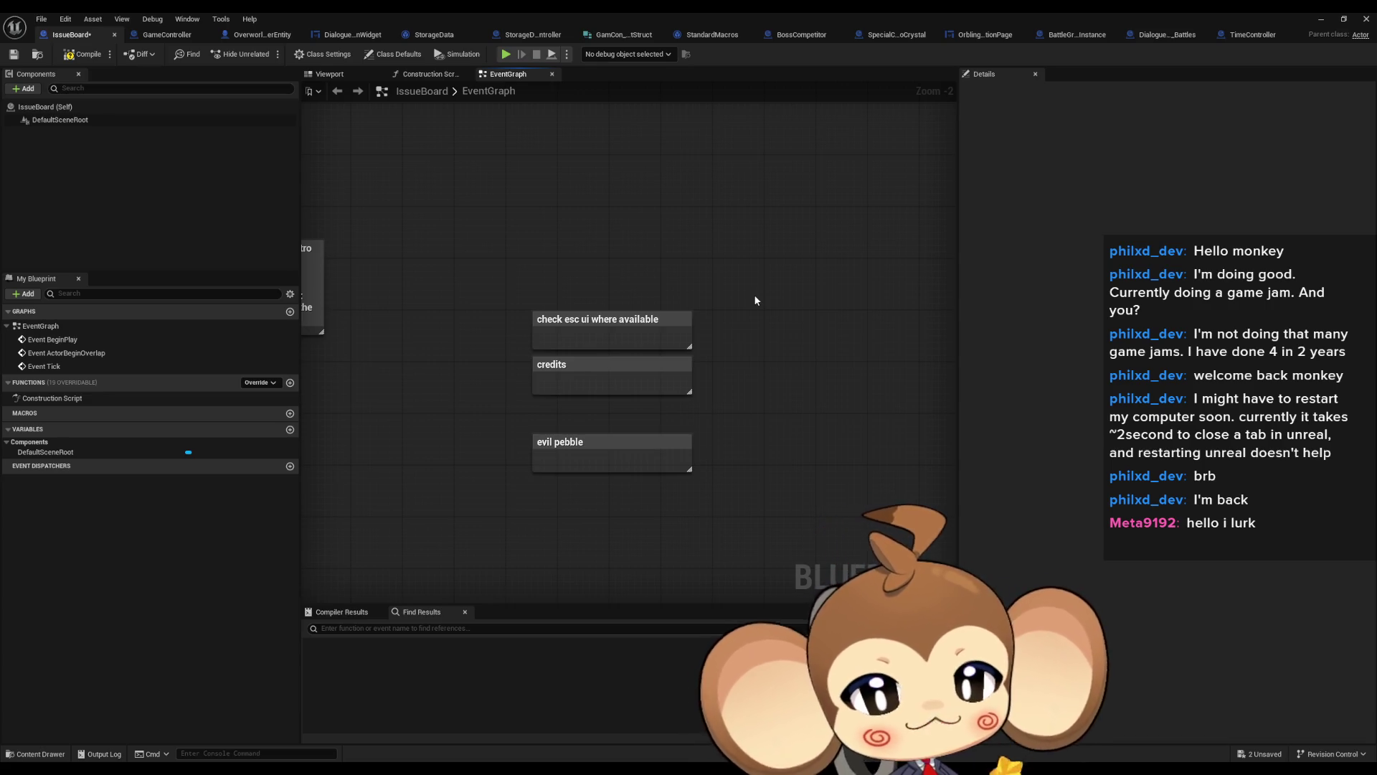
mouse_move(500, 273)
mouse_down()
mouse_move(756, 388)
mouse_move(751, 398)
mouse_move(744, 330)
mouse_up()
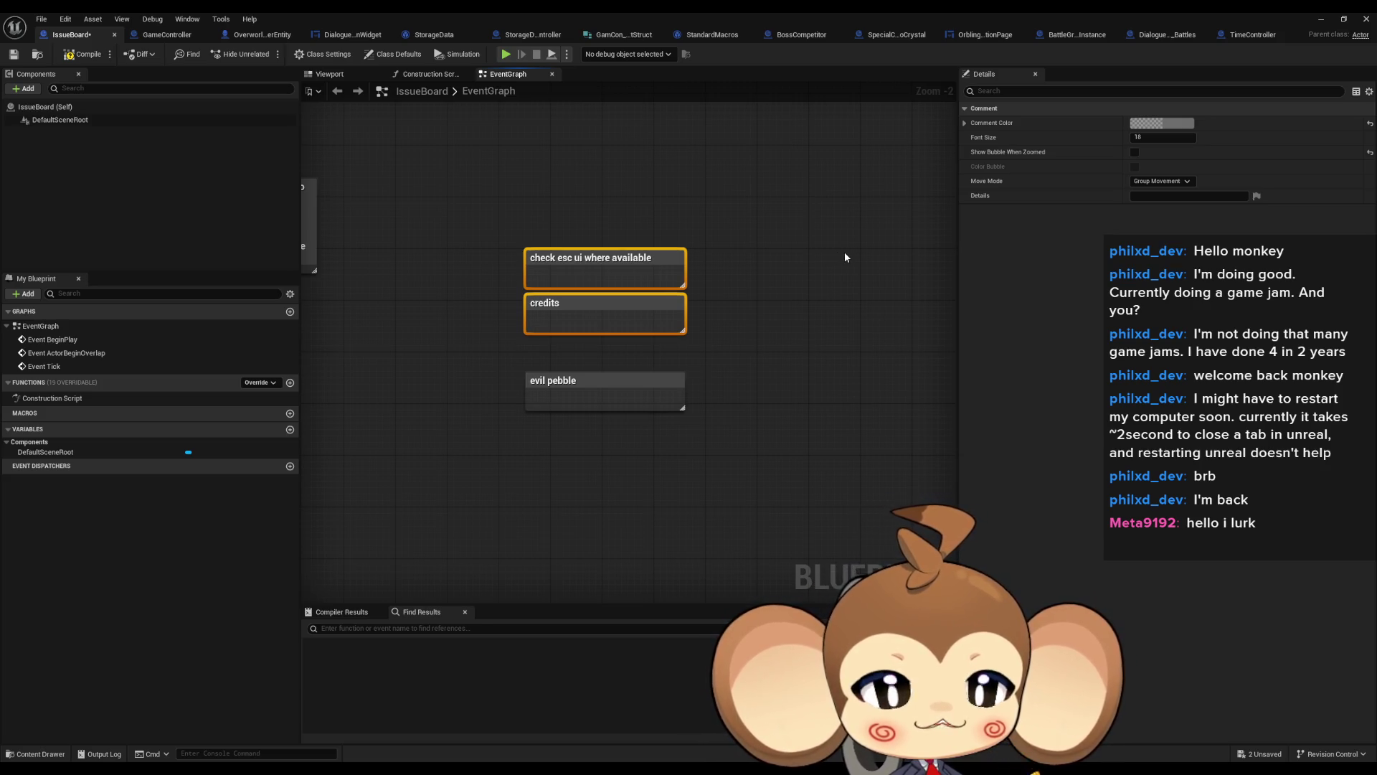
click(775, 330)
scroll(774, 373, up, 3)
drag(509, 391, 509, 436)
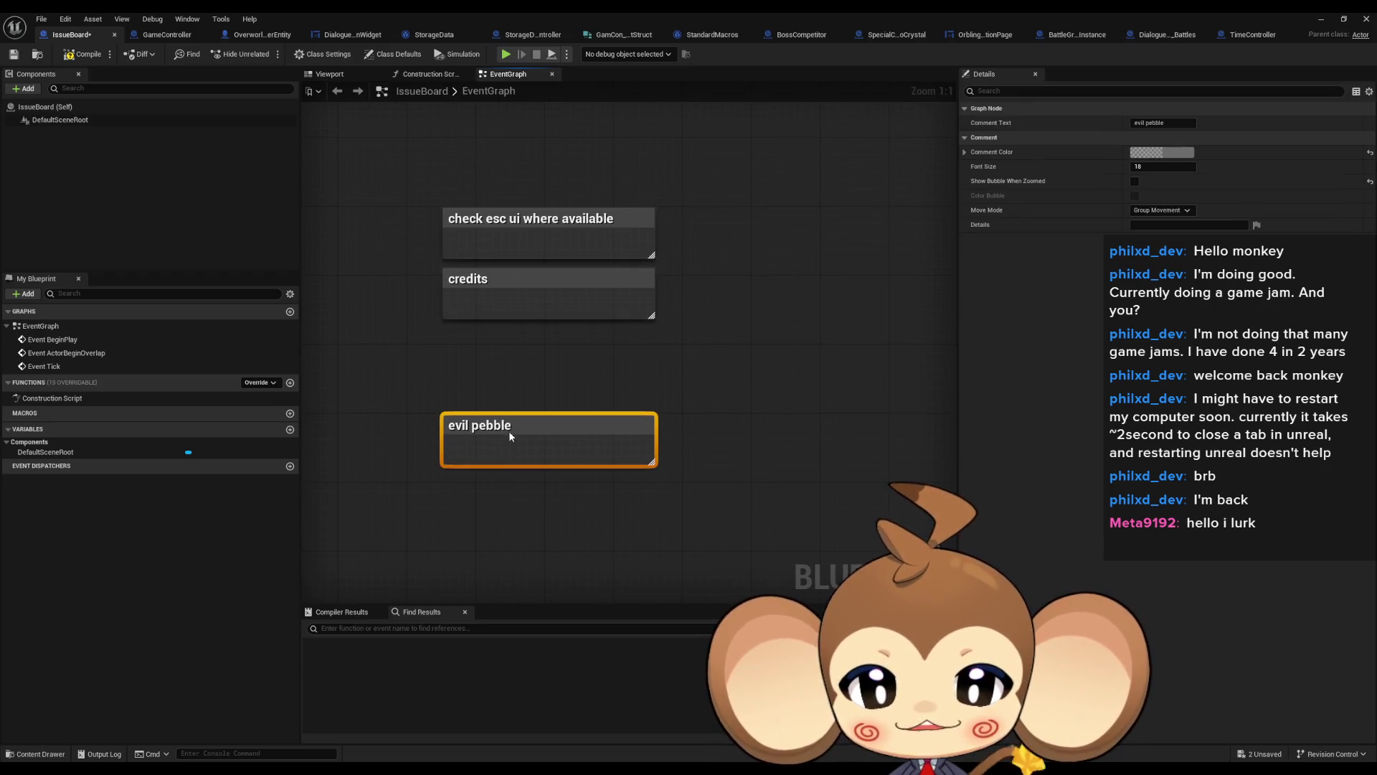
click(818, 367)
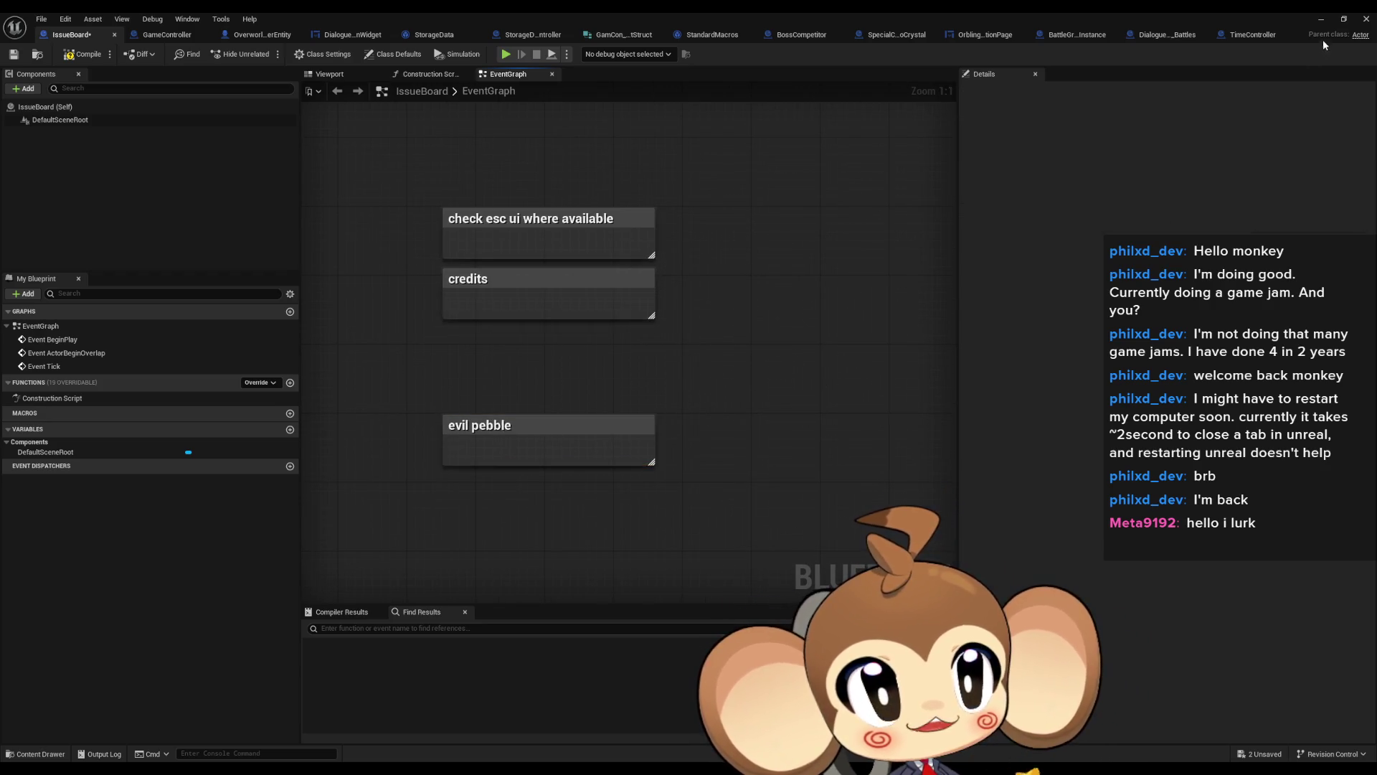
click(1367, 18)
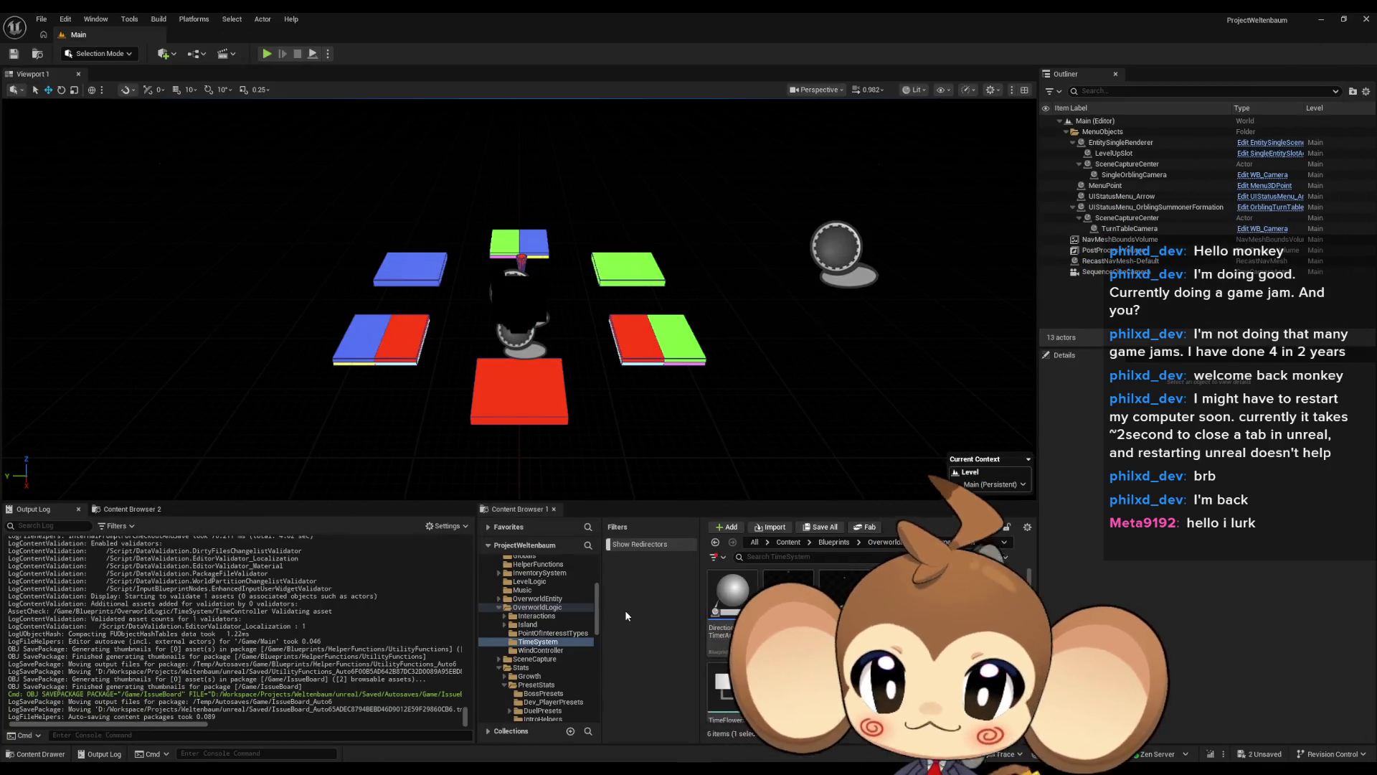
Minimize the Unreal Editor with Super+D to reach the desktop
key(super+d)
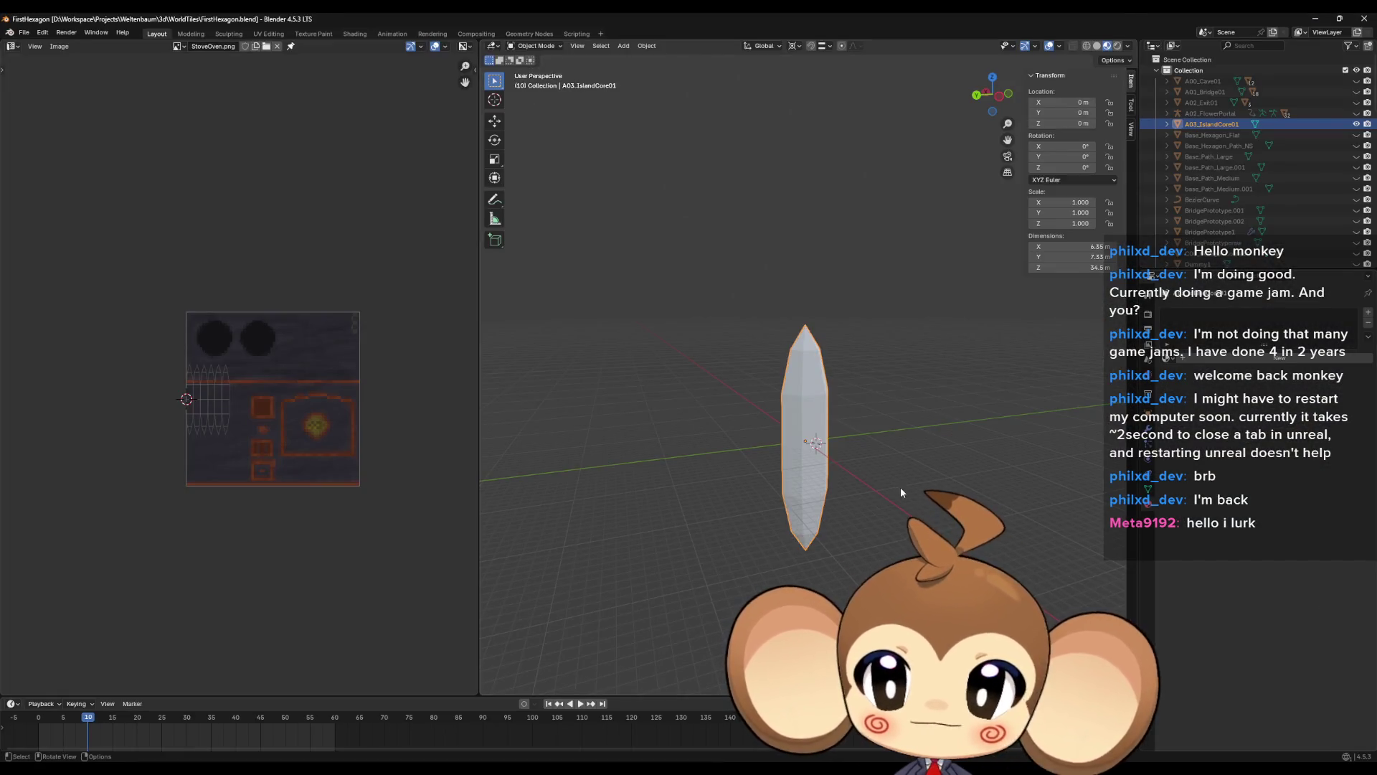
Hide the A03_IslandCore01 crystal using its eye icon in the Outliner
drag(931, 482, 868, 515)
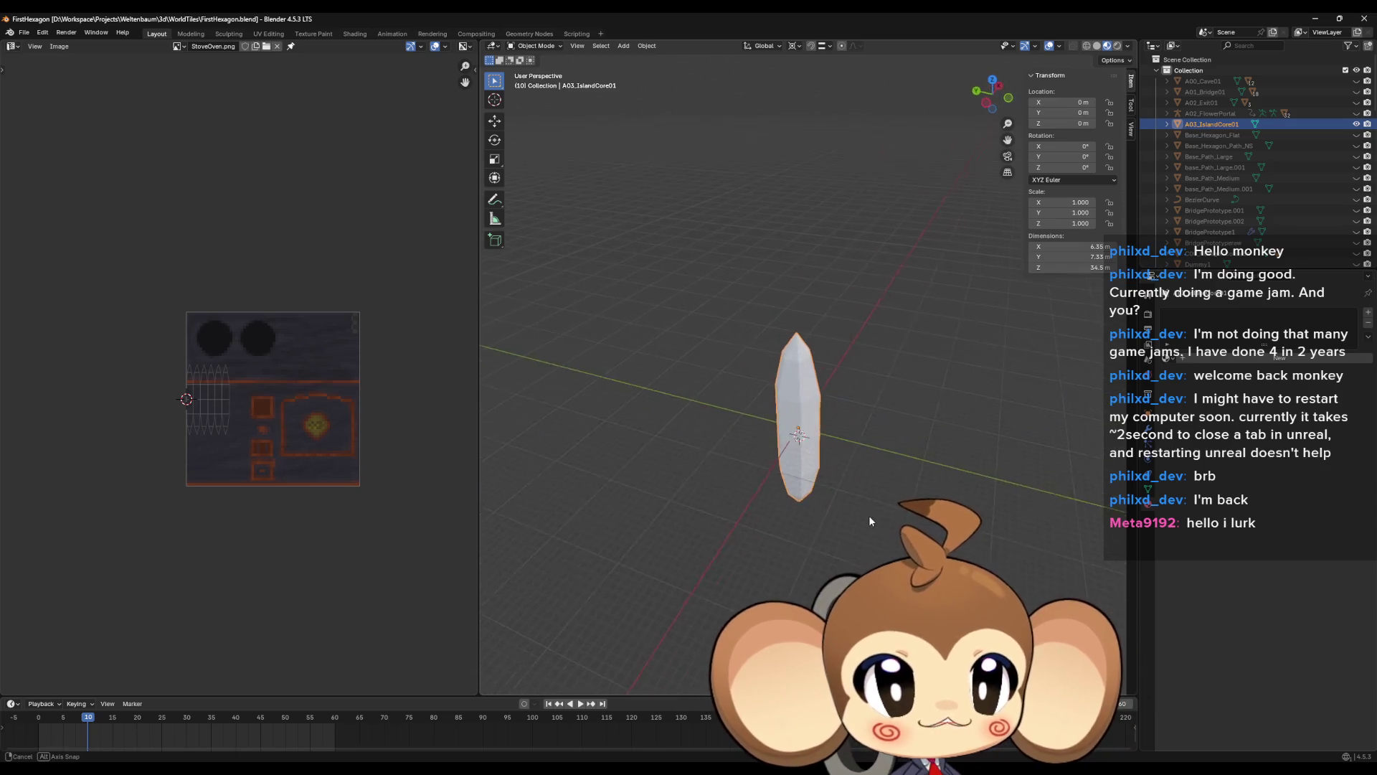
click(1356, 124)
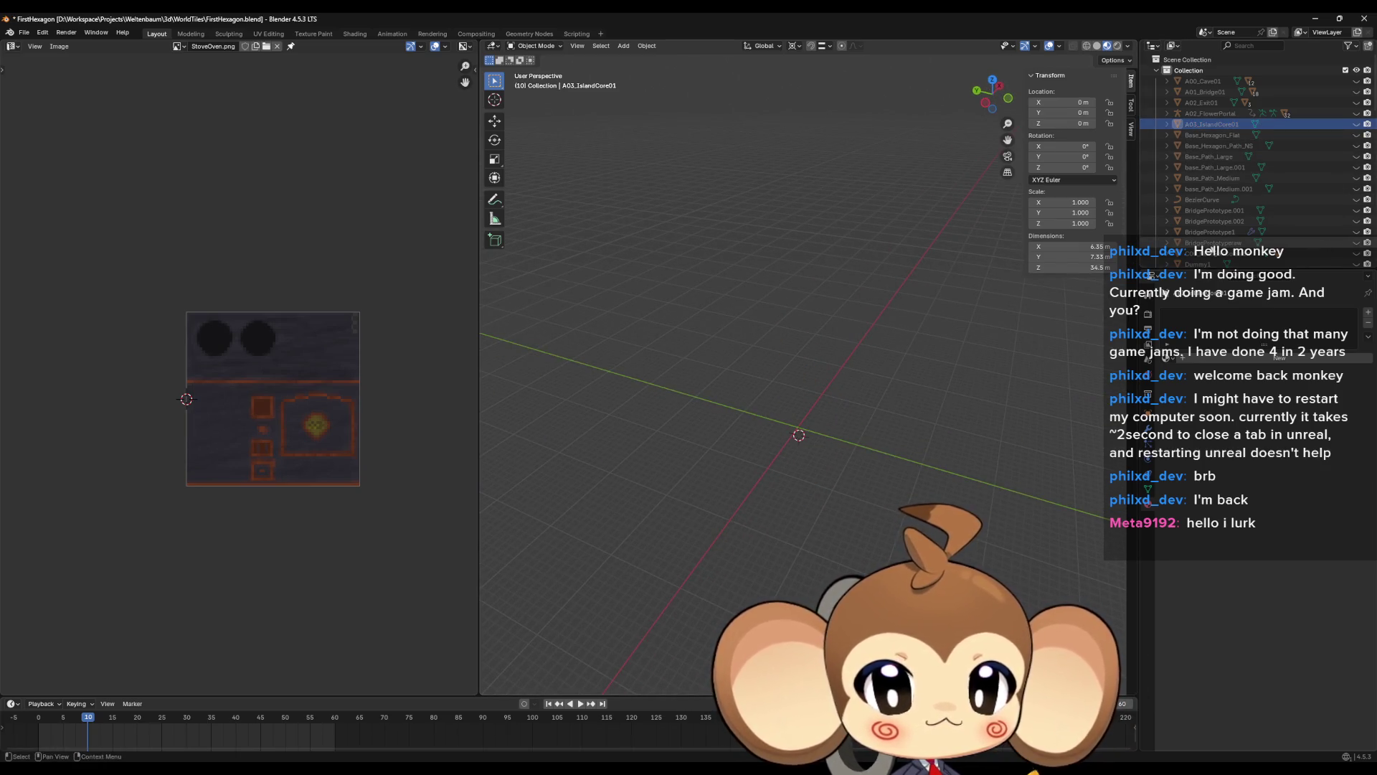
scroll(1269, 201, down, 8)
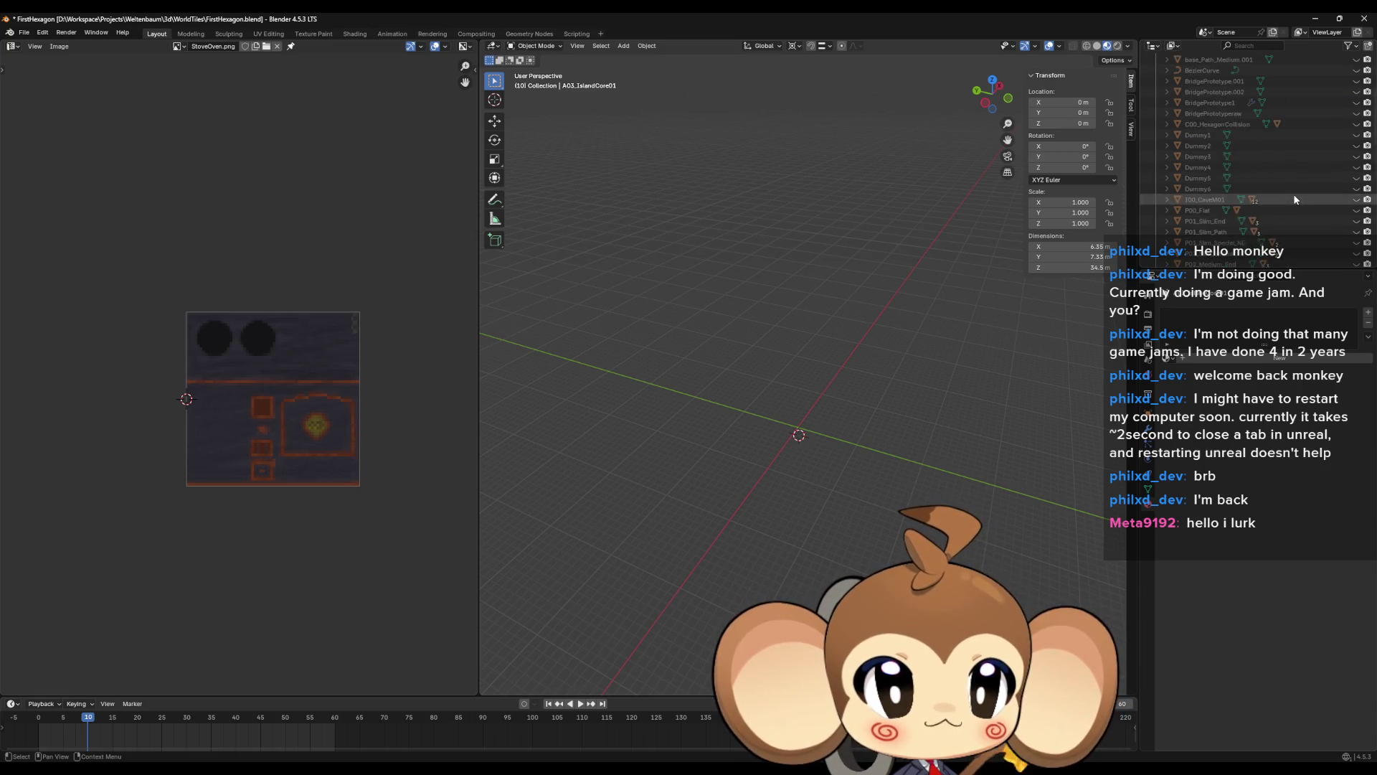
scroll(1293, 194, up, 5)
scroll(1290, 176, down, 4)
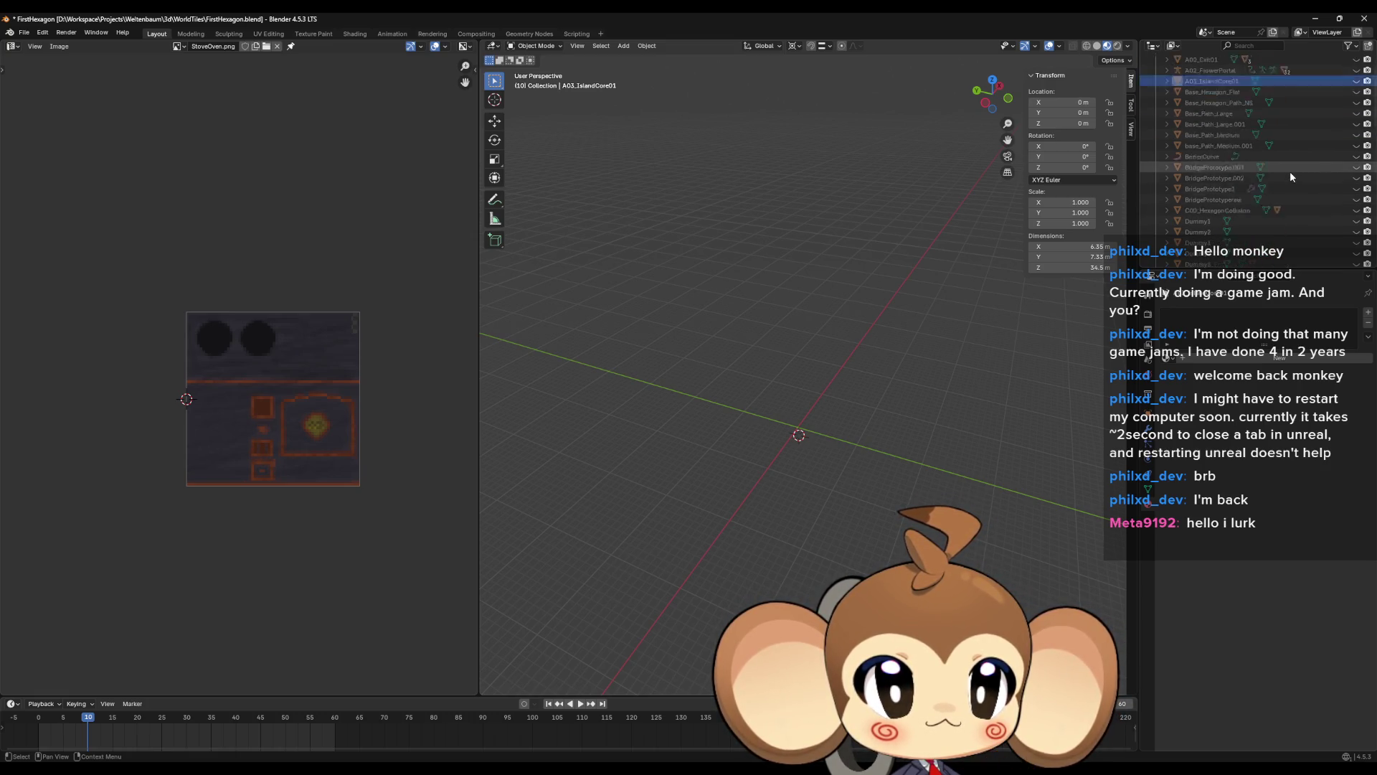
scroll(1290, 181, down, 6)
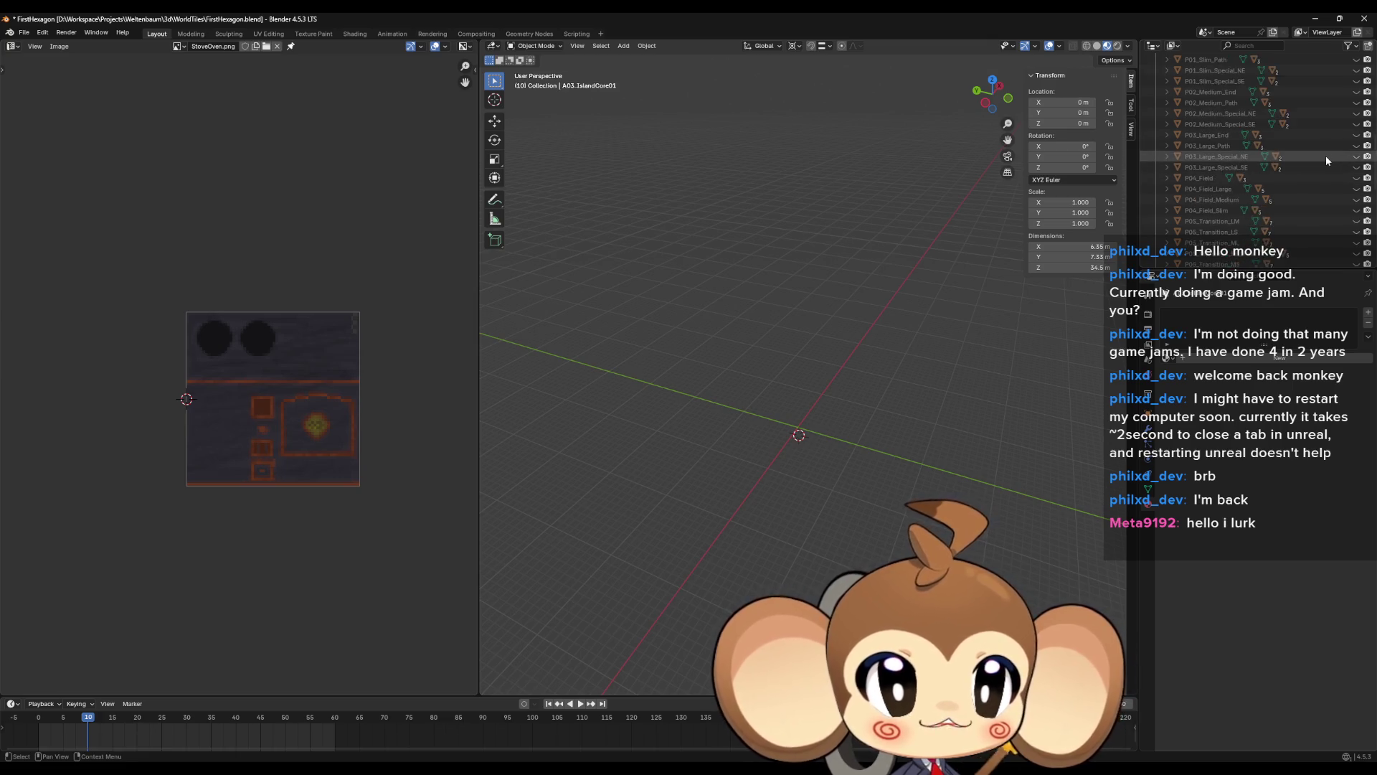
scroll(1295, 189, up, 15)
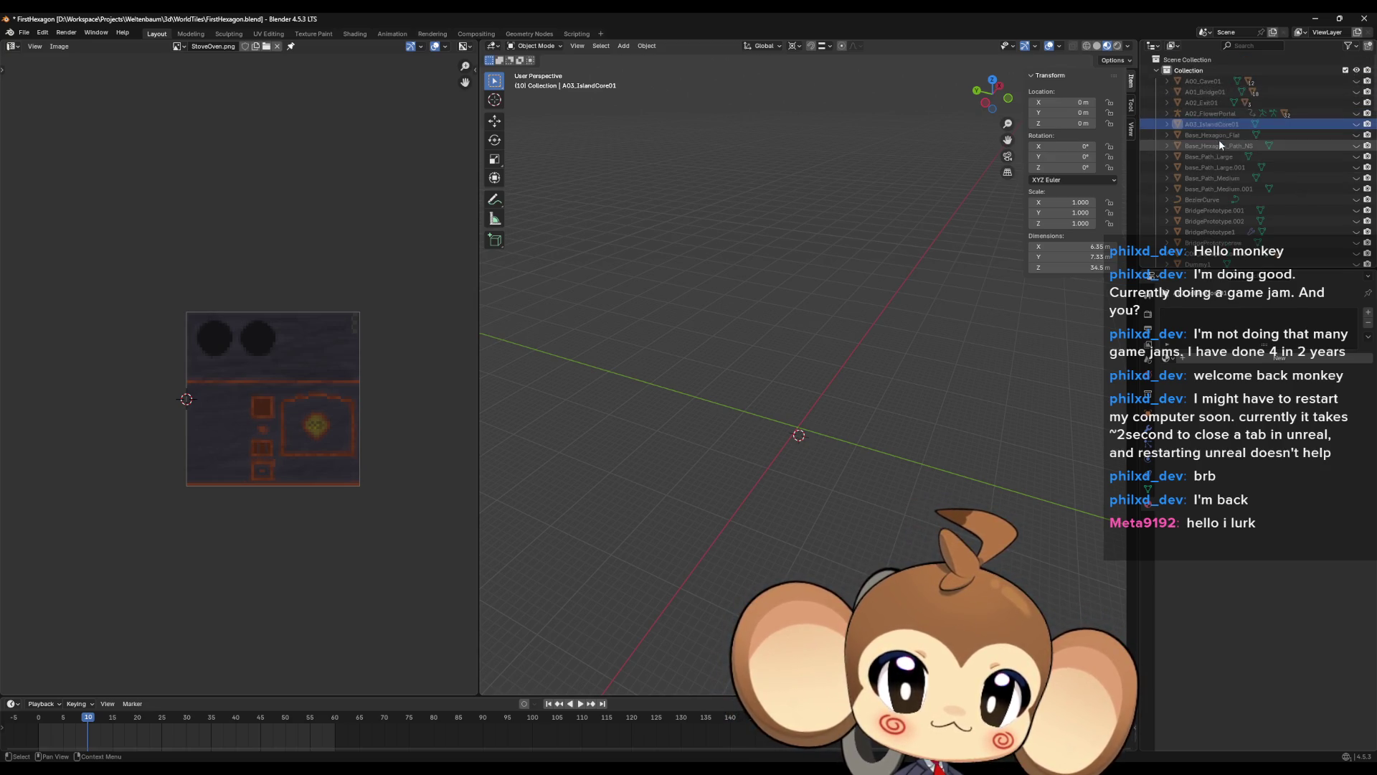
Close Blender and discard the unsaved changes to FirstHexagon.blend
scroll(1227, 183, down, 3)
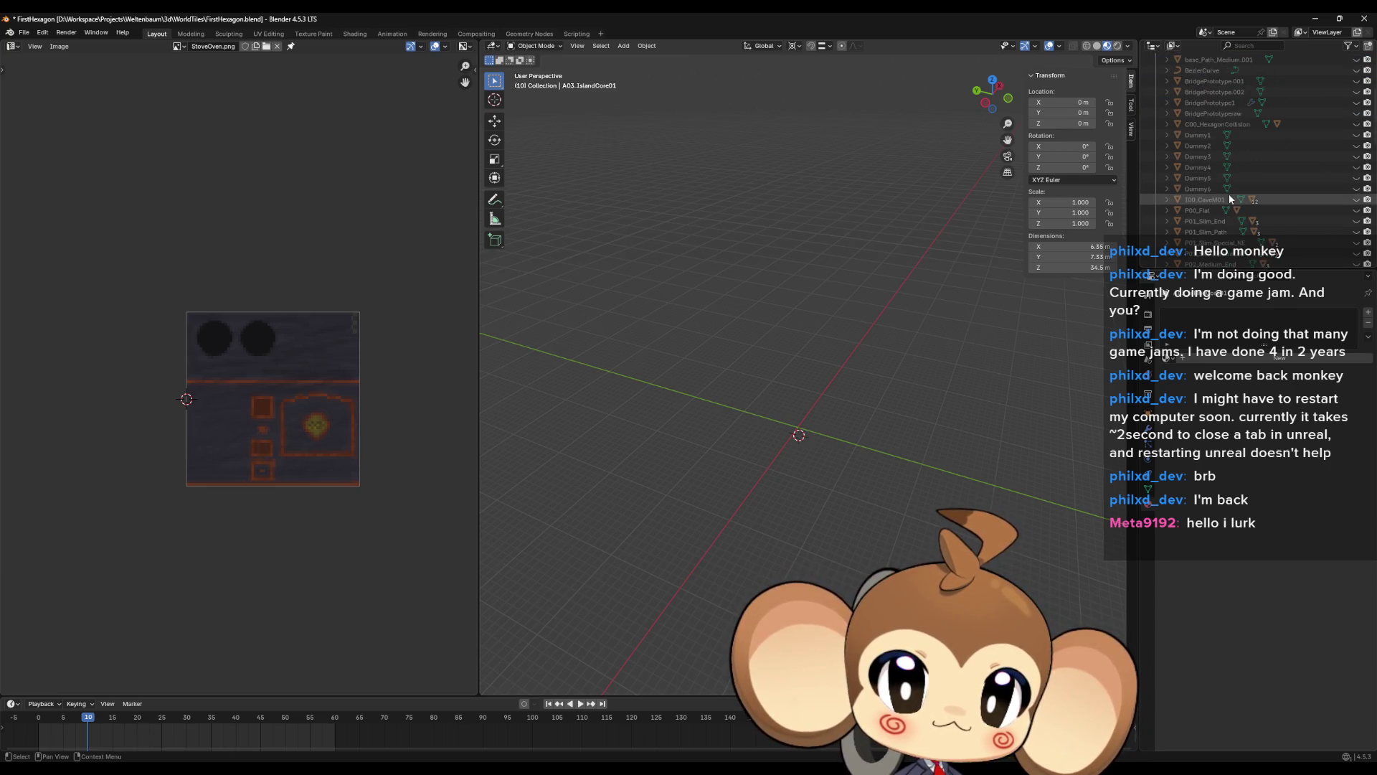
scroll(1229, 194, down, 5)
scroll(1228, 190, down, 8)
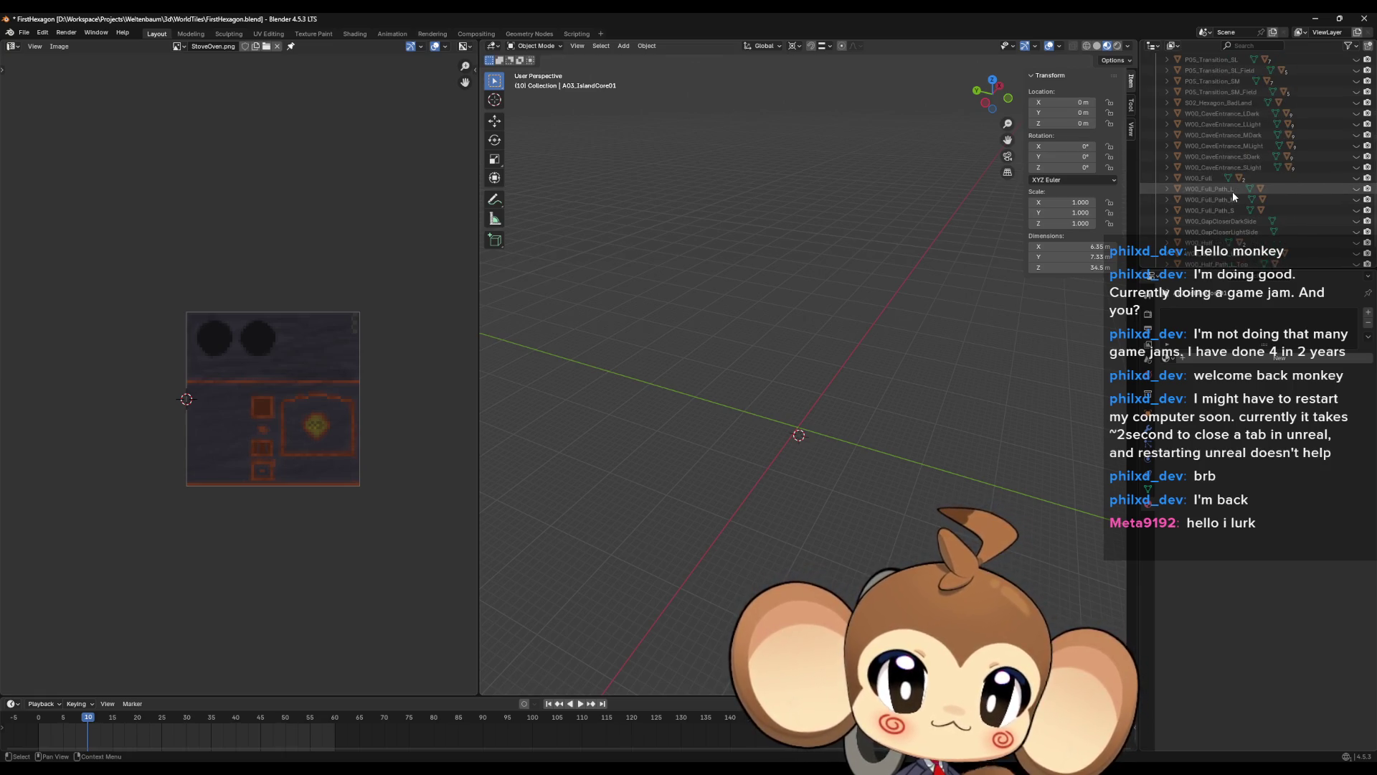
scroll(1232, 192, down, 3)
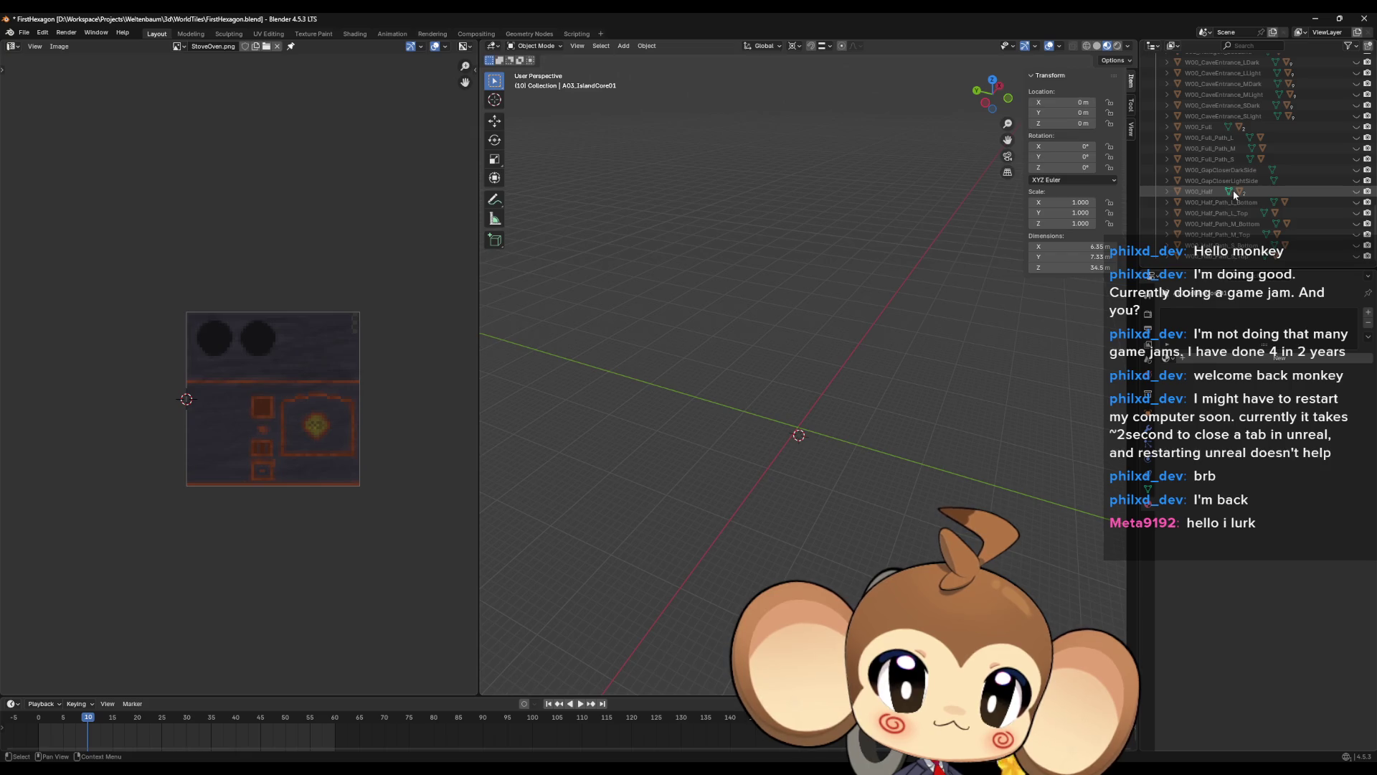
scroll(1234, 190, up, 10)
click(1365, 18)
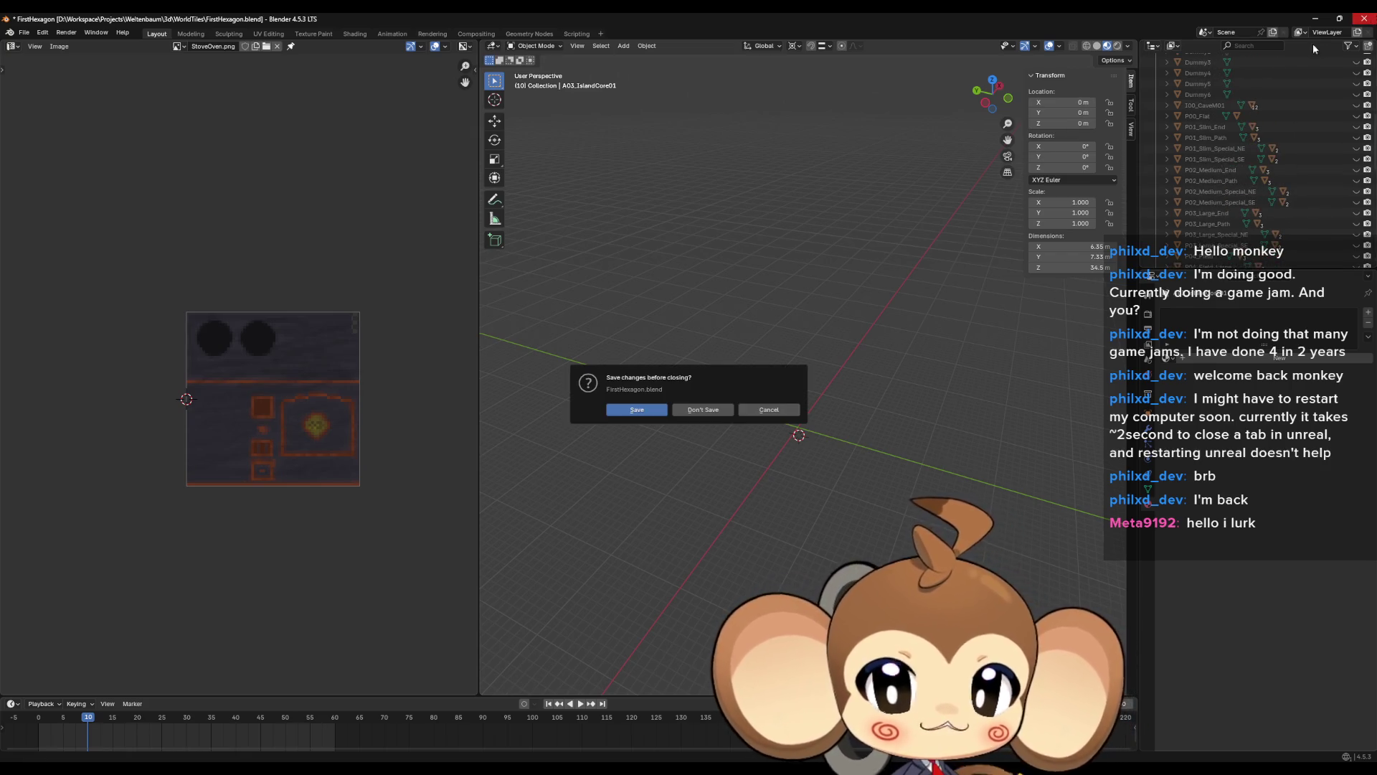
click(708, 413)
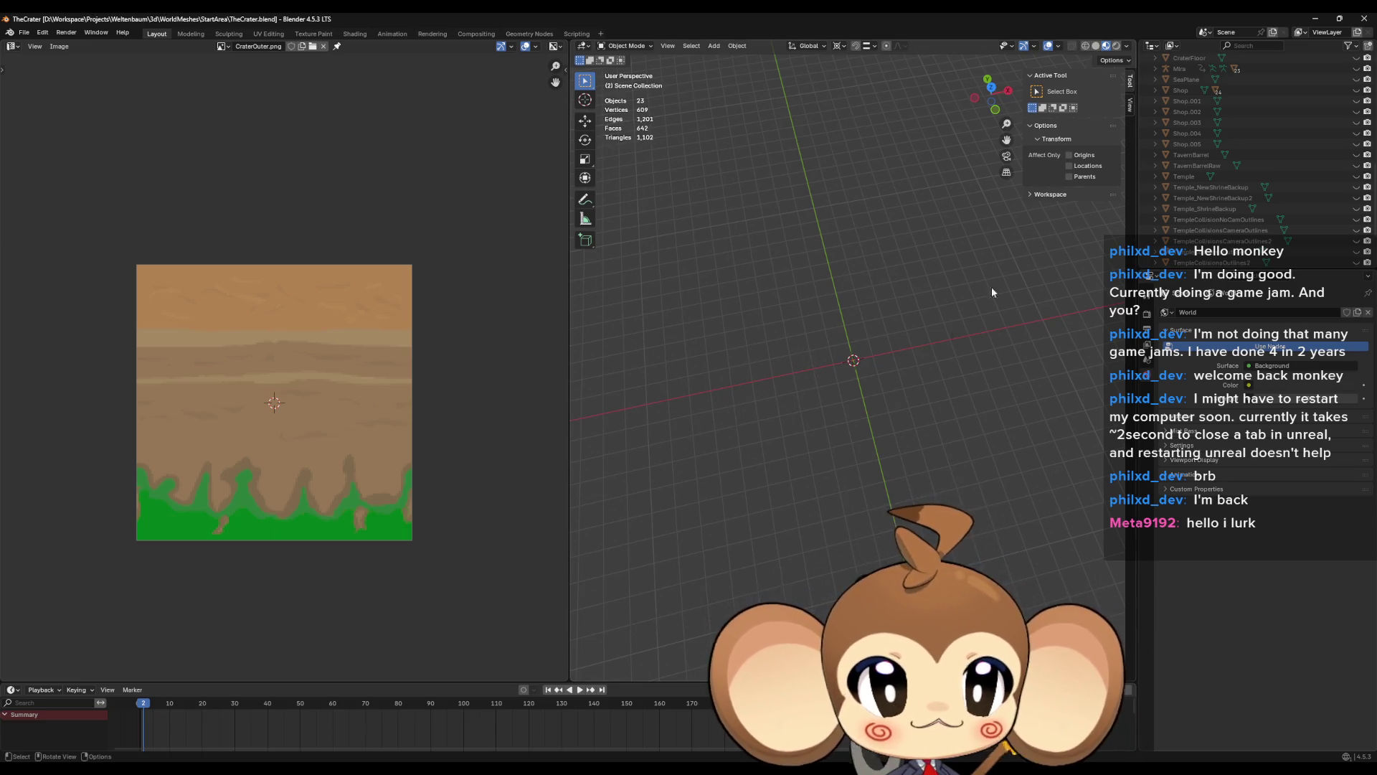
Briefly show and hide again the Crater2 and Crater2.001 meshes
drag(991, 286, 891, 345)
scroll(1199, 127, up, 5)
scroll(1200, 128, up, 2)
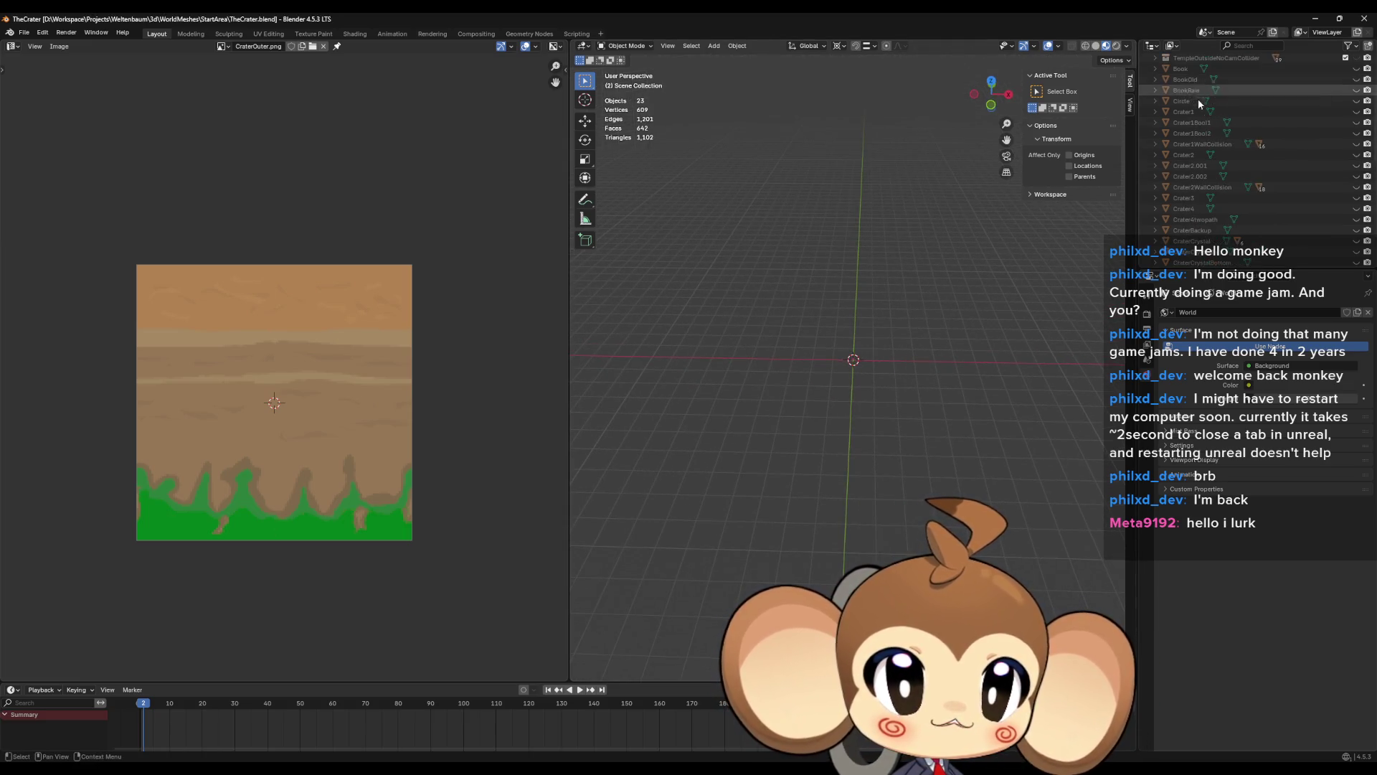
click(1356, 155)
click(1356, 155)
click(1357, 165)
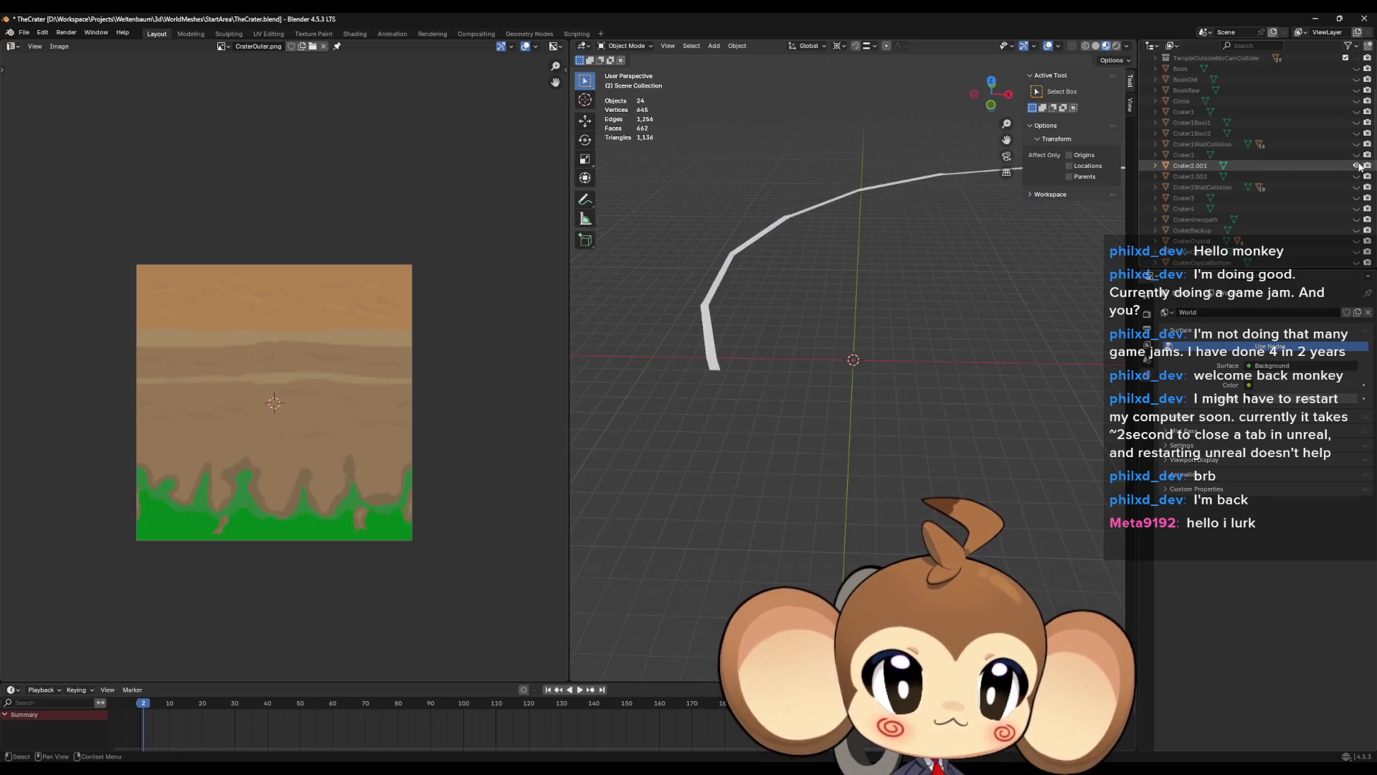
click(1357, 166)
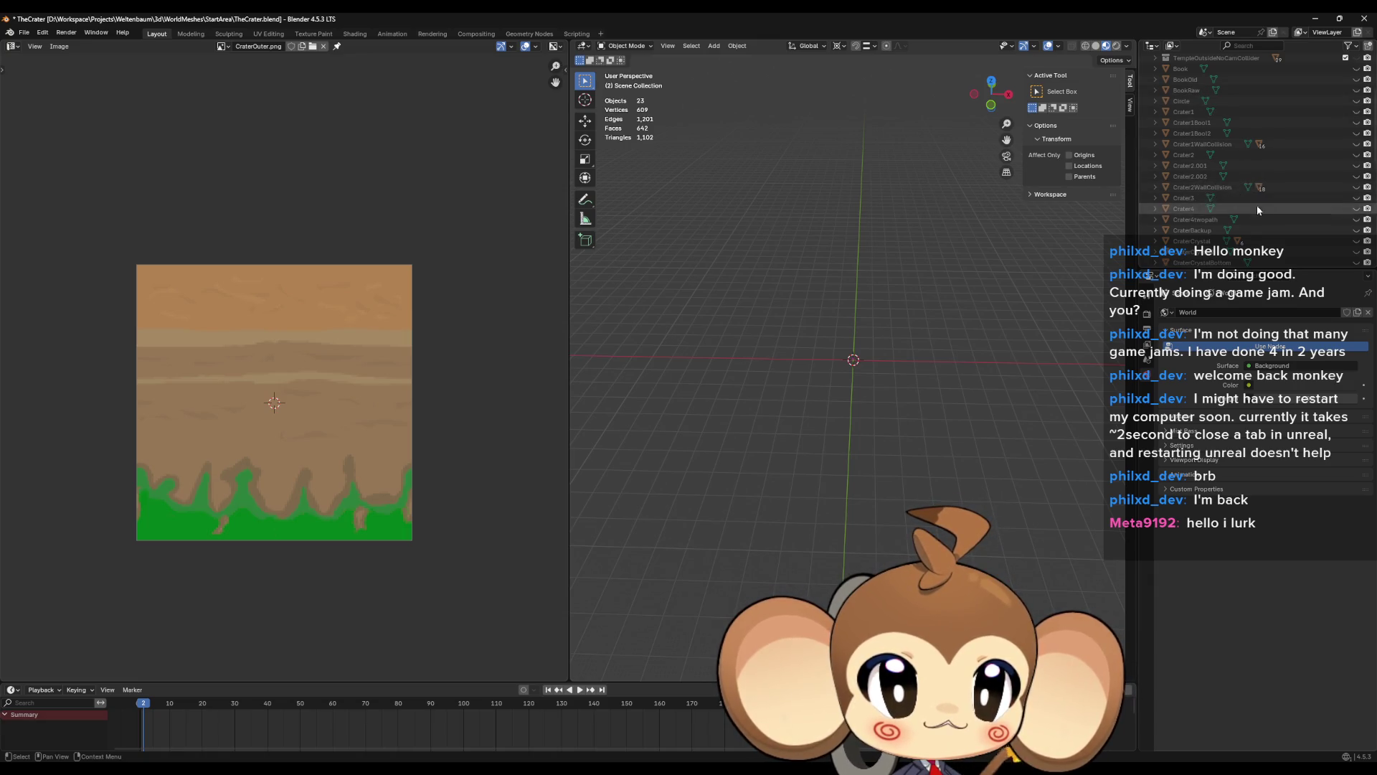
Leave the Crater4 crater mesh visible and orbit to look across it from above the rim
scroll(1256, 208, down, 1)
click(1356, 187)
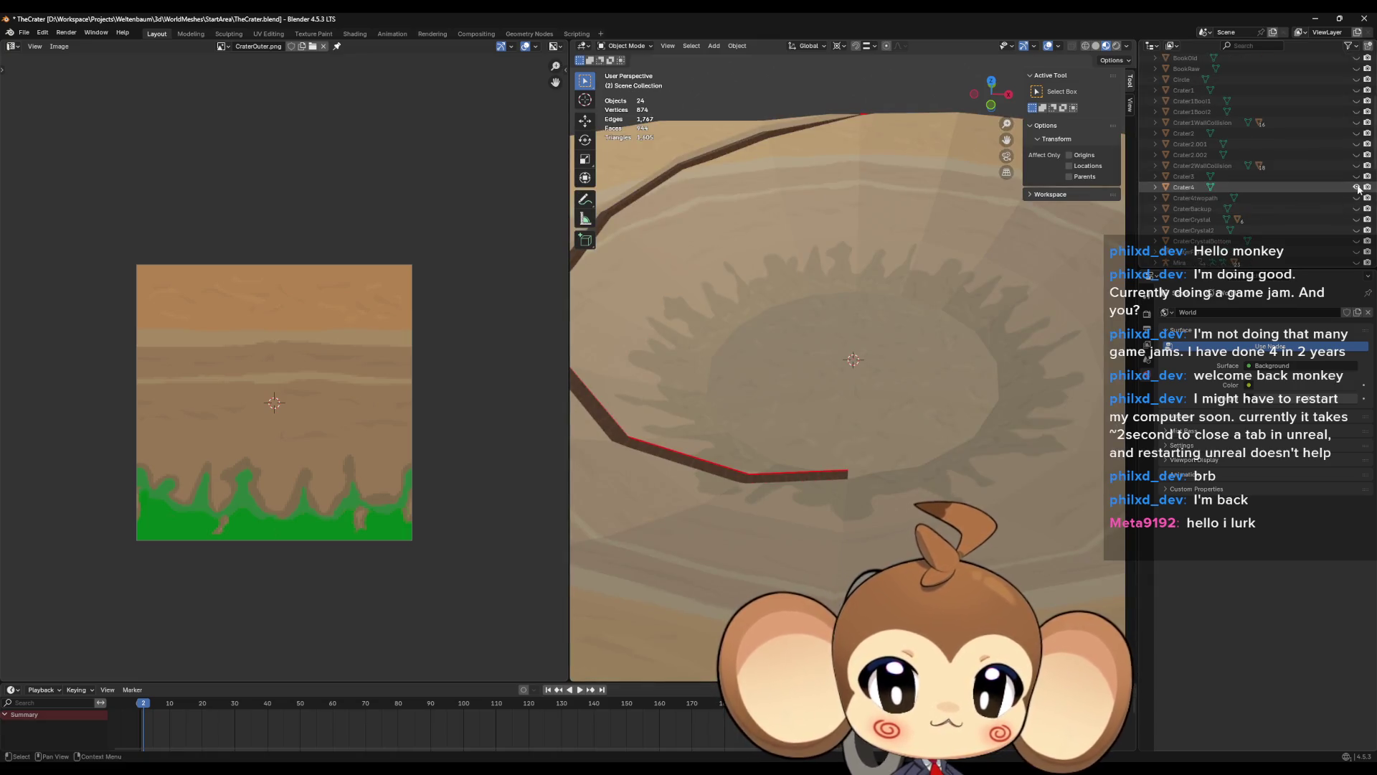
click(1356, 187)
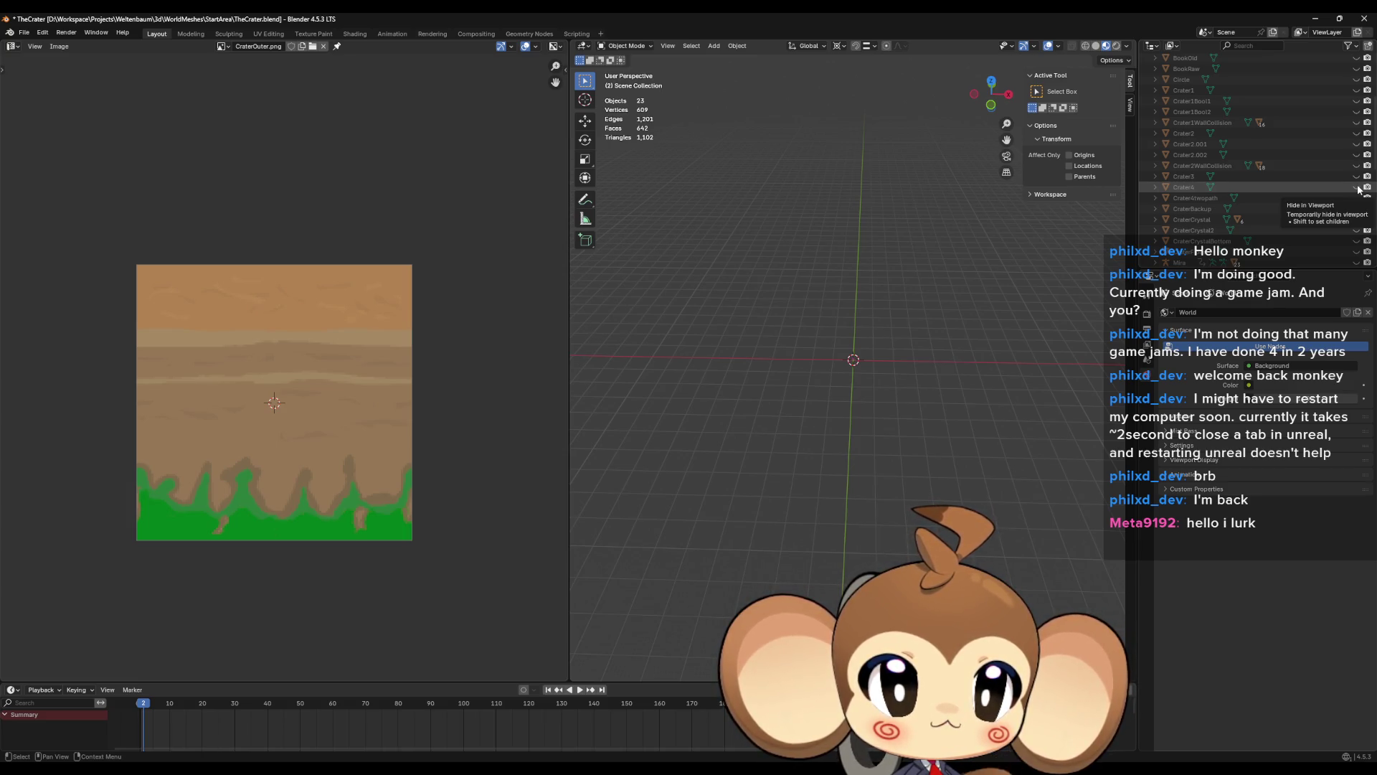
click(1356, 187)
drag(772, 462, 840, 416)
mouse_move(851, 359)
mouse_down()
mouse_move(790, 381)
mouse_move(809, 353)
mouse_move(780, 365)
mouse_move(915, 451)
mouse_move(950, 450)
mouse_move(857, 376)
mouse_up()
scroll(856, 376, up, 5)
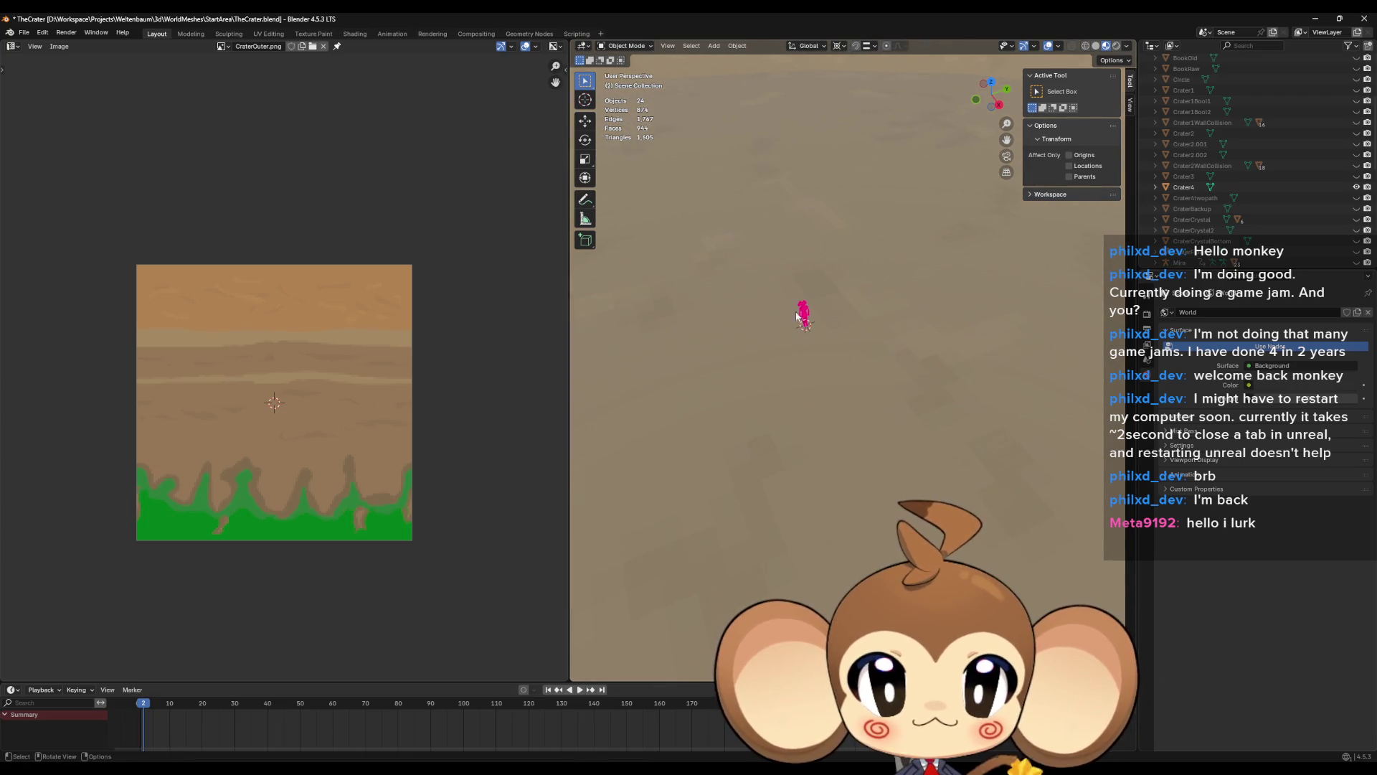
Select the magenta MiraUpperBody figure and frame the view on it
click(817, 326)
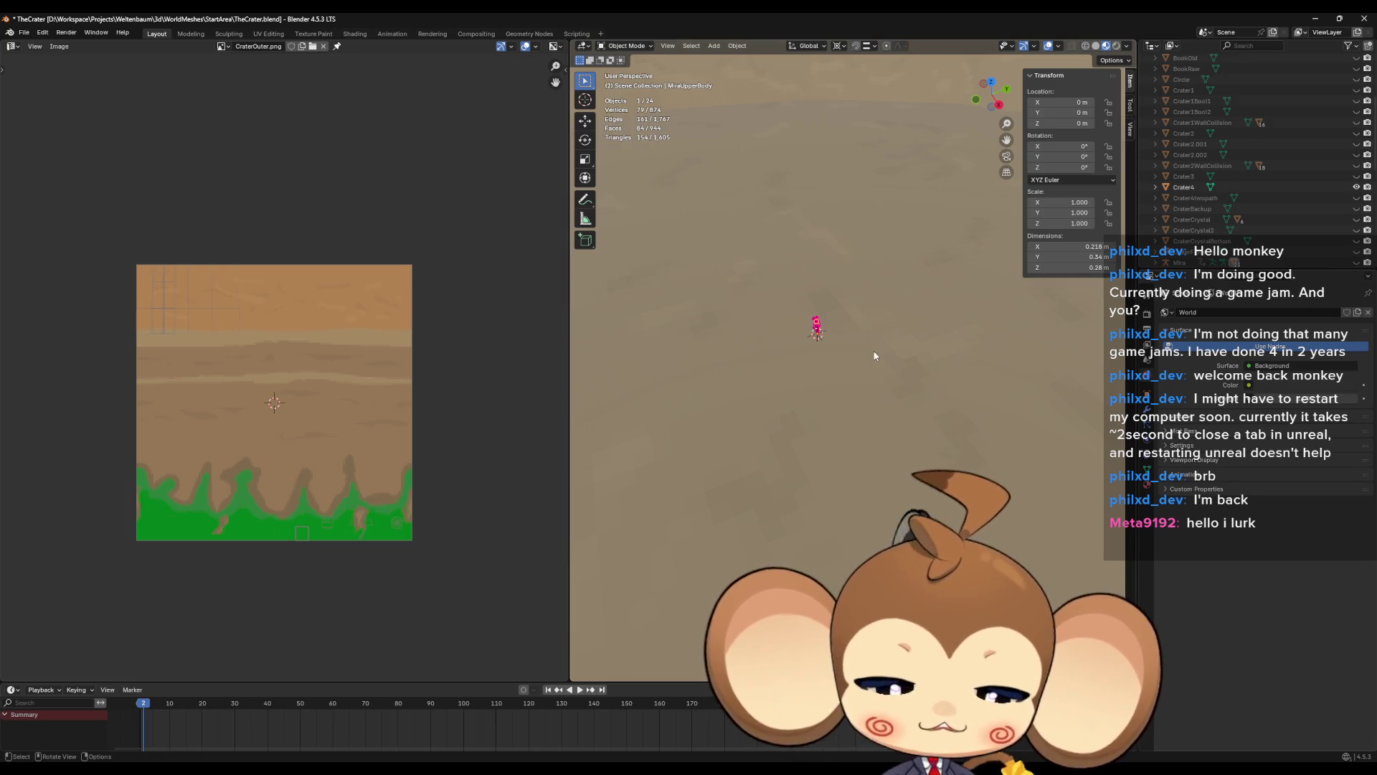
key(KP_Decimal)
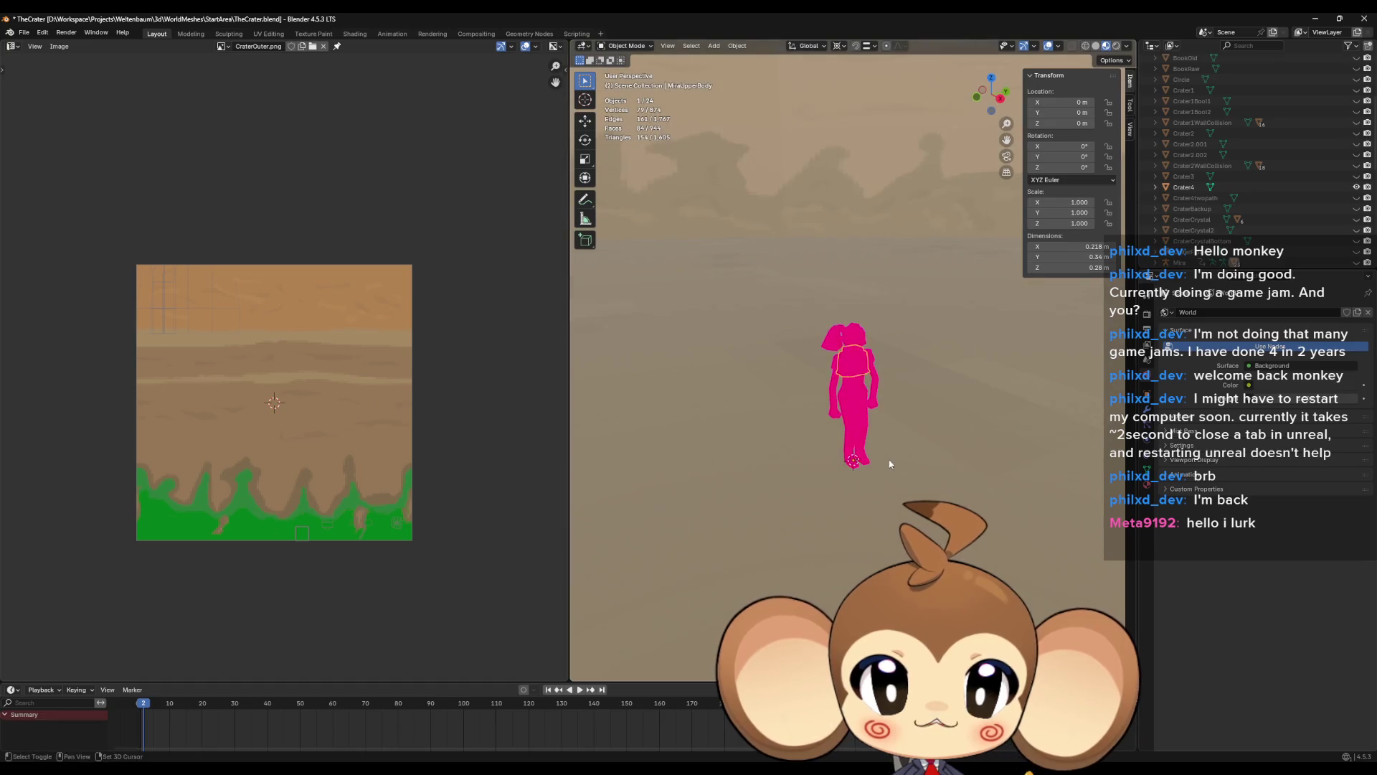
scroll(851, 371, up, 6)
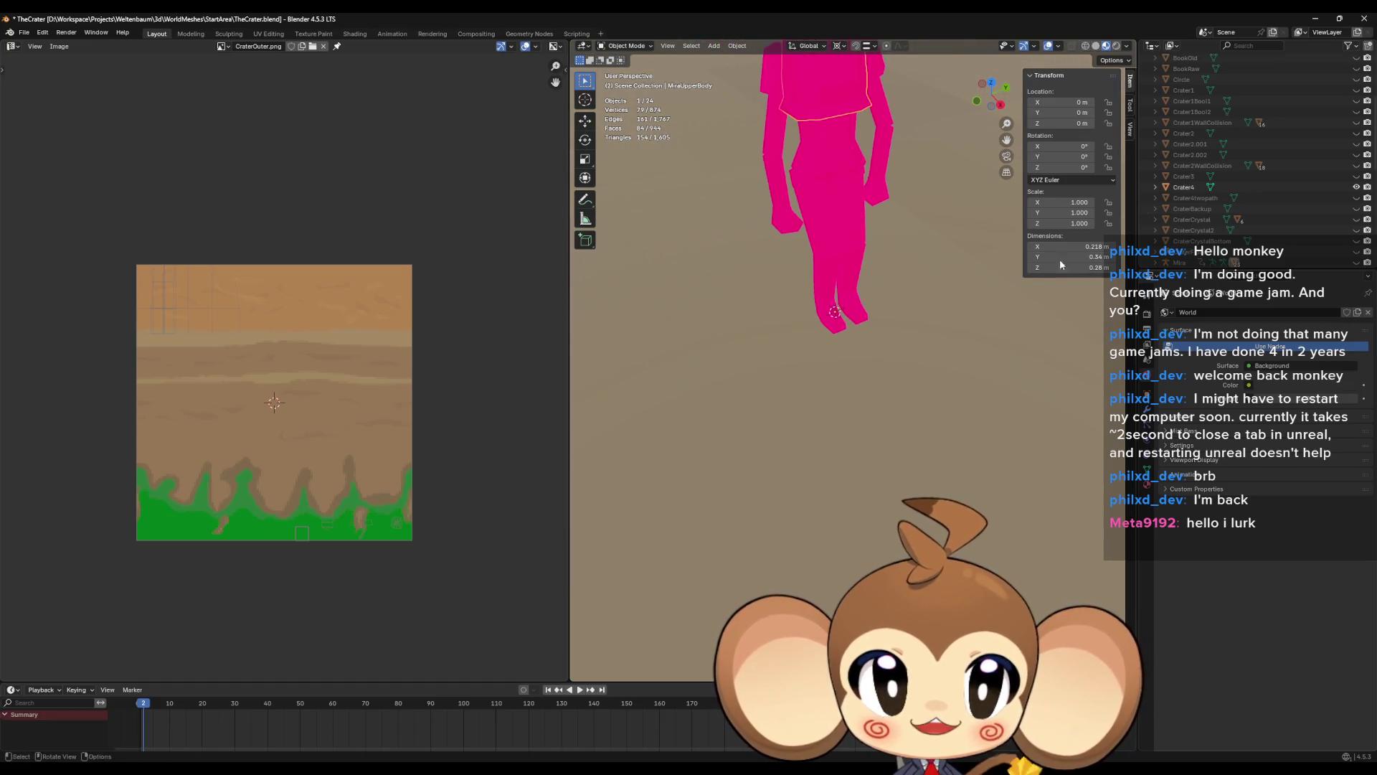
scroll(1177, 160, up, 5)
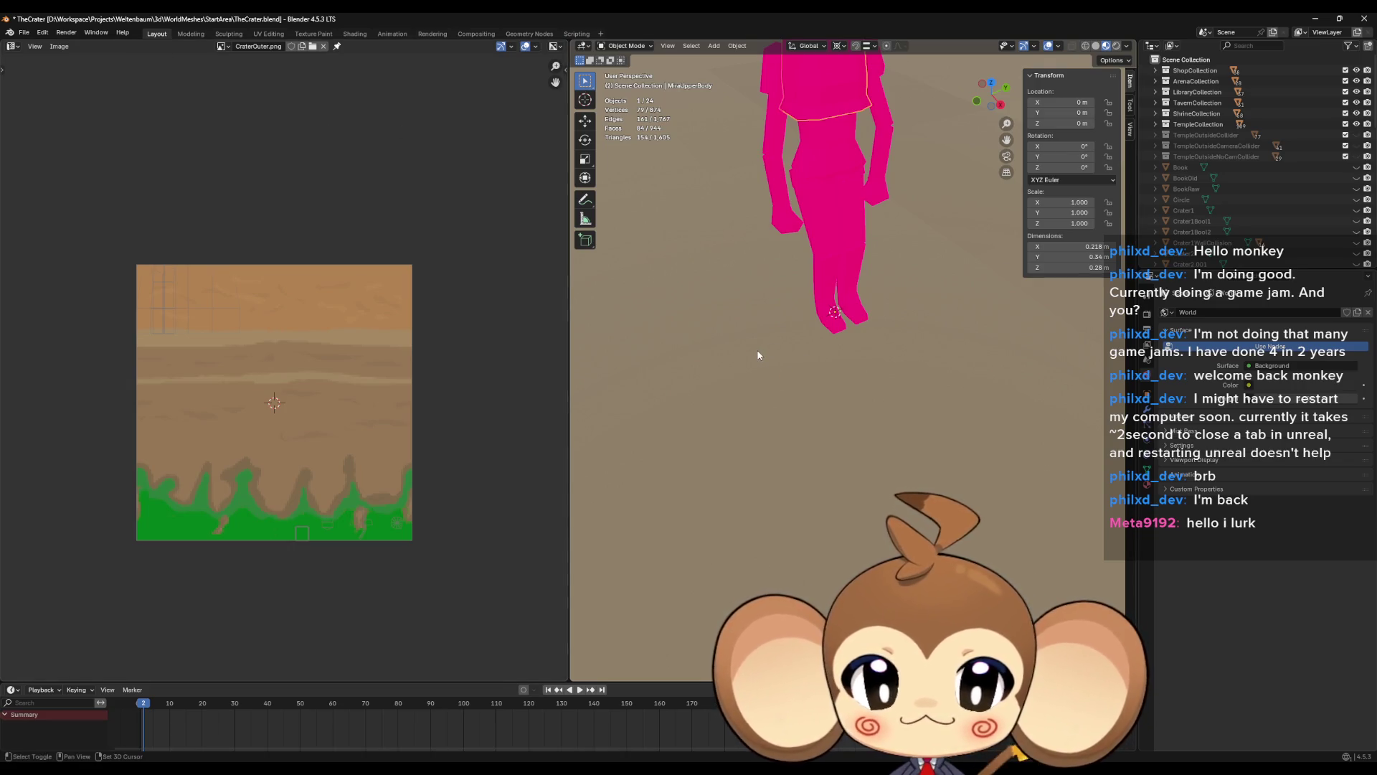
Snap the 3D cursor to the world origin and bring up the Add > Mesh list
key(shift+s)
click(685, 392)
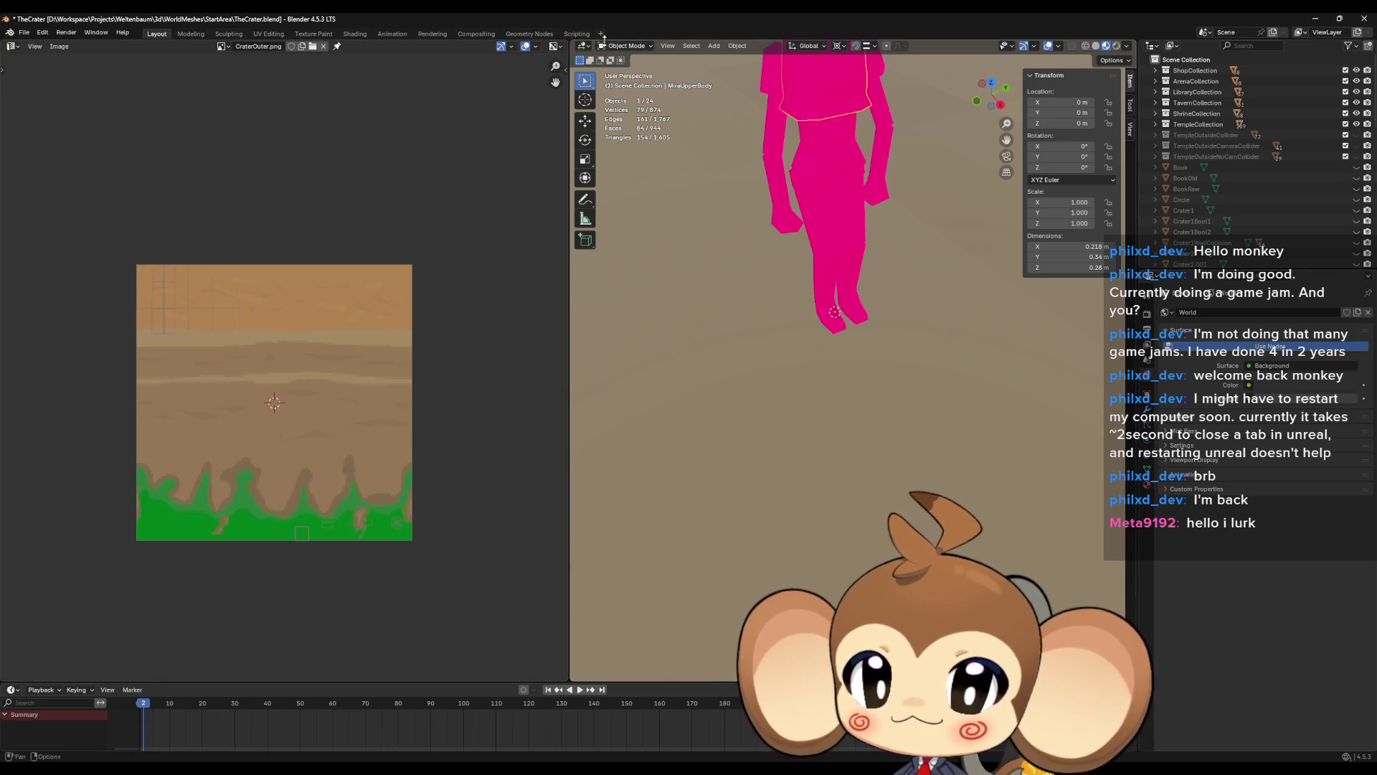
click(714, 45)
mouse_move(752, 56)
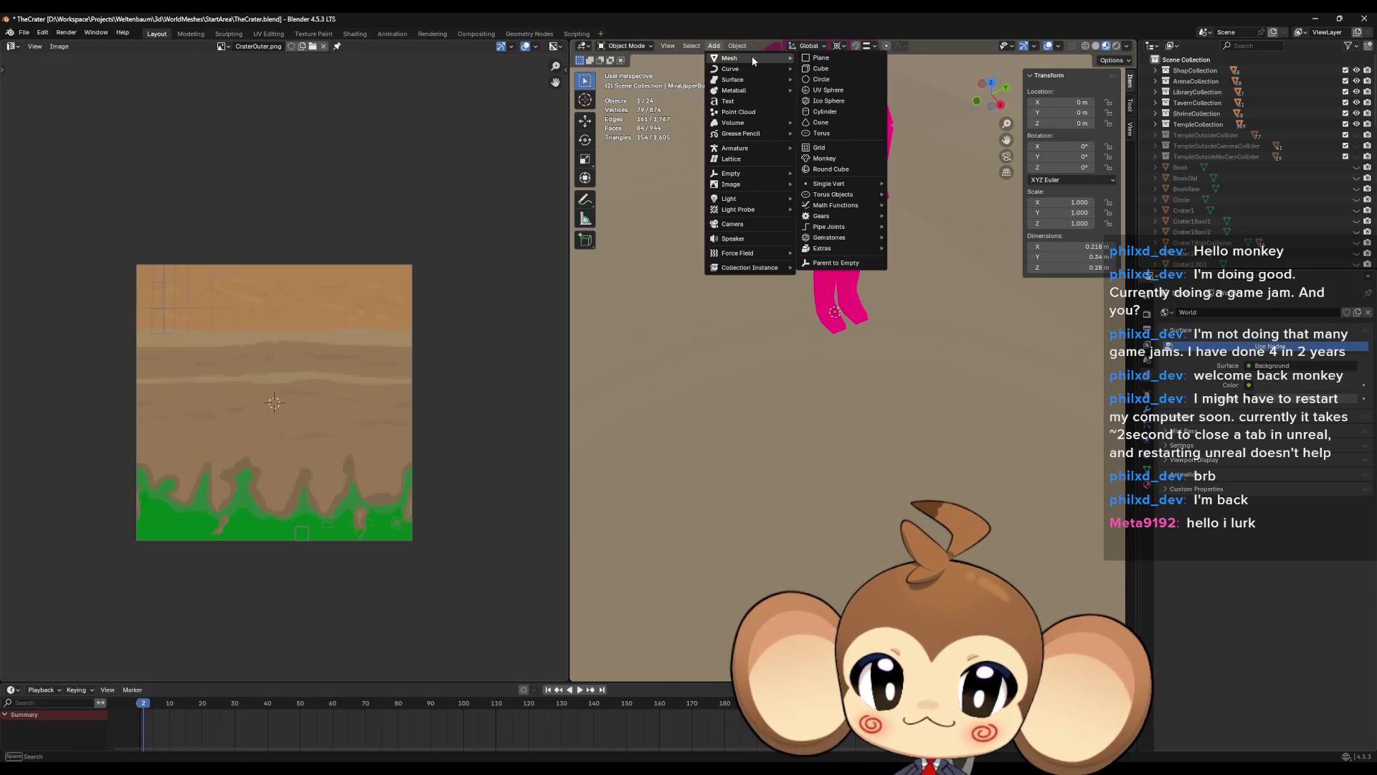
Add a cube at the origin and scale it down to 0.424 in Edit Mode
click(834, 67)
scroll(846, 290, down, 5)
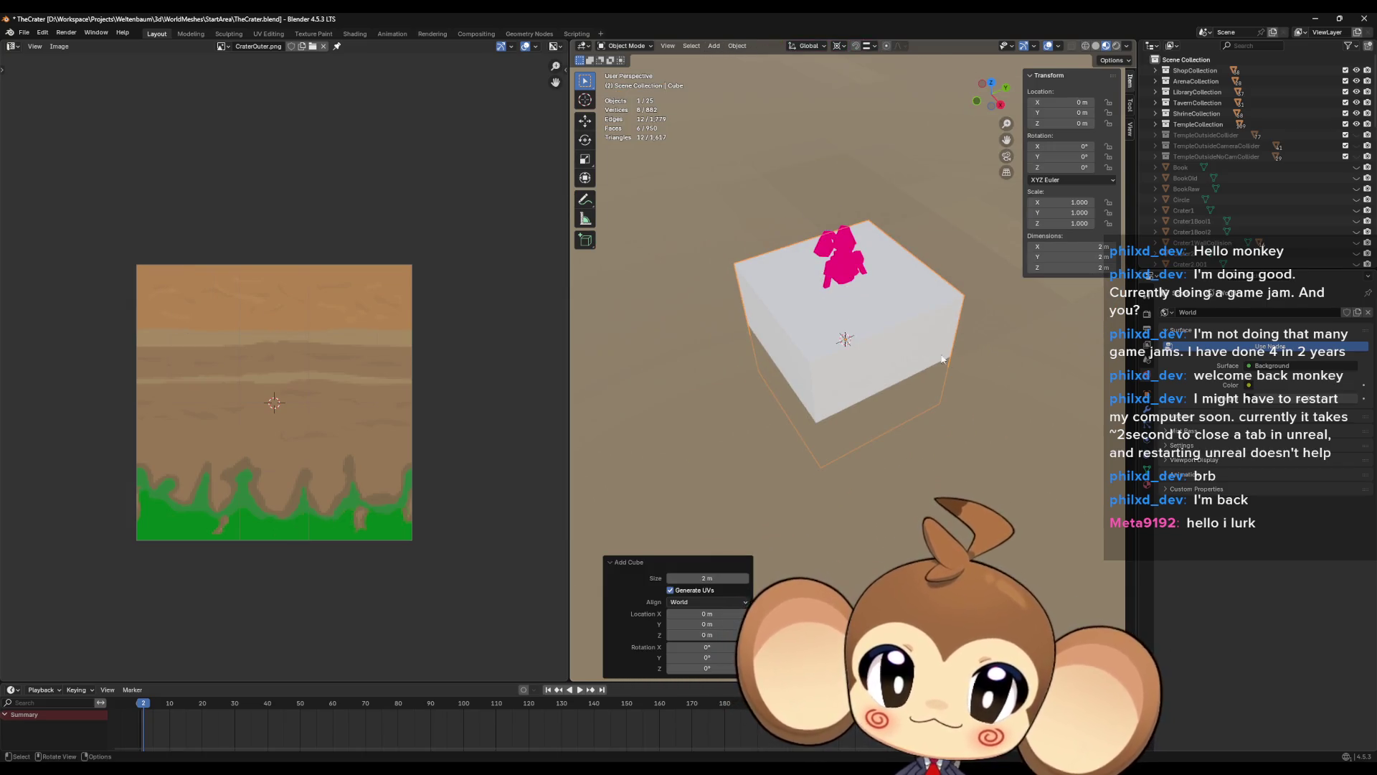
drag(972, 386, 972, 364)
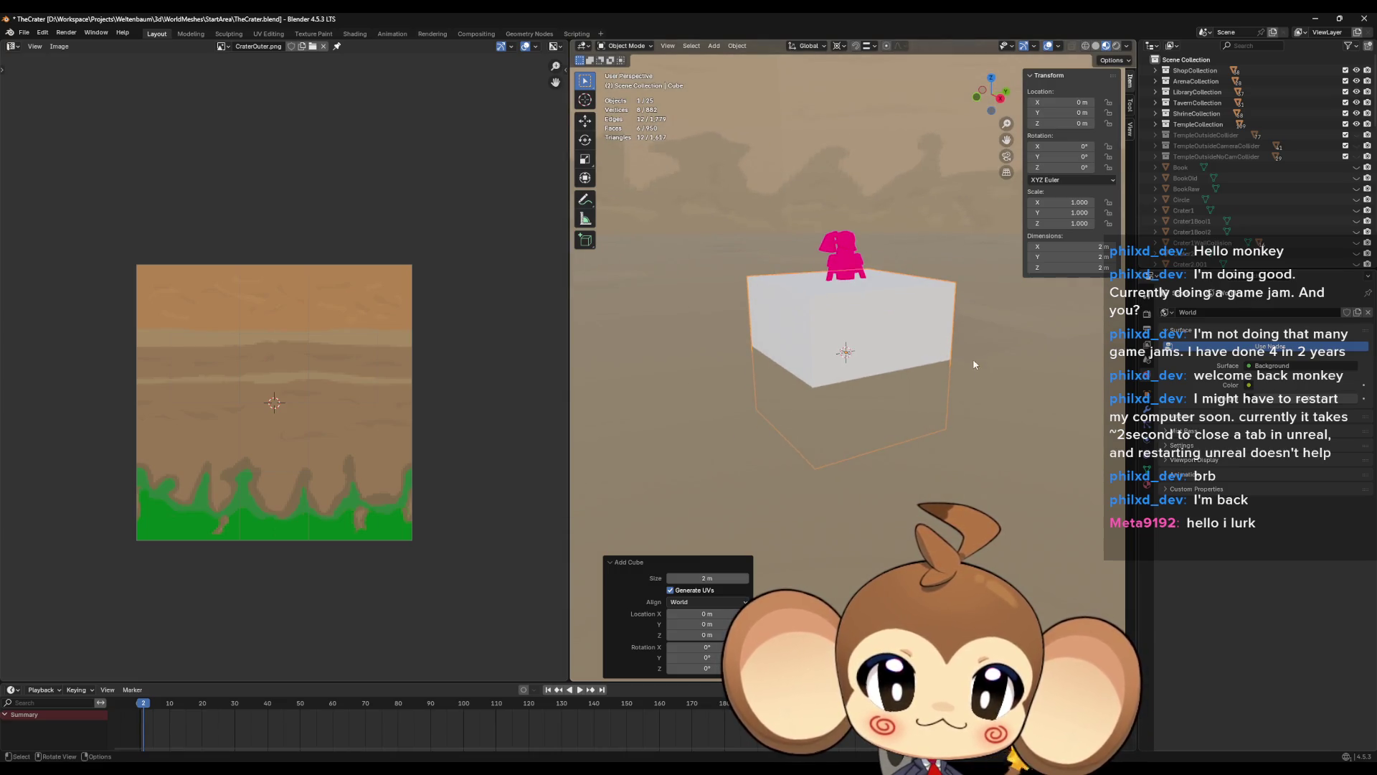
key(Tab)
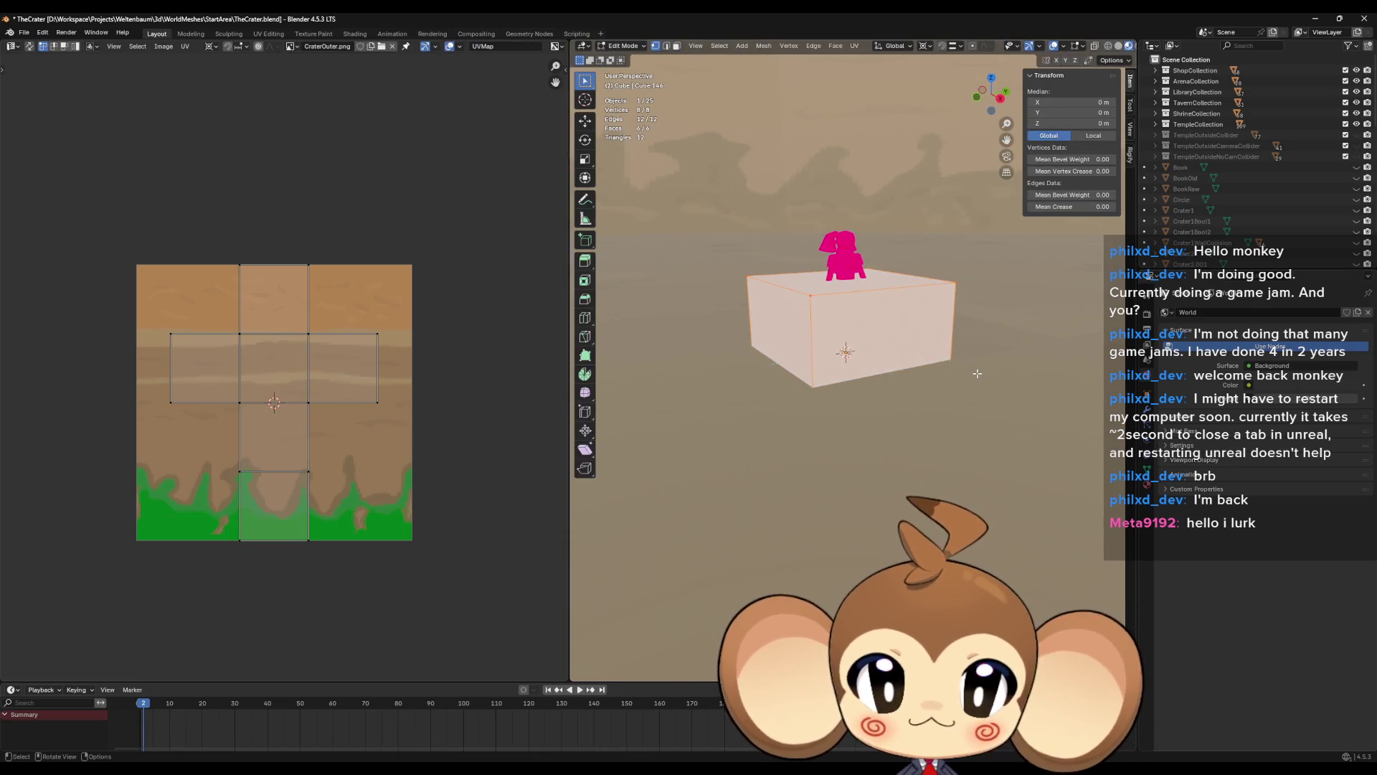
key(s)
click(878, 367)
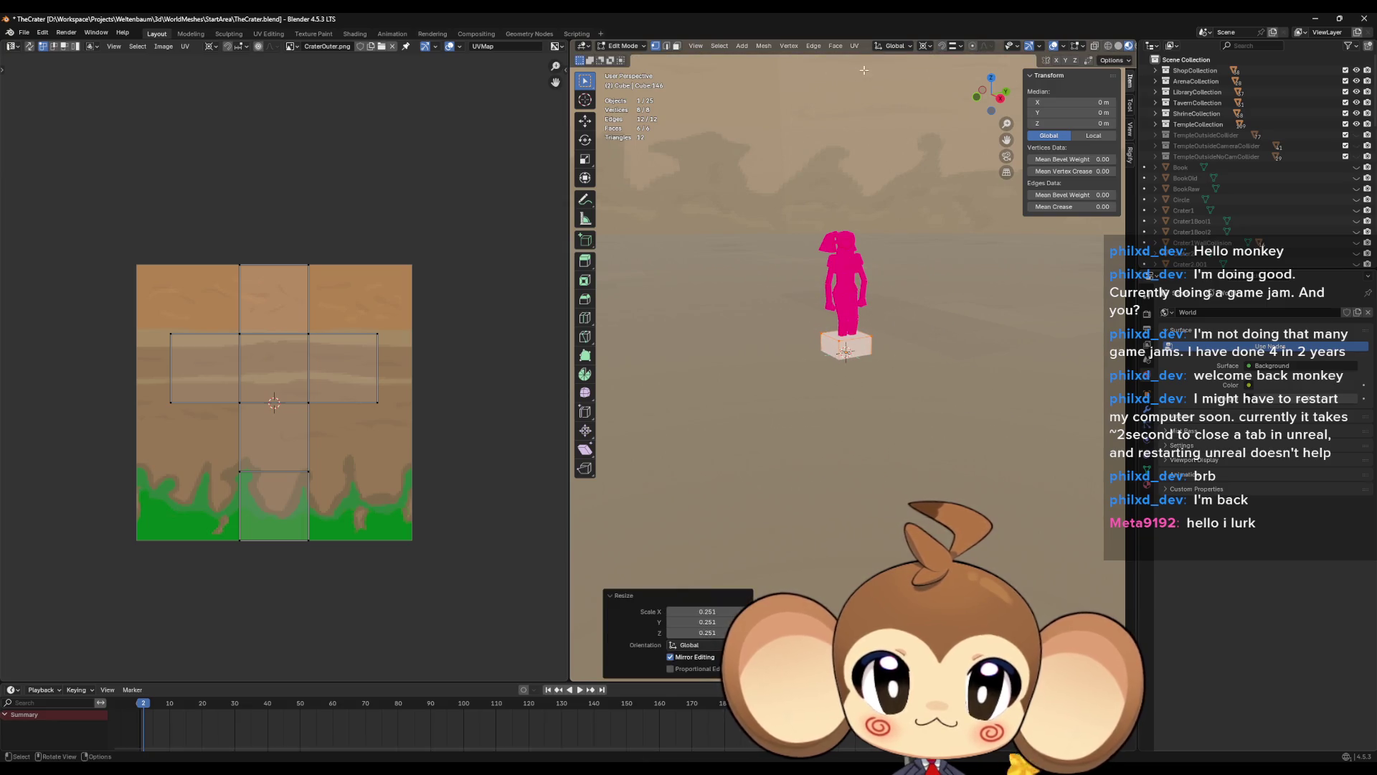
scroll(910, 327, up, 5)
key(s)
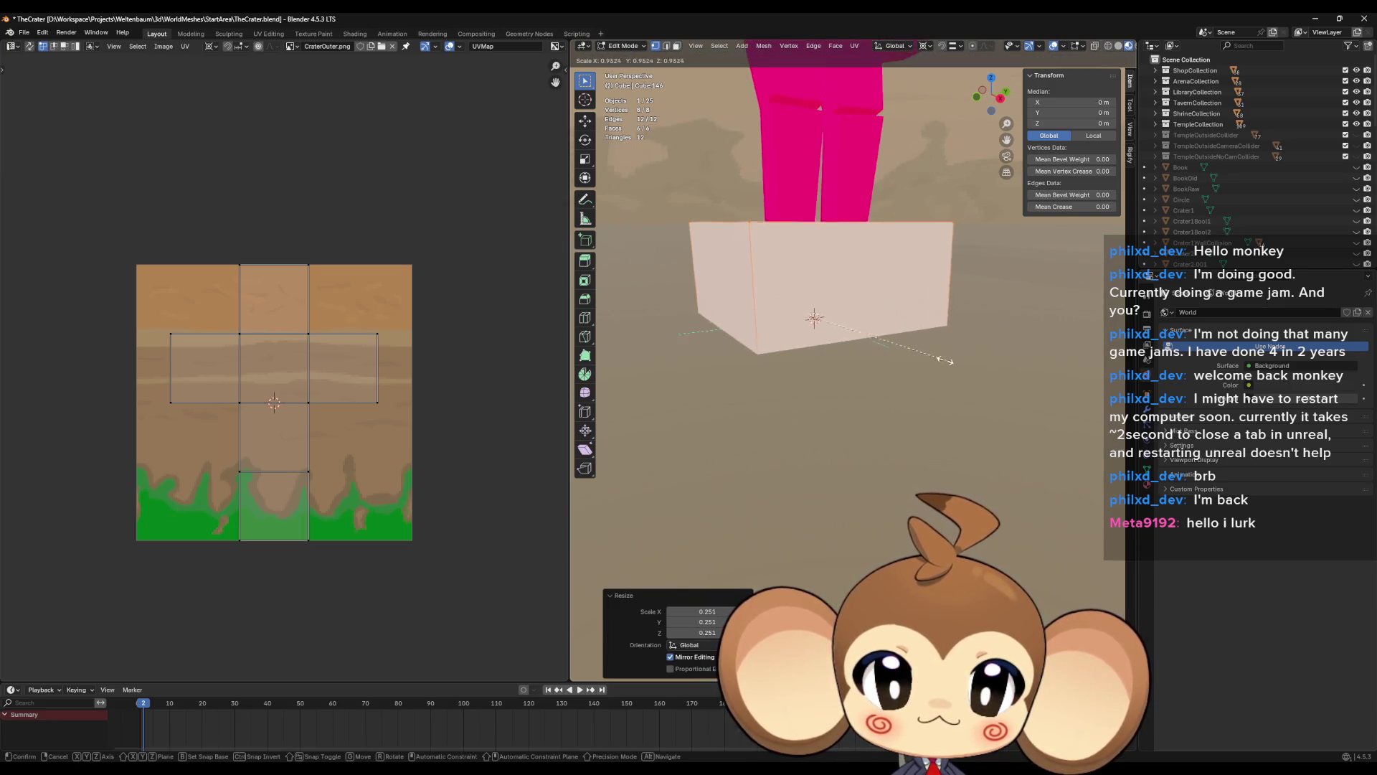
click(873, 342)
drag(873, 342, 935, 357)
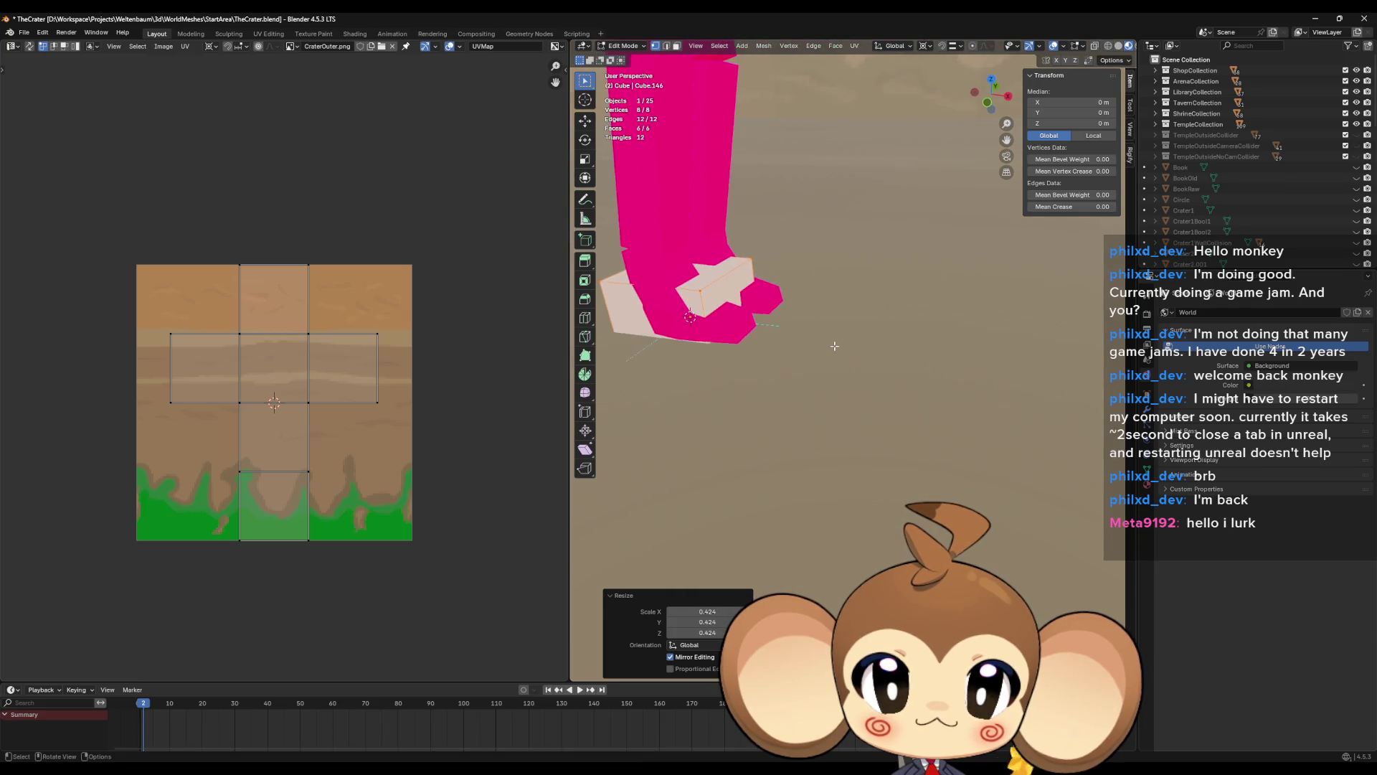
drag(835, 346, 947, 345)
scroll(938, 358, down, 1)
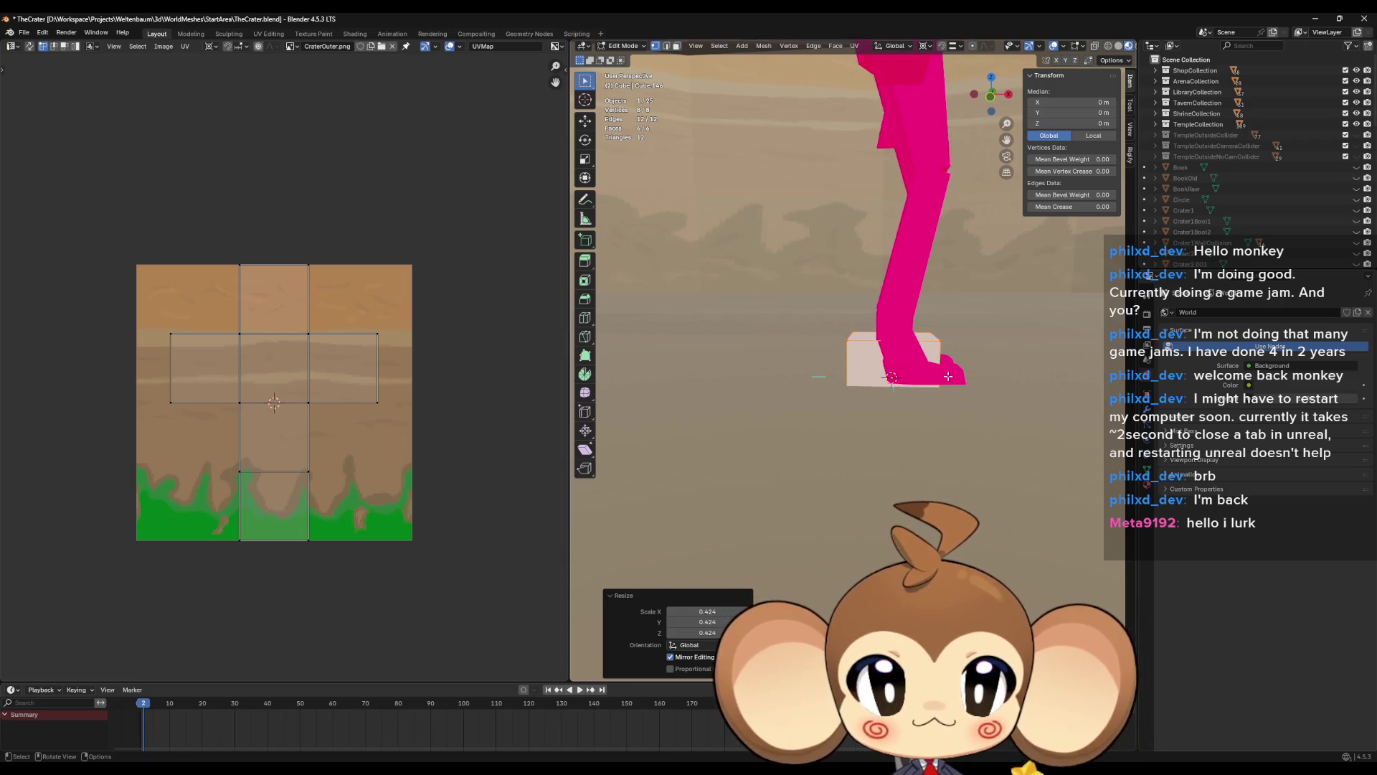
Flatten the cube's bottom face to zero height on Z and isolate the cube in local view
key(KP_Decimal)
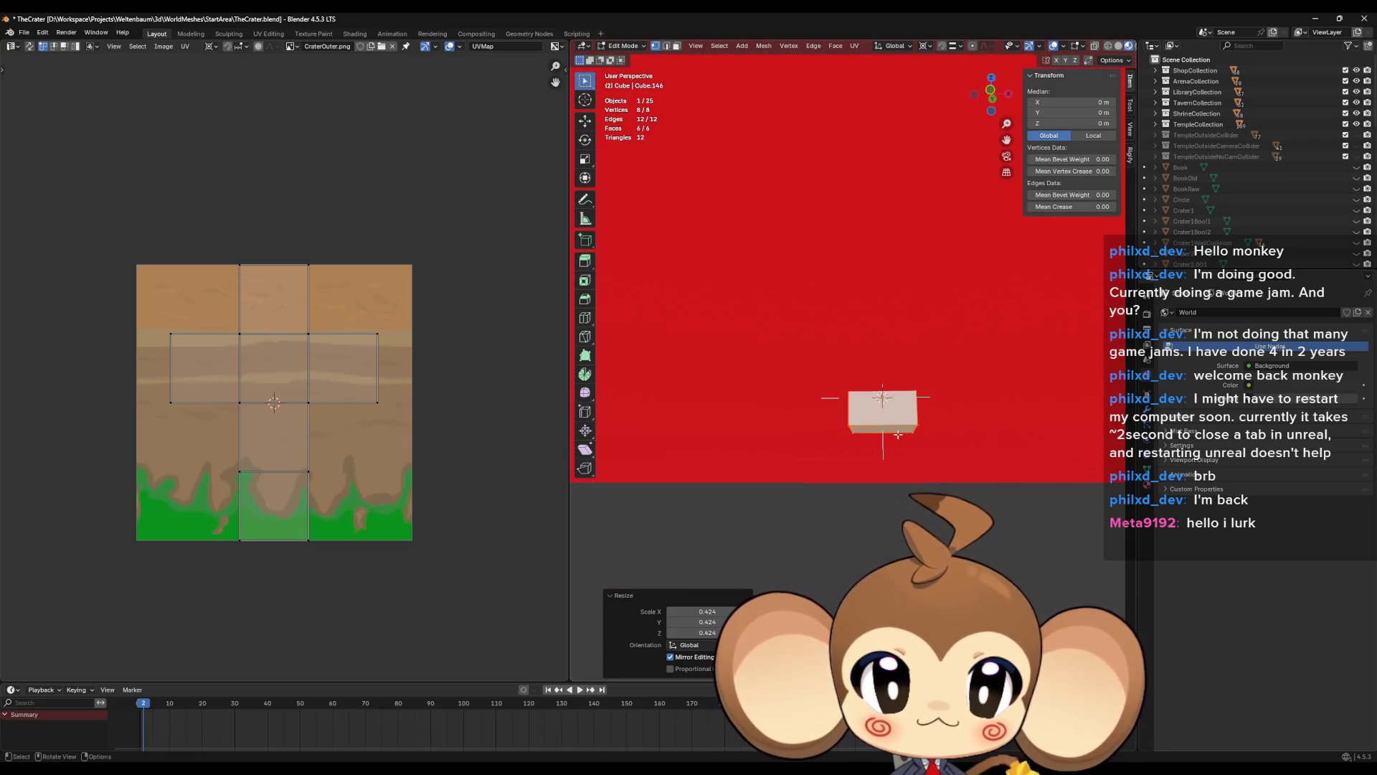
click(898, 435)
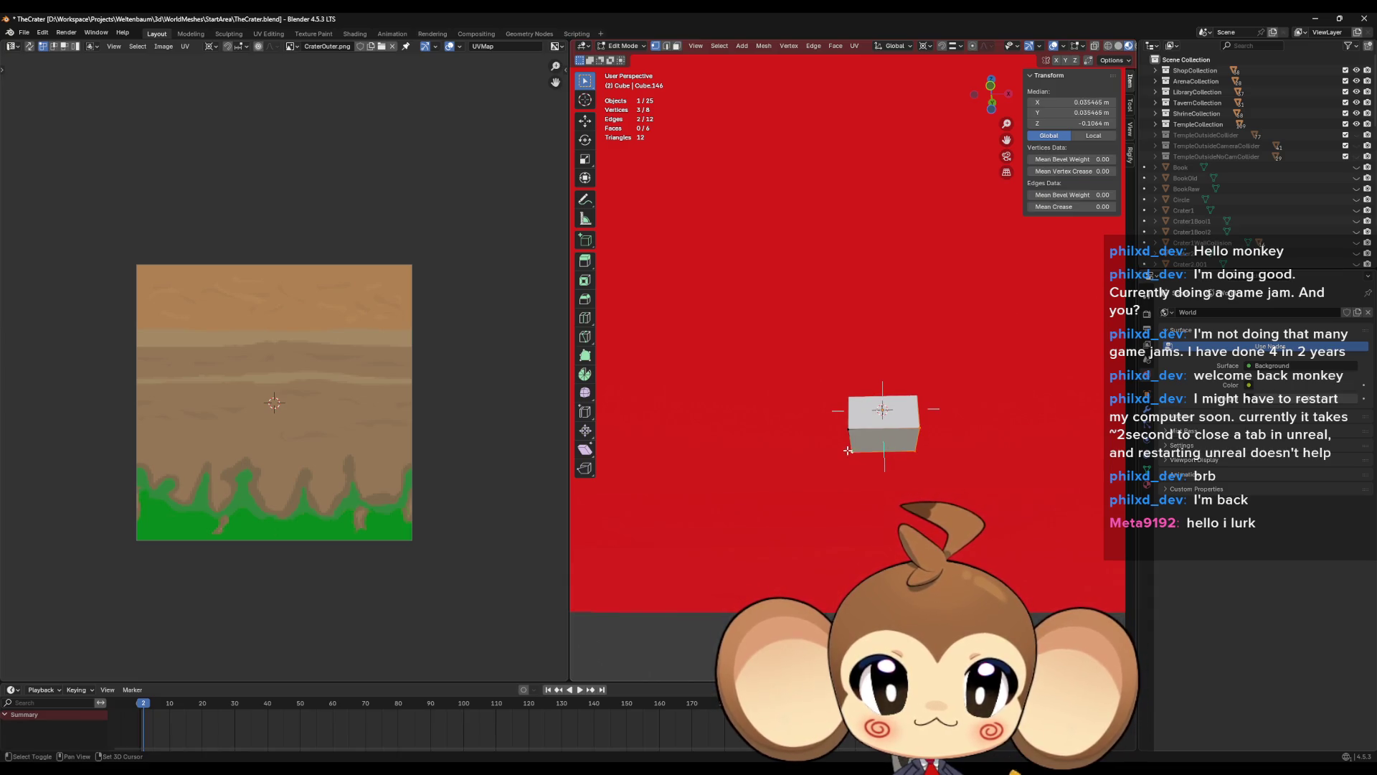
shift+click(908, 446)
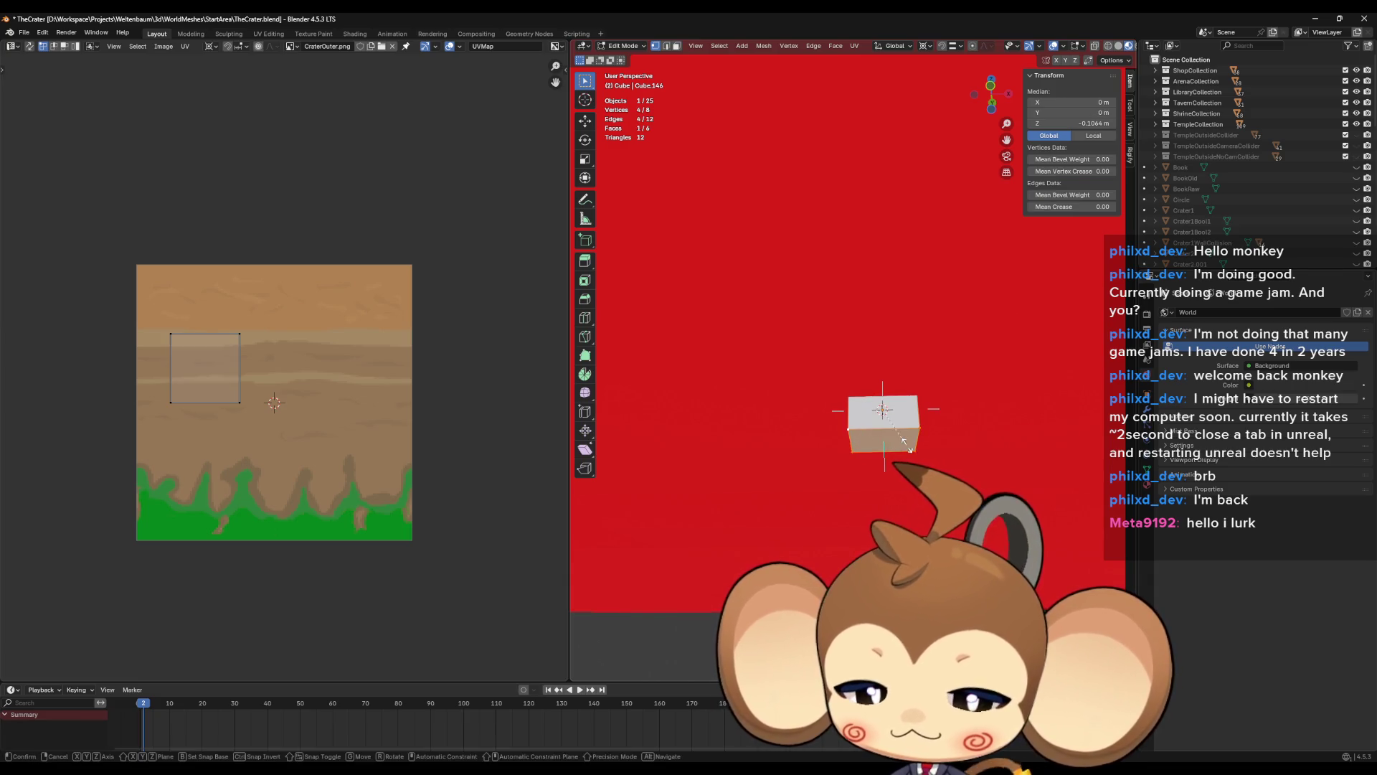
key(s)
key(z)
key(0)
key(Return)
drag(935, 448, 918, 515)
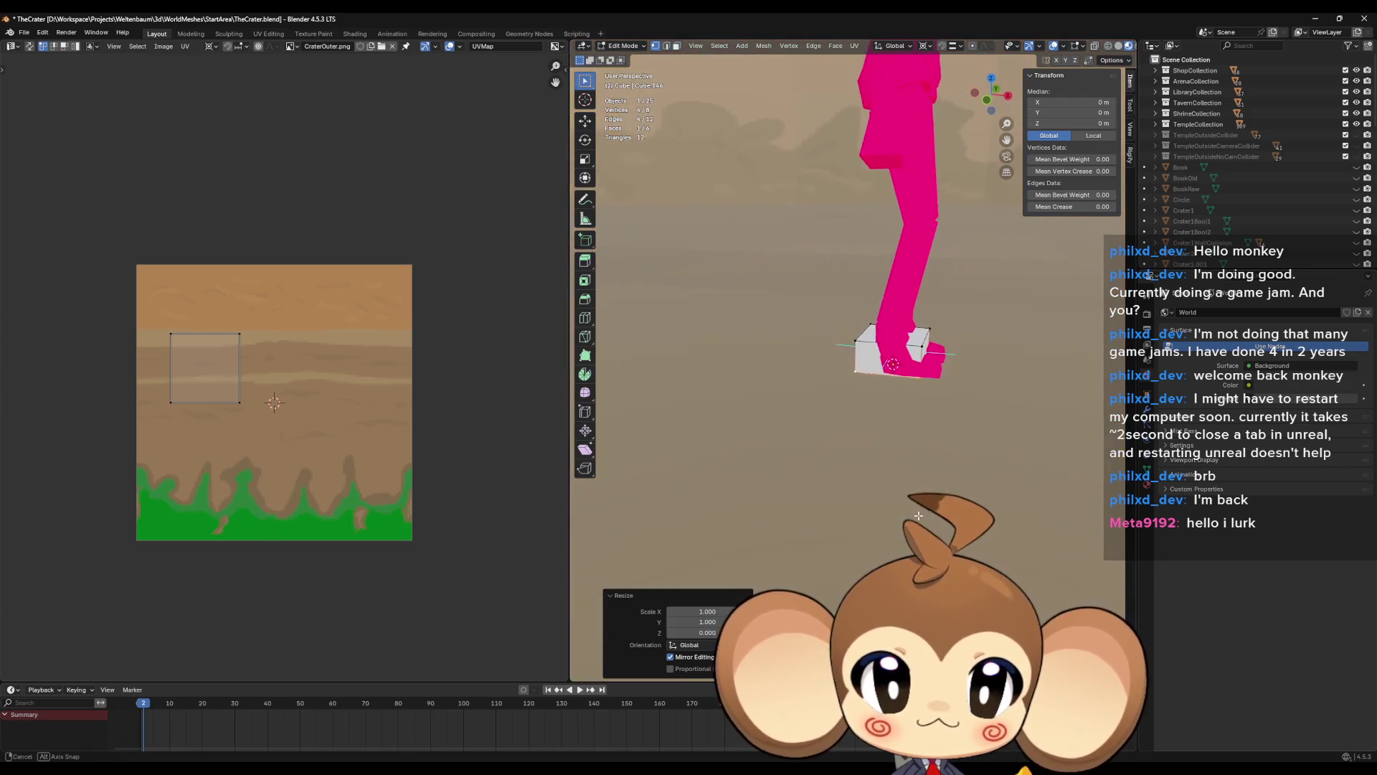
key(KP_Divide)
scroll(897, 466, down, 5)
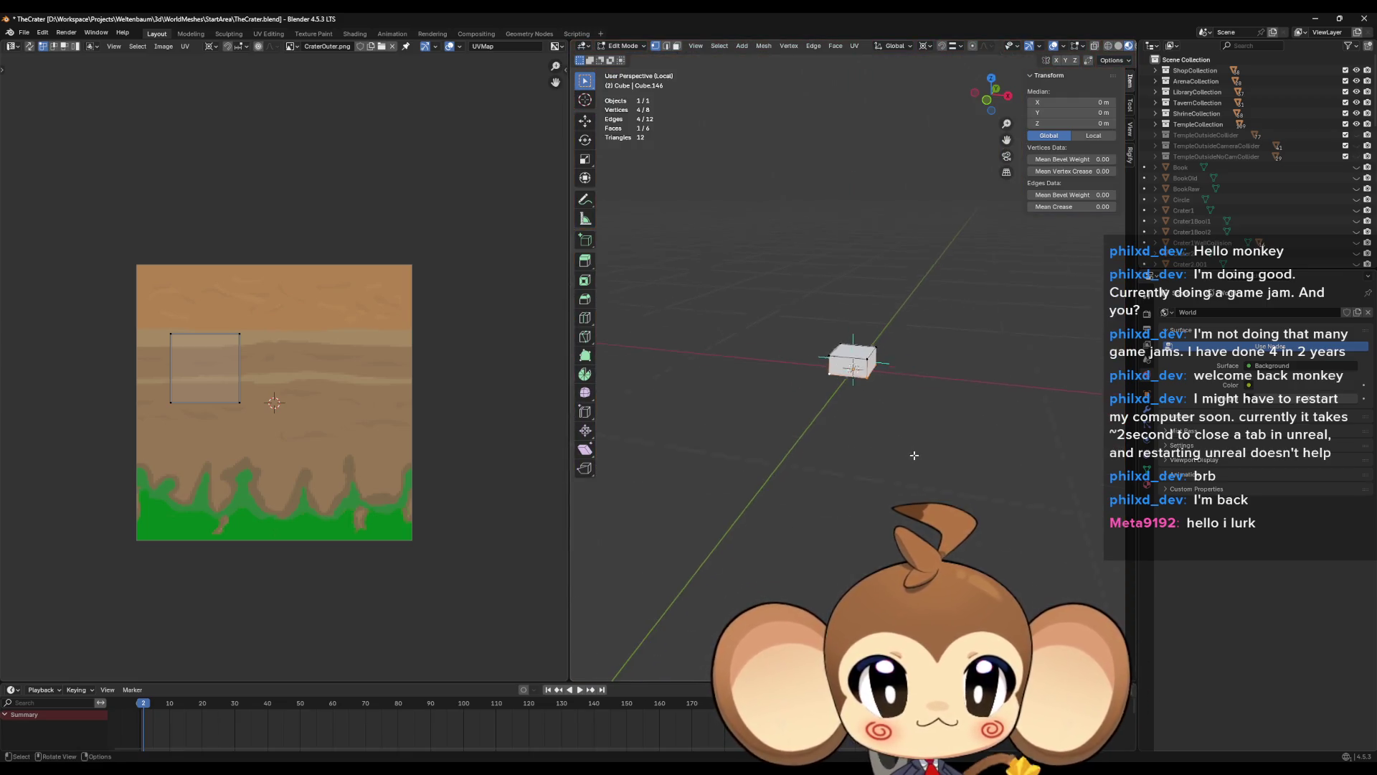
Inset the cube's selected face, undo the inset, and begin a Ctrl+R loop cut
mouse_move(897, 466)
mouse_down()
mouse_move(865, 449)
mouse_move(883, 440)
mouse_up()
scroll(865, 449, up, 5)
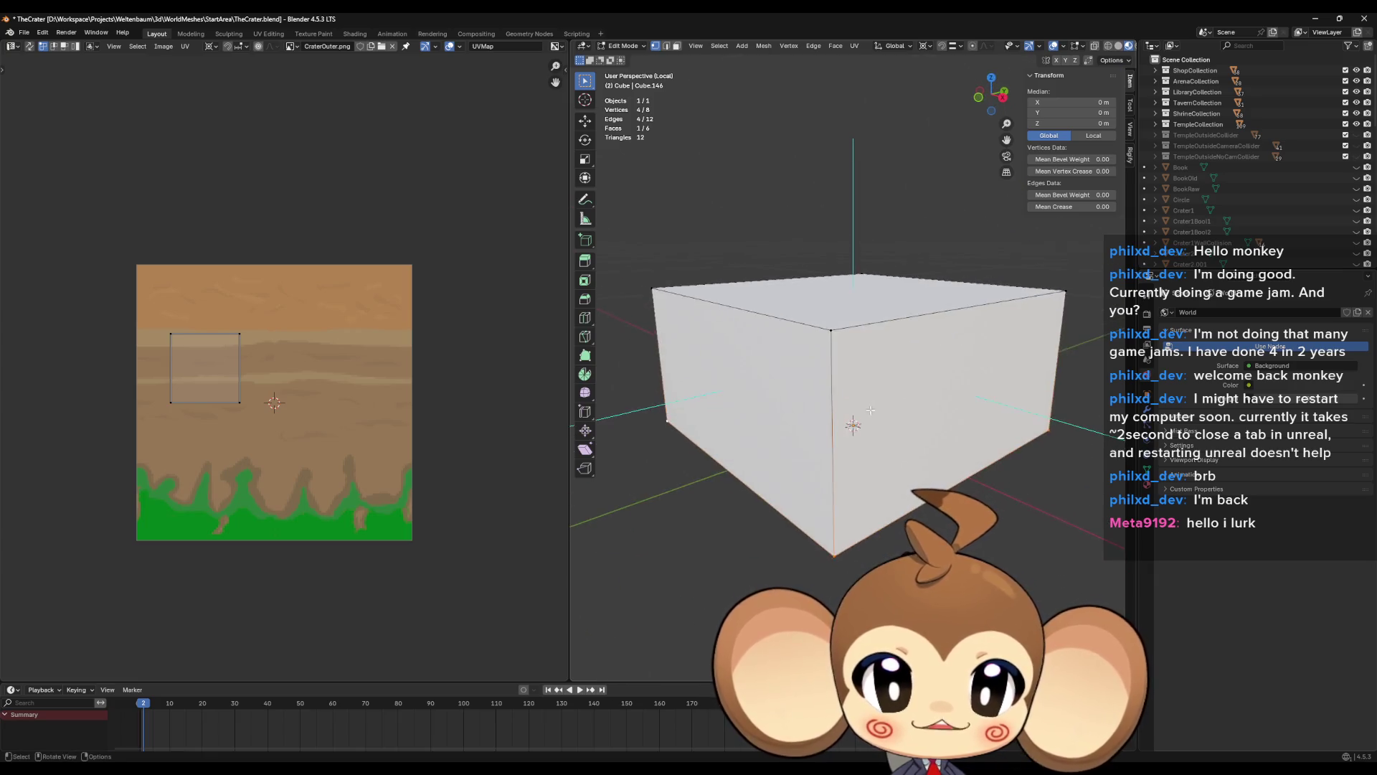
scroll(882, 440, down, 4)
drag(881, 388, 550, 139)
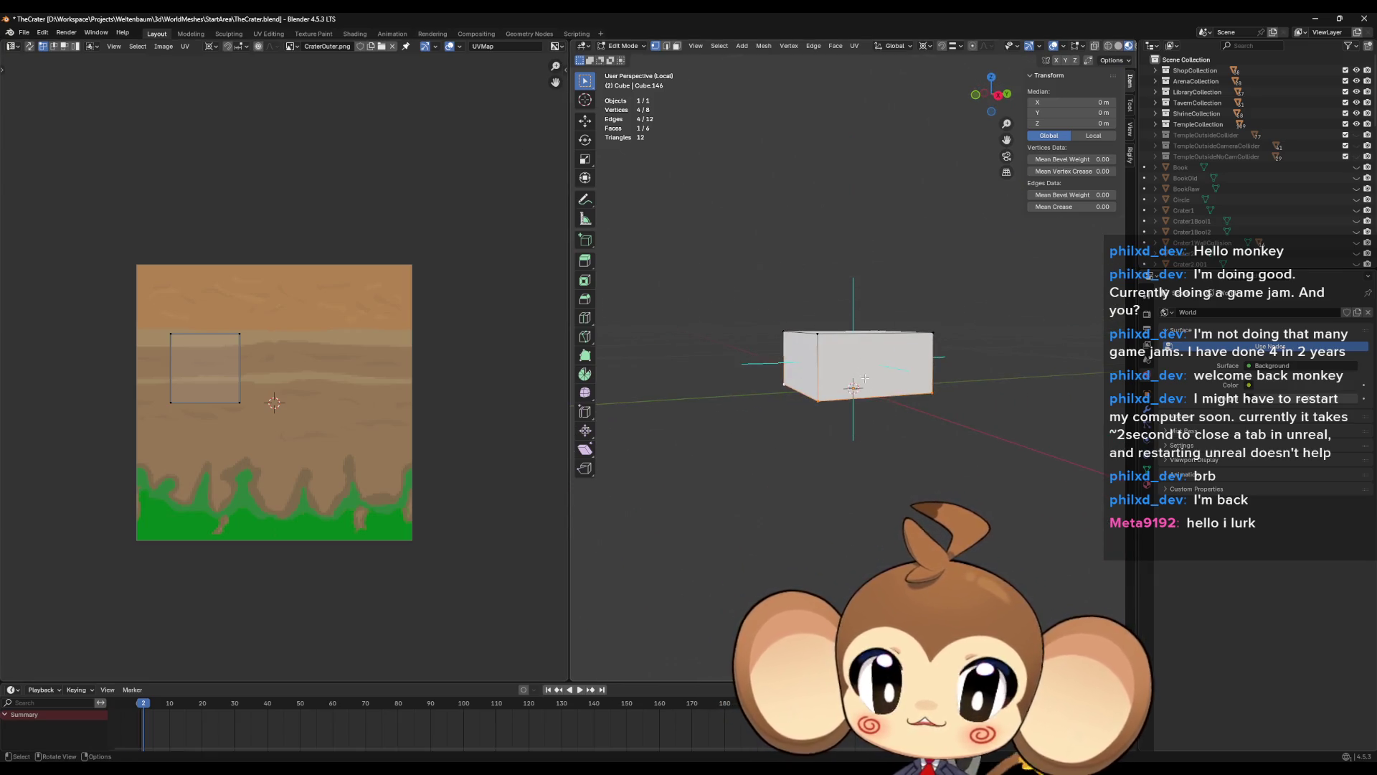
drag(865, 378, 861, 432)
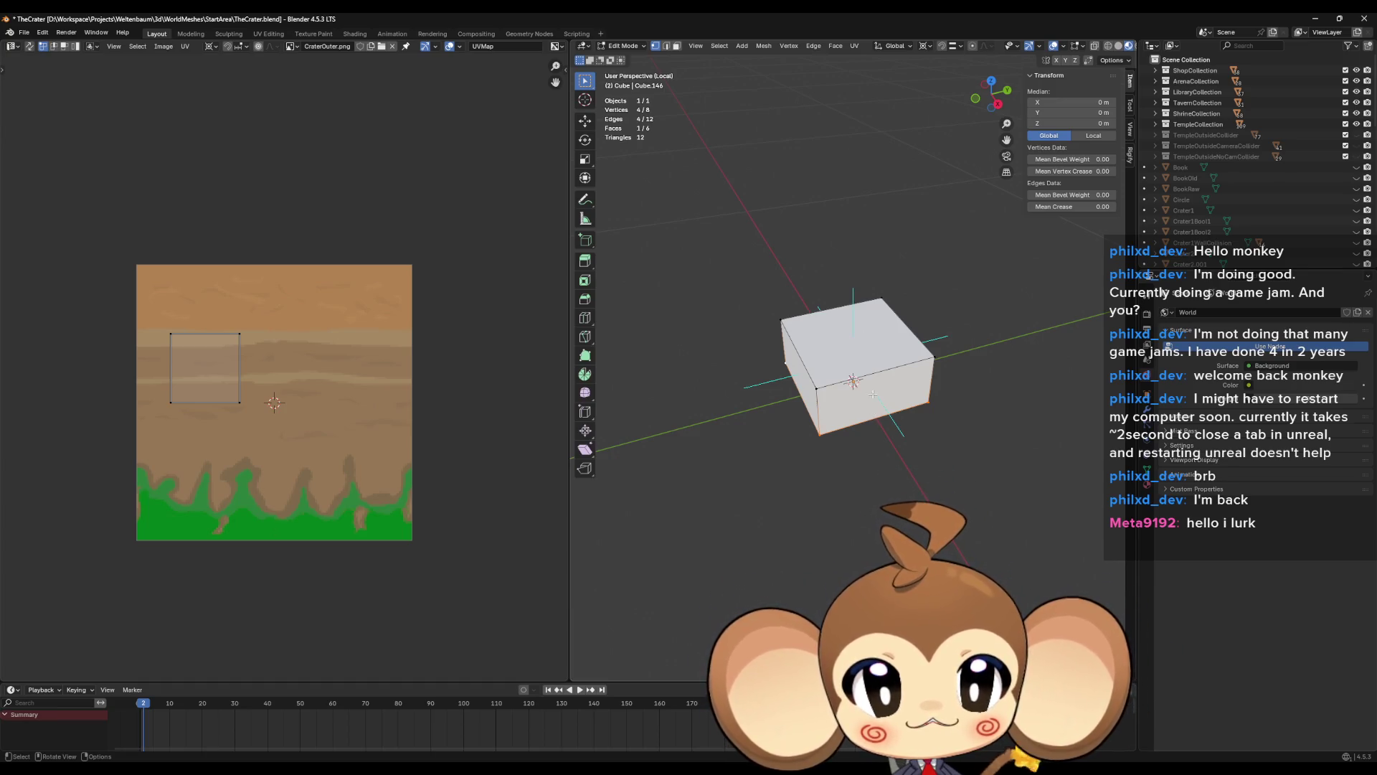
key(i)
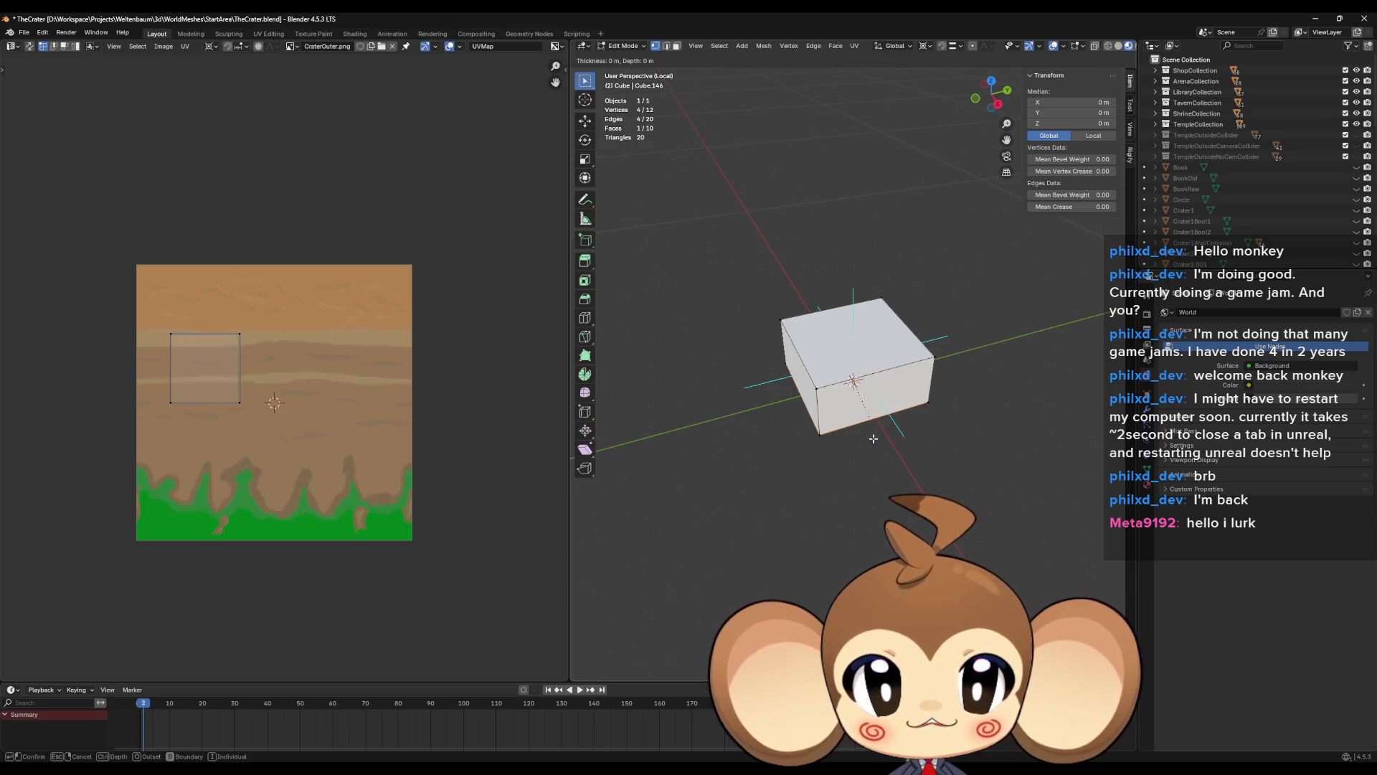
click(858, 388)
mouse_move(857, 388)
mouse_down()
mouse_move(879, 274)
mouse_move(868, 428)
mouse_up()
key(ctrl+z)
key(ctrl+r)
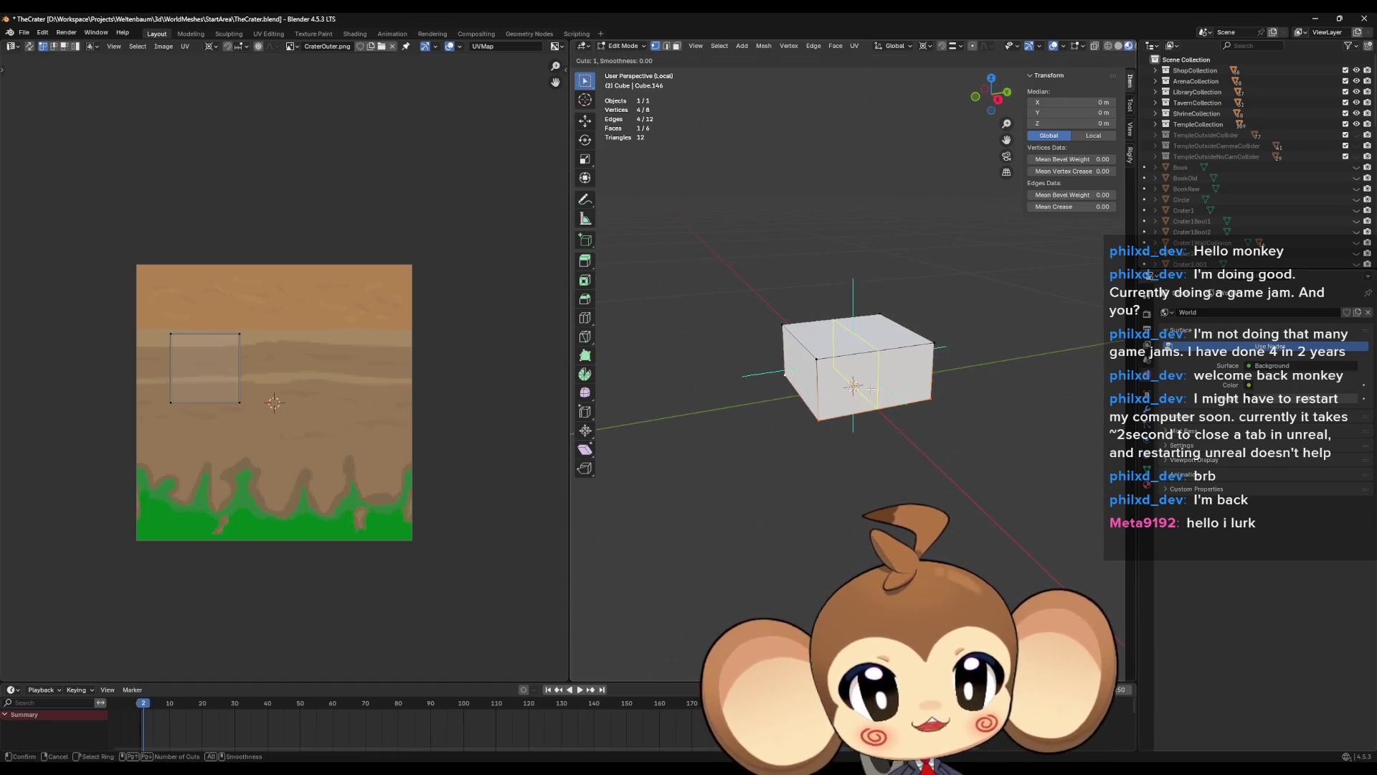
Replace an off-centre loop cut with two centred, perpendicular edge loops across the cube
click(871, 389)
click(886, 429)
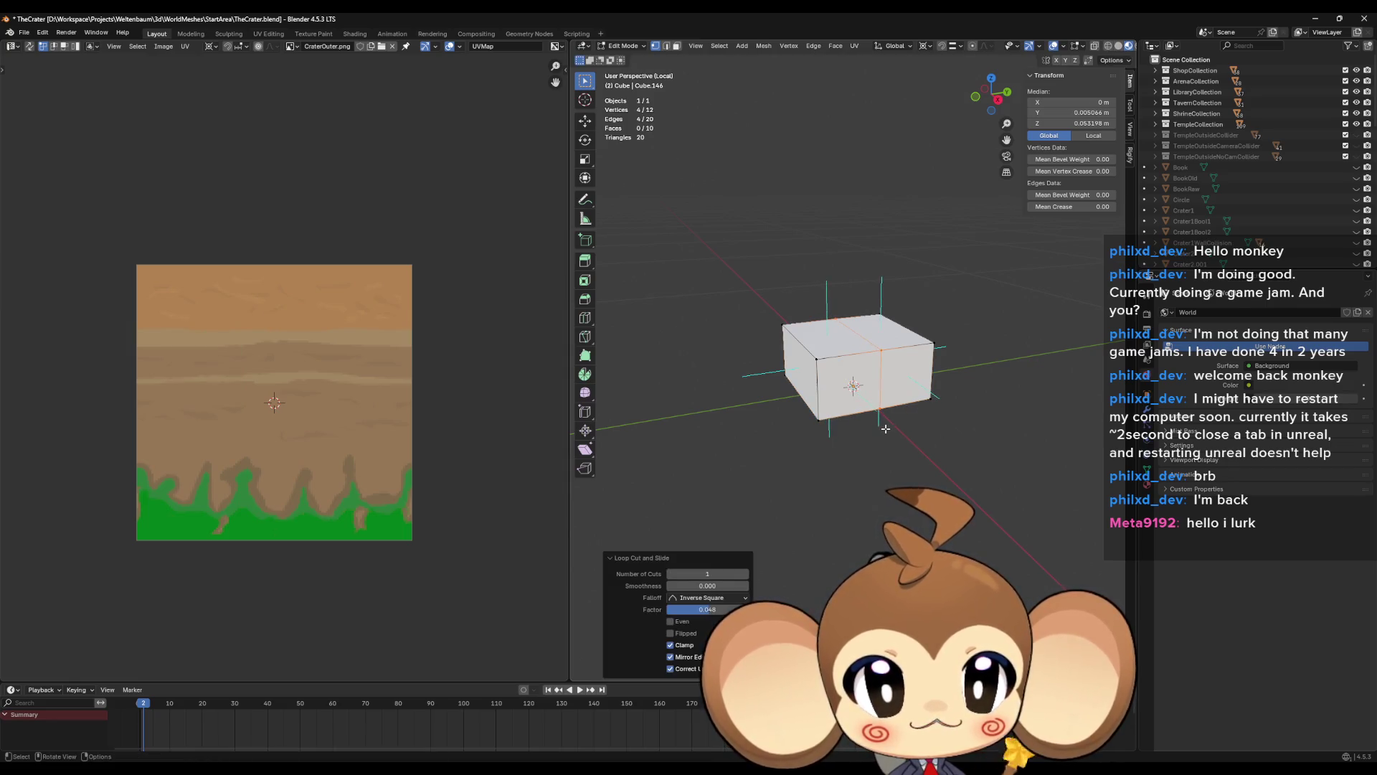
key(ctrl+z)
key(ctrl+r)
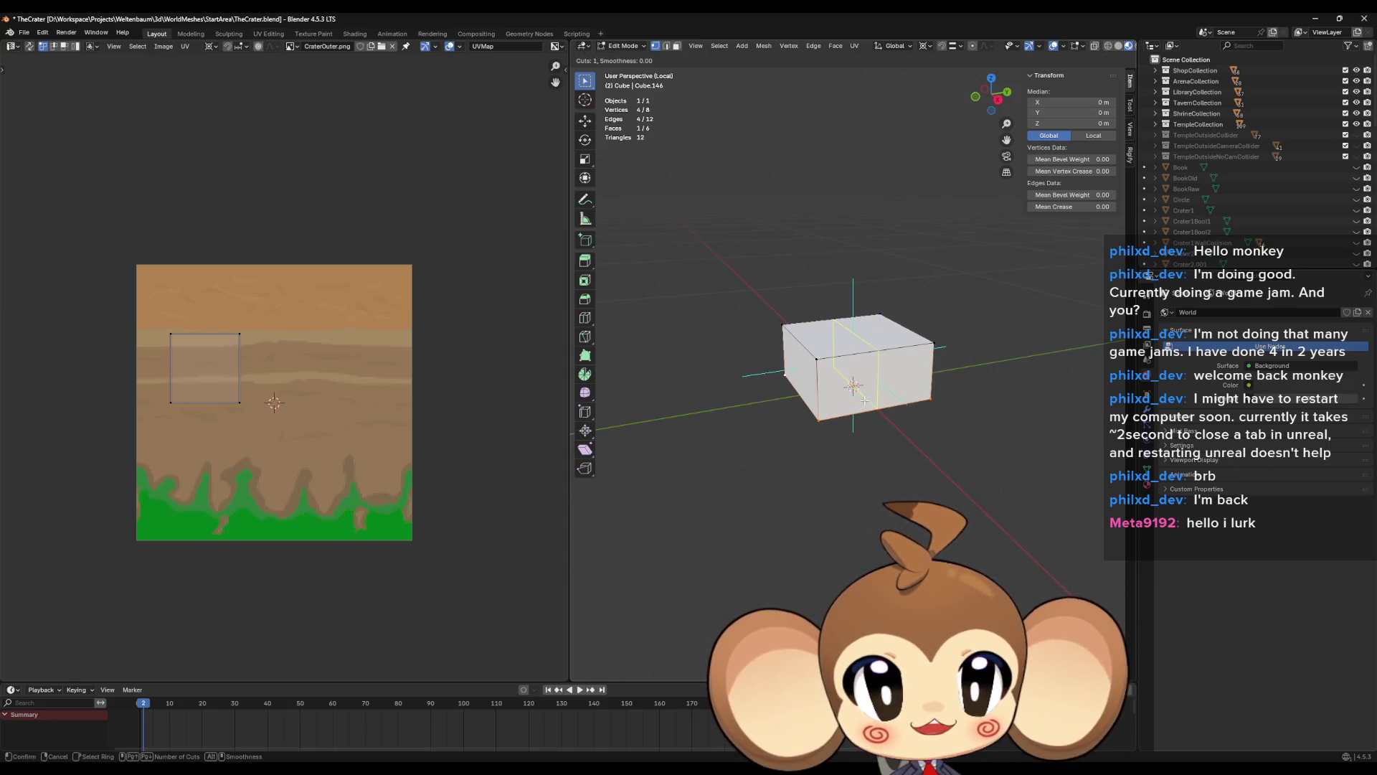
click(865, 401)
right_click(865, 400)
key(ctrl+r)
click(807, 349)
right_click(806, 350)
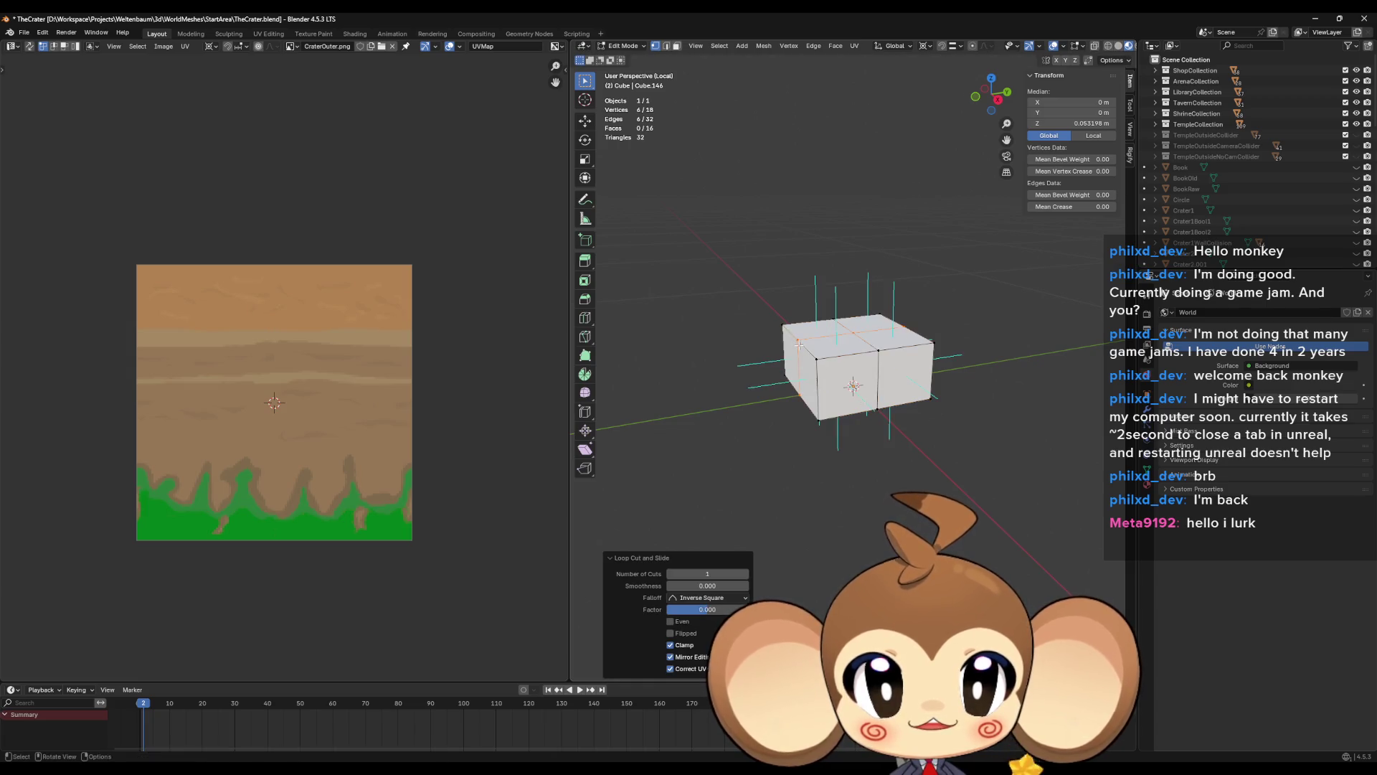
mouse_move(896, 458)
mouse_down()
mouse_move(935, 438)
mouse_move(792, 426)
mouse_move(789, 449)
mouse_up()
scroll(922, 445, up, 3)
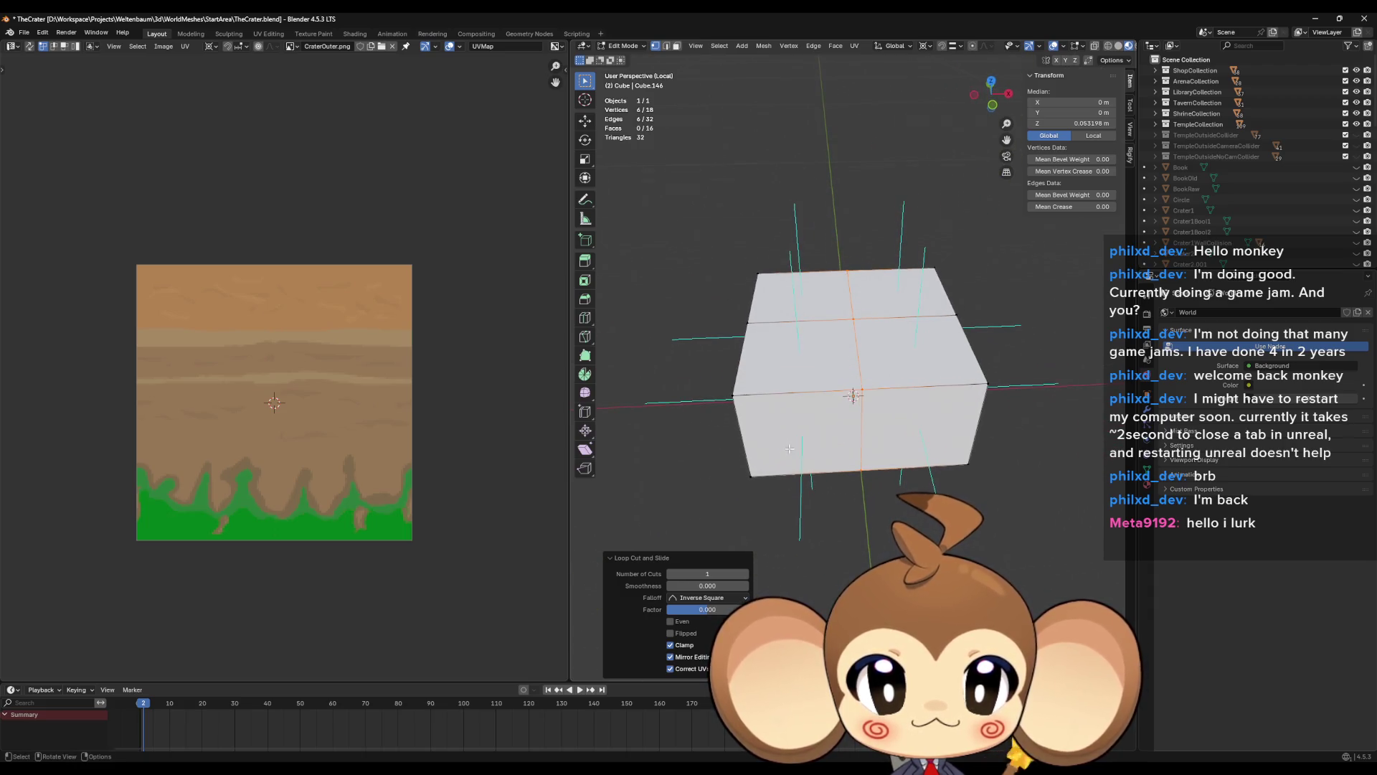
Shift the bottom-left corner vertex and two more vertices sideways while keeping their height
click(758, 484)
key(g)
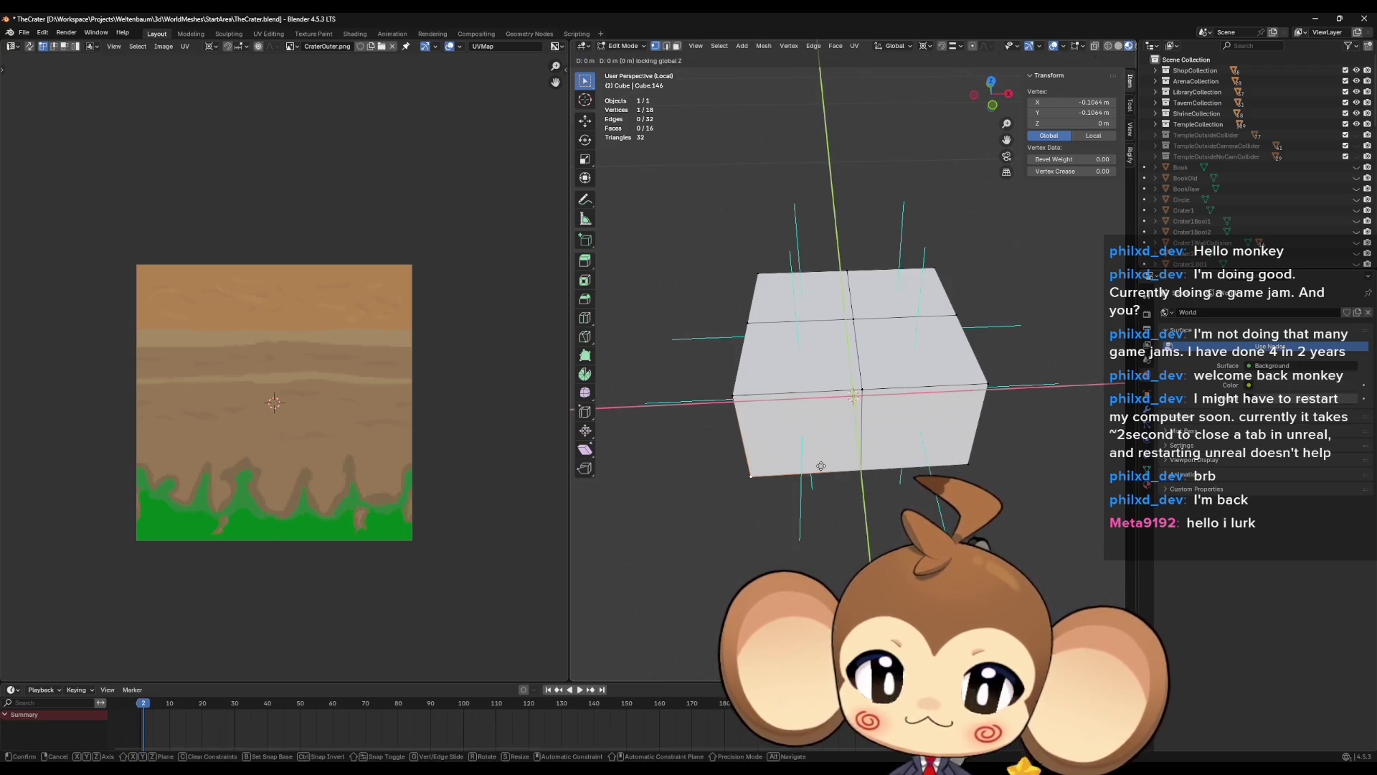
click(779, 427)
drag(944, 467, 932, 459)
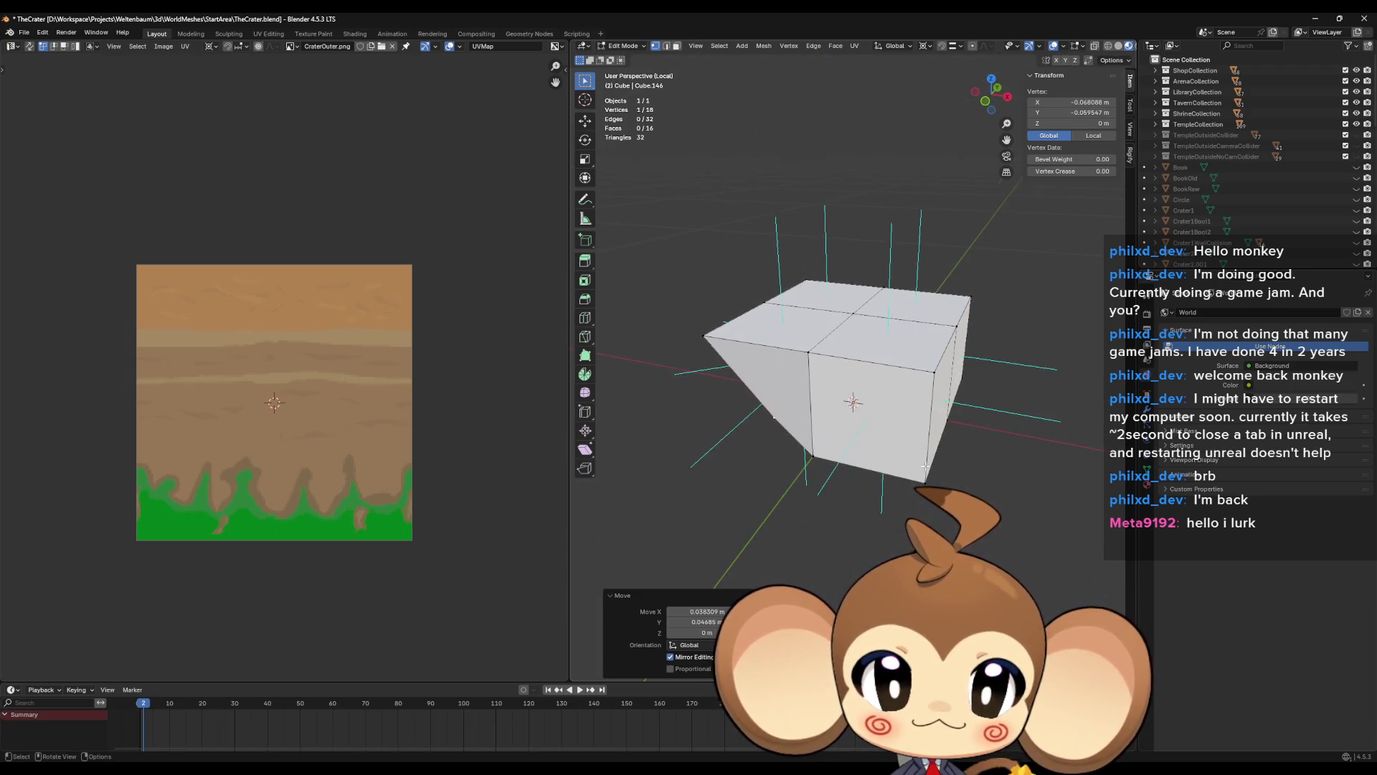
key(g)
key(shift+z)
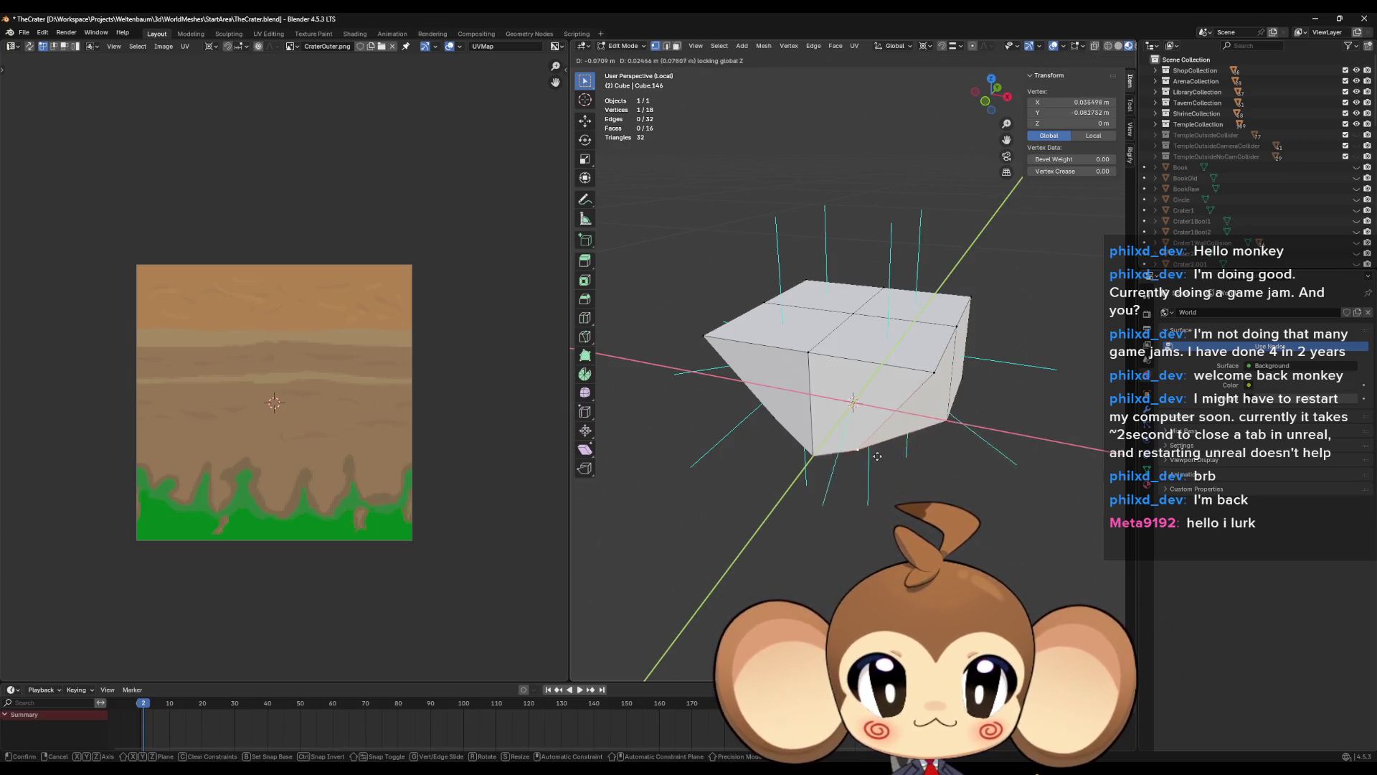
click(888, 445)
mouse_move(893, 442)
mouse_down()
mouse_move(913, 434)
mouse_move(896, 435)
mouse_move(915, 455)
mouse_up()
key(g)
key(shift+z)
click(888, 426)
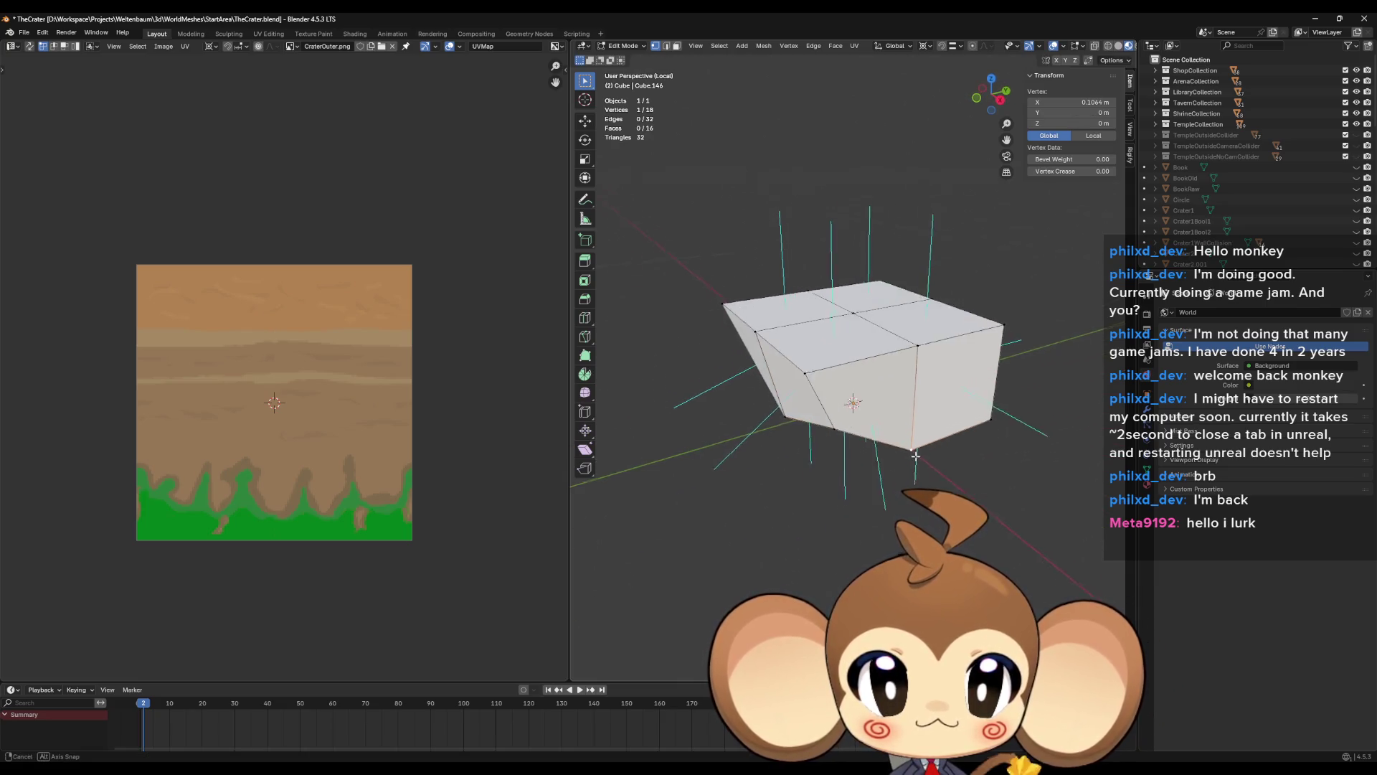
Move three further vertices horizontally with Shift+Z locked, making the outline irregular
key(g)
key(shift+z)
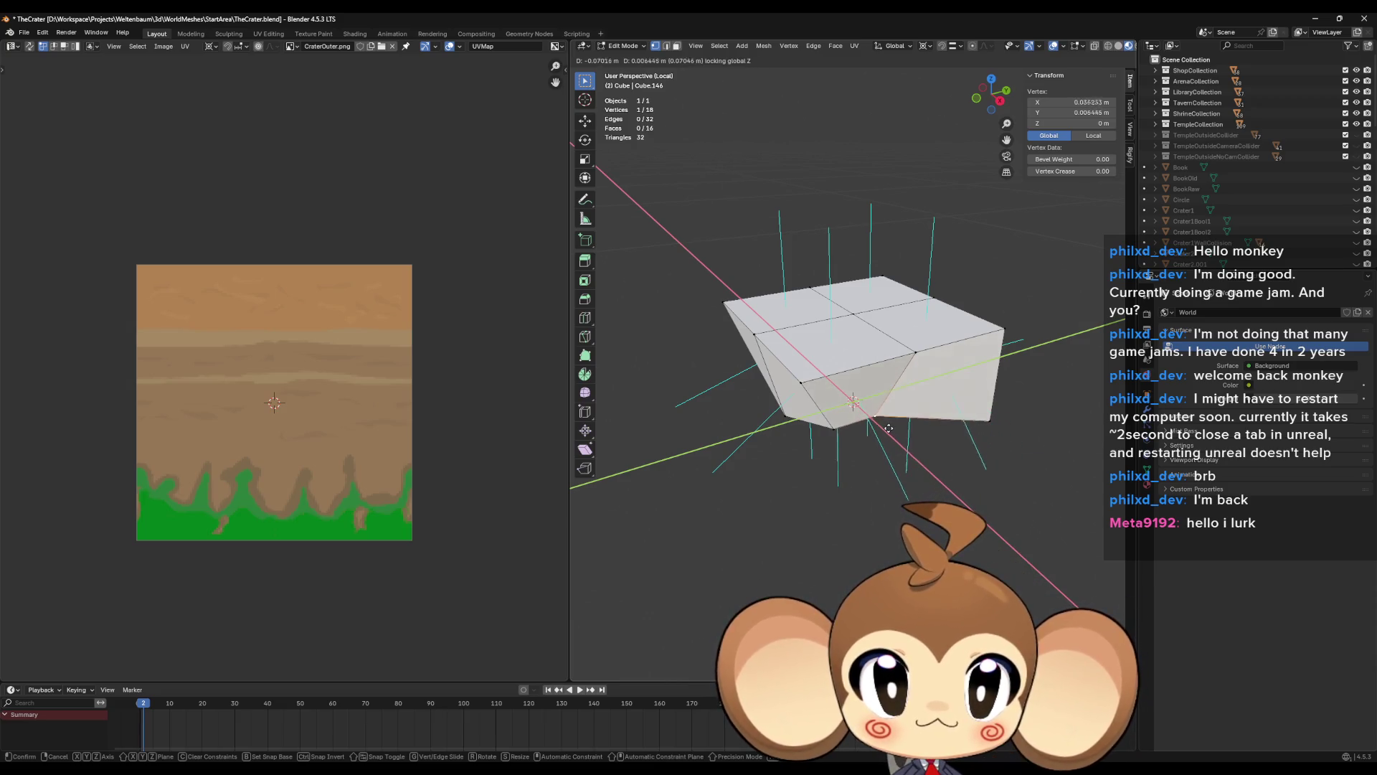
click(888, 428)
drag(890, 429, 911, 451)
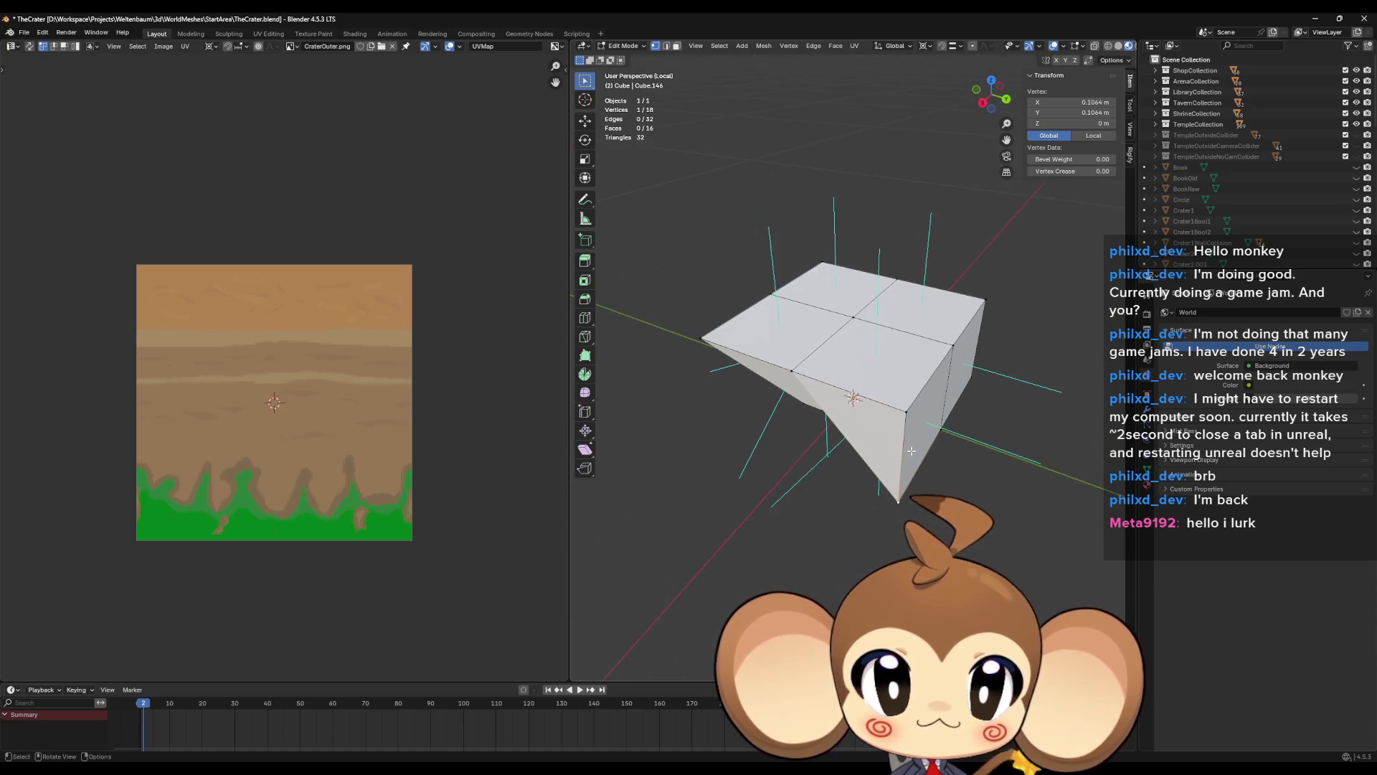
key(g)
key(shift+z)
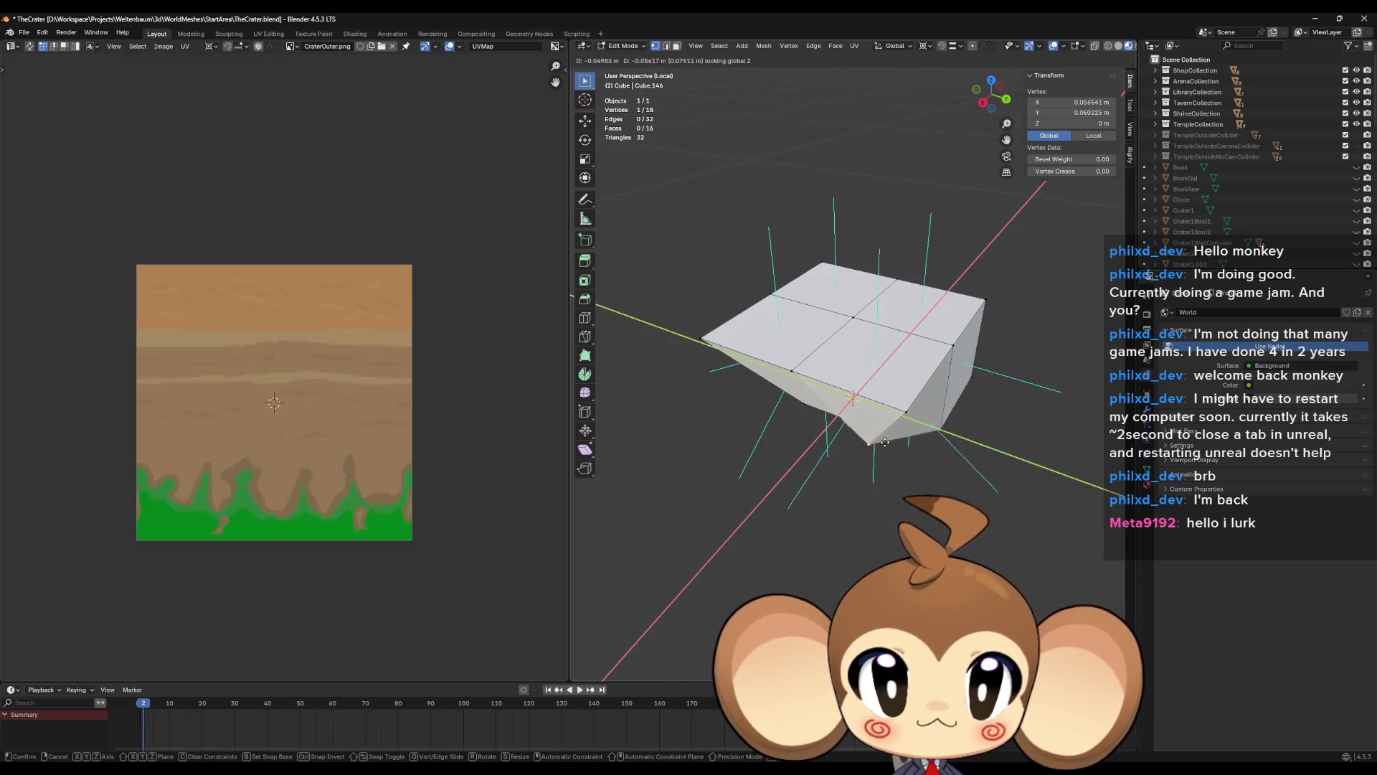
drag(888, 436, 896, 425)
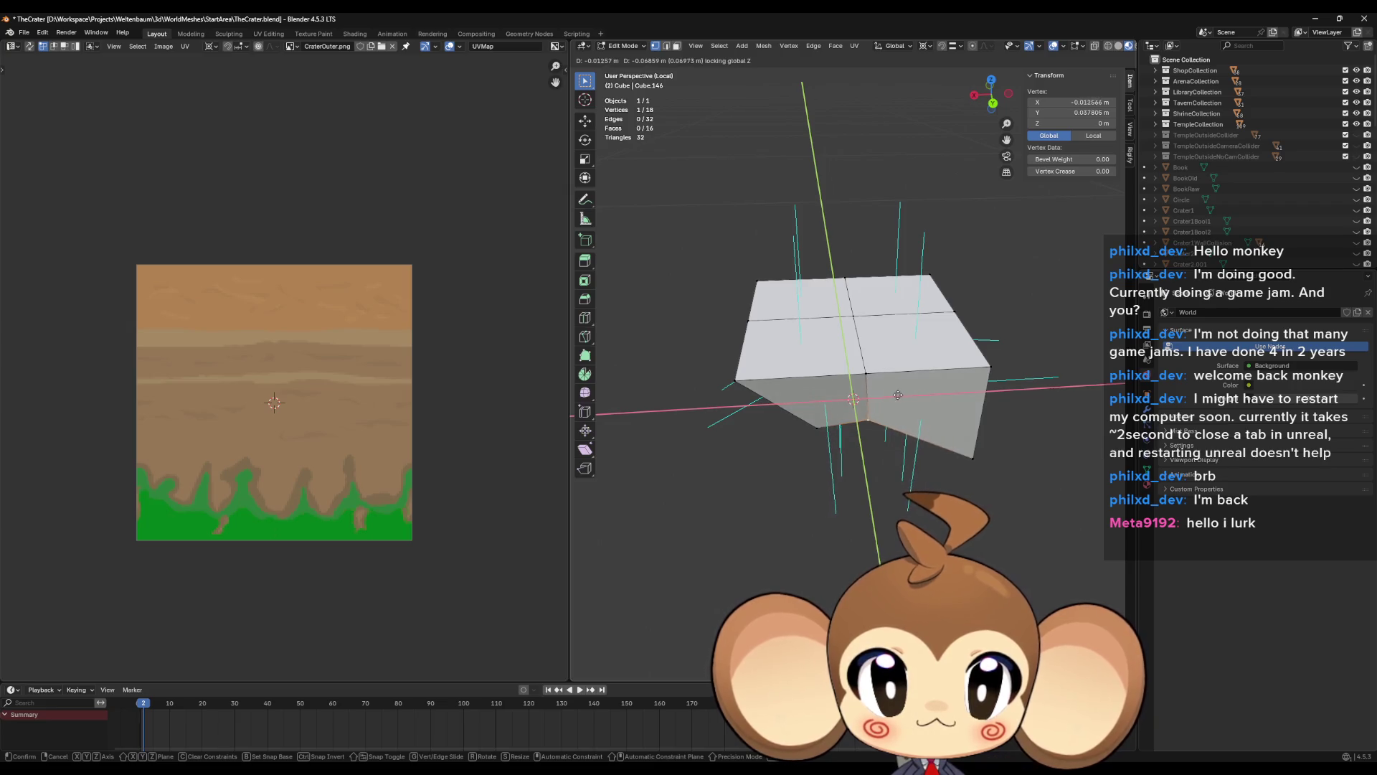
click(913, 417)
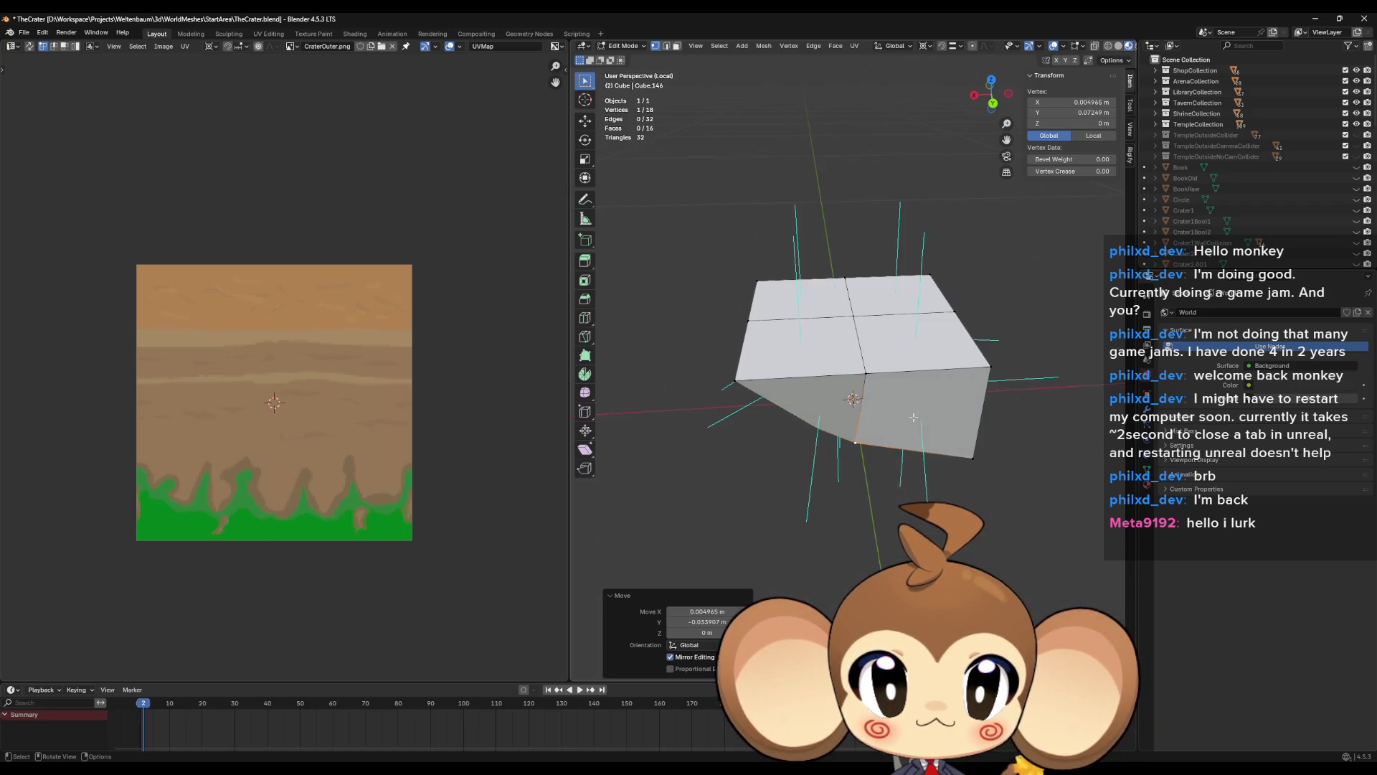
mouse_move(979, 457)
mouse_down()
mouse_move(925, 446)
mouse_move(894, 459)
mouse_up()
key(g)
key(shift+z)
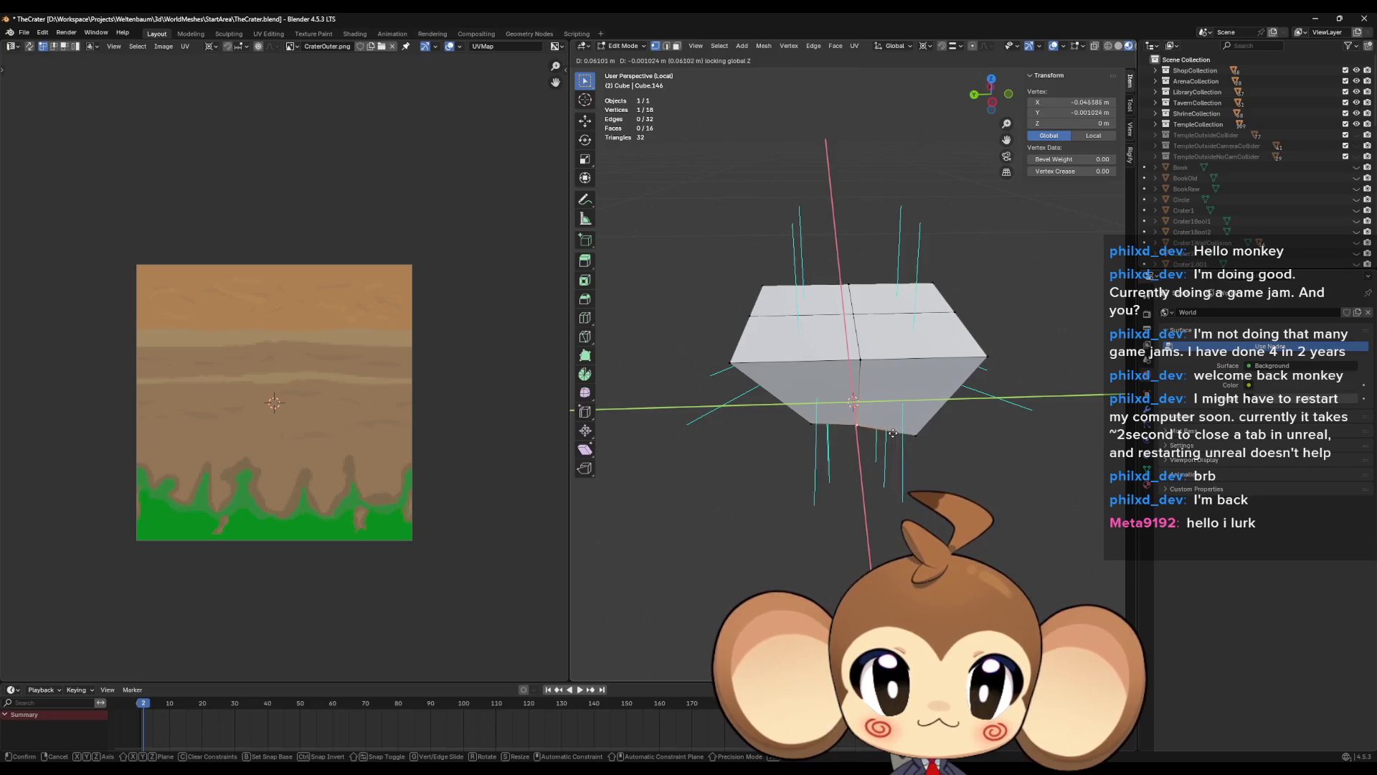
mouse_move(893, 433)
mouse_down()
mouse_move(872, 435)
mouse_move(891, 294)
mouse_move(900, 467)
mouse_up()
click(874, 426)
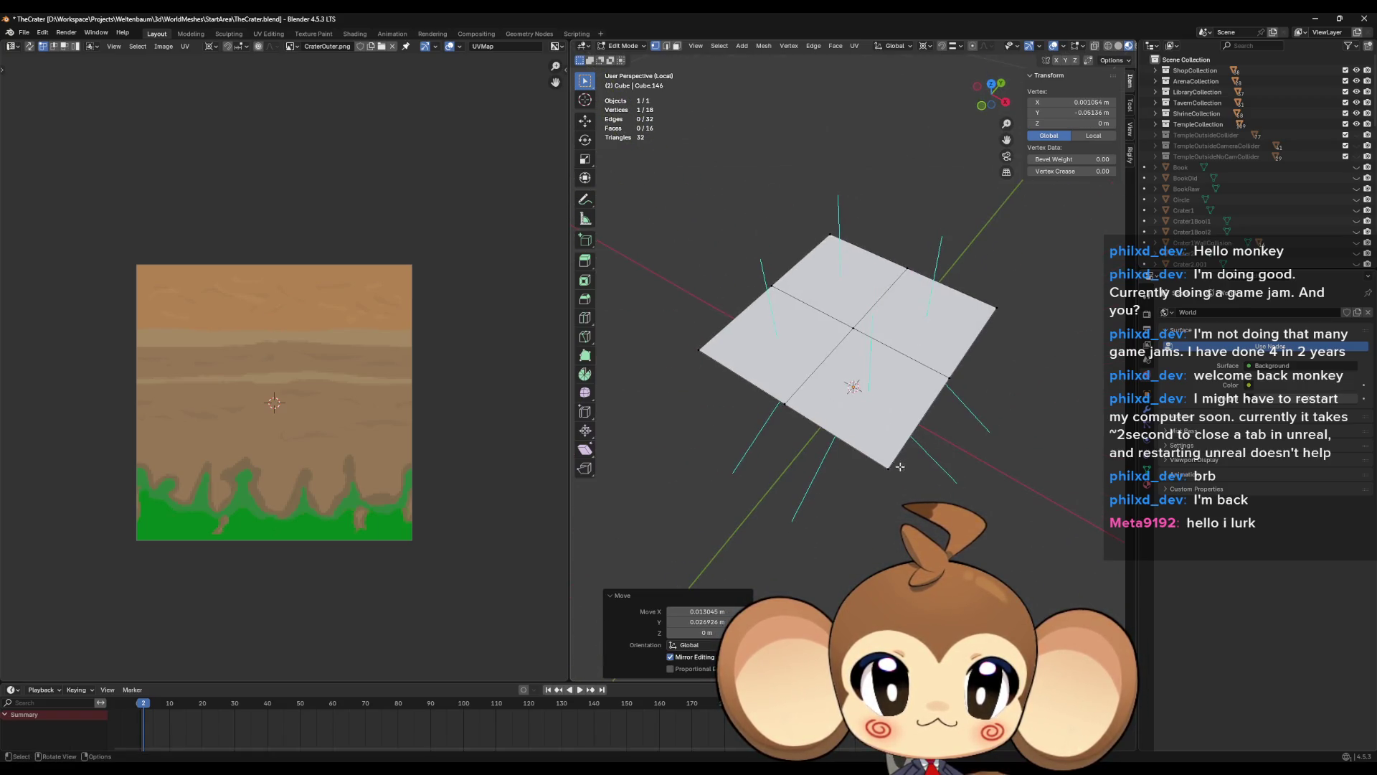
Undo the last move, select the top vertices and lower them along Z
key(ctrl+z)
shift+click(948, 368)
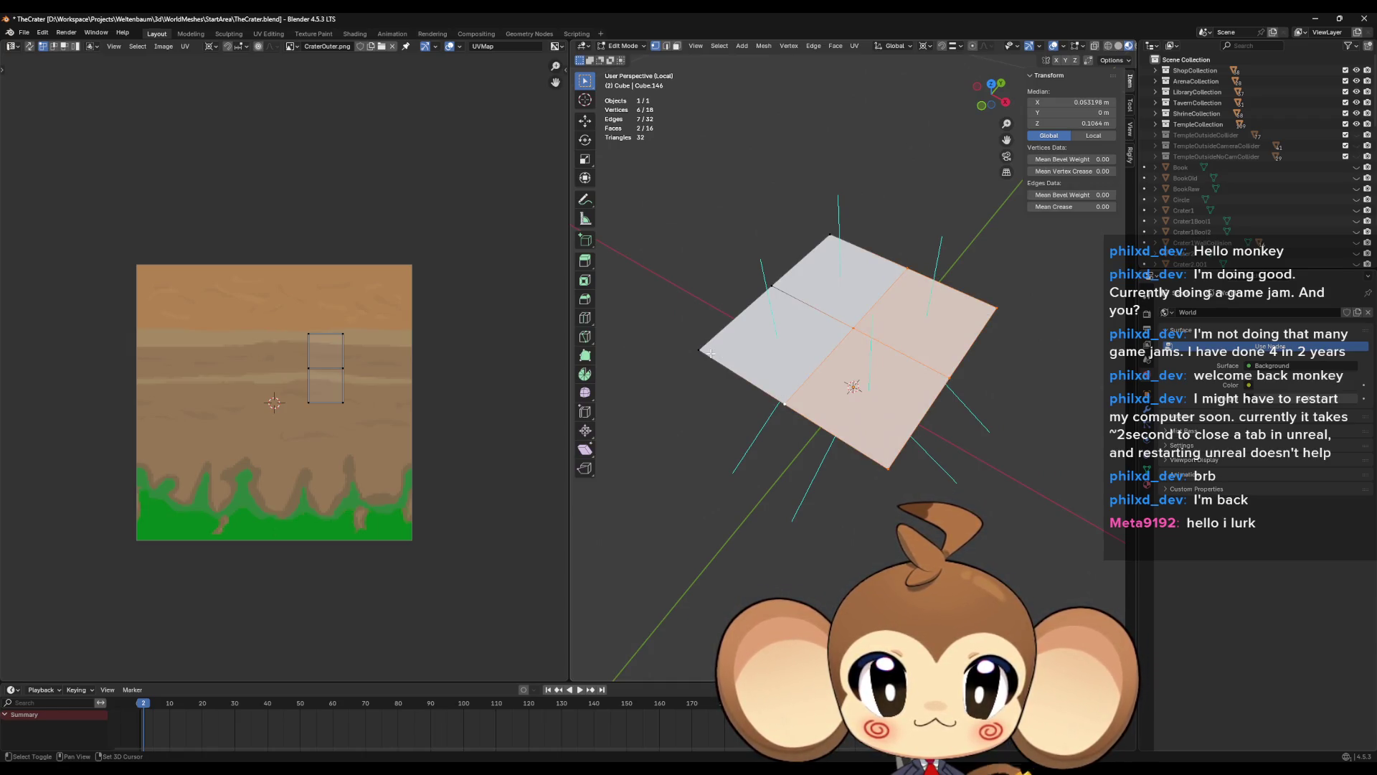
drag(848, 334, 854, 251)
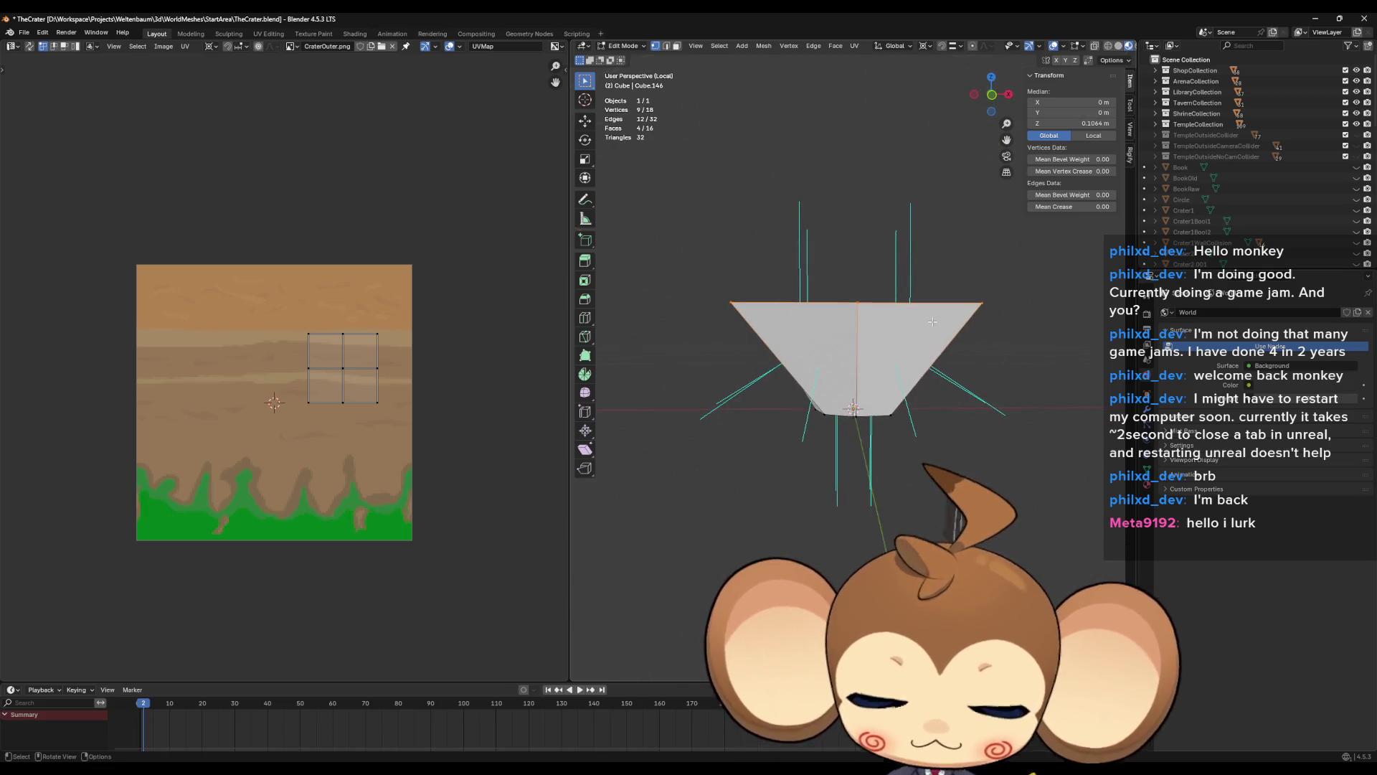
key(g)
key(z)
click(941, 389)
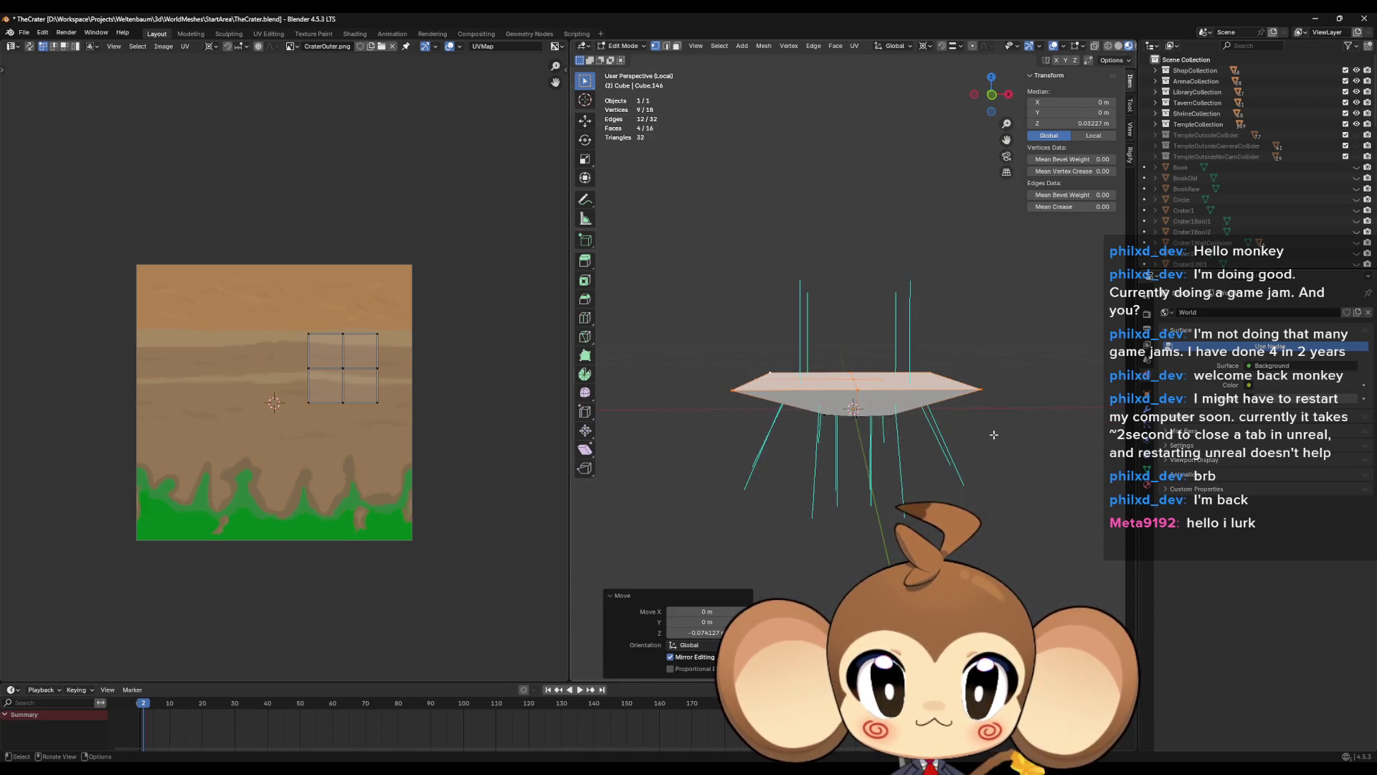
Scale the top vertices down to about 0.16 to taper the rock
key(shift+s)
key(Escape)
key(s)
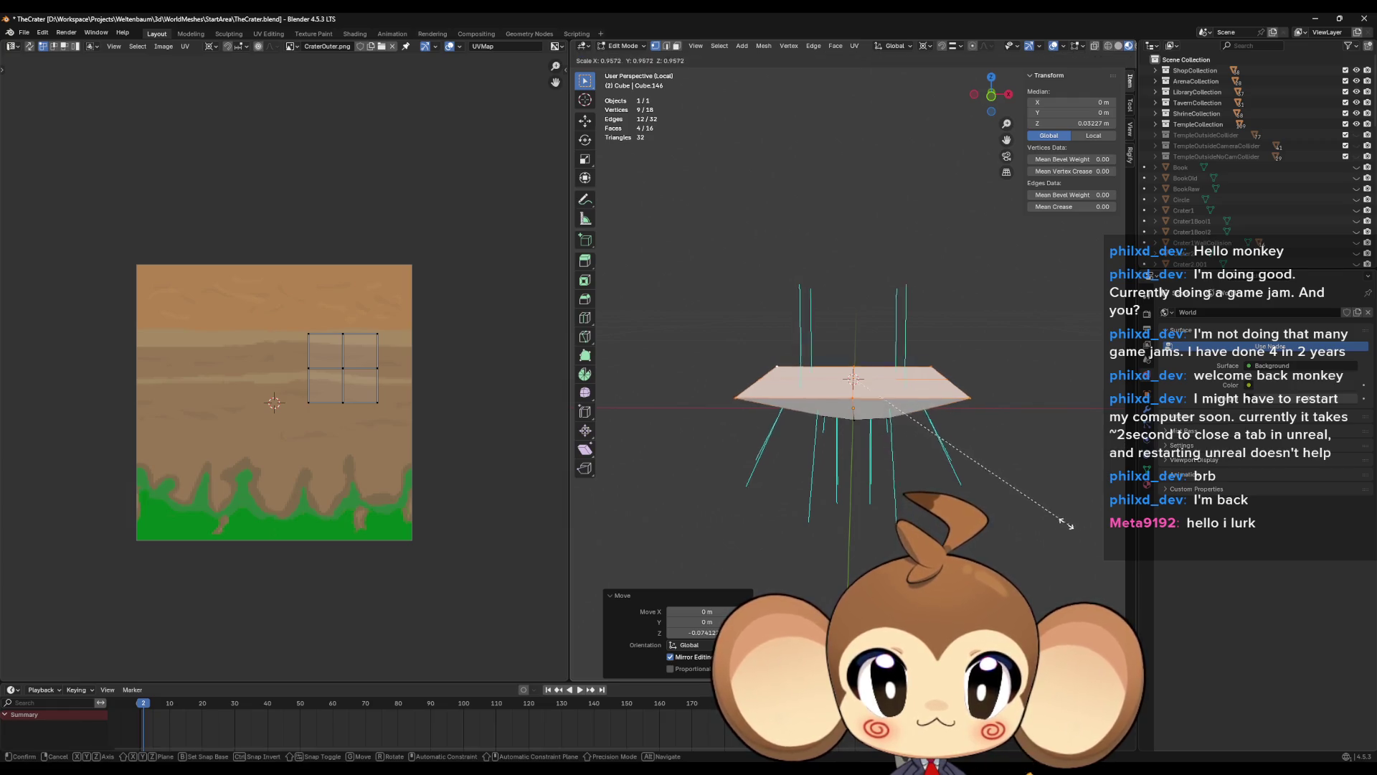
click(893, 395)
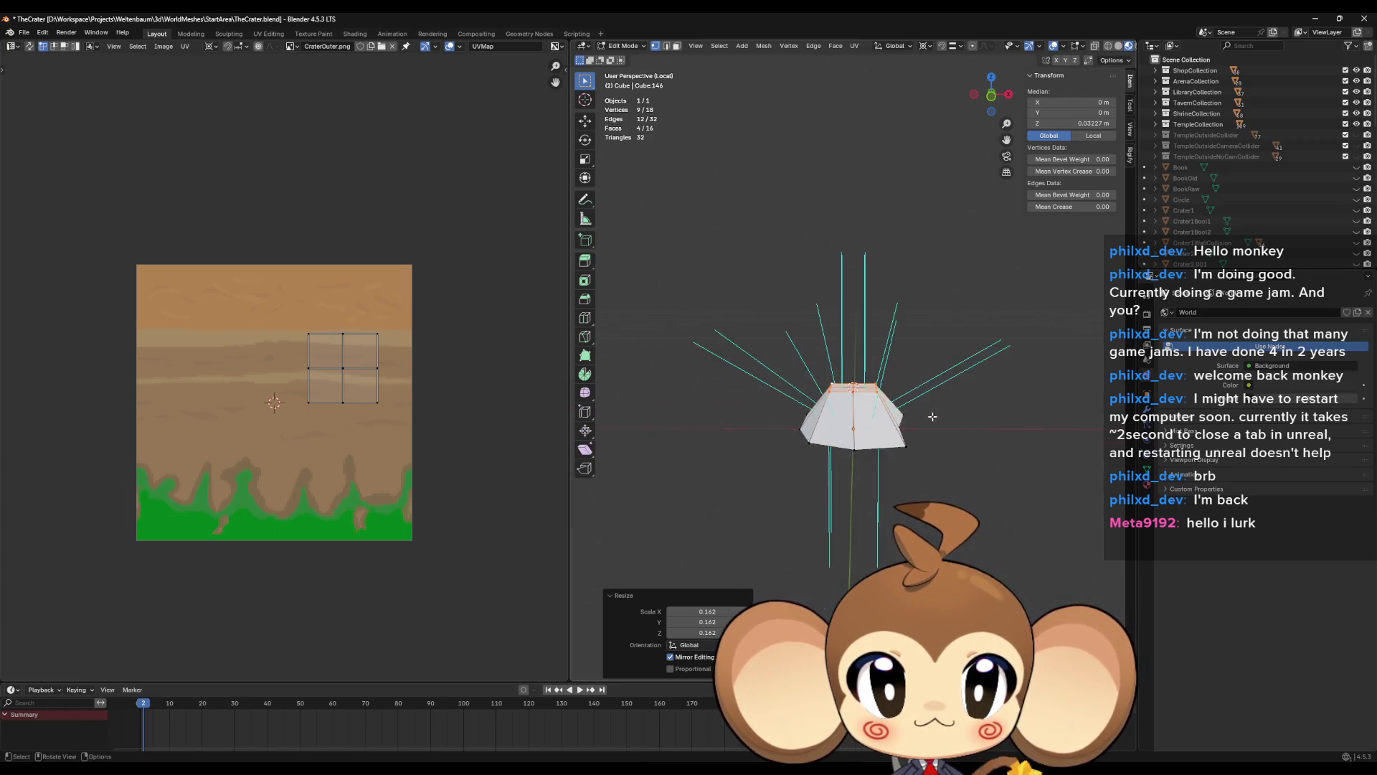
Nudge a single vertex into a new position and leave local view
mouse_move(893, 396)
mouse_down()
mouse_move(868, 487)
mouse_move(932, 473)
mouse_up()
click(916, 456)
key(g)
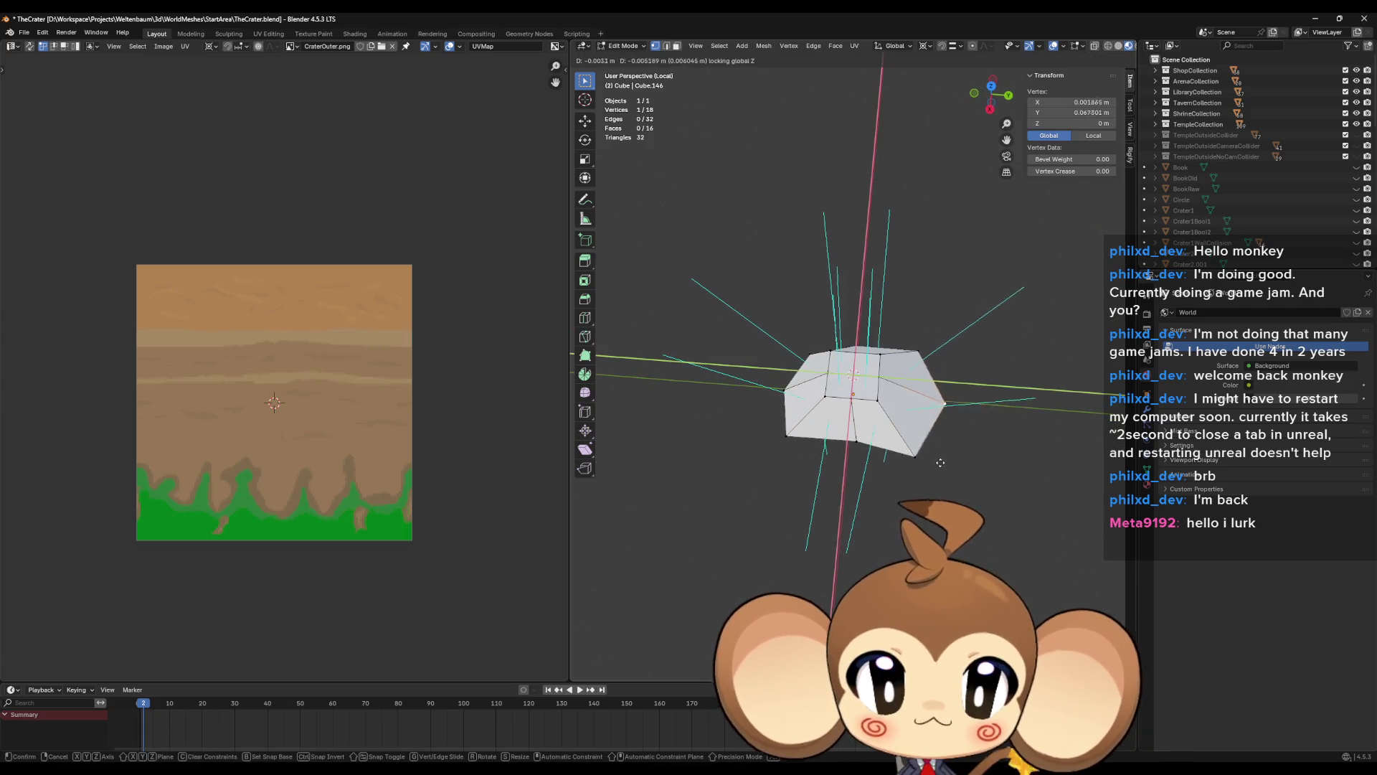
click(915, 457)
key(KP_Divide)
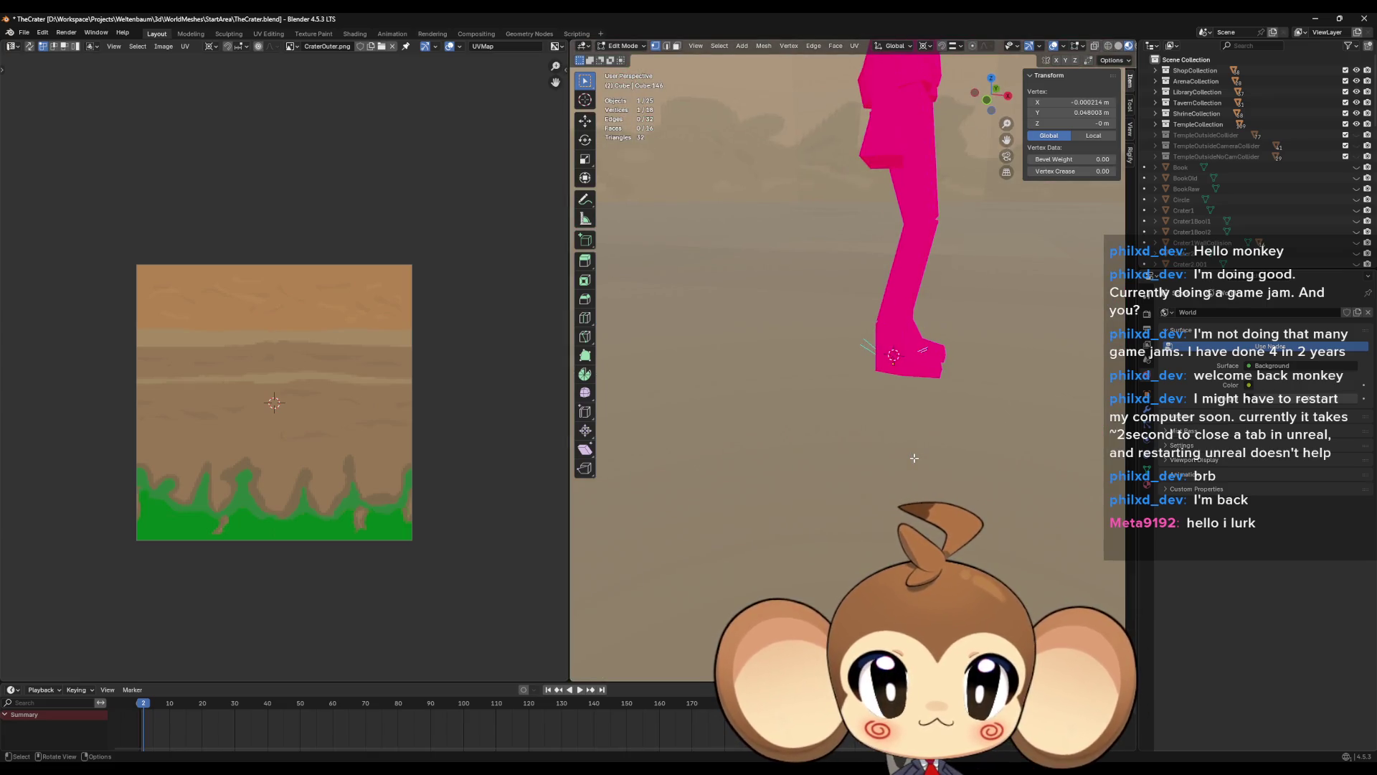
Select all of Cube.146's vertices, scale them up about 2.63 times, and isolate it again
mouse_move(915, 458)
mouse_down()
mouse_move(800, 419)
mouse_move(804, 440)
mouse_move(861, 418)
mouse_up()
key(KP_Divide)
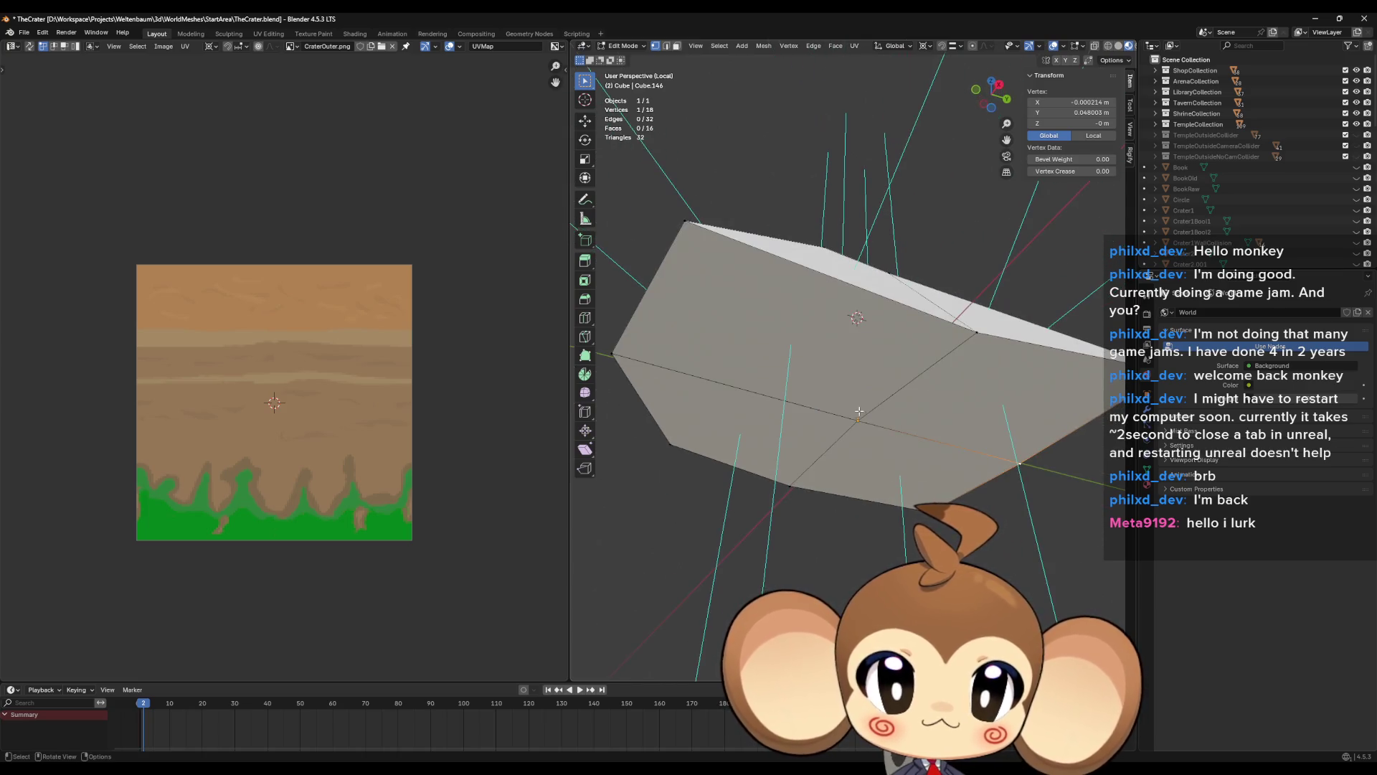
key(shift+s)
key(Escape)
key(a)
scroll(861, 445, down, 3)
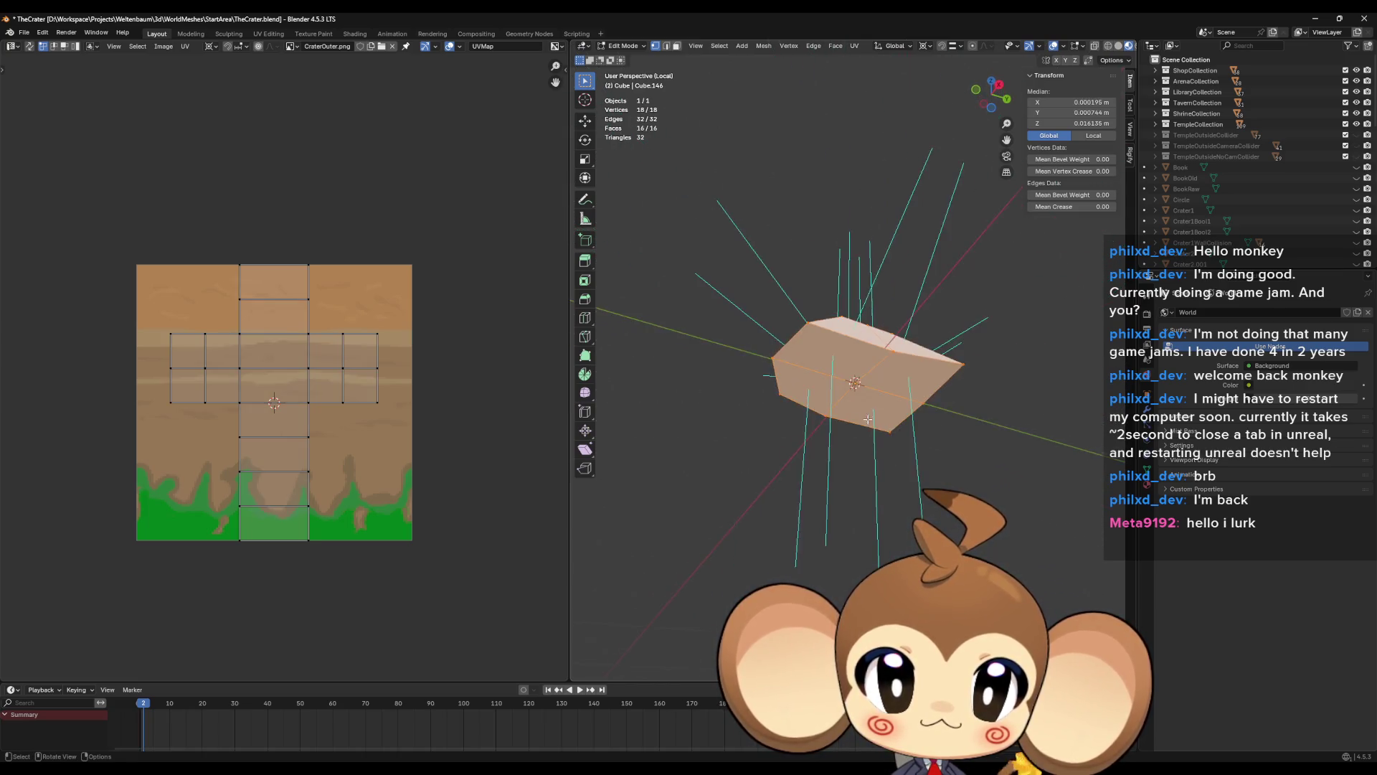
drag(860, 473, 868, 528)
key(KP_Divide)
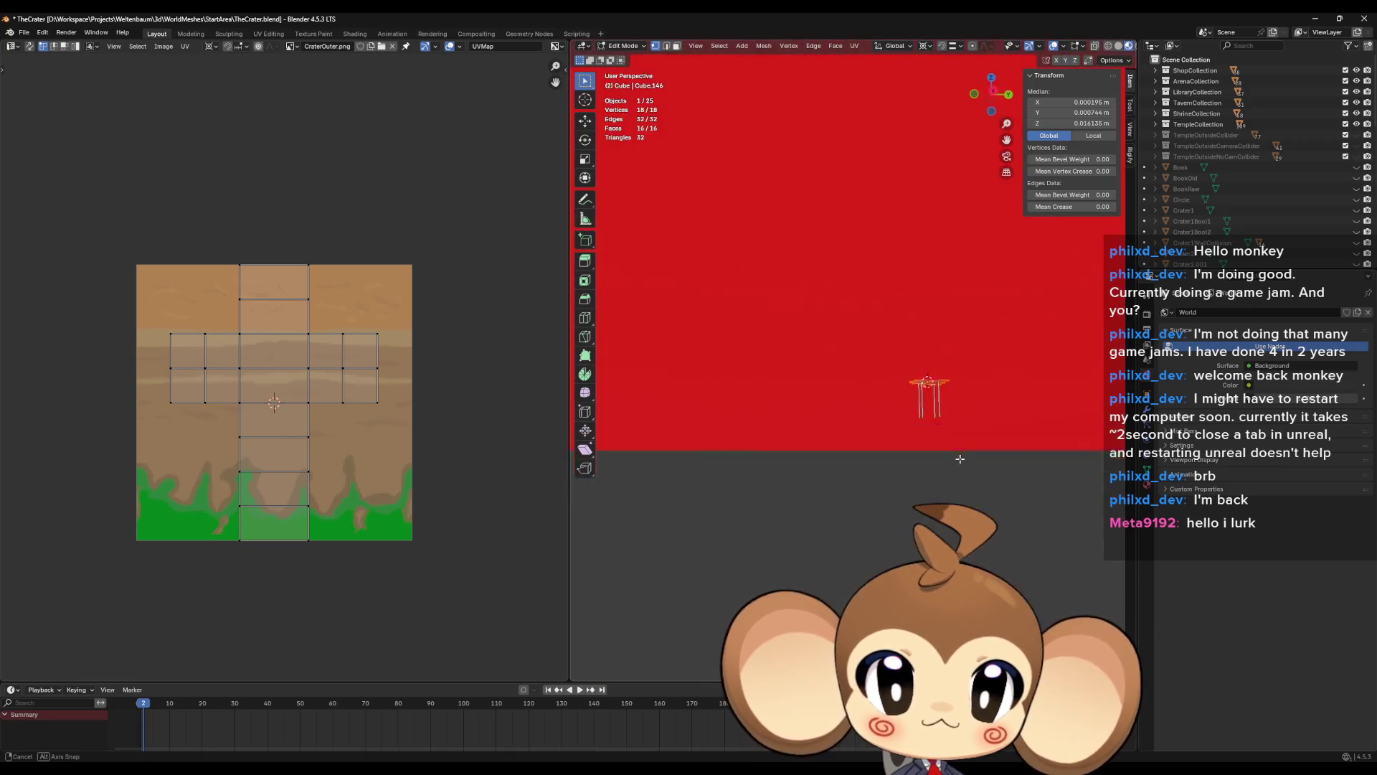
key(s)
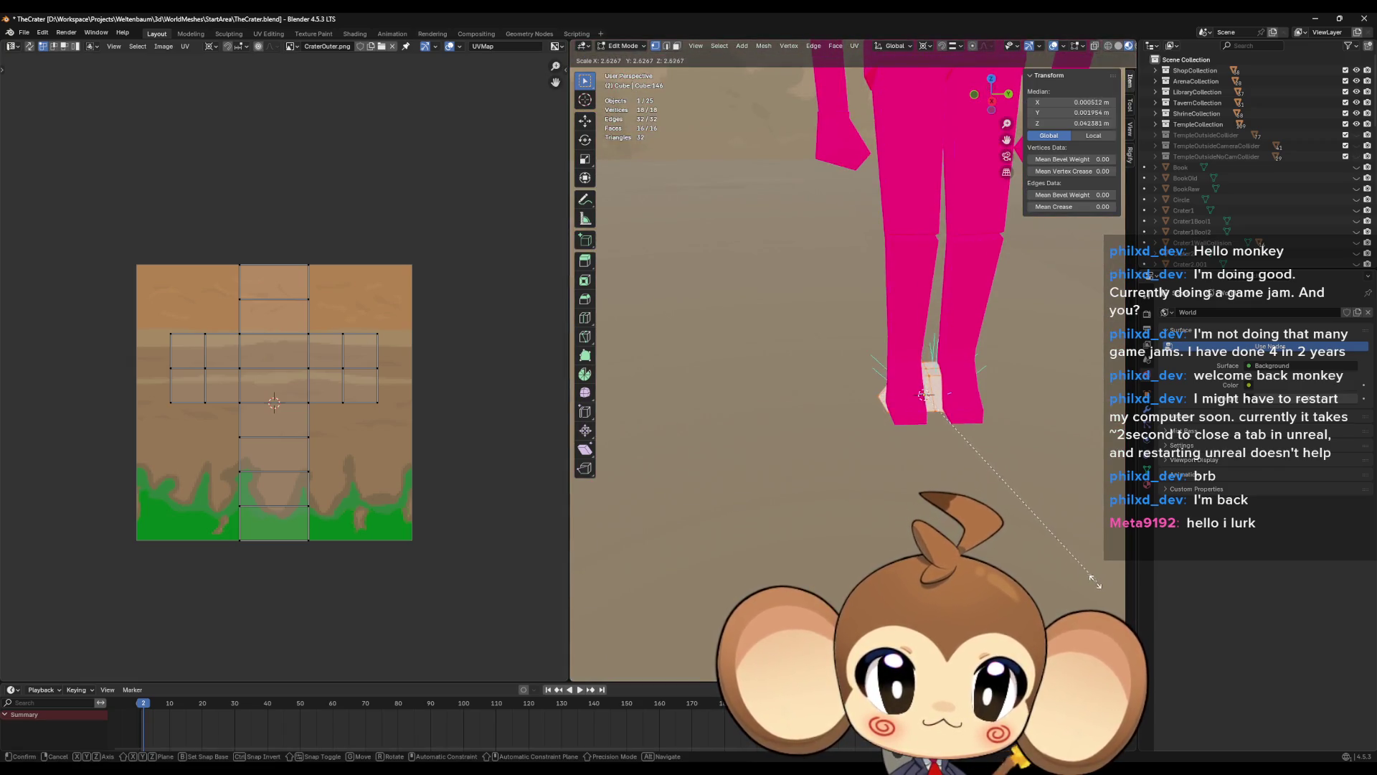
click(1067, 564)
key(KP_Divide)
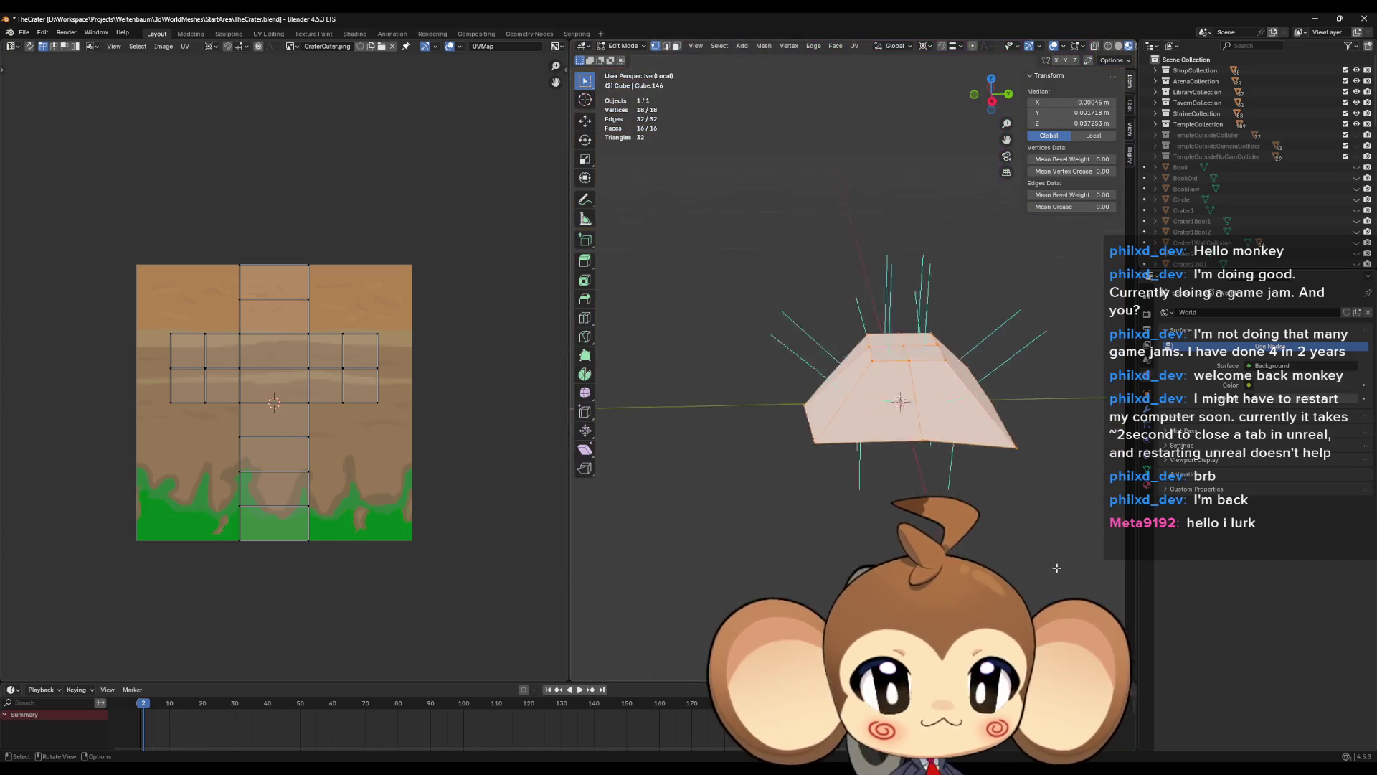
Slide a side vertex and a bottom vertex horizontally, keeping their heights
scroll(857, 477, down, 3)
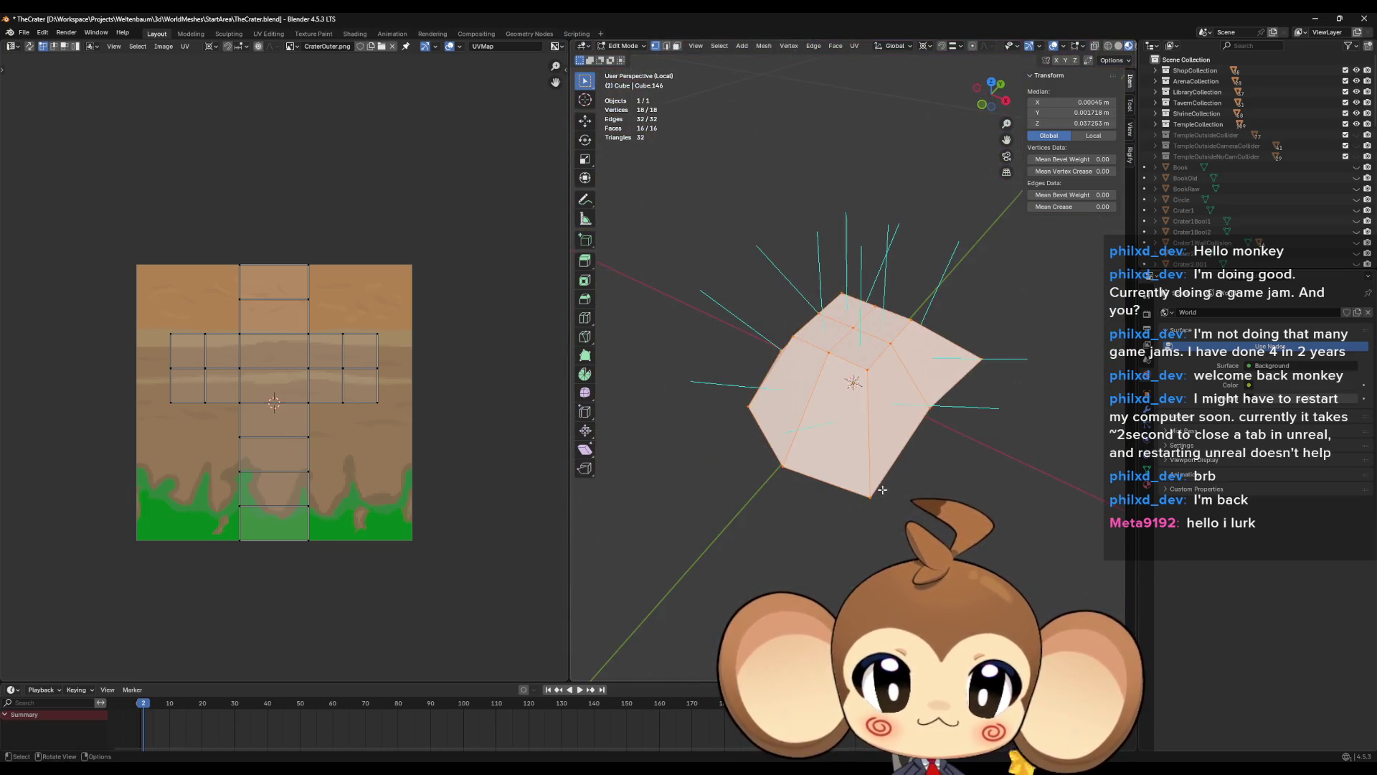
click(872, 499)
key(g)
key(shift+z)
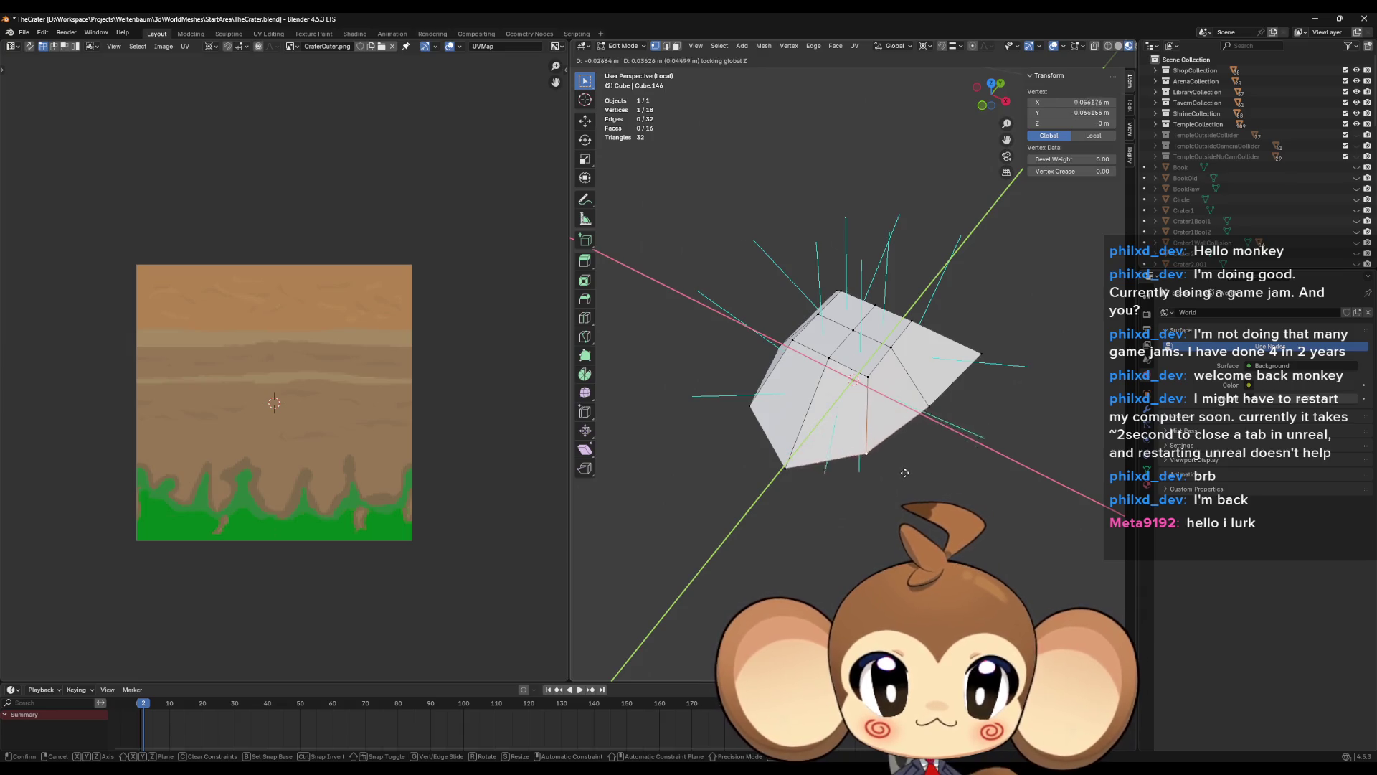
drag(882, 463, 837, 445)
click(840, 446)
click(838, 444)
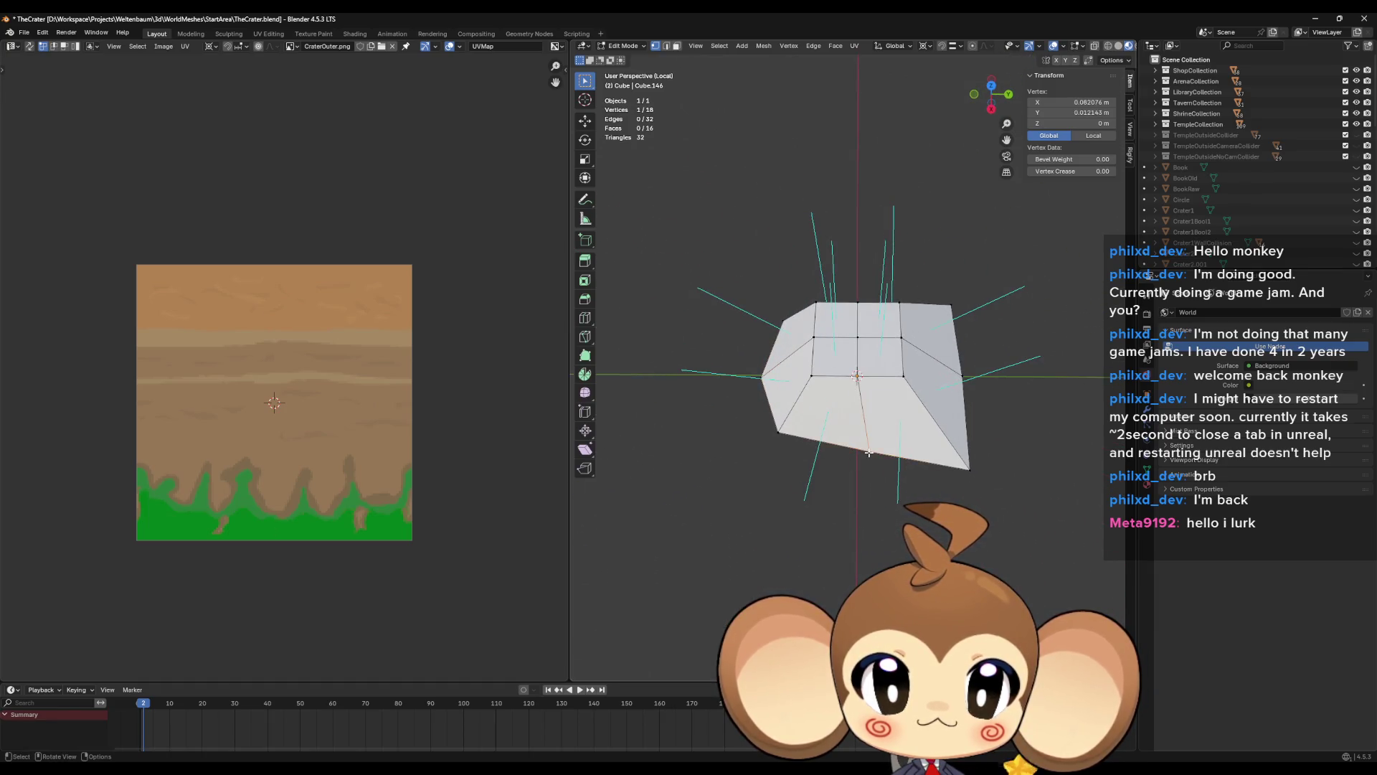
key(g)
key(shift+z)
click(856, 460)
Push the bottom-right vertex outward, then adjust its height along Z
click(970, 470)
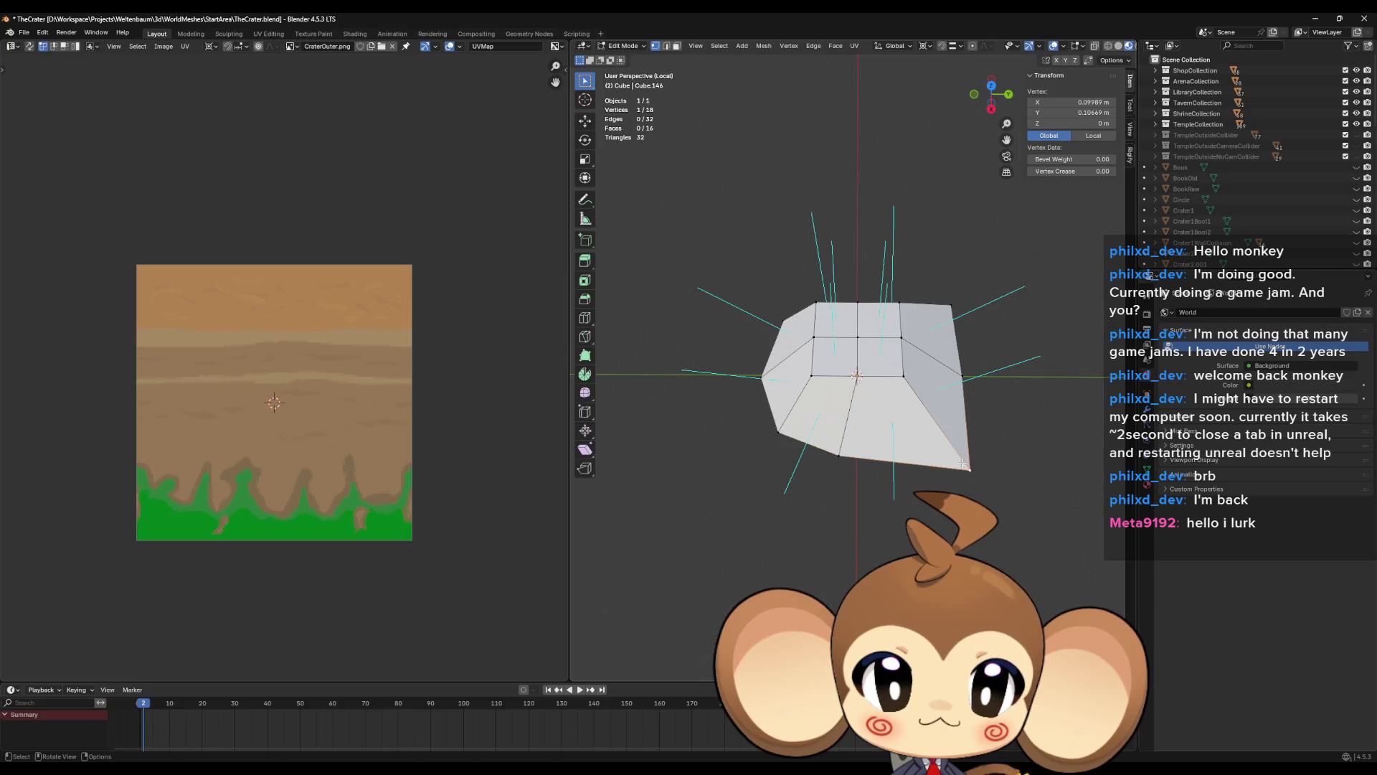
key(g)
key(shift+z)
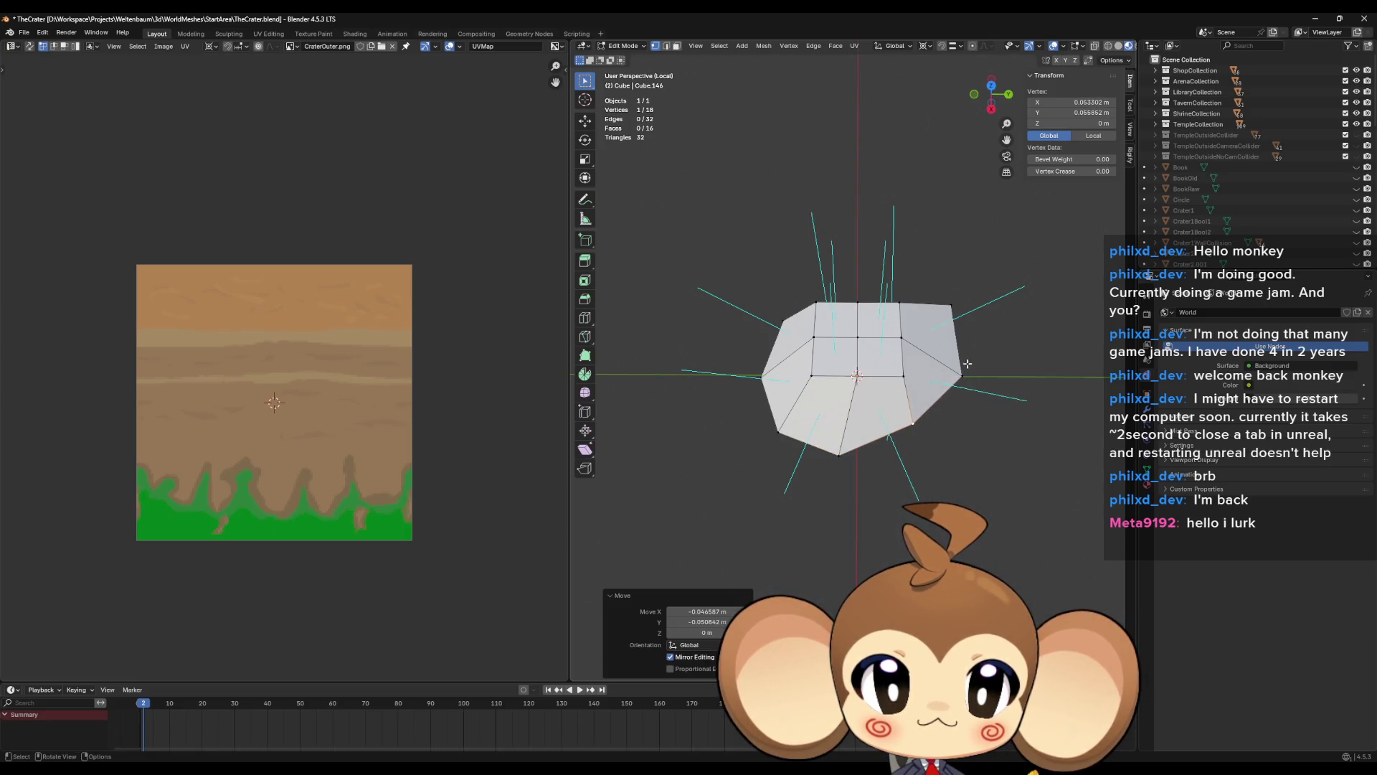
mouse_move(911, 418)
mouse_down()
mouse_move(908, 347)
mouse_move(887, 376)
mouse_move(950, 386)
mouse_move(943, 369)
mouse_move(881, 361)
mouse_move(855, 327)
mouse_move(907, 345)
mouse_move(917, 333)
mouse_up()
key(ctrl+z)
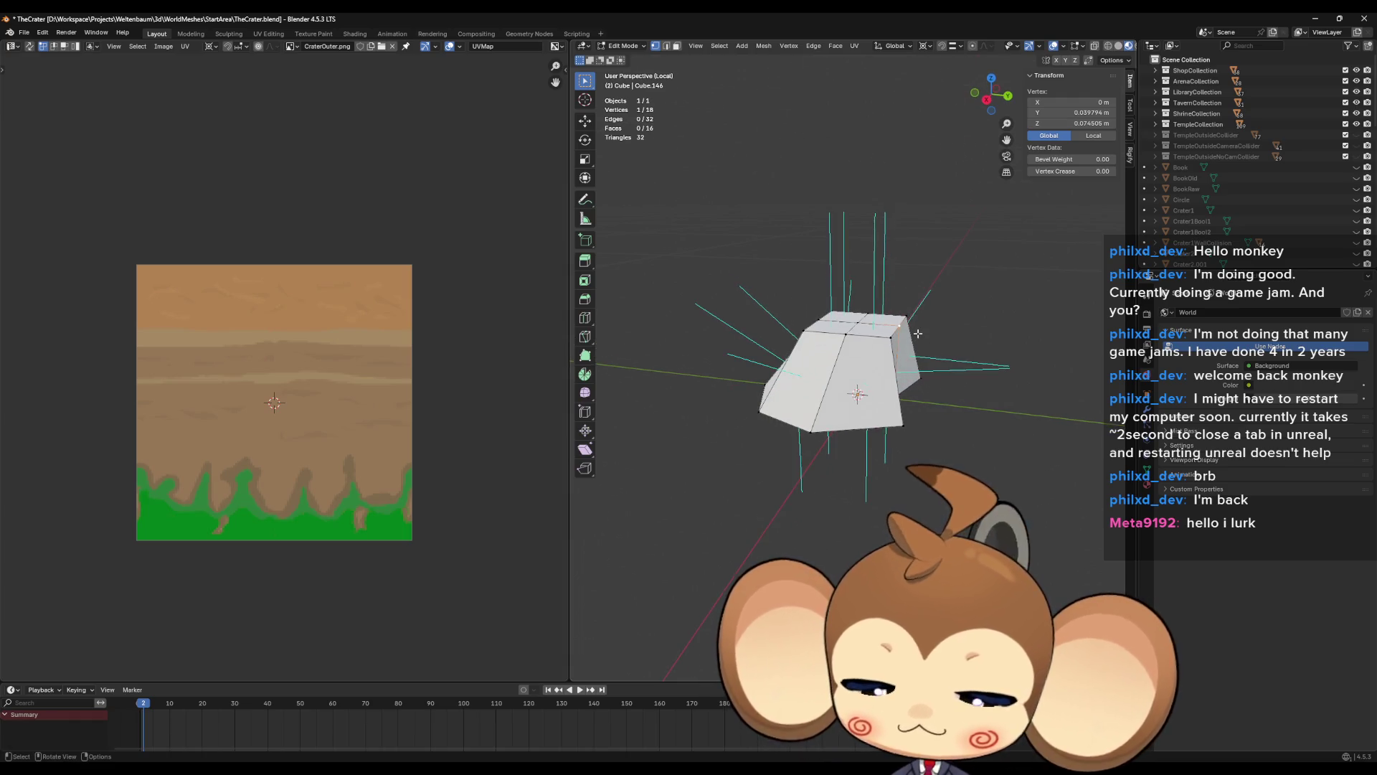
key(g)
click(936, 342)
key(g)
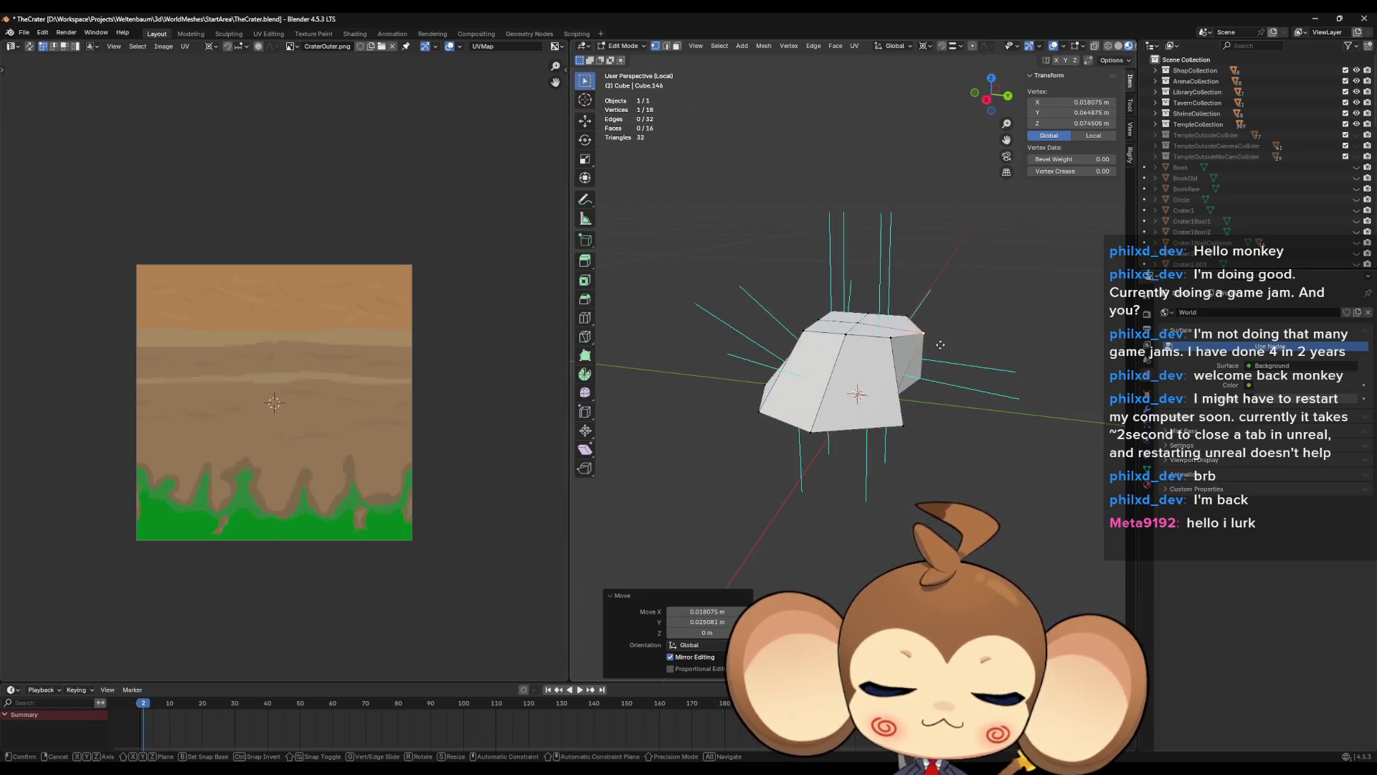
key(z)
click(940, 366)
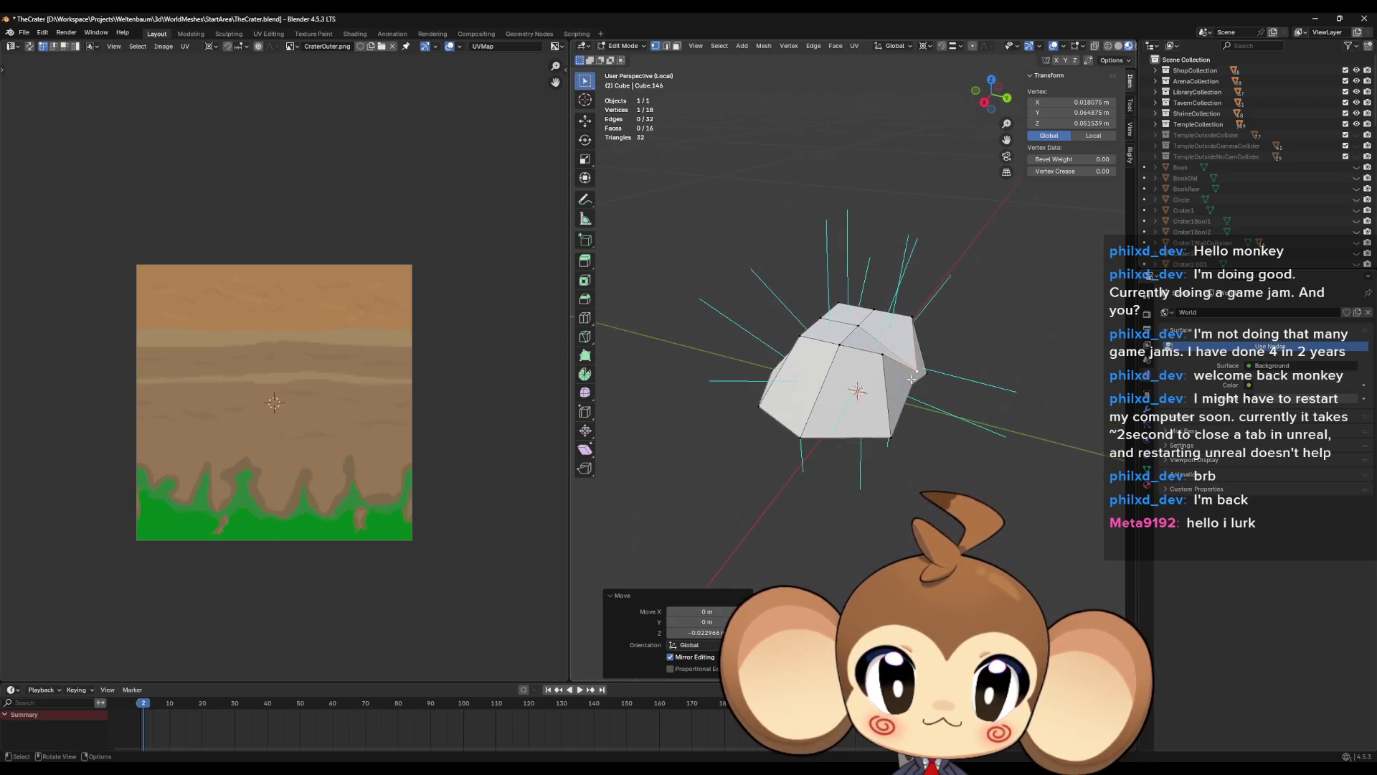
Lower two top vertices to vary the rock's upper surface
click(873, 361)
key(g)
key(z)
click(873, 372)
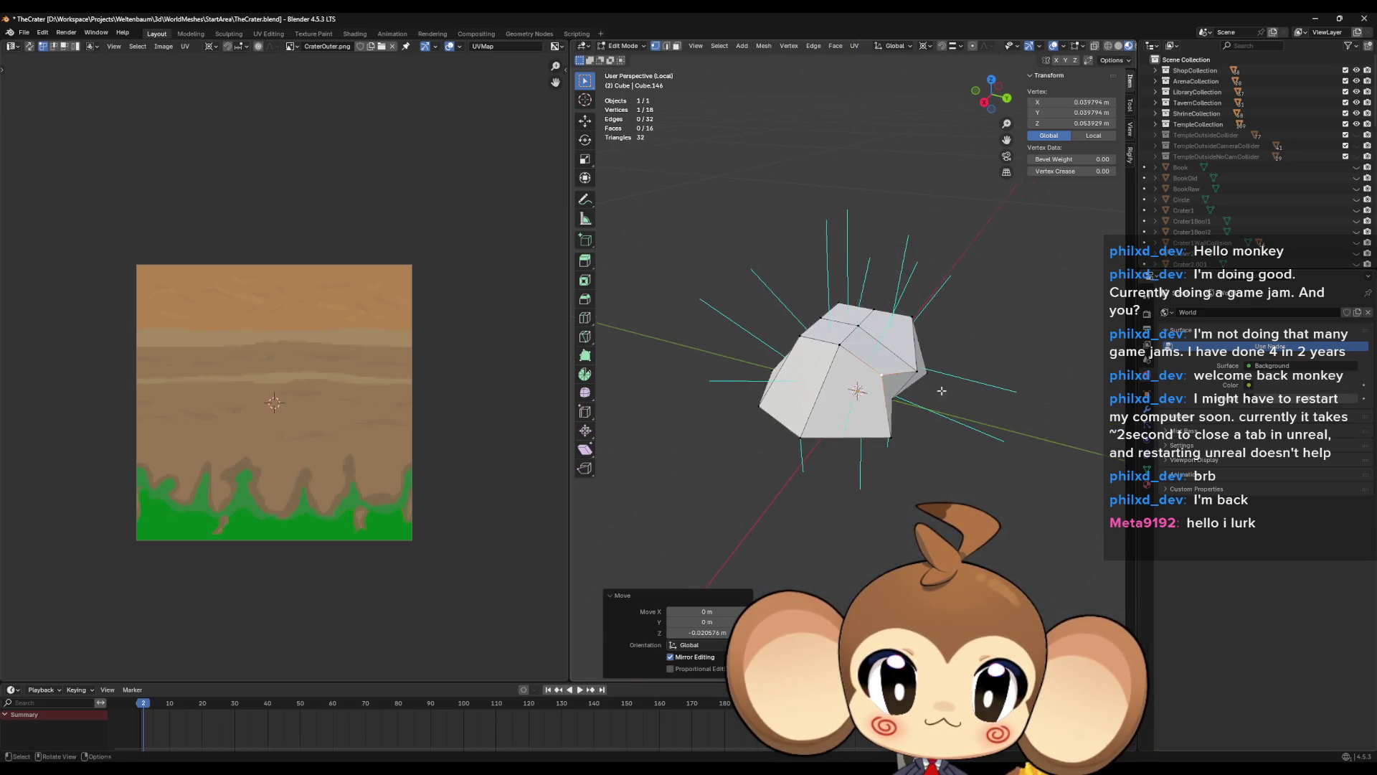
click(885, 338)
drag(901, 355, 908, 386)
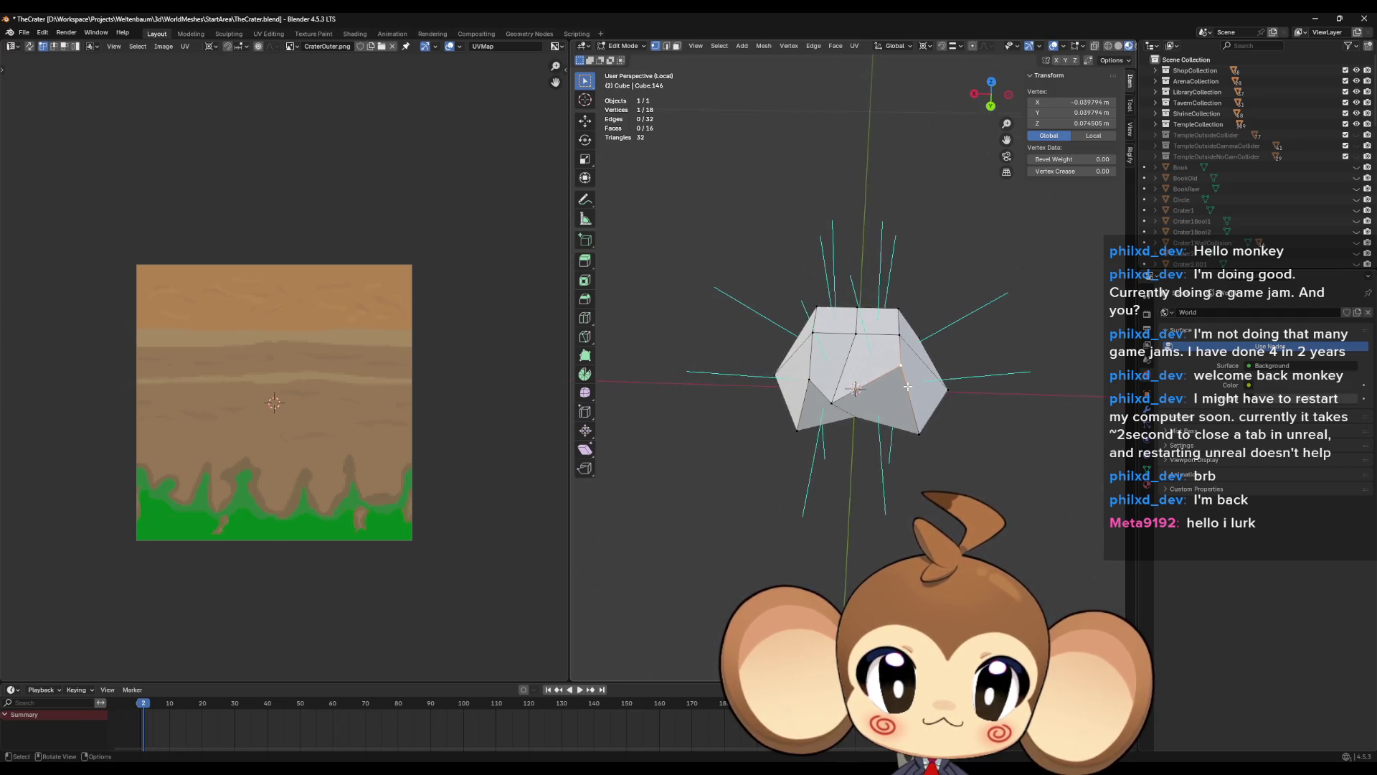
key(g)
click(887, 382)
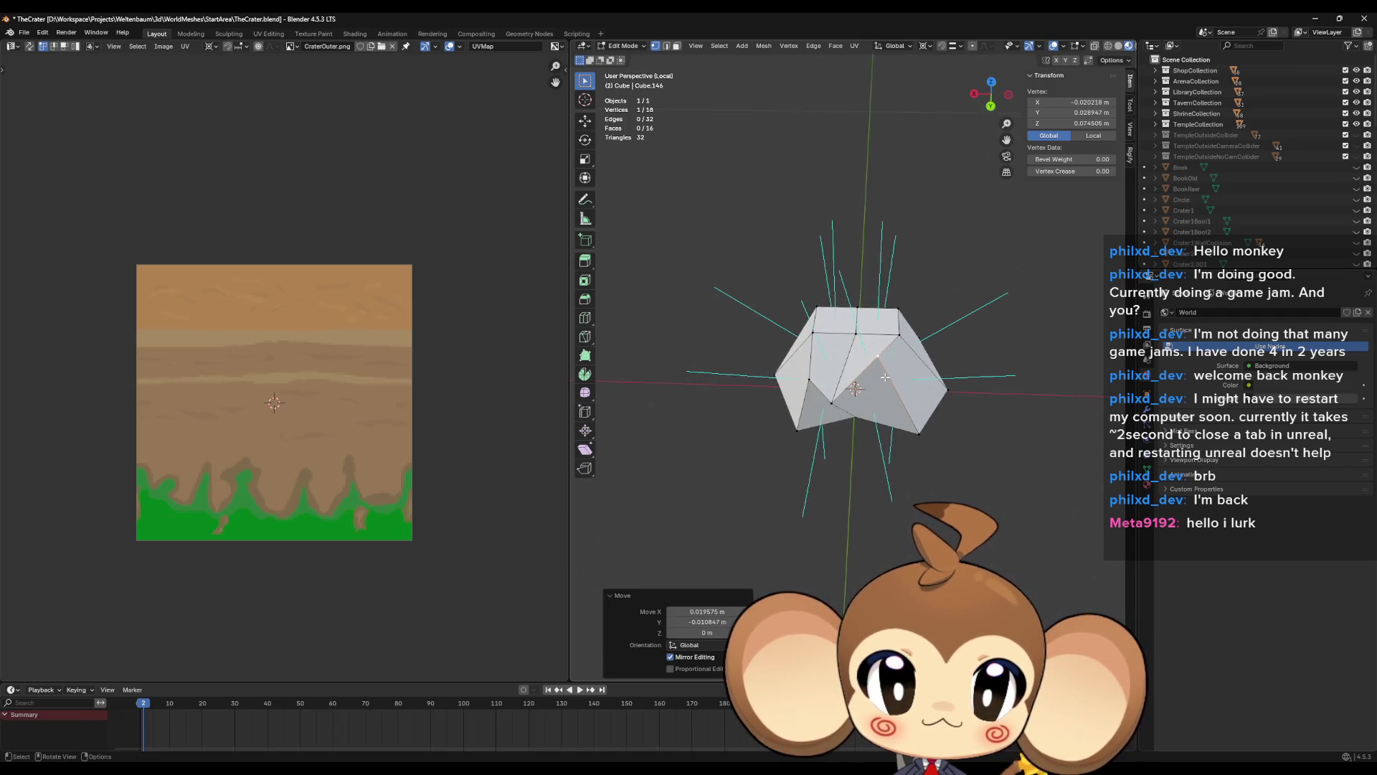
key(g)
key(z)
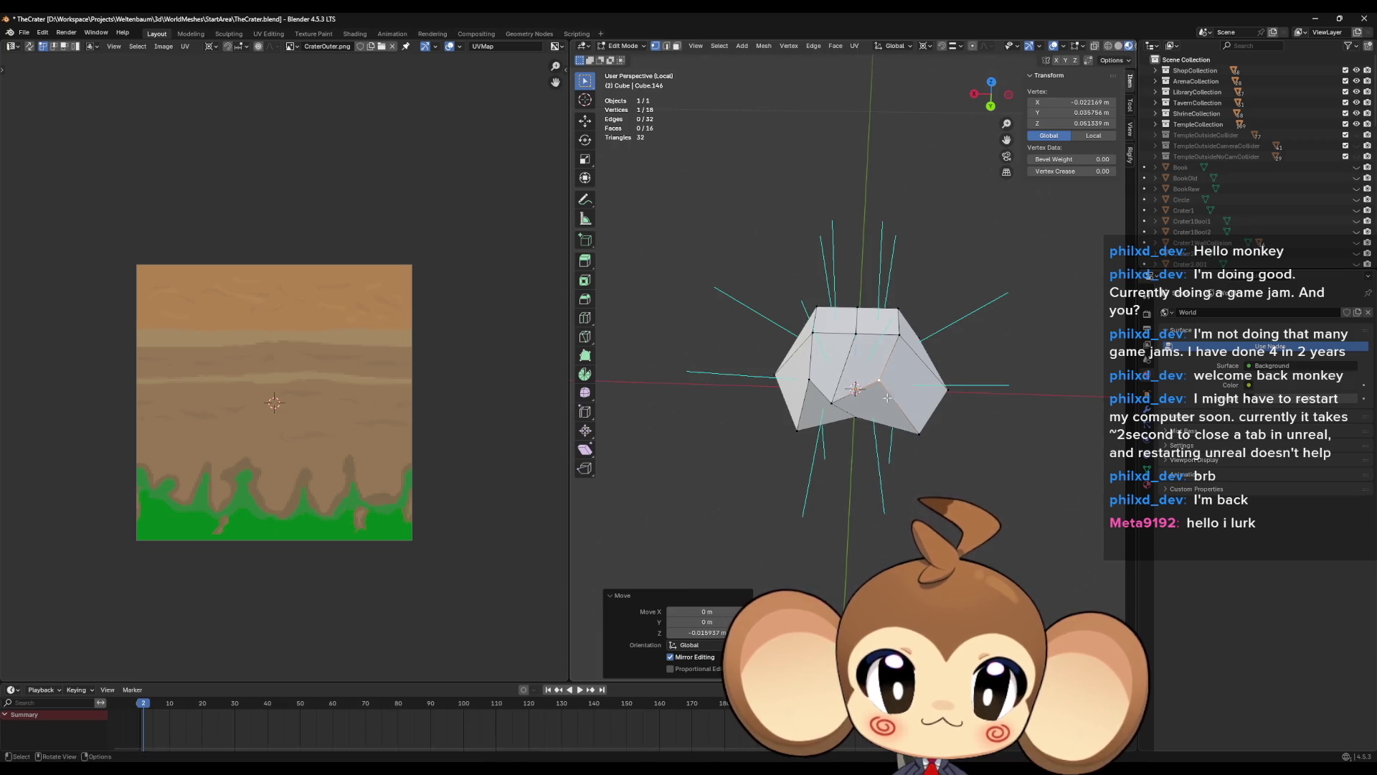
click(887, 382)
Undo and redo the latest top-vertex moves until their positions look right
mouse_move(887, 382)
mouse_down()
mouse_move(921, 356)
mouse_move(907, 386)
mouse_move(932, 338)
mouse_up()
key(ctrl+z)
key(g)
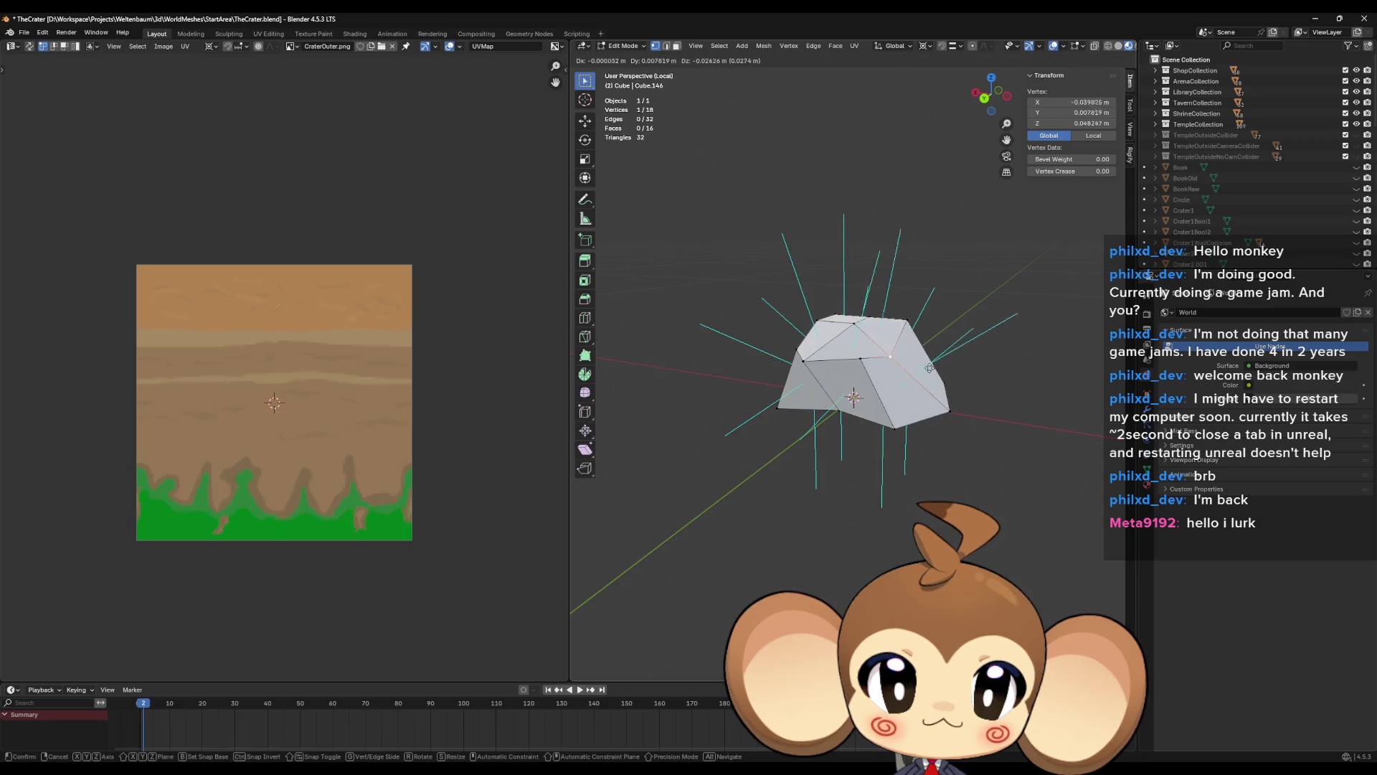
click(929, 369)
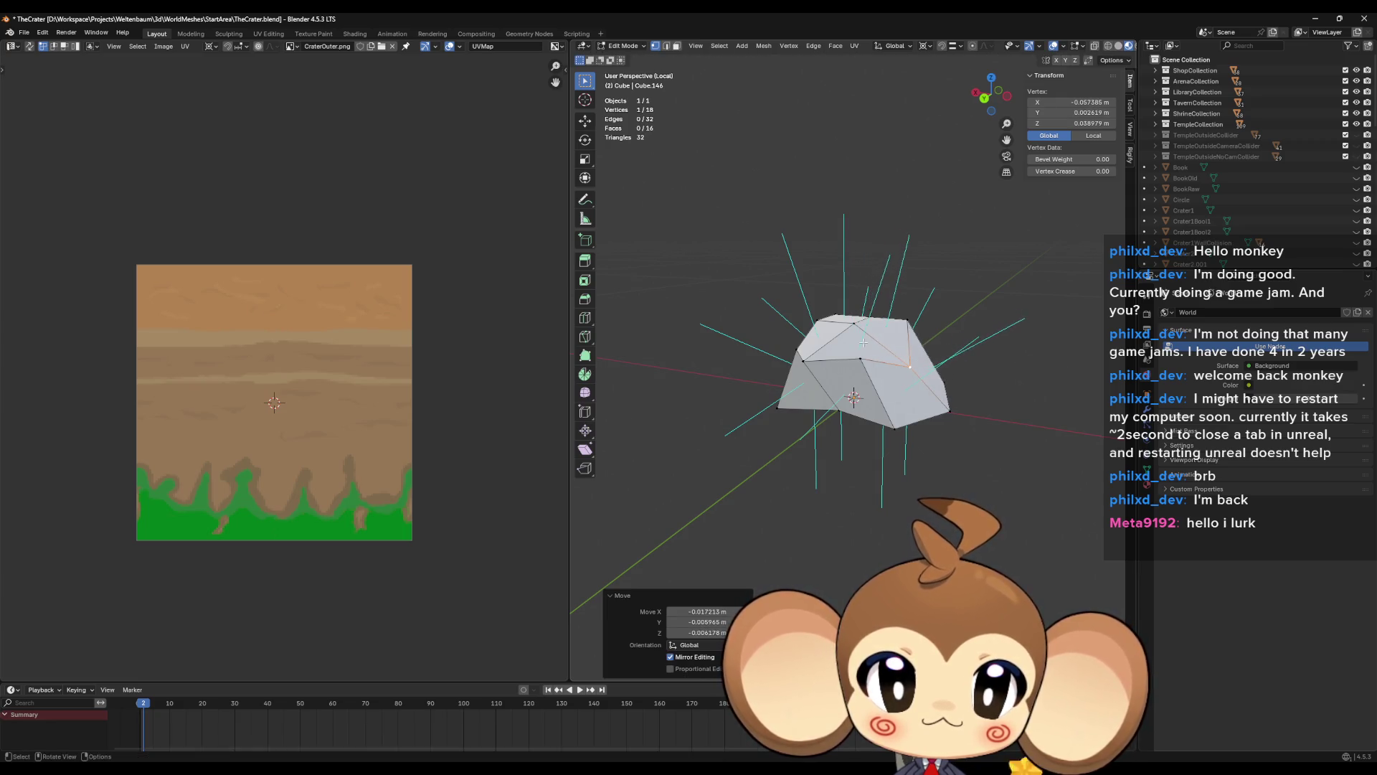
drag(929, 369, 833, 348)
key(ctrl+z)
key(g)
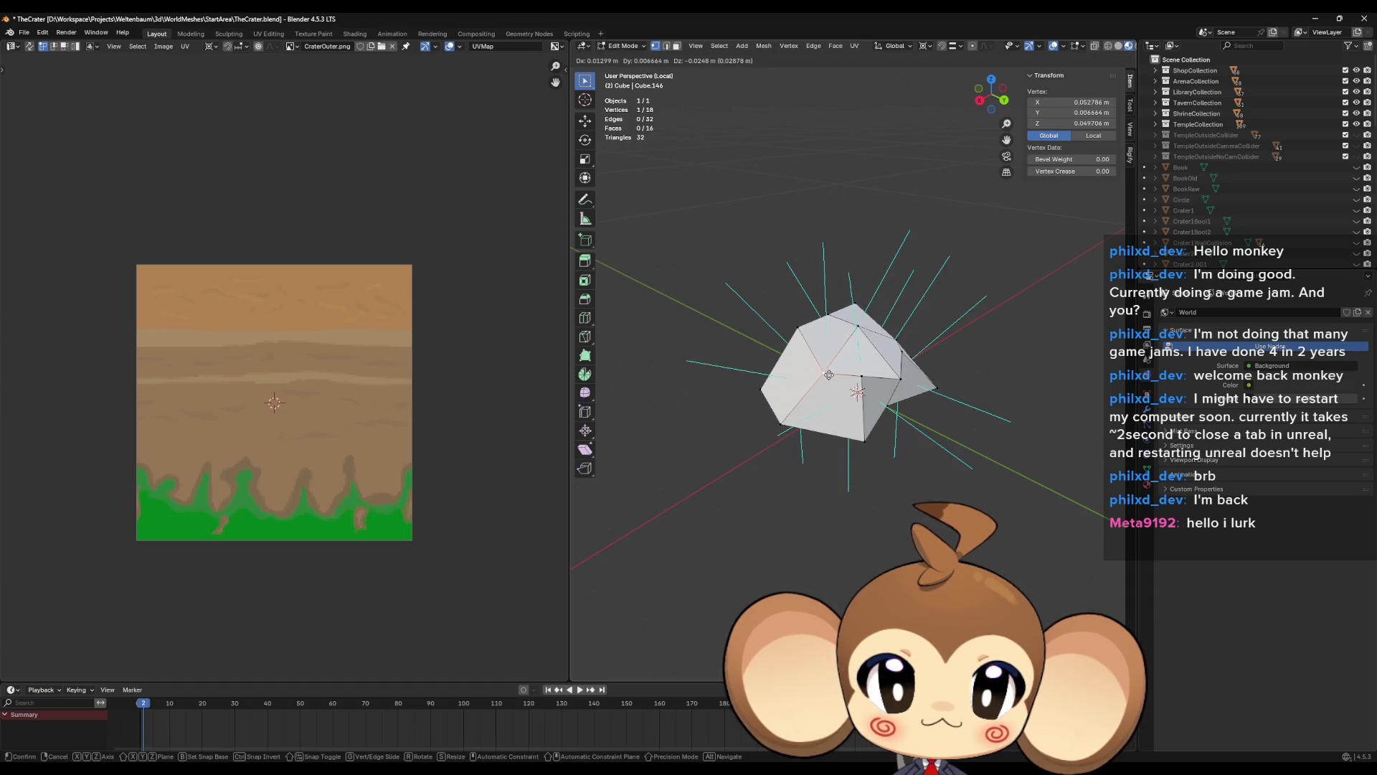
click(810, 357)
Reposition two more vertices on the rock's side
drag(809, 357, 807, 337)
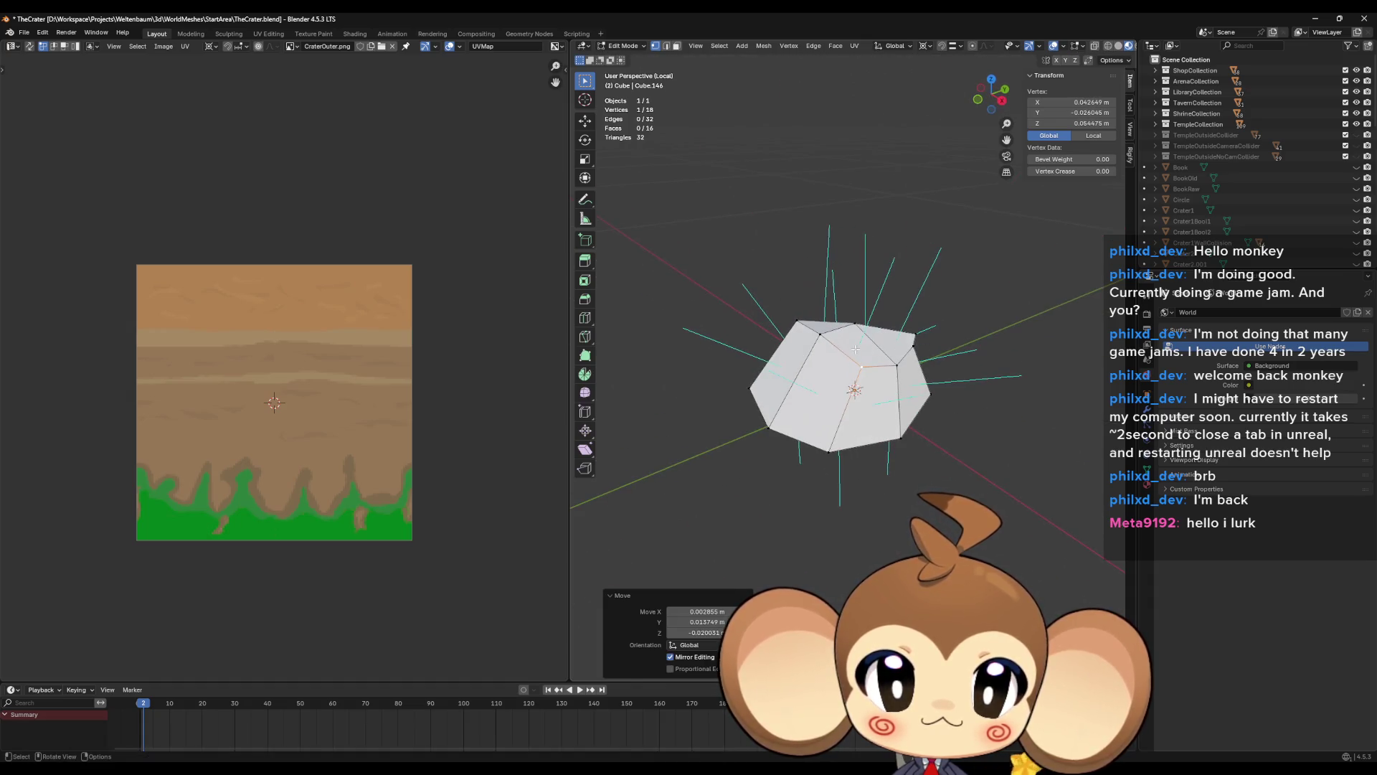
key(g)
click(807, 336)
key(g)
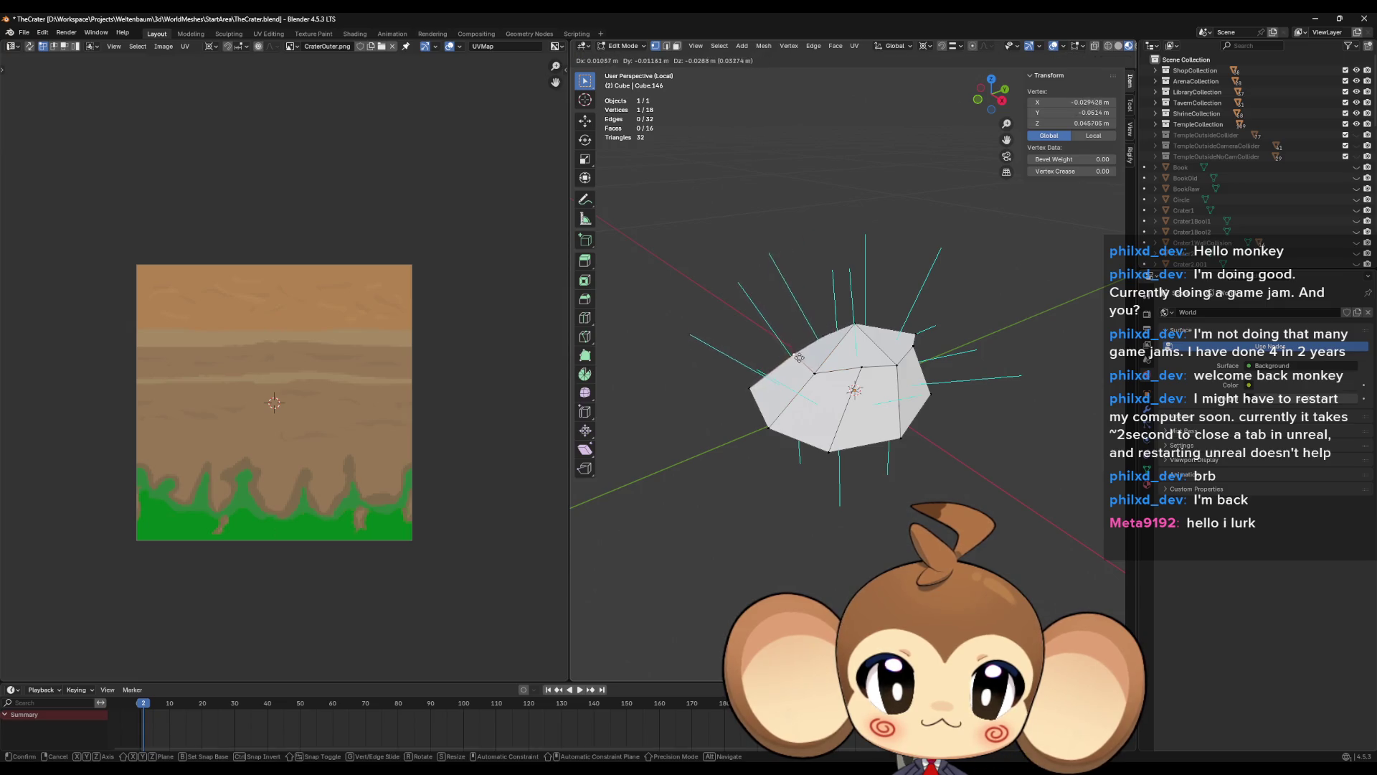
click(798, 343)
mouse_move(797, 342)
mouse_down()
mouse_move(951, 437)
mouse_move(854, 396)
mouse_up()
key(g)
click(897, 402)
Nudge a vertex repeatedly, including a vertical drop, to break up the silhouette
key(g)
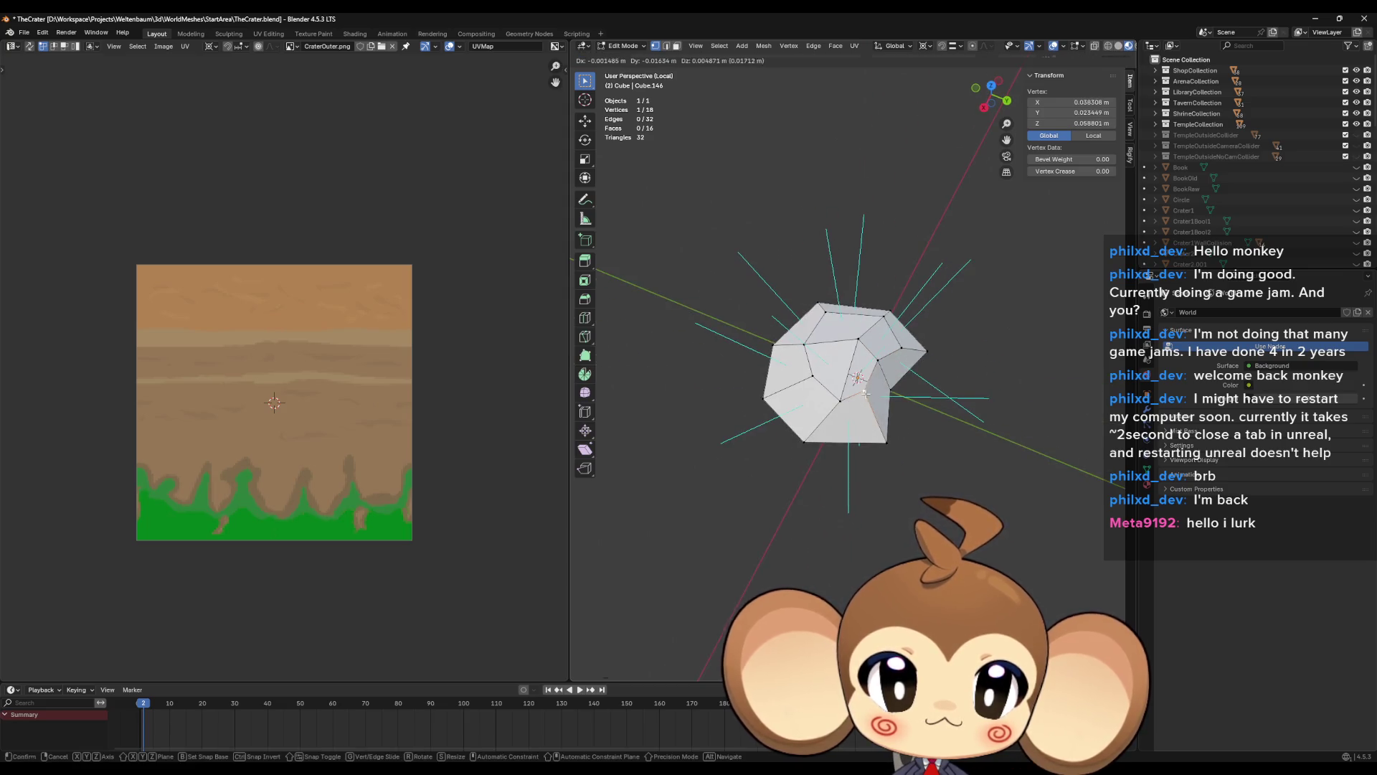
click(843, 392)
click(837, 376)
key(g)
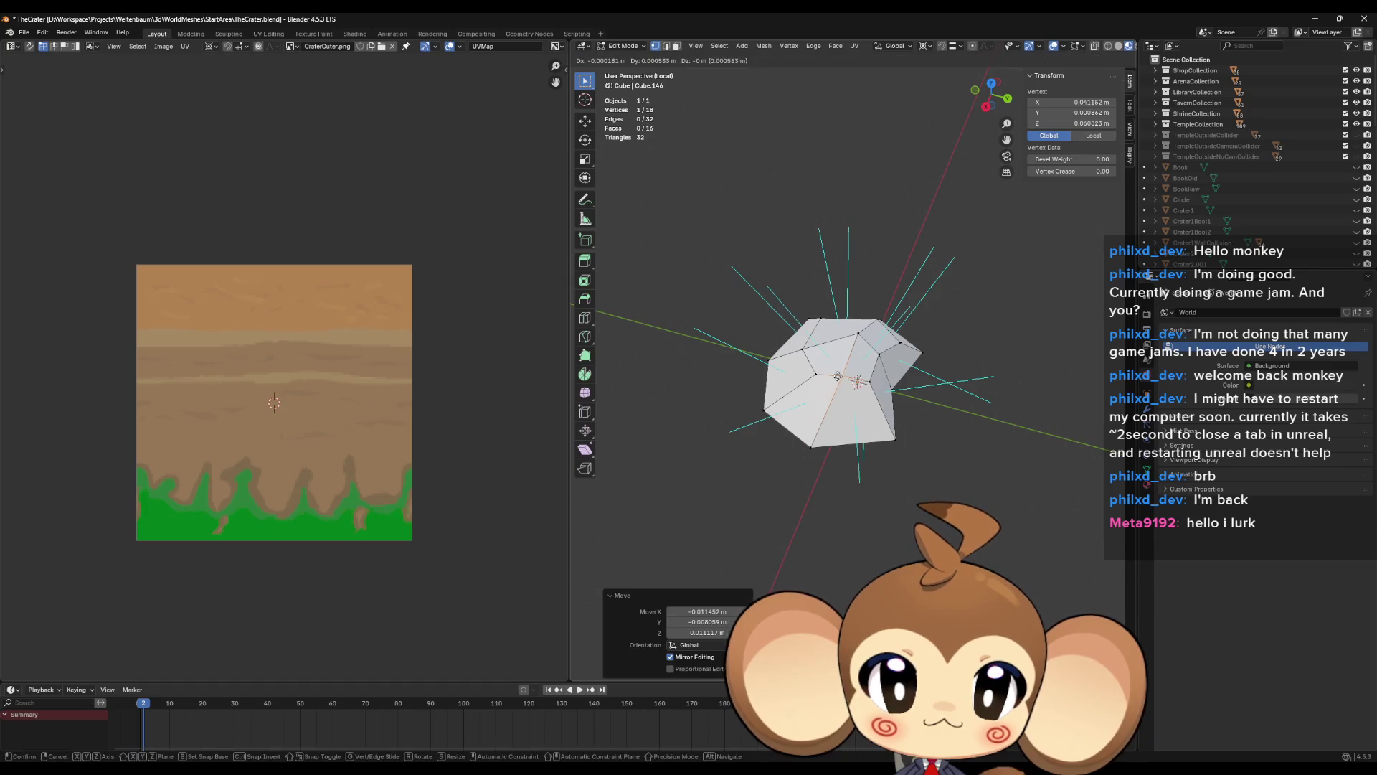
key(z)
click(835, 394)
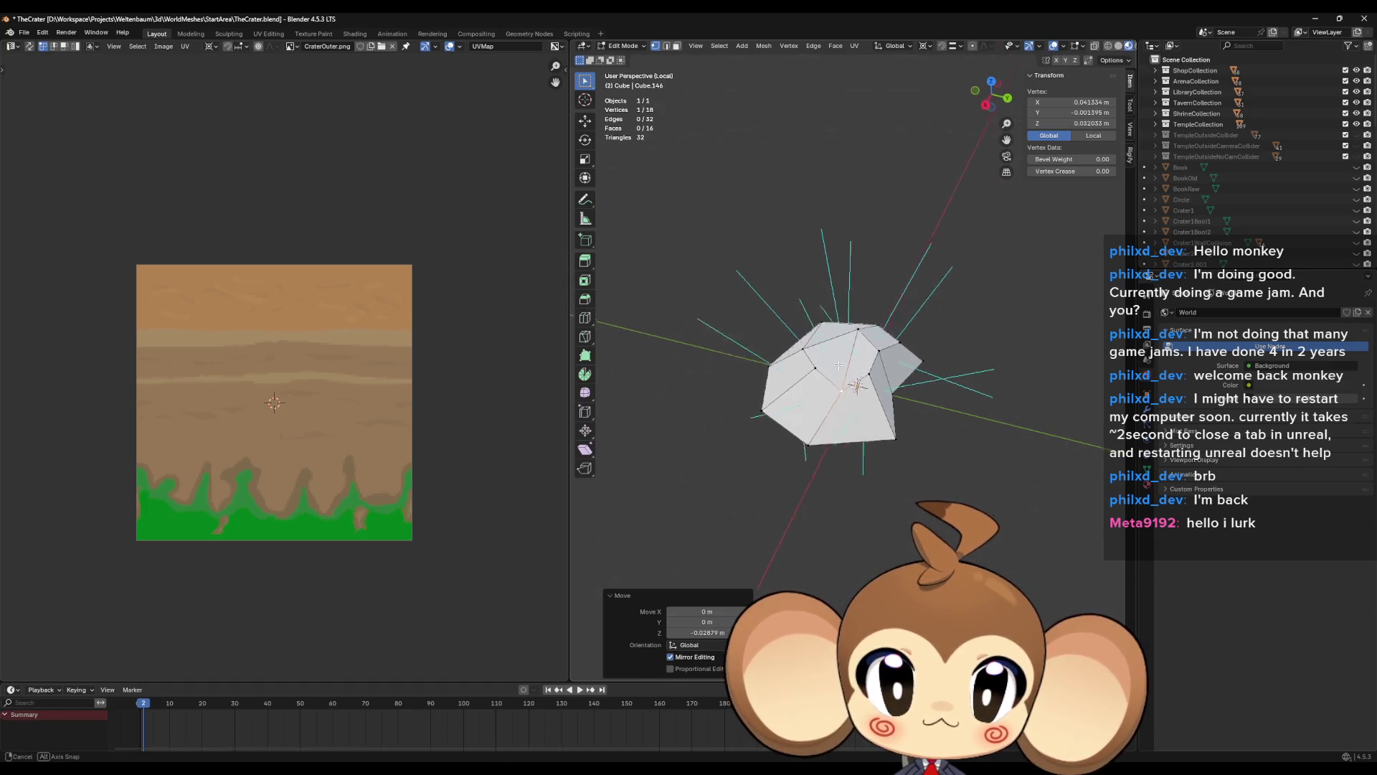
key(g)
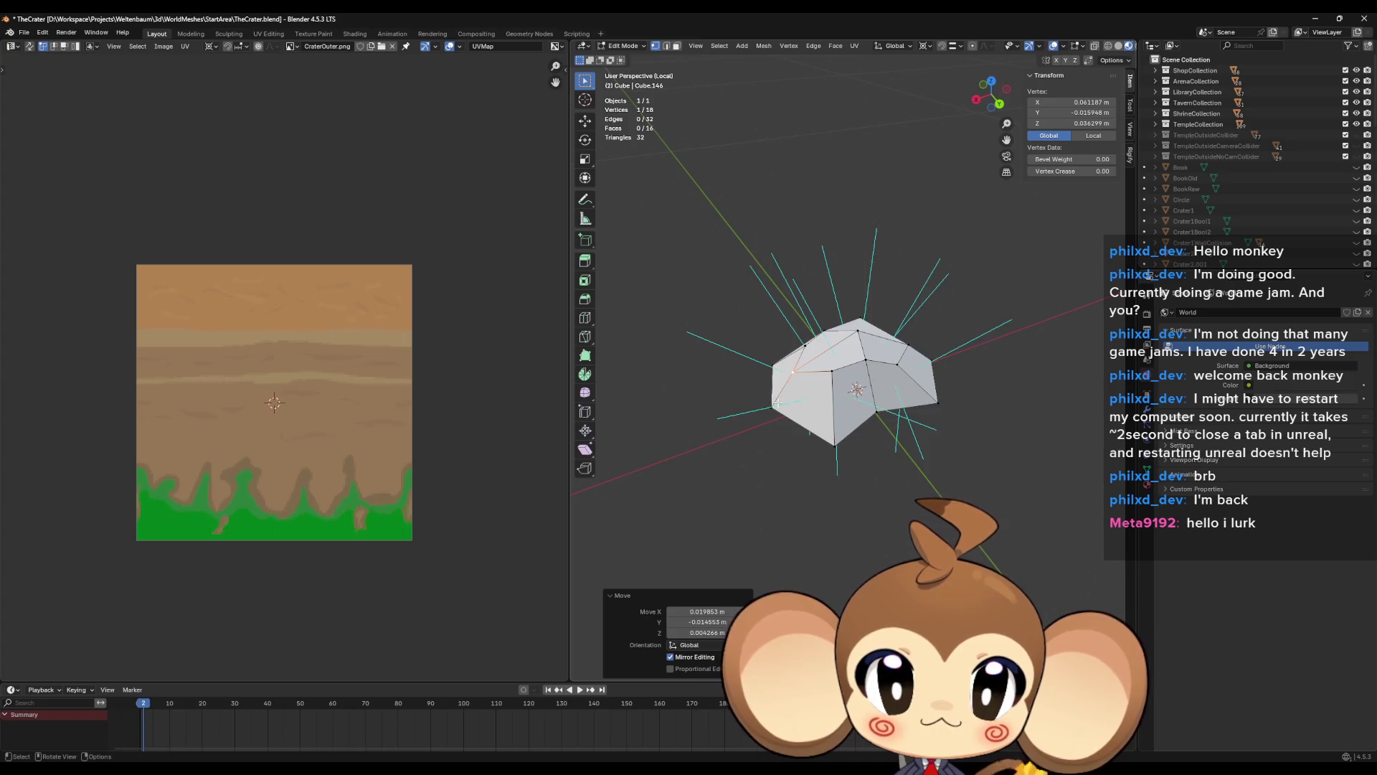
click(831, 422)
key(g)
click(831, 423)
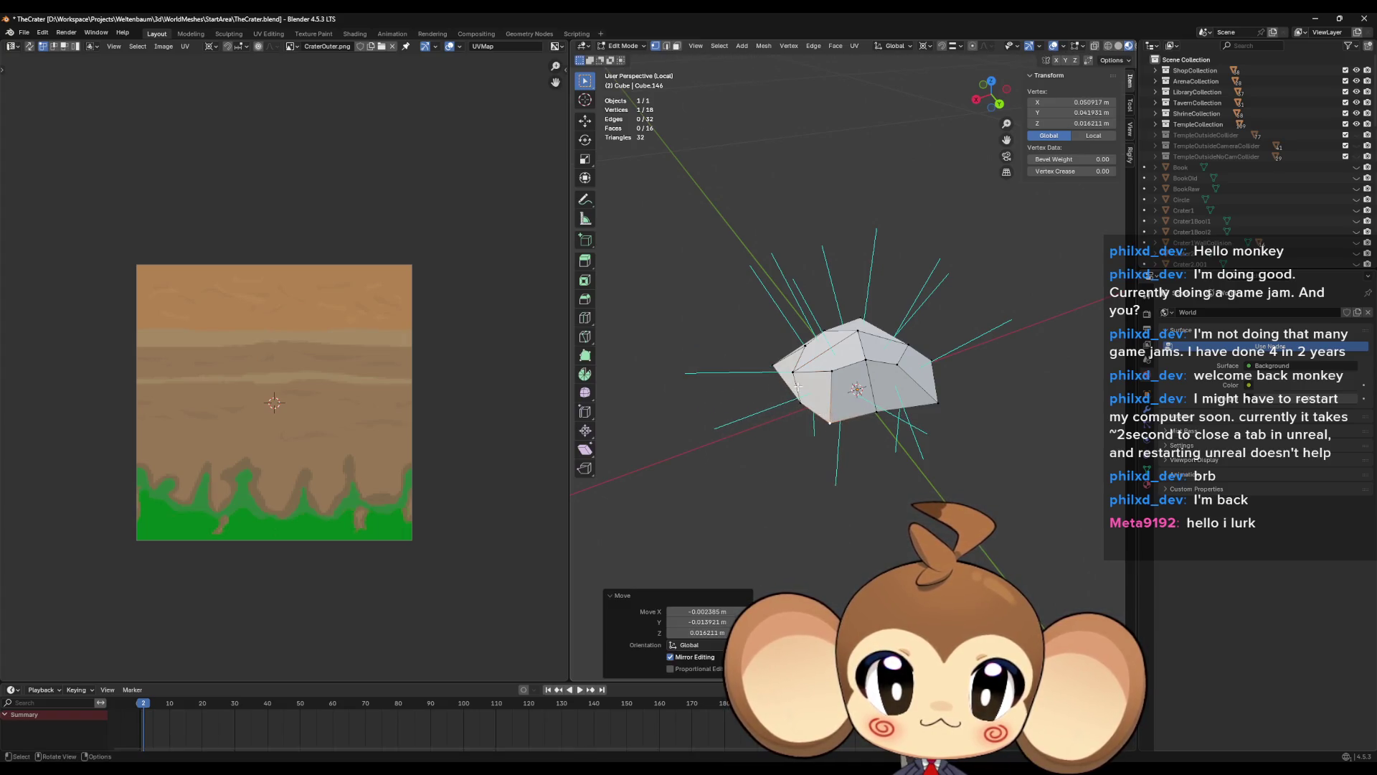
Make final vertex adjustments and select another vertex of the rock
key(g)
click(771, 412)
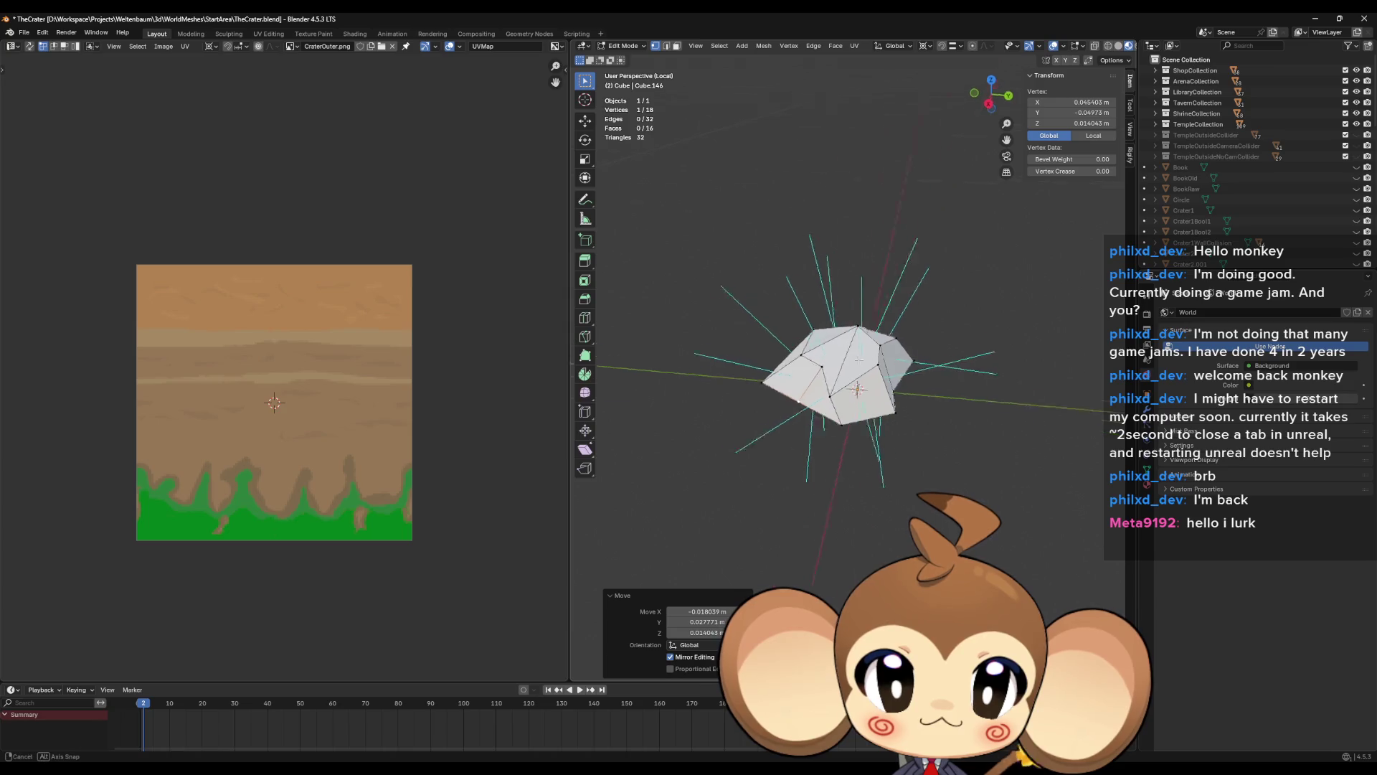
key(g)
click(830, 388)
mouse_move(830, 388)
mouse_down()
mouse_move(790, 315)
mouse_move(852, 347)
mouse_up()
click(842, 360)
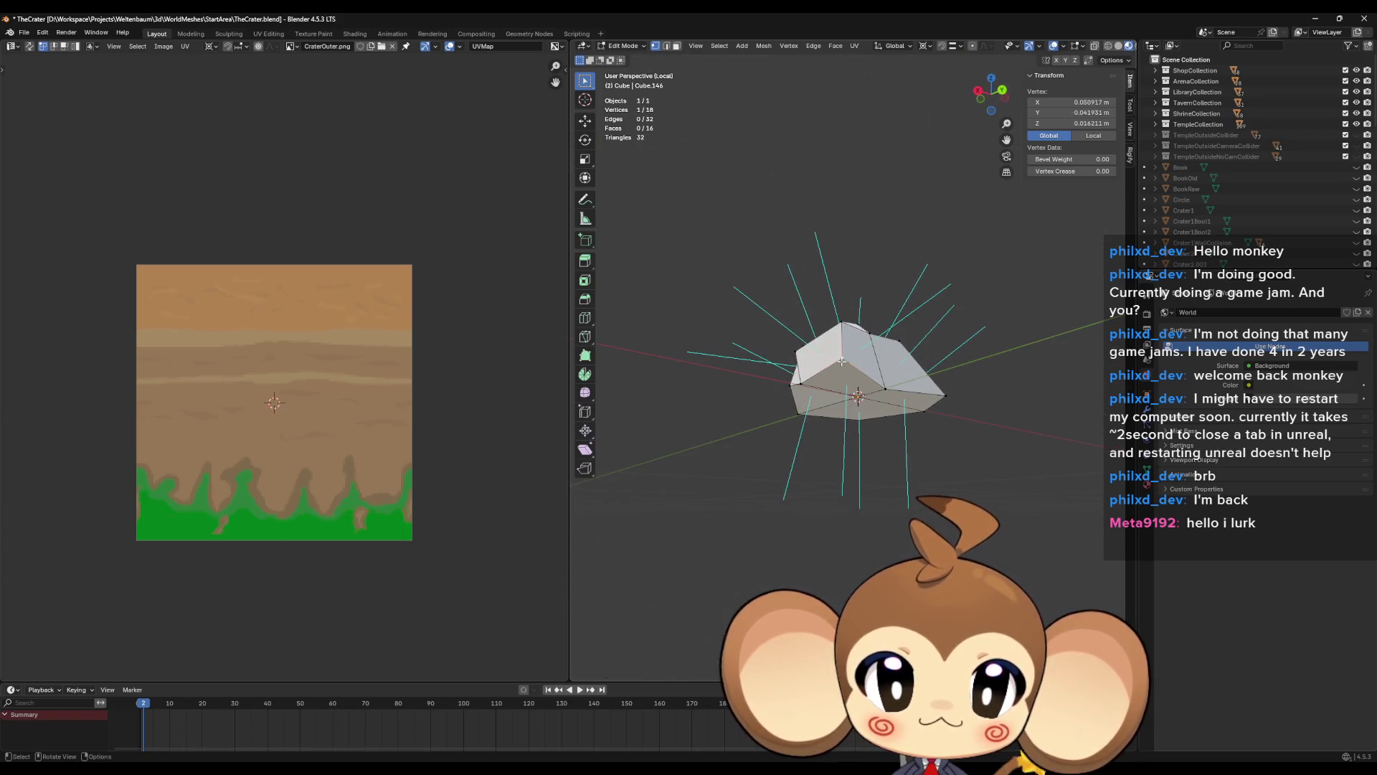
Flatten two lower vertices to ground level by scaling them to zero on Z
key(s)
key(z)
key(0)
key(Return)
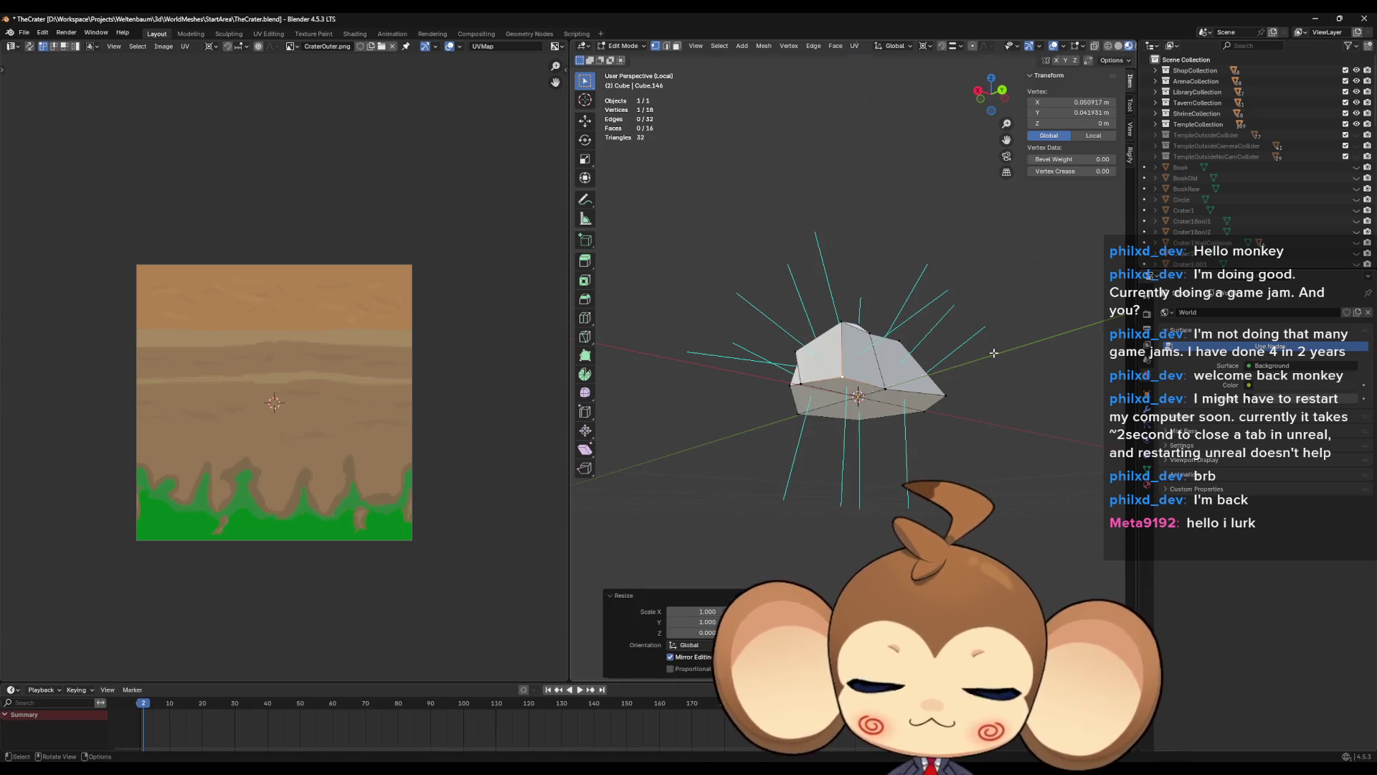
drag(994, 353, 832, 373)
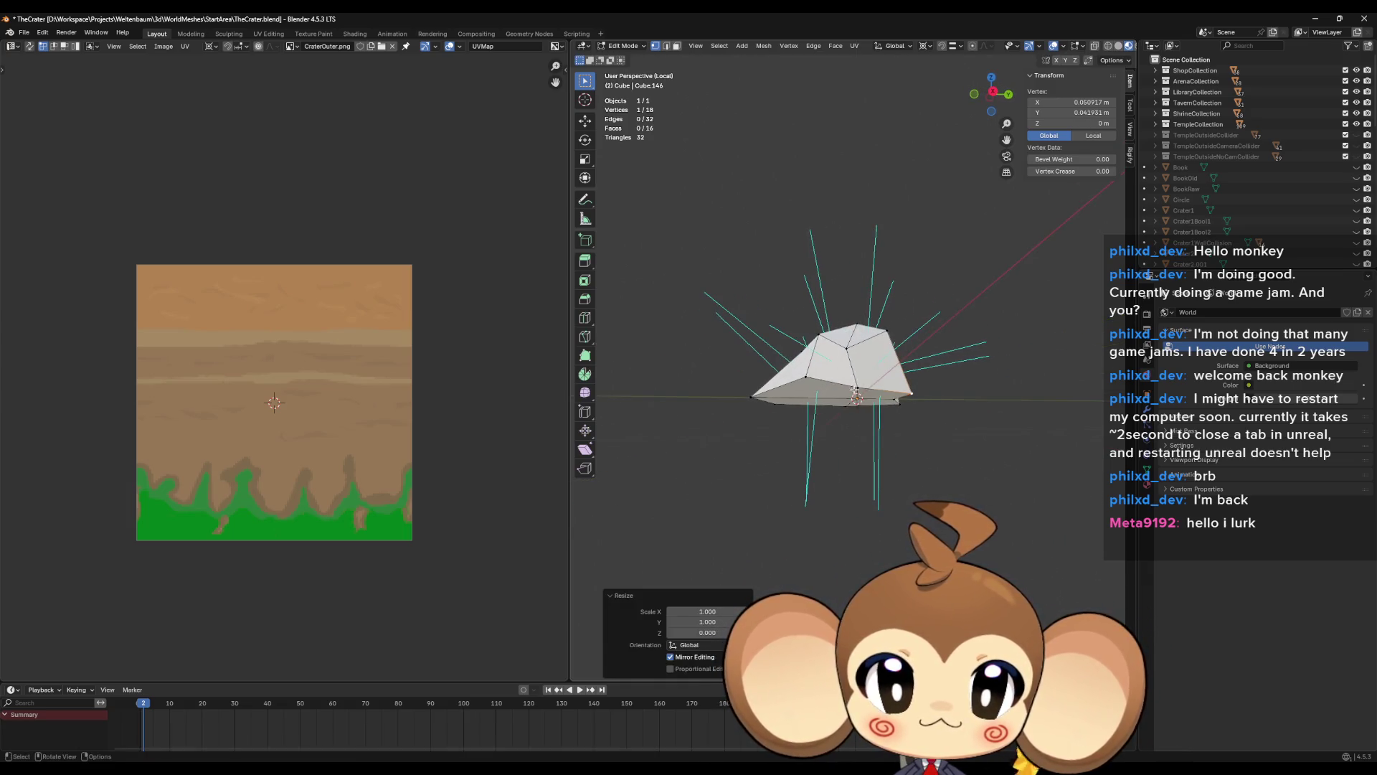
click(810, 377)
key(s)
key(z)
key(0)
key(Return)
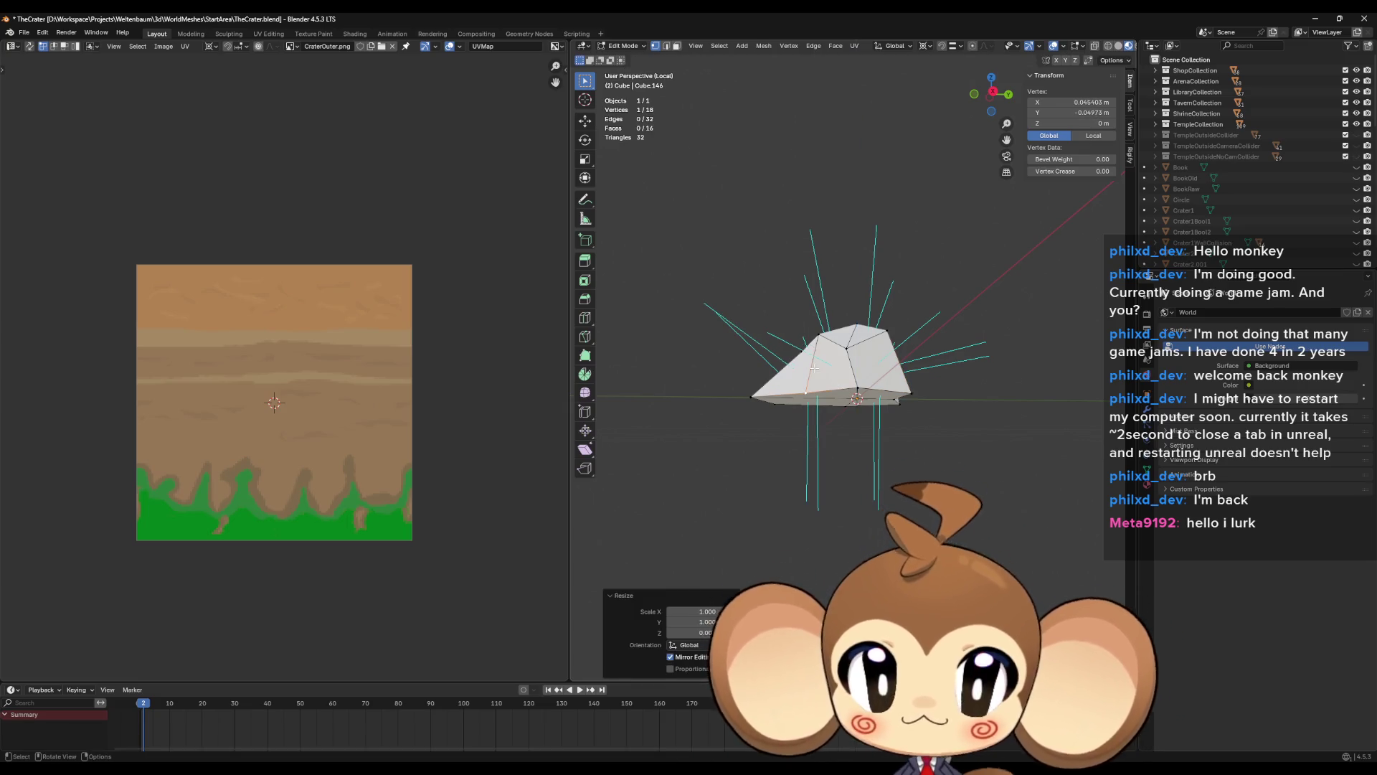
Adjust a vertex vertically, then slide it sideways at constant height
mouse_move(816, 422)
mouse_down()
mouse_move(833, 401)
mouse_move(847, 409)
mouse_move(725, 454)
mouse_move(748, 421)
mouse_up()
key(g)
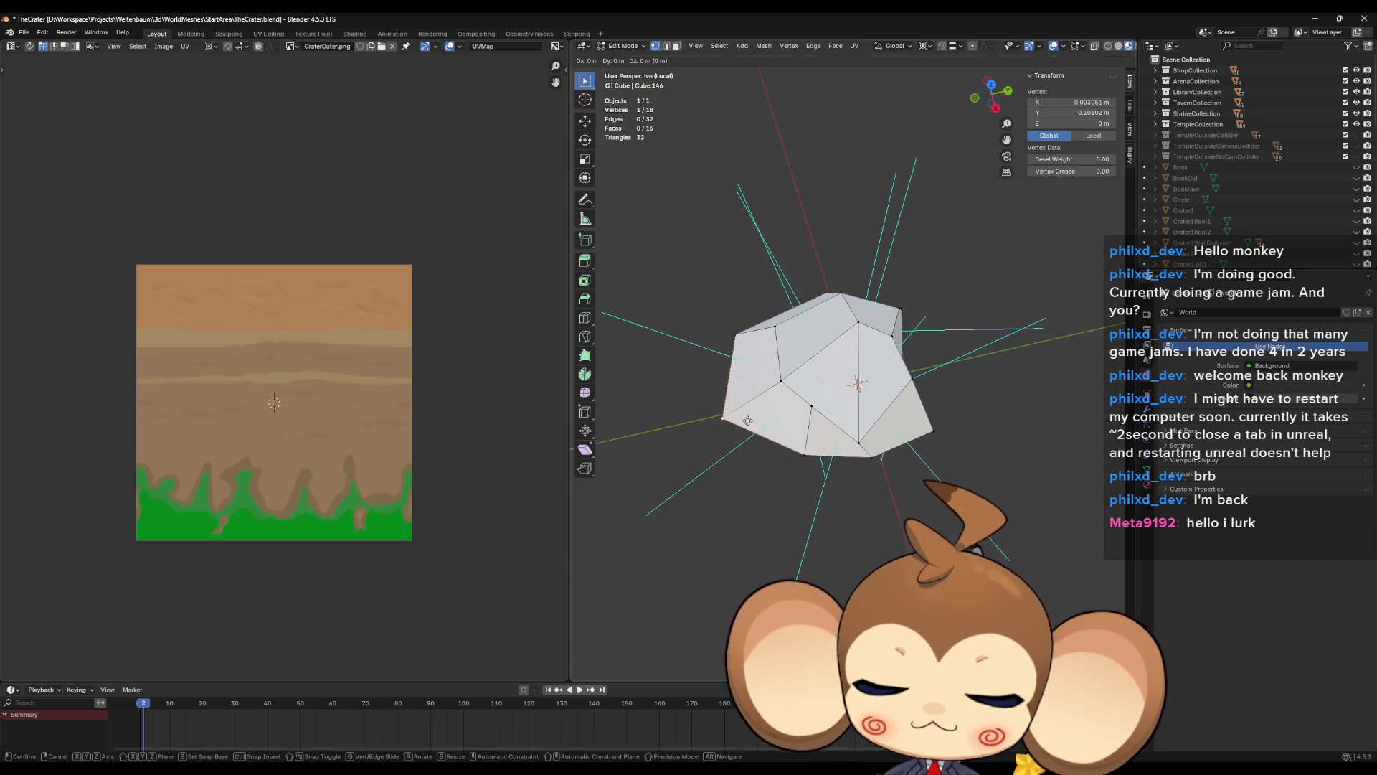
key(z)
click(748, 420)
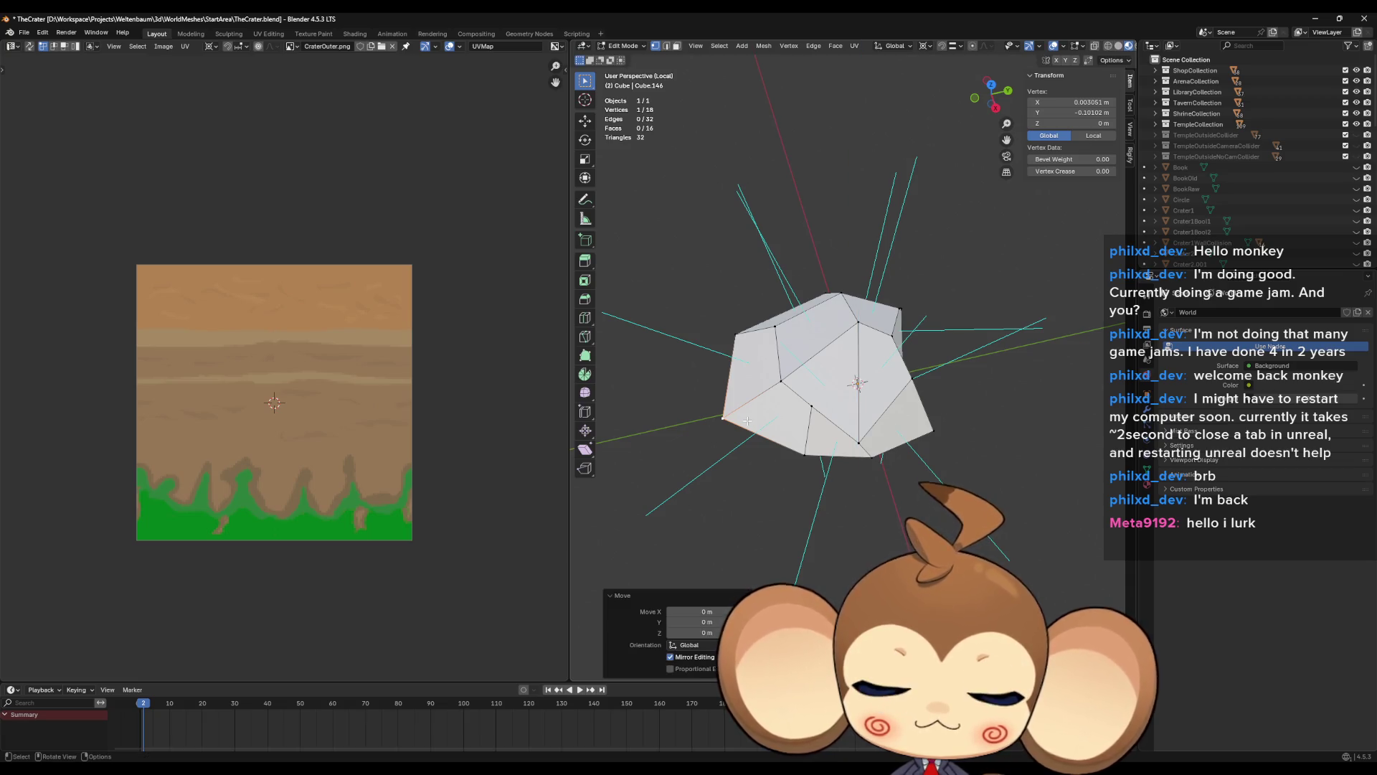
key(g)
key(shift+z)
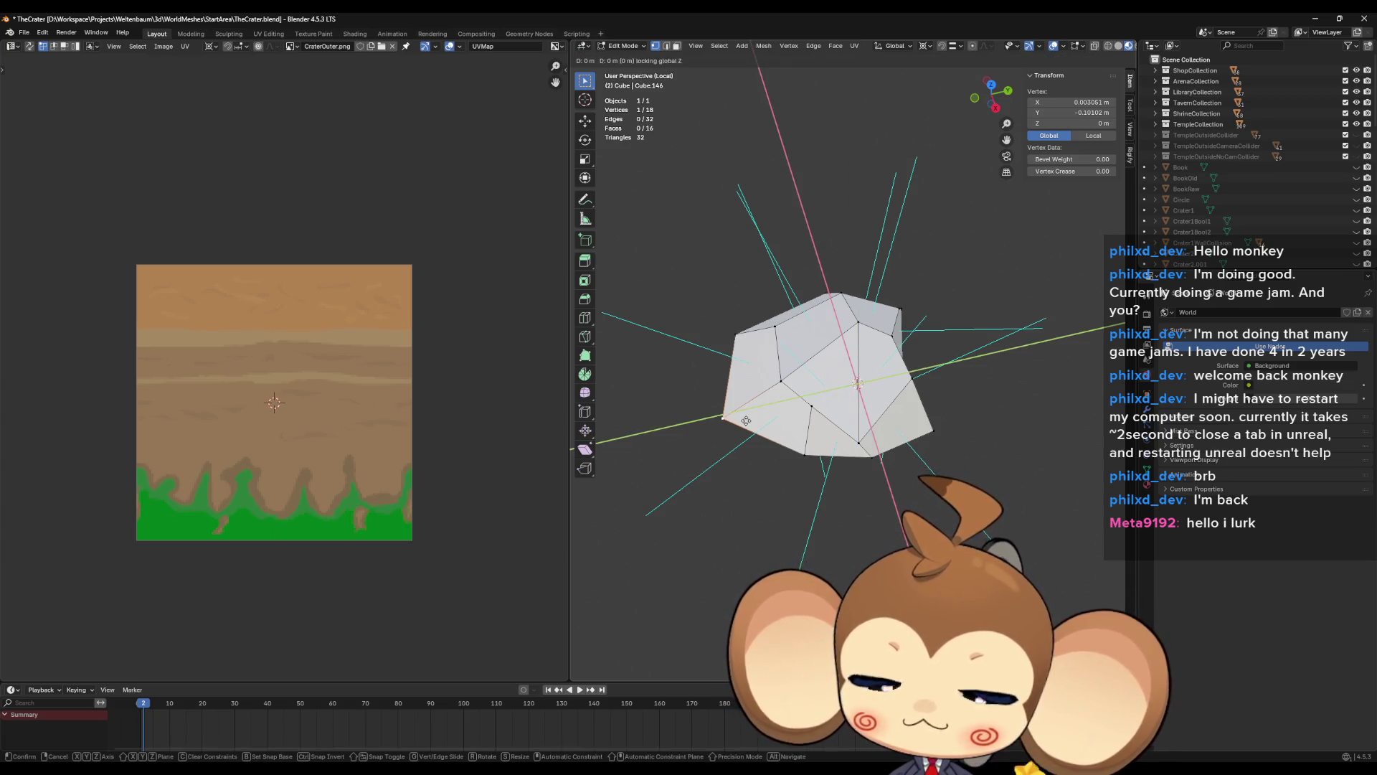
click(779, 415)
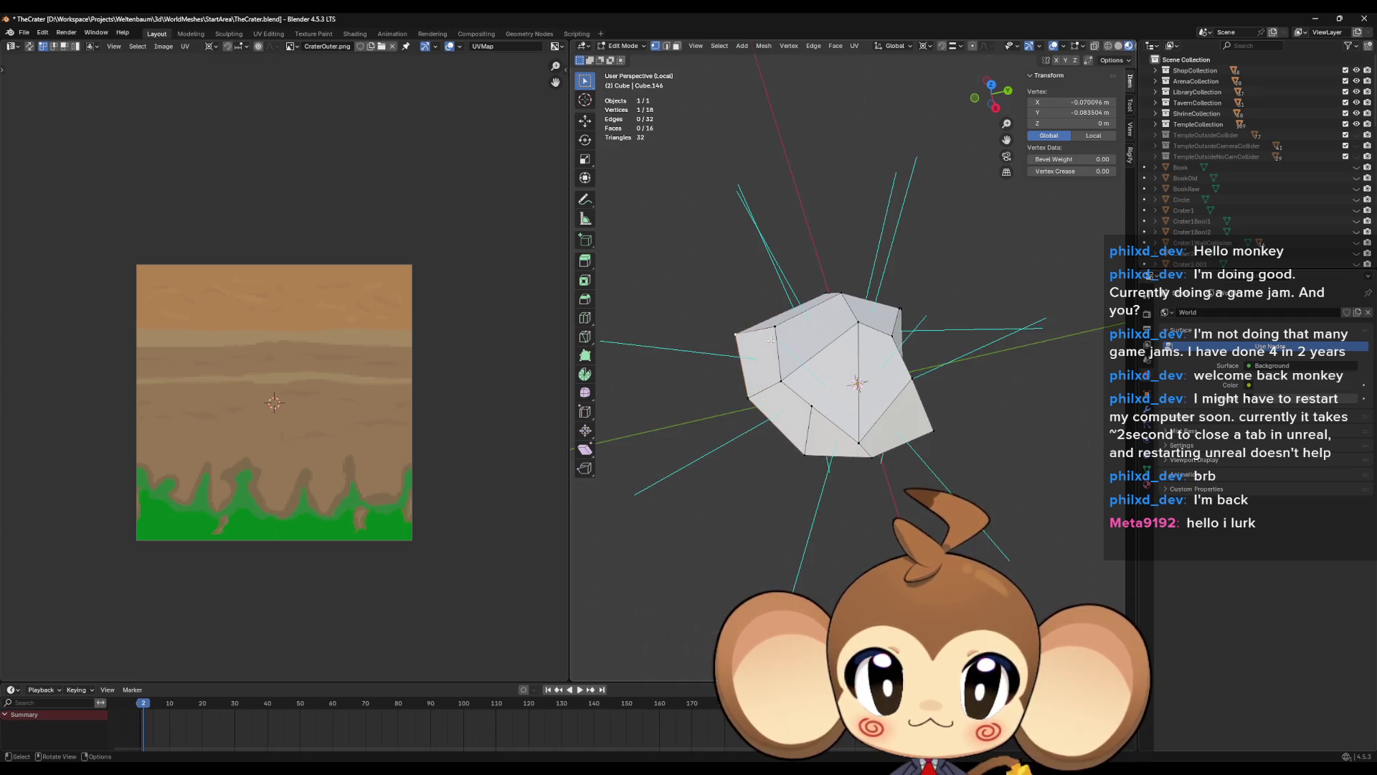
Spread more bottom vertices outward at ground height and add another bottom vertex to the selection
drag(779, 415, 853, 312)
key(g)
key(shift+z)
click(881, 297)
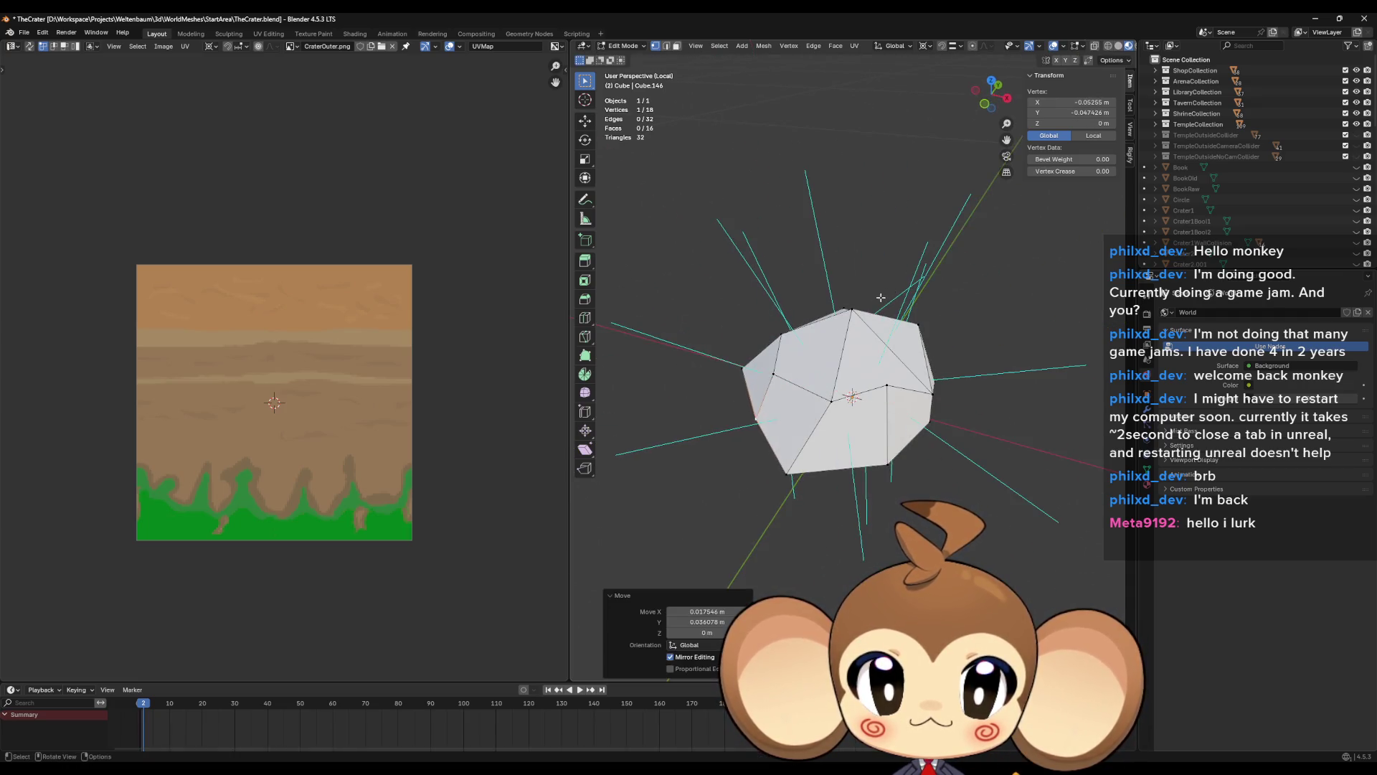
key(g)
key(shift+z)
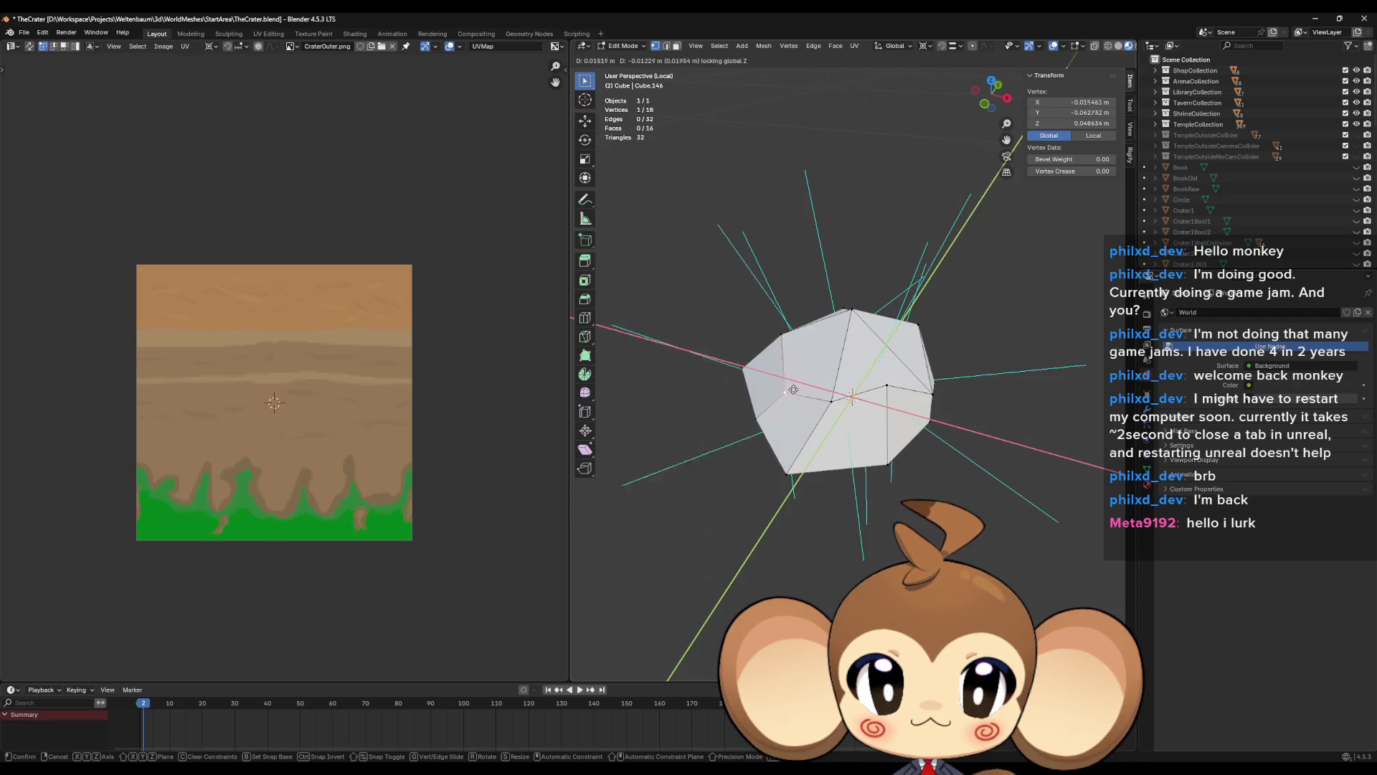
click(789, 403)
mouse_move(789, 402)
mouse_down()
mouse_move(818, 388)
mouse_move(826, 402)
mouse_up()
key(g)
key(shift+z)
click(818, 396)
shift+click(840, 459)
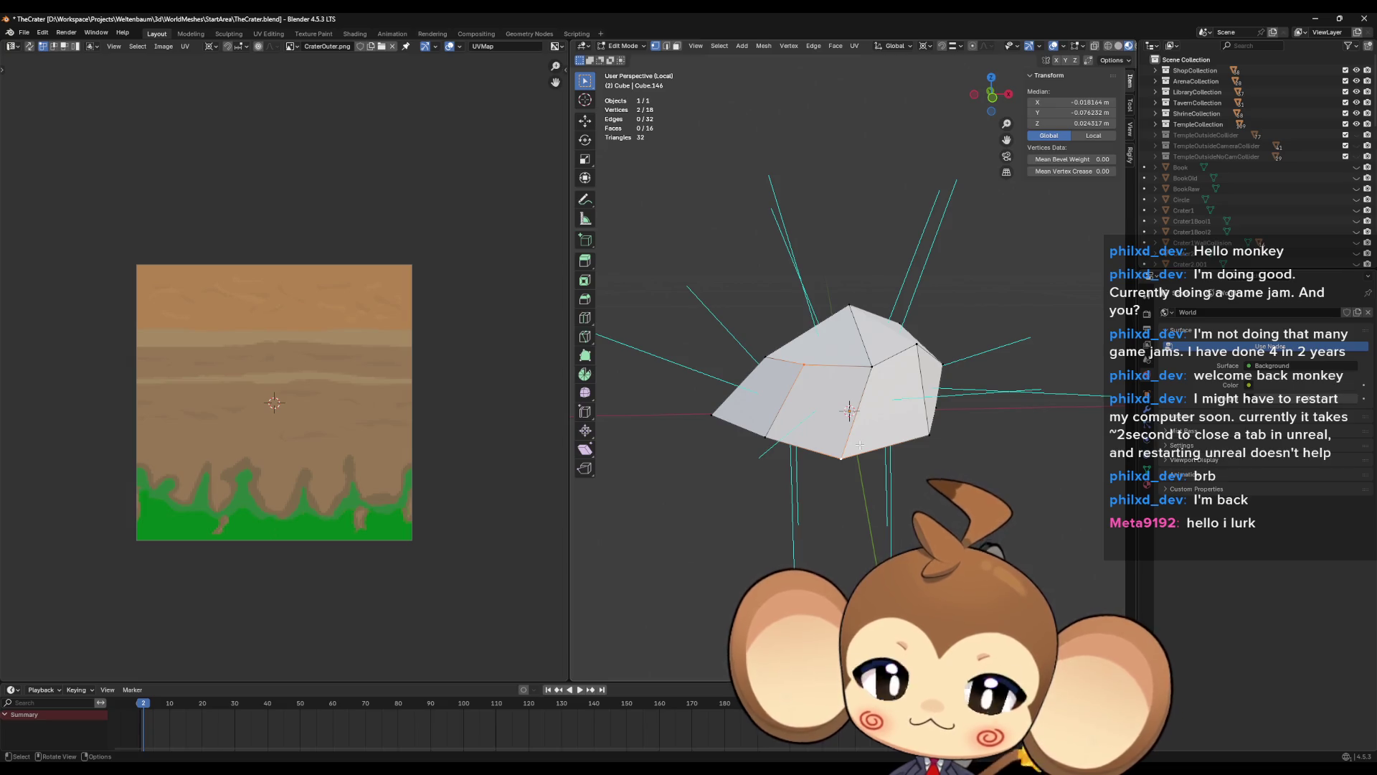
Cut new edges across the rock's faces by joining five vertex pairs with J
mouse_move(860, 445)
mouse_down()
mouse_move(906, 359)
mouse_move(834, 381)
mouse_move(847, 368)
mouse_move(865, 368)
mouse_move(890, 434)
mouse_up()
key(j)
key(j)
key(j)
click(822, 364)
shift+click(876, 358)
key(j)
shift+click(891, 433)
key(j)
click(890, 433)
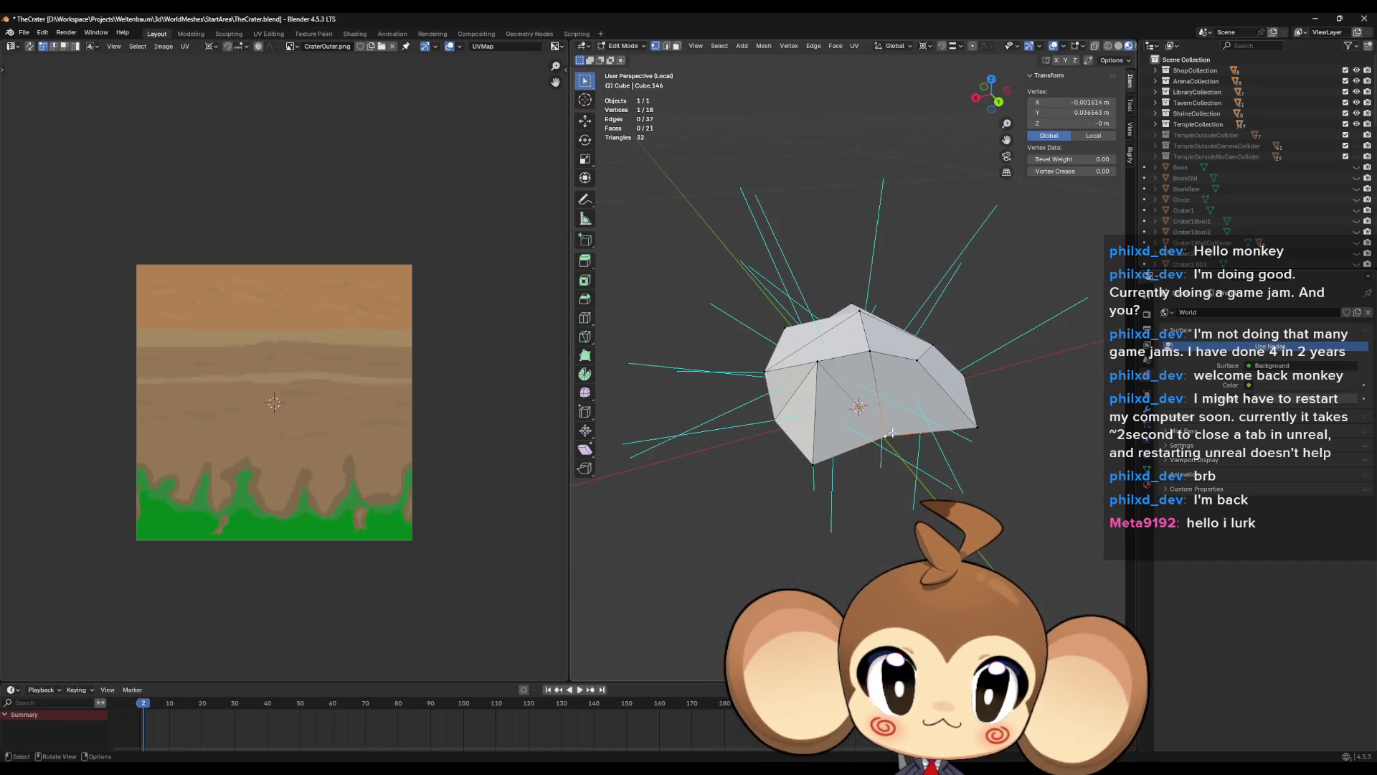
shift+click(918, 362)
key(j)
drag(918, 362, 870, 398)
click(870, 398)
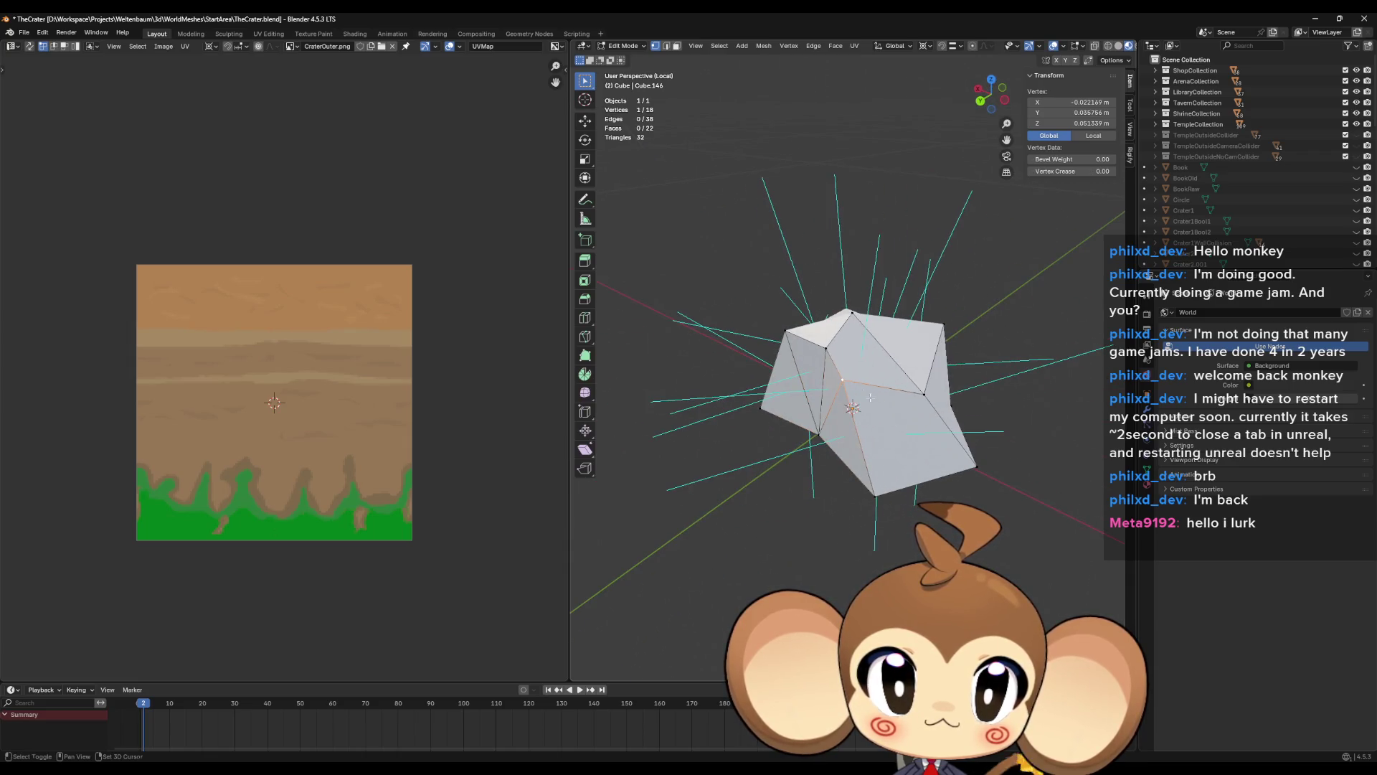
shift+click(972, 463)
key(j)
Add four more vertex-to-vertex edges, including from the centre vertex to the left and upper vertices
drag(972, 462, 907, 427)
click(816, 498)
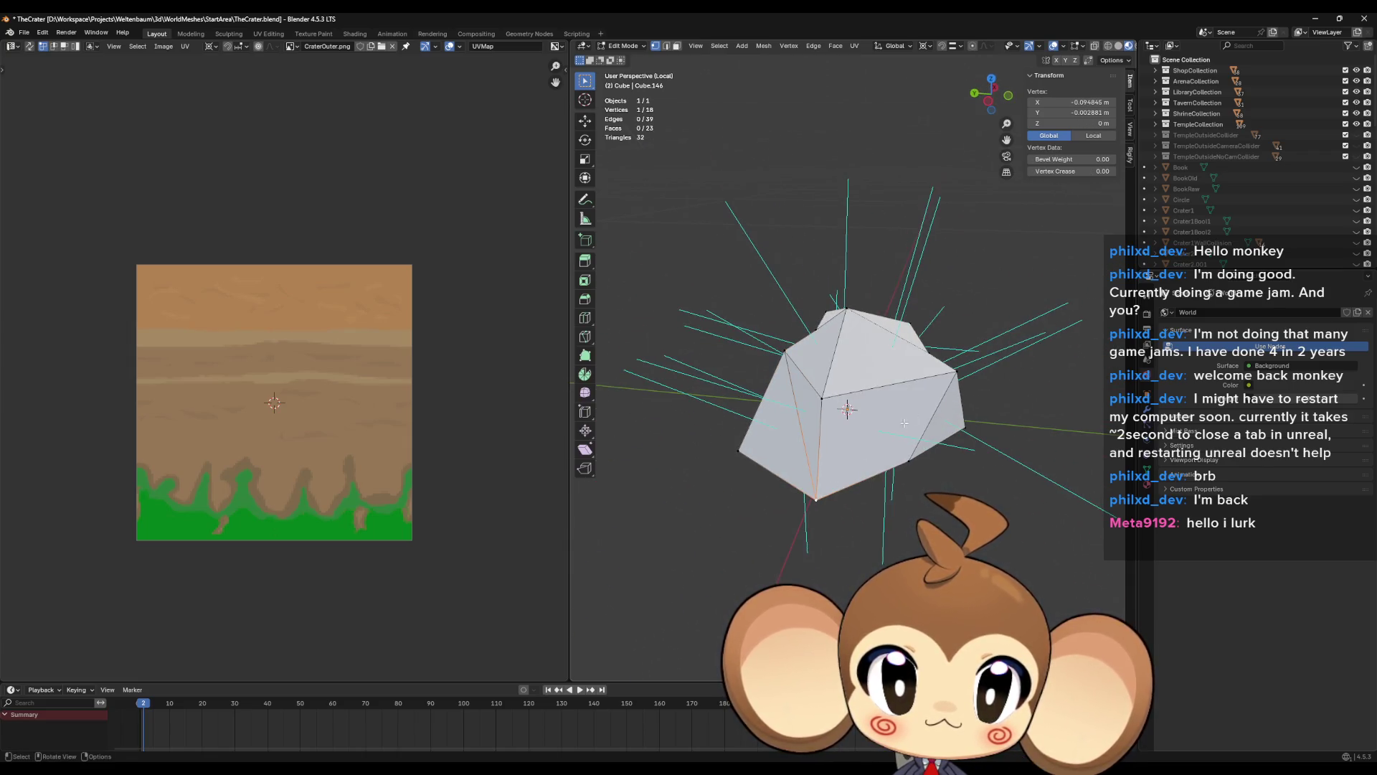
shift+click(957, 373)
key(j)
drag(957, 374, 926, 439)
click(839, 450)
mouse_move(840, 451)
mouse_down()
mouse_move(858, 378)
mouse_move(849, 387)
mouse_up()
shift+click(847, 344)
key(j)
click(847, 344)
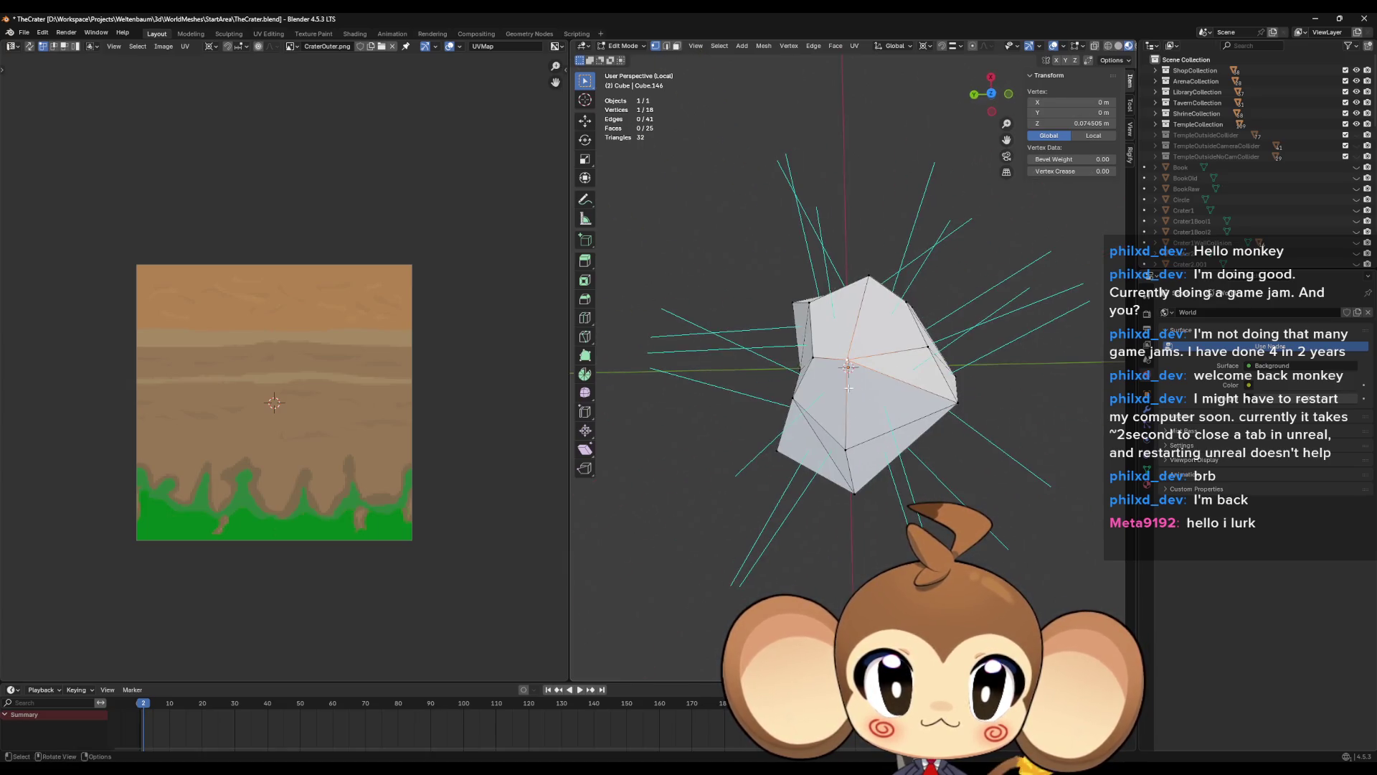
shift+click(795, 398)
key(j)
click(848, 366)
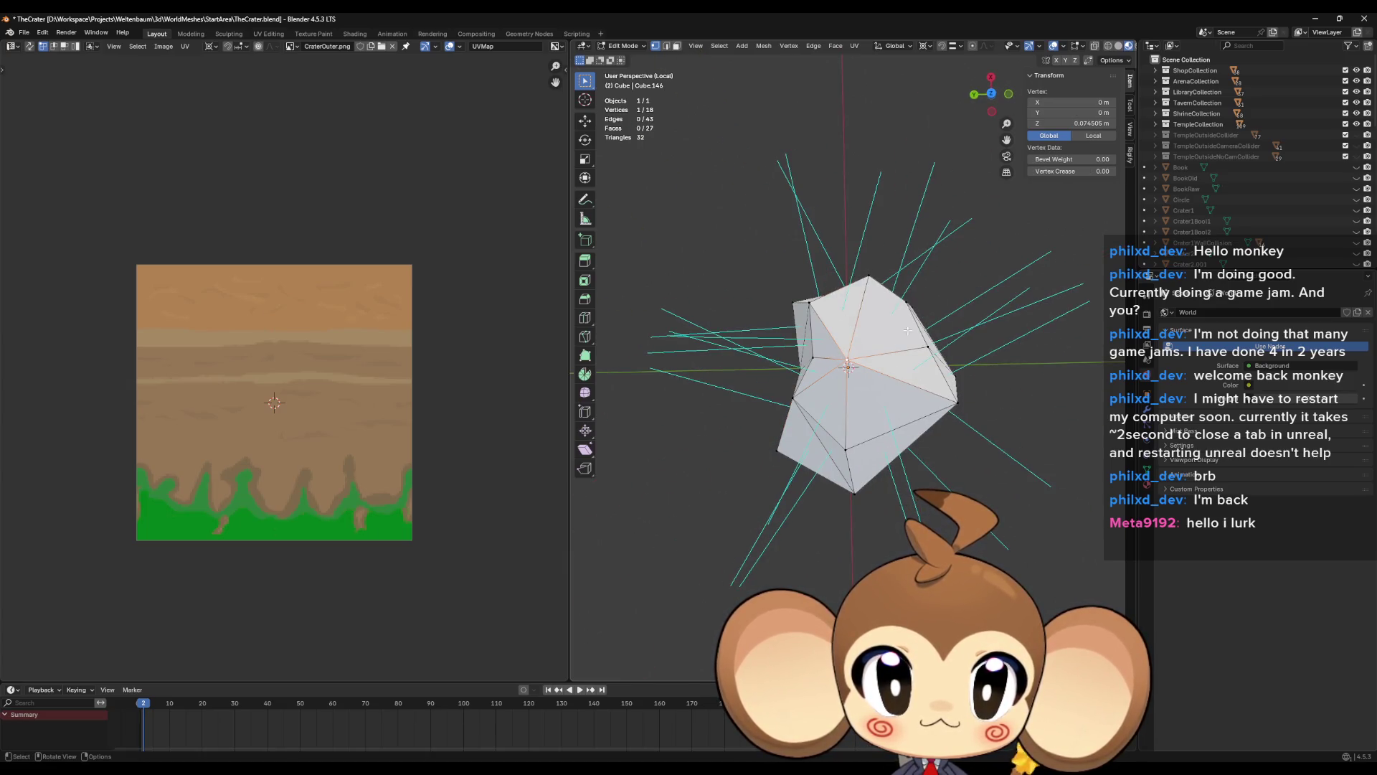
shift+click(902, 305)
key(j)
mouse_move(902, 304)
mouse_down()
mouse_move(908, 362)
mouse_move(794, 392)
mouse_up()
Move a single vertex with G to reshape the rock
click(857, 336)
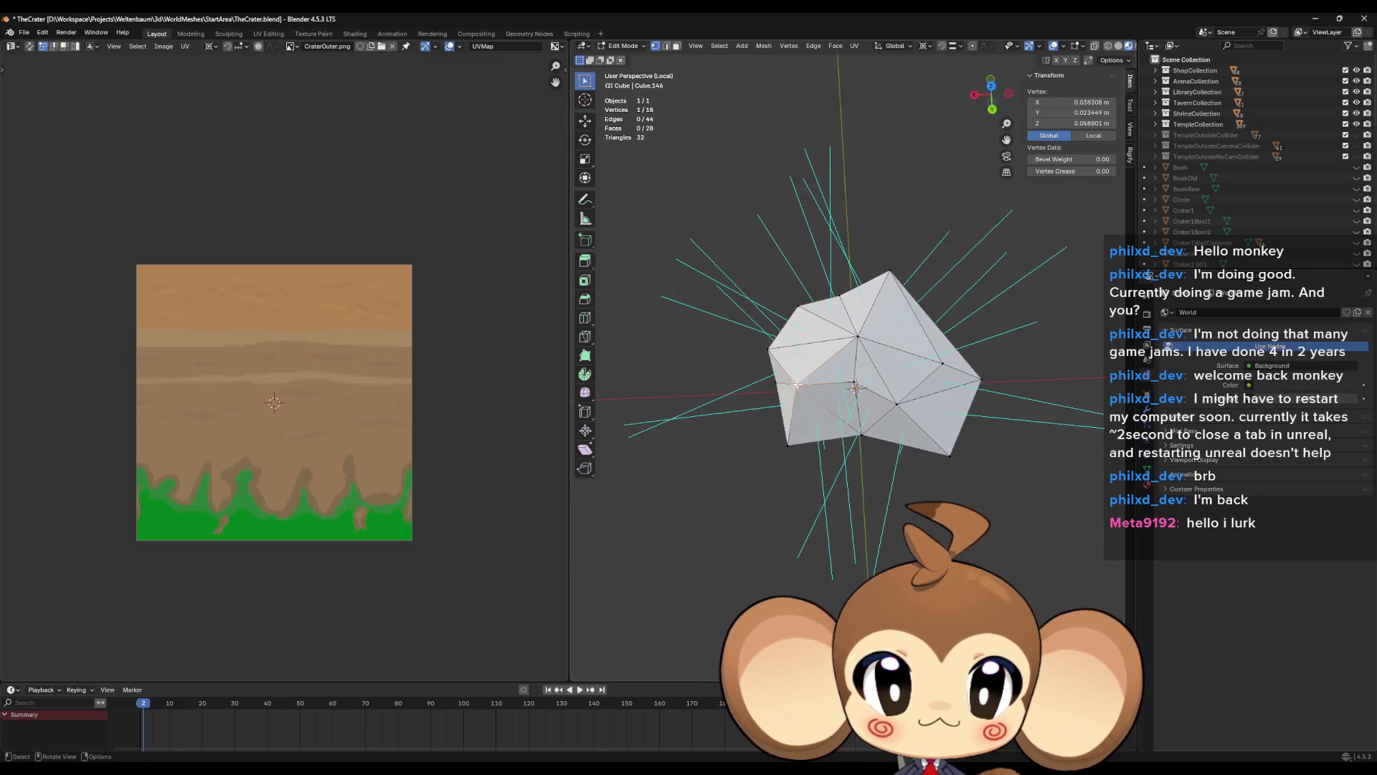
mouse_move(857, 335)
mouse_down()
mouse_move(806, 415)
mouse_move(784, 371)
mouse_move(823, 344)
mouse_move(840, 309)
mouse_move(969, 430)
mouse_move(875, 408)
mouse_up()
key(g)
click(870, 346)
click(869, 346)
Move four vertices with G to reshape the rock's outline
key(g)
click(825, 387)
key(g)
click(781, 401)
key(g)
click(803, 359)
key(g)
click(855, 273)
scroll(969, 424, down, 4)
scroll(954, 393, up, 4)
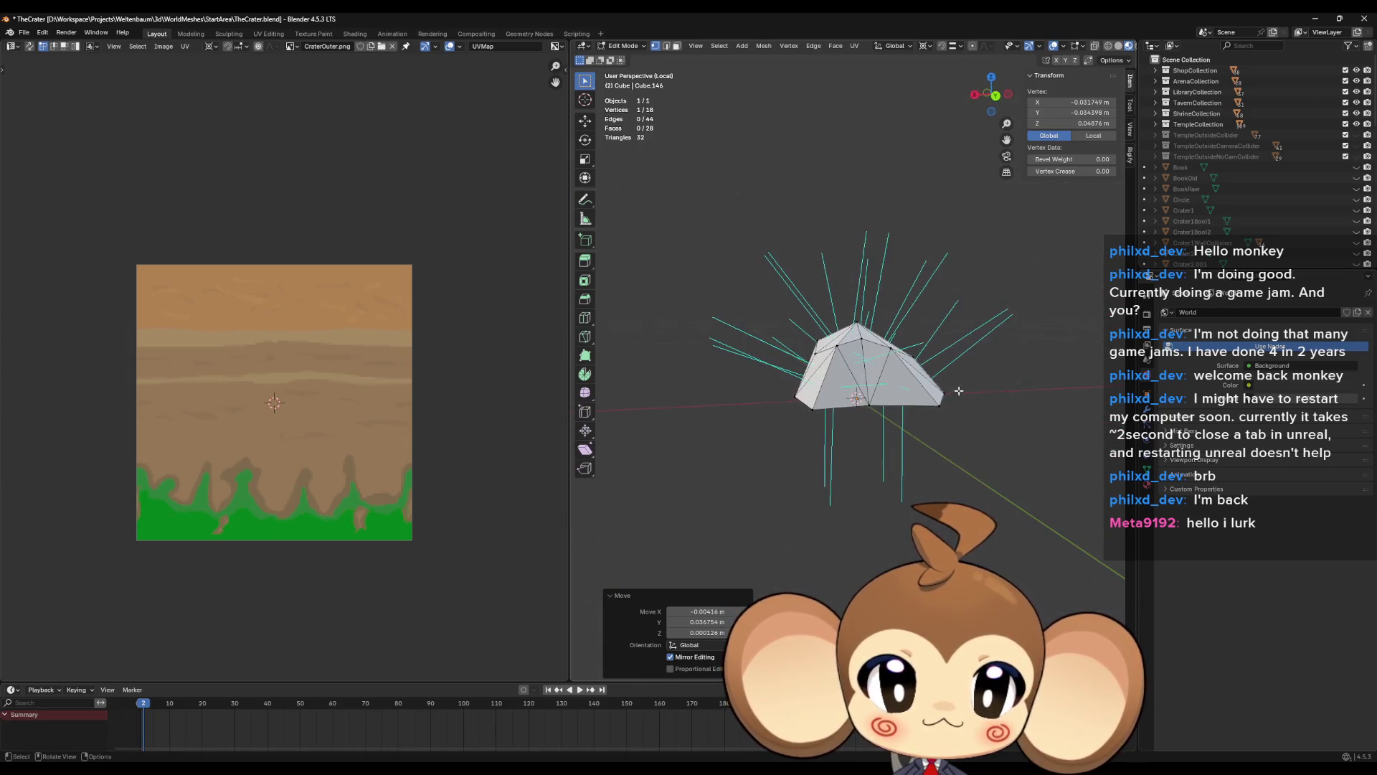
Reposition three more vertices to further shape the rock
key(g)
click(957, 394)
mouse_move(958, 393)
mouse_down()
mouse_move(933, 416)
mouse_move(913, 394)
mouse_move(832, 379)
mouse_up()
key(g)
click(926, 401)
key(g)
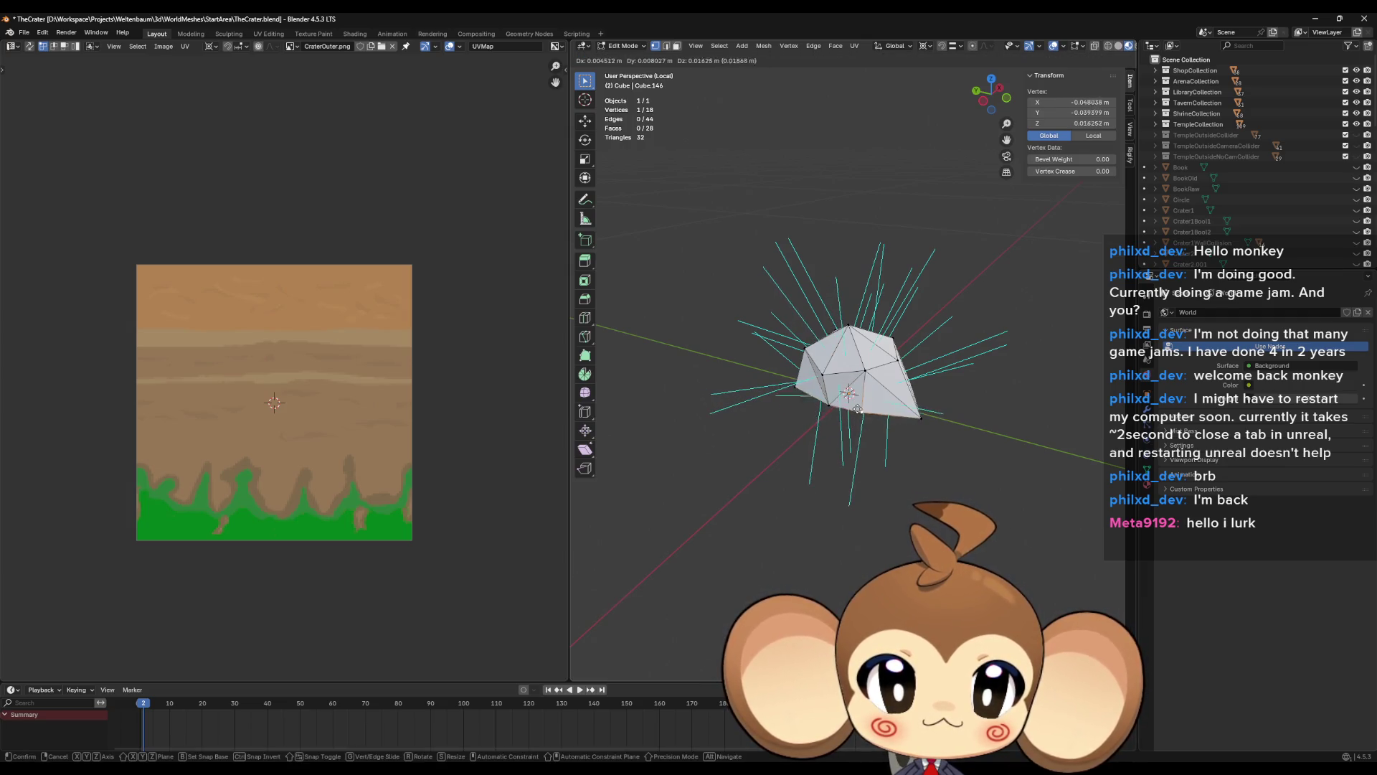
click(858, 408)
mouse_move(858, 409)
mouse_down()
mouse_move(836, 360)
mouse_move(850, 421)
mouse_move(800, 357)
mouse_move(754, 410)
mouse_up()
Flatten two selected vertices to ground level with a Z scale of 0
shift+click(831, 366)
key(s)
key(z)
key(0)
key(Return)
Slide a vertex horizontally, keeping its height locked with Shift+Z
click(800, 357)
key(g)
click(761, 409)
key(g)
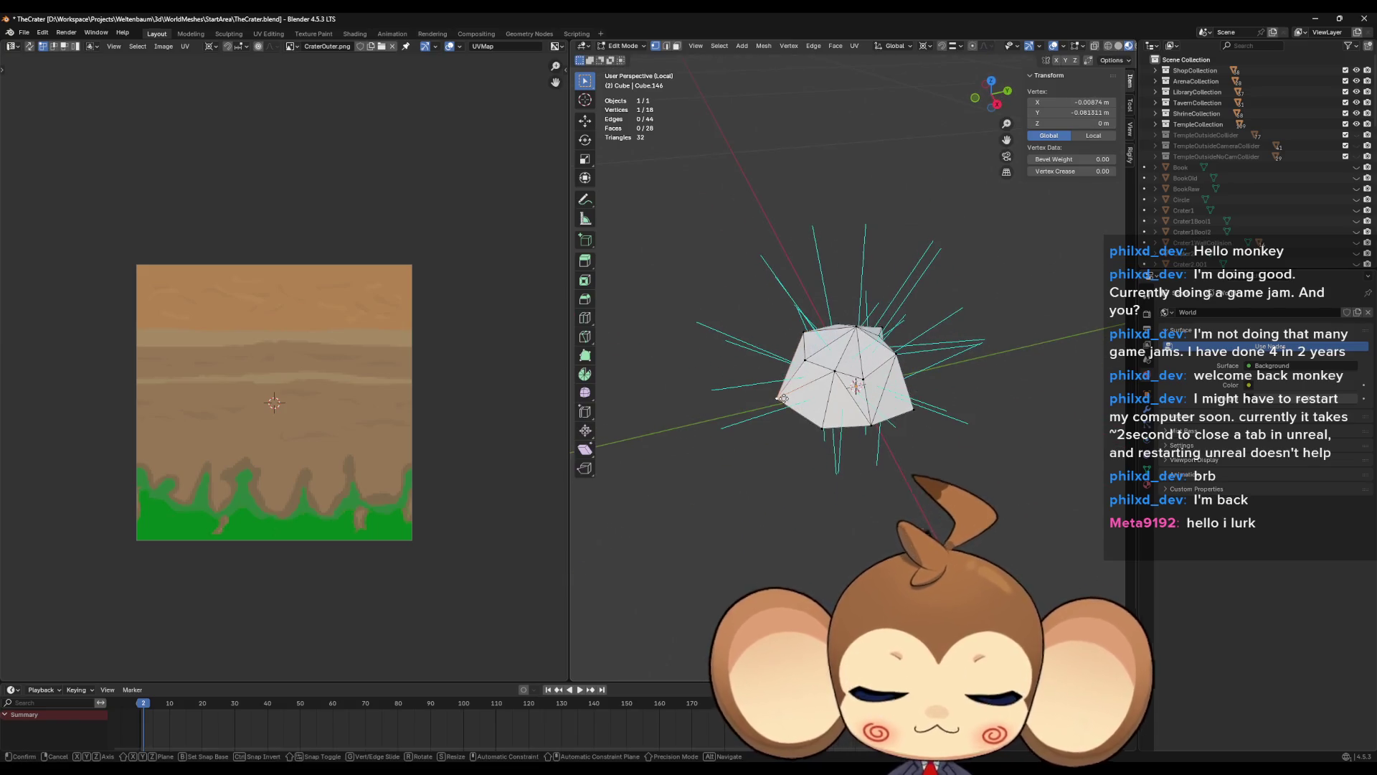
key(shift+z)
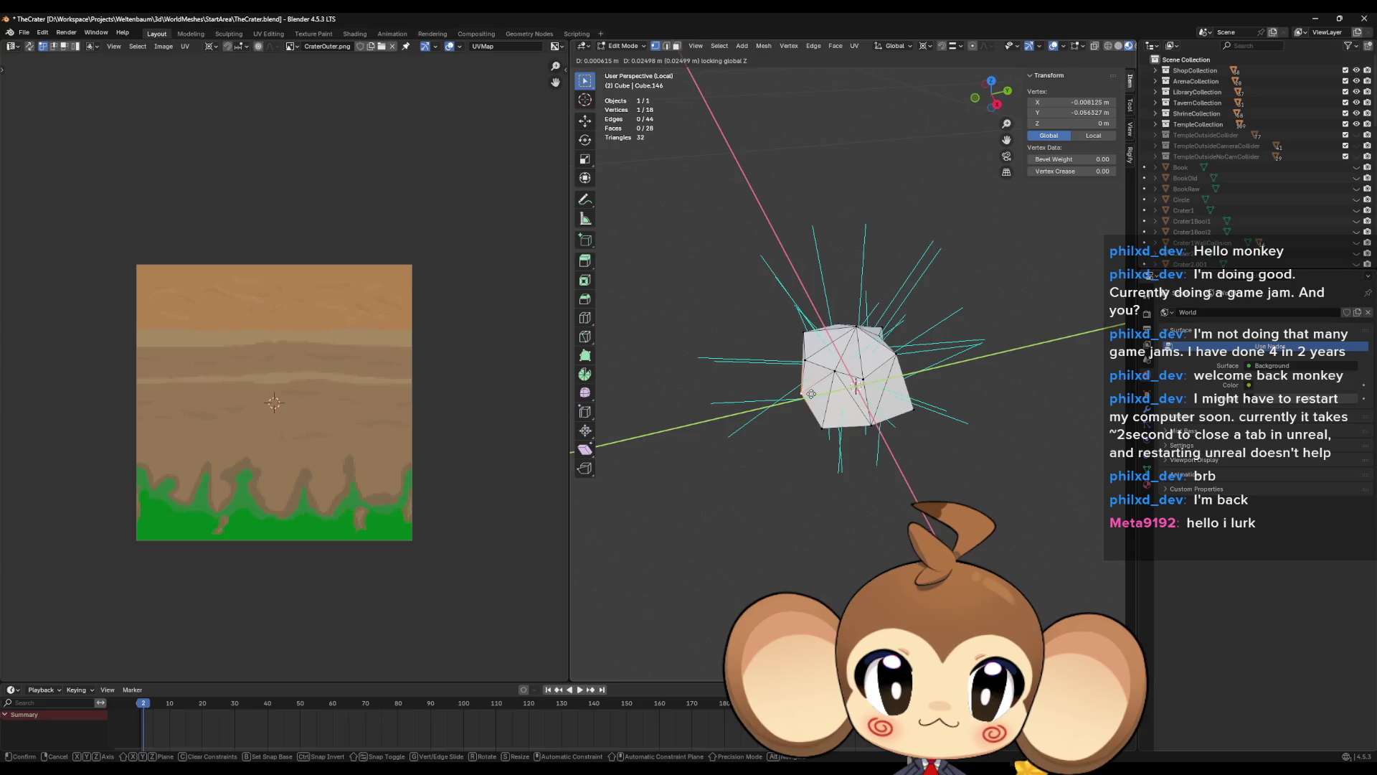
mouse_move(809, 404)
mouse_down()
mouse_move(803, 434)
mouse_move(878, 400)
mouse_up()
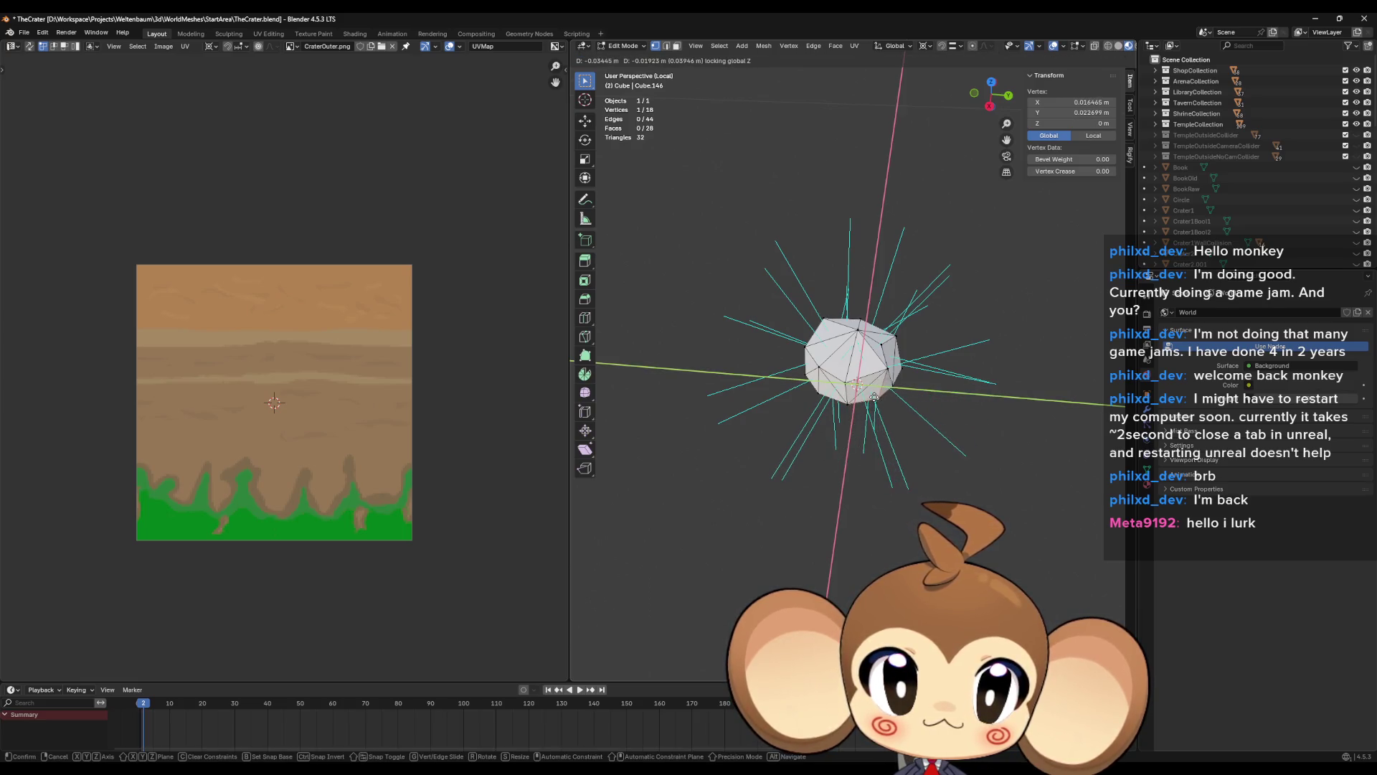
click(874, 397)
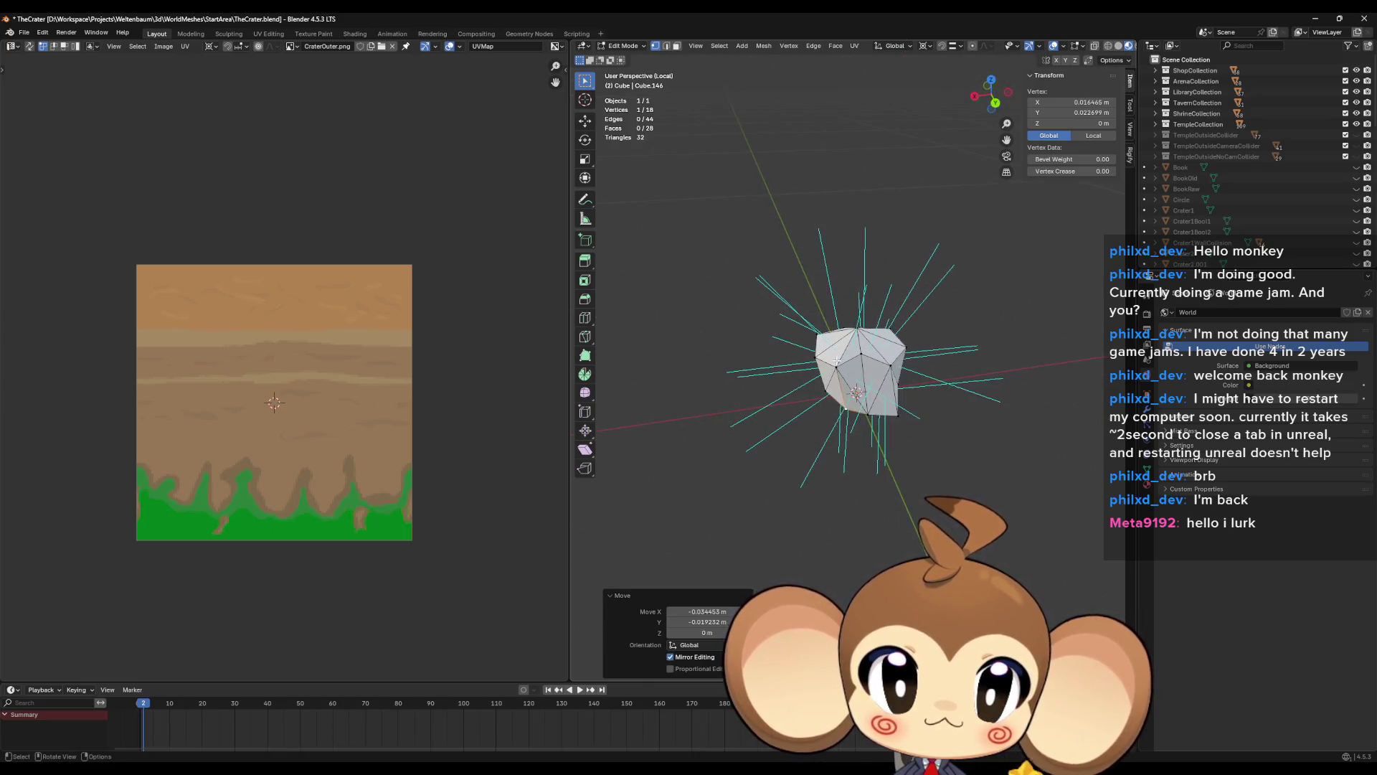
Adjust two vertices vertically along Z, lowering the first
click(874, 338)
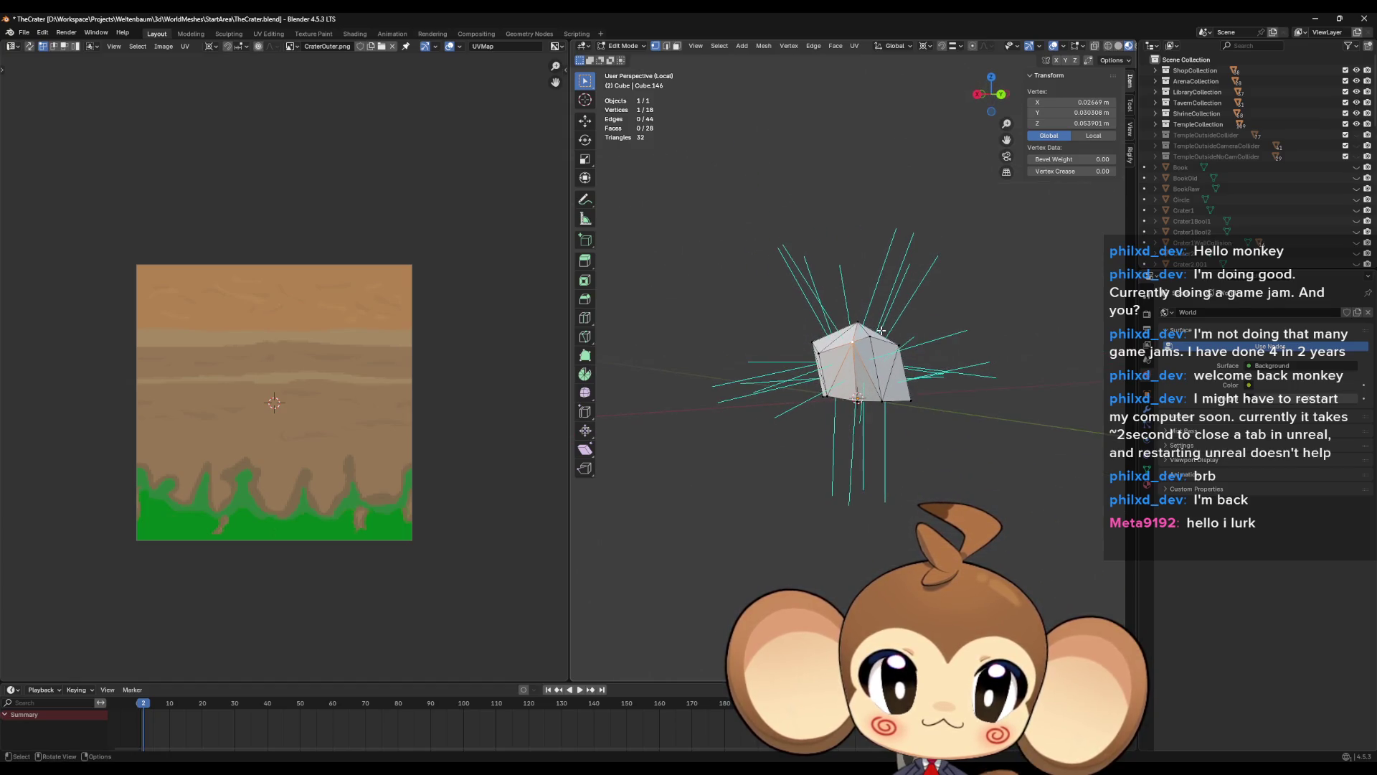
key(g)
key(z)
click(871, 340)
click(871, 339)
key(g)
key(z)
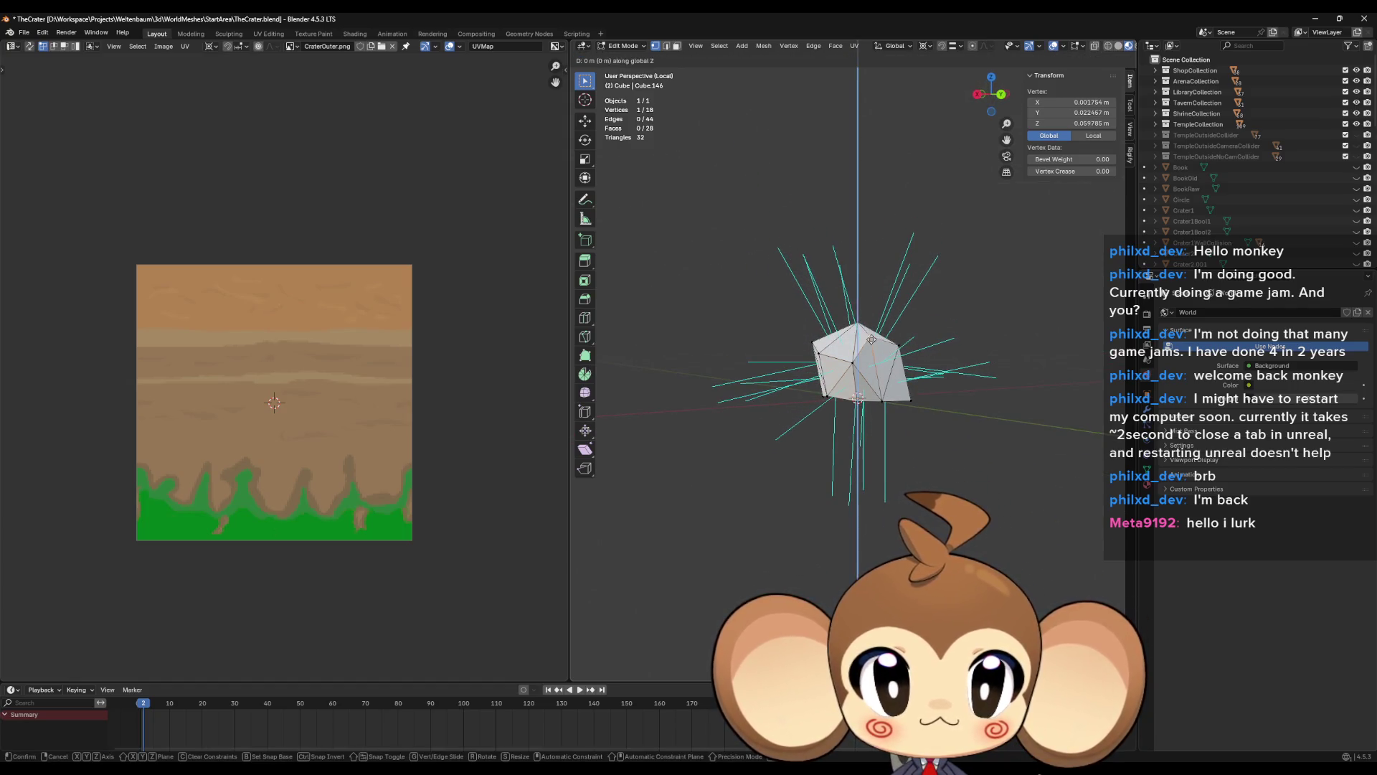
click(872, 354)
Raise the rock's top vertex slightly along the Z axis
key(g)
key(z)
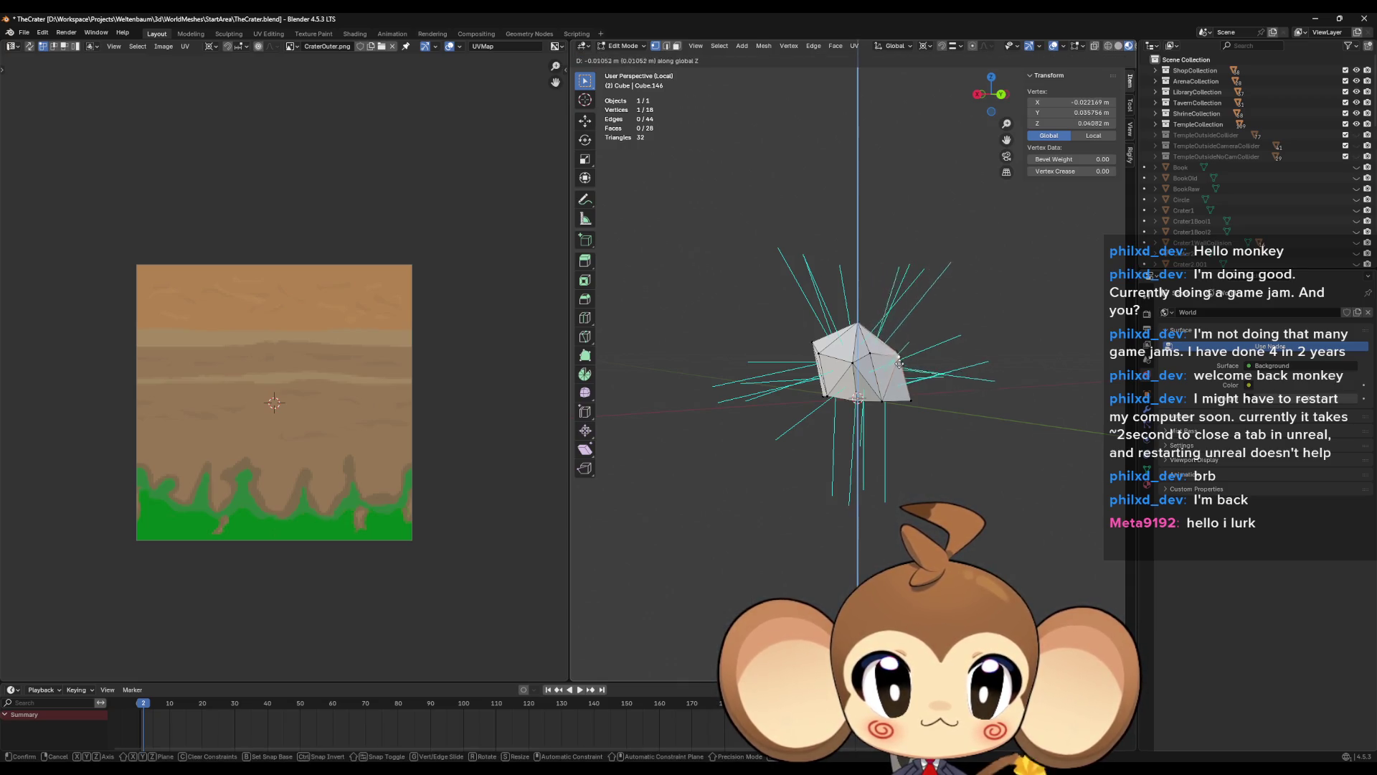
click(883, 346)
click(852, 342)
key(g)
key(z)
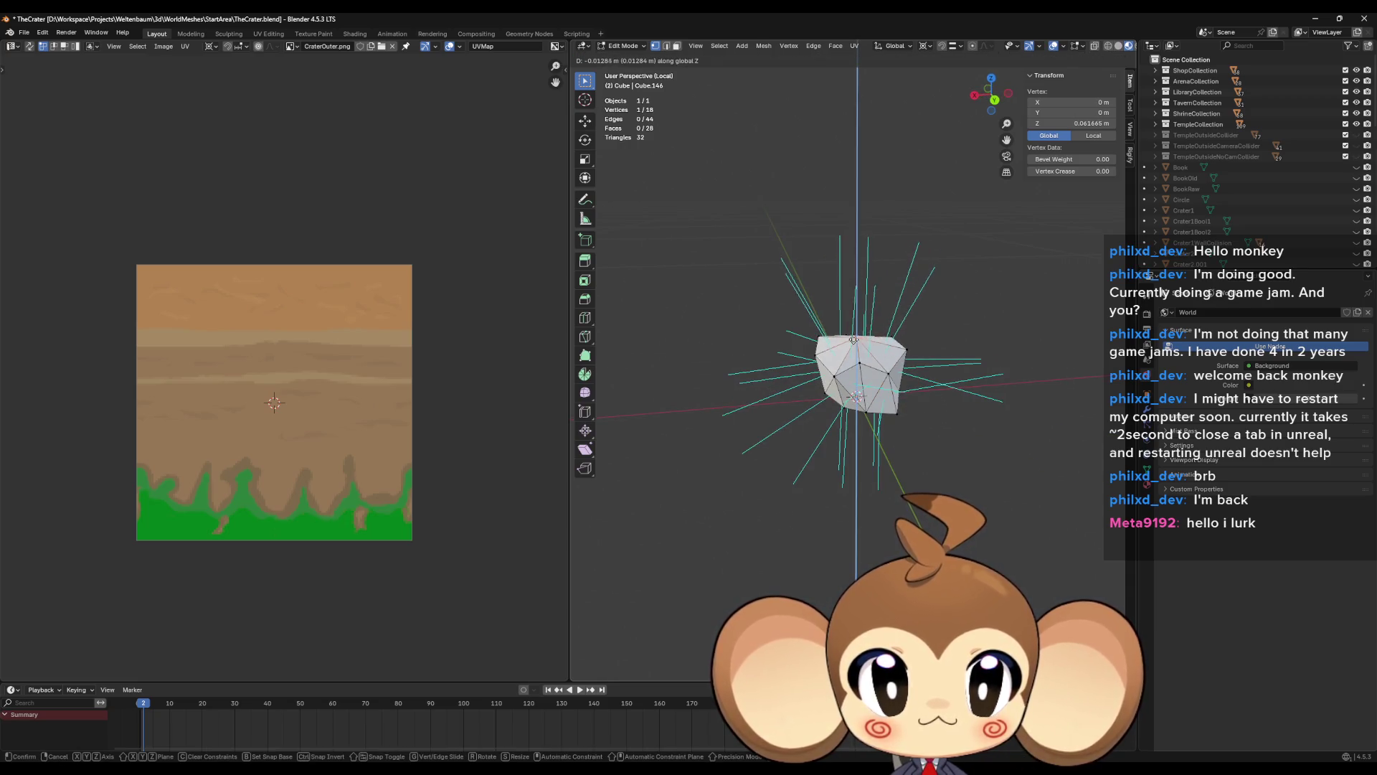
click(857, 328)
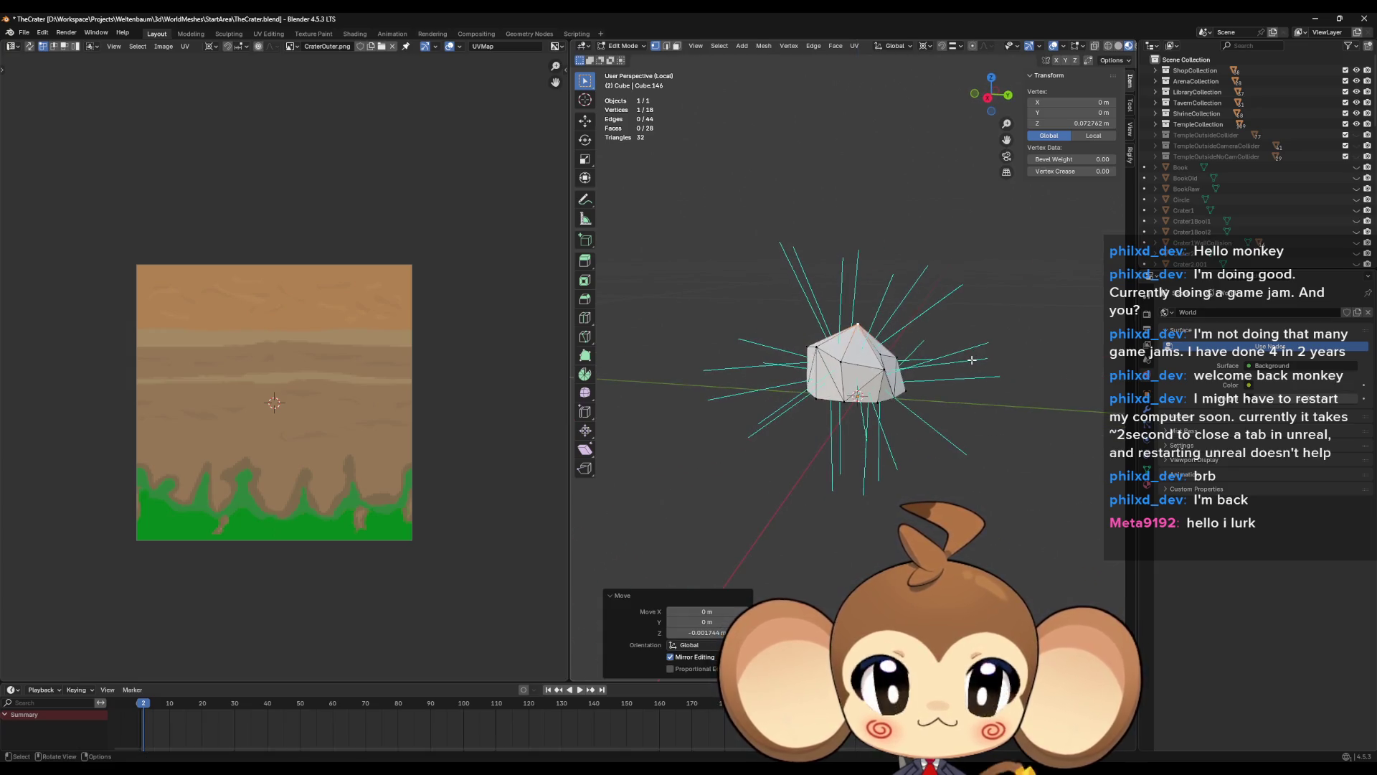
Isolate the rock in local view and select all its vertices to display its UVs
scroll(969, 361, down, 5)
mouse_move(969, 360)
mouse_down()
mouse_move(819, 392)
mouse_move(995, 374)
mouse_move(980, 384)
mouse_up()
key(KP_Divide)
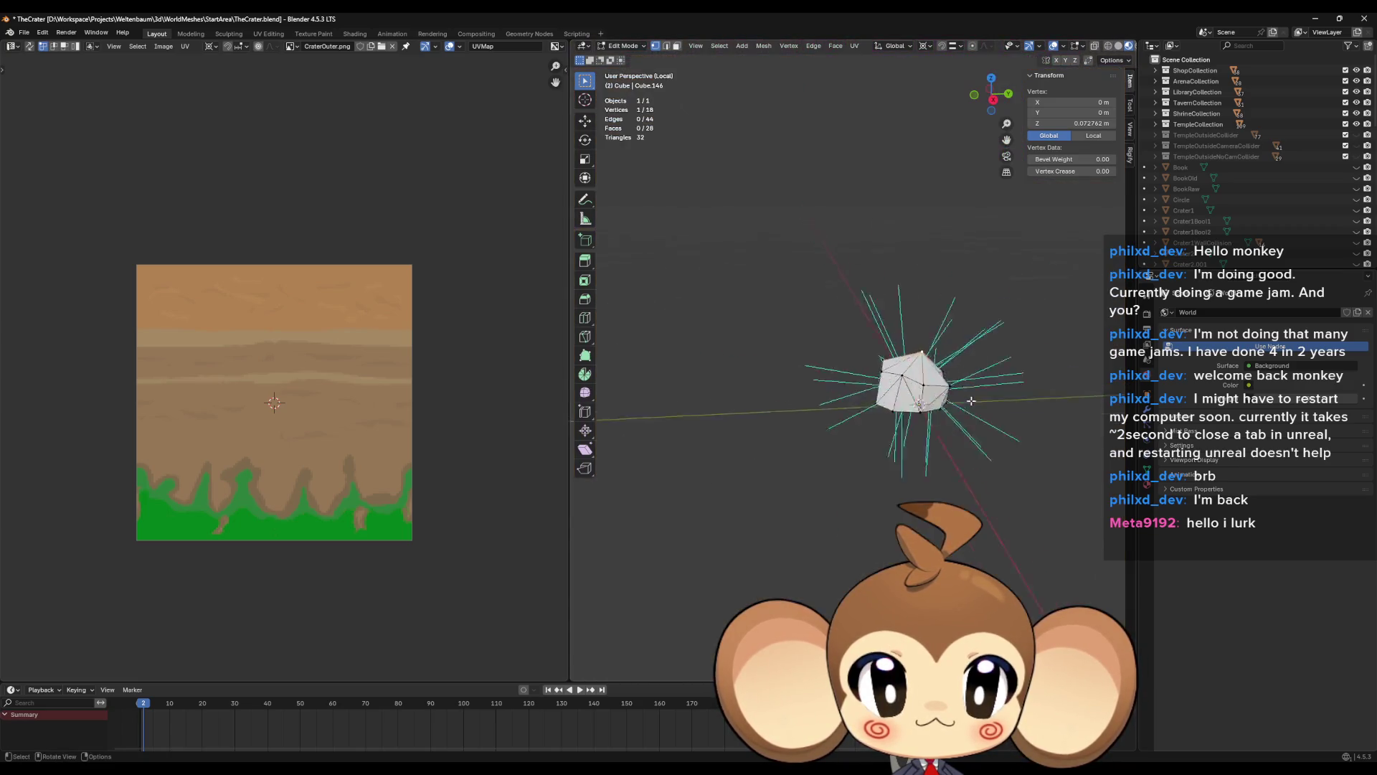
key(a)
mouse_move(930, 397)
mouse_down()
mouse_move(706, 398)
mouse_move(955, 398)
mouse_up()
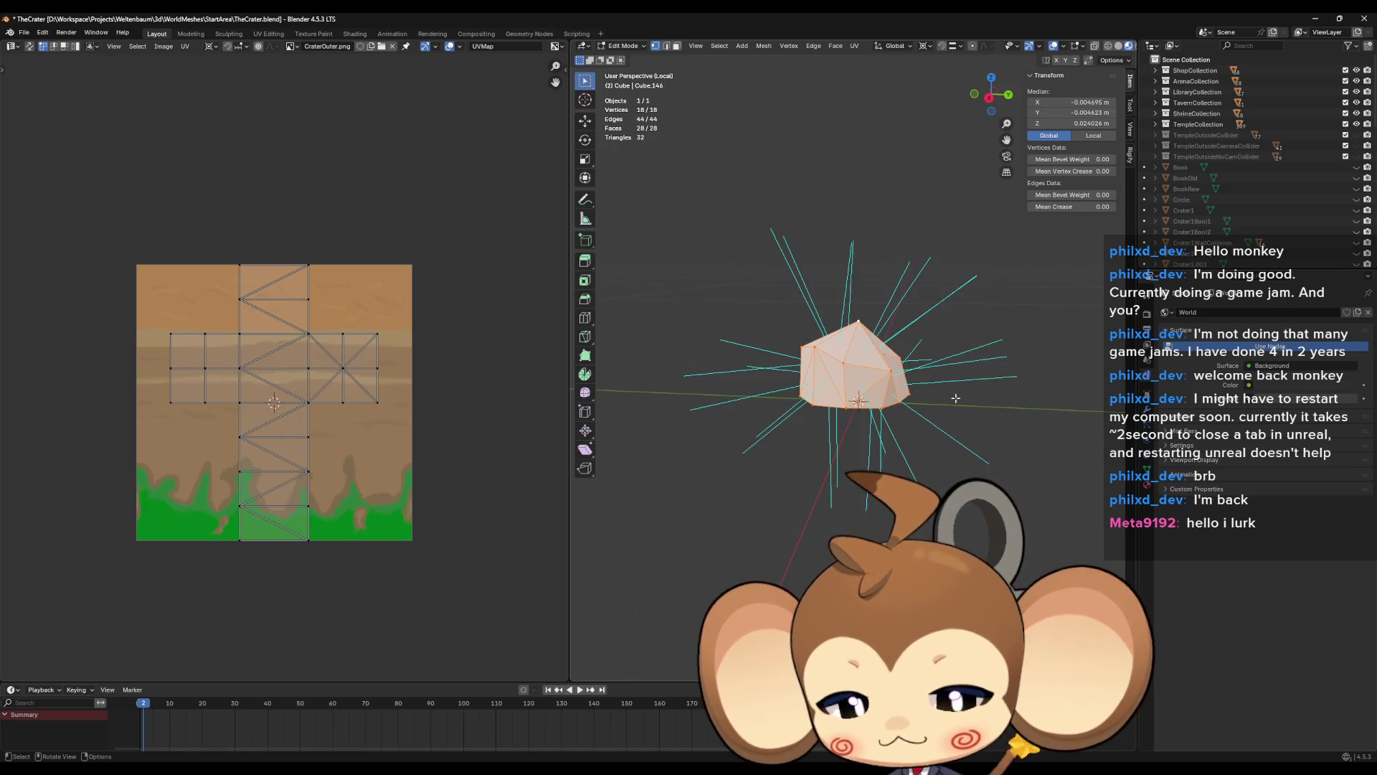
Return to Object Mode and leave local view to see the whole crater scene
key(Tab)
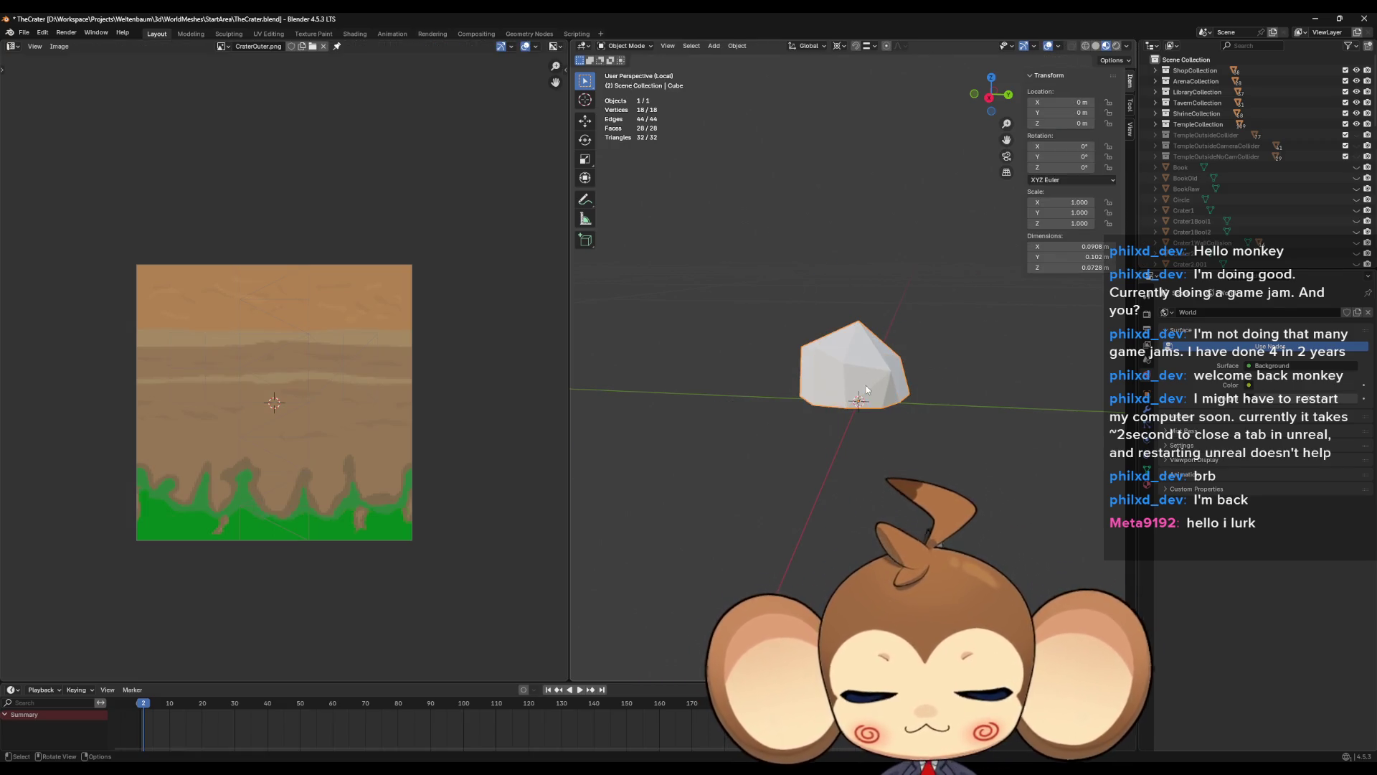
key(KP_Divide)
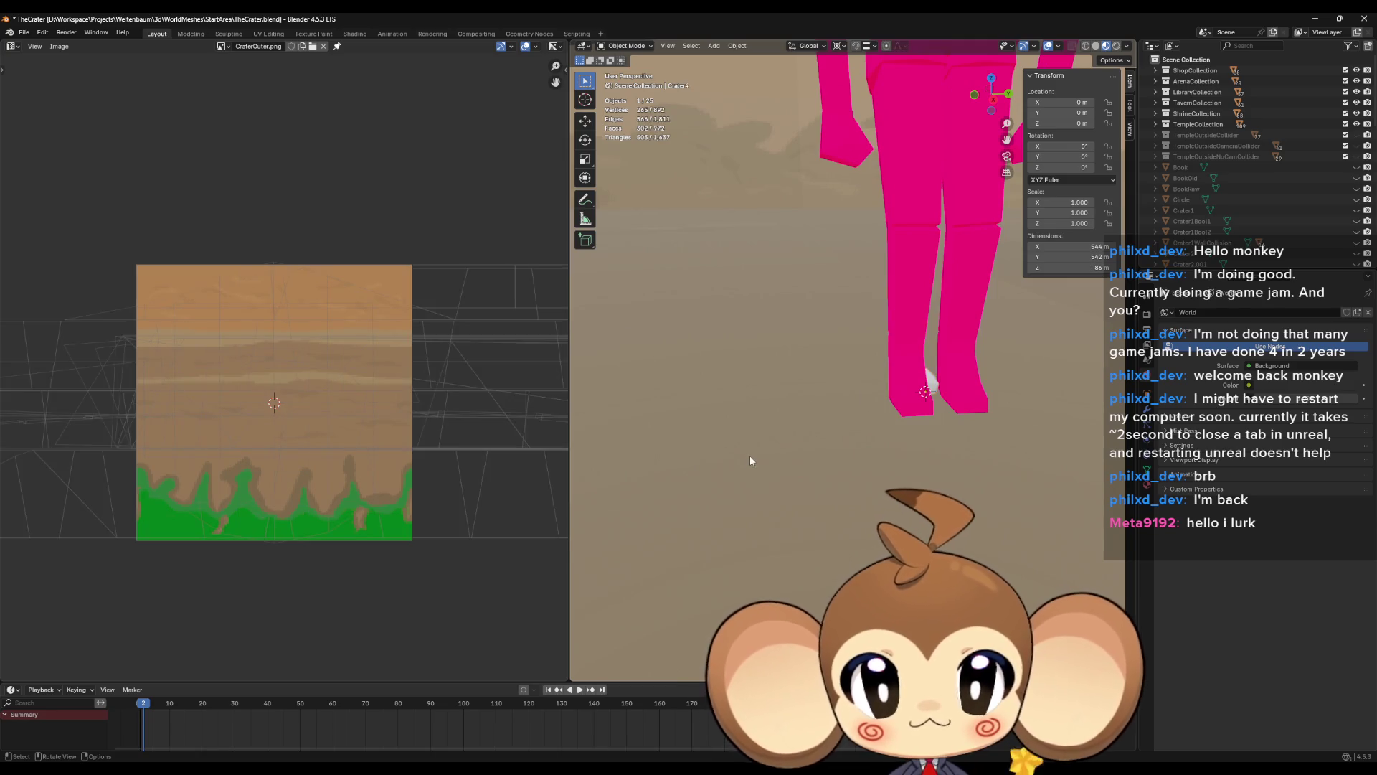
scroll(754, 446, down, 5)
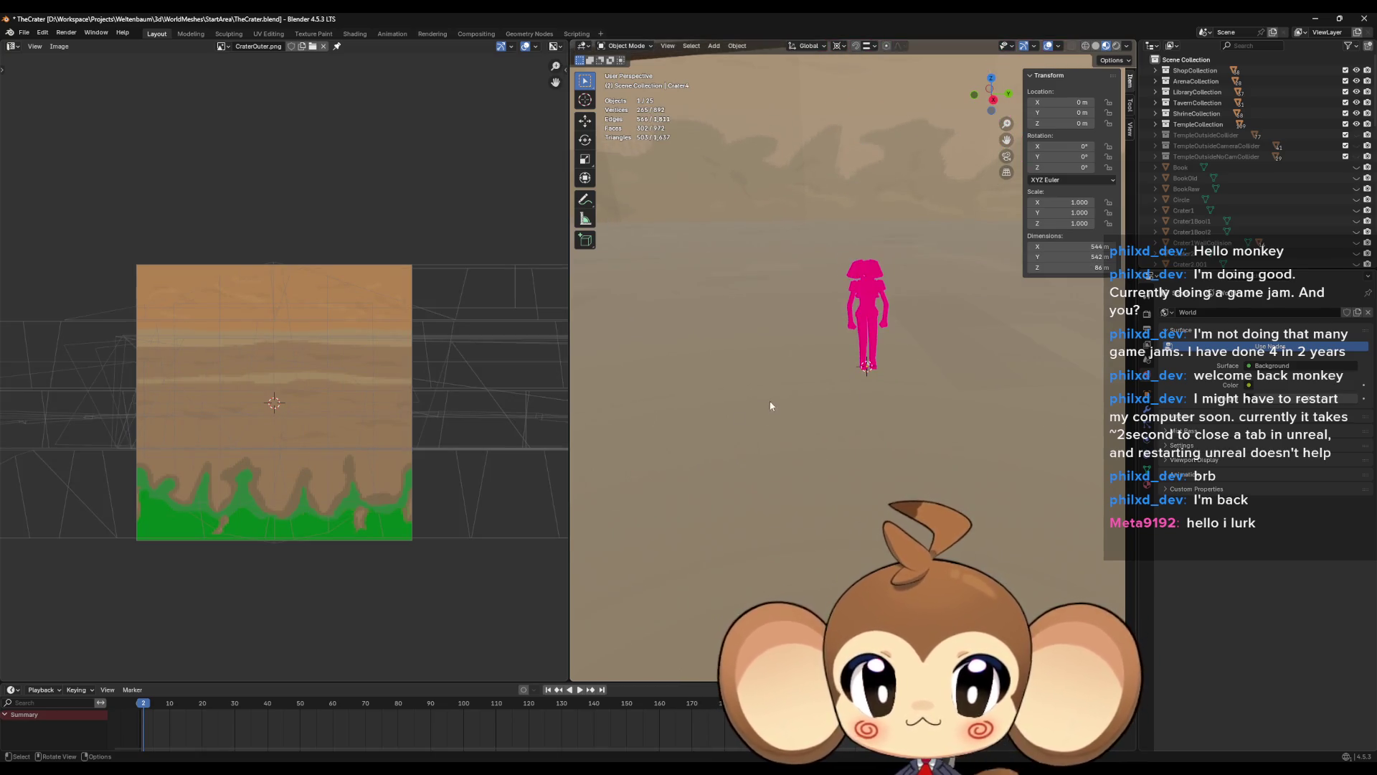
drag(783, 423, 780, 408)
scroll(788, 392, up, 2)
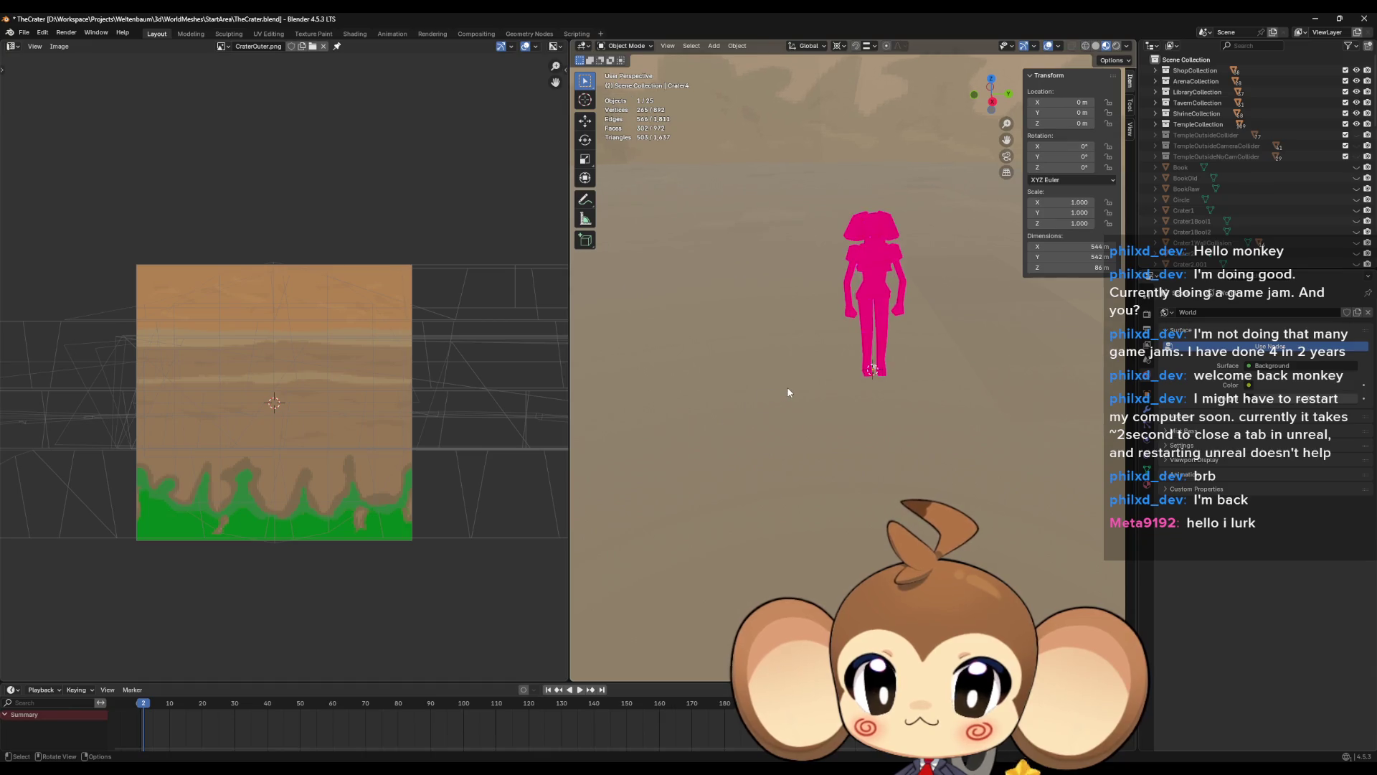
Enter Edit Mode on the crater and box-select one of its floor faces
key(Tab)
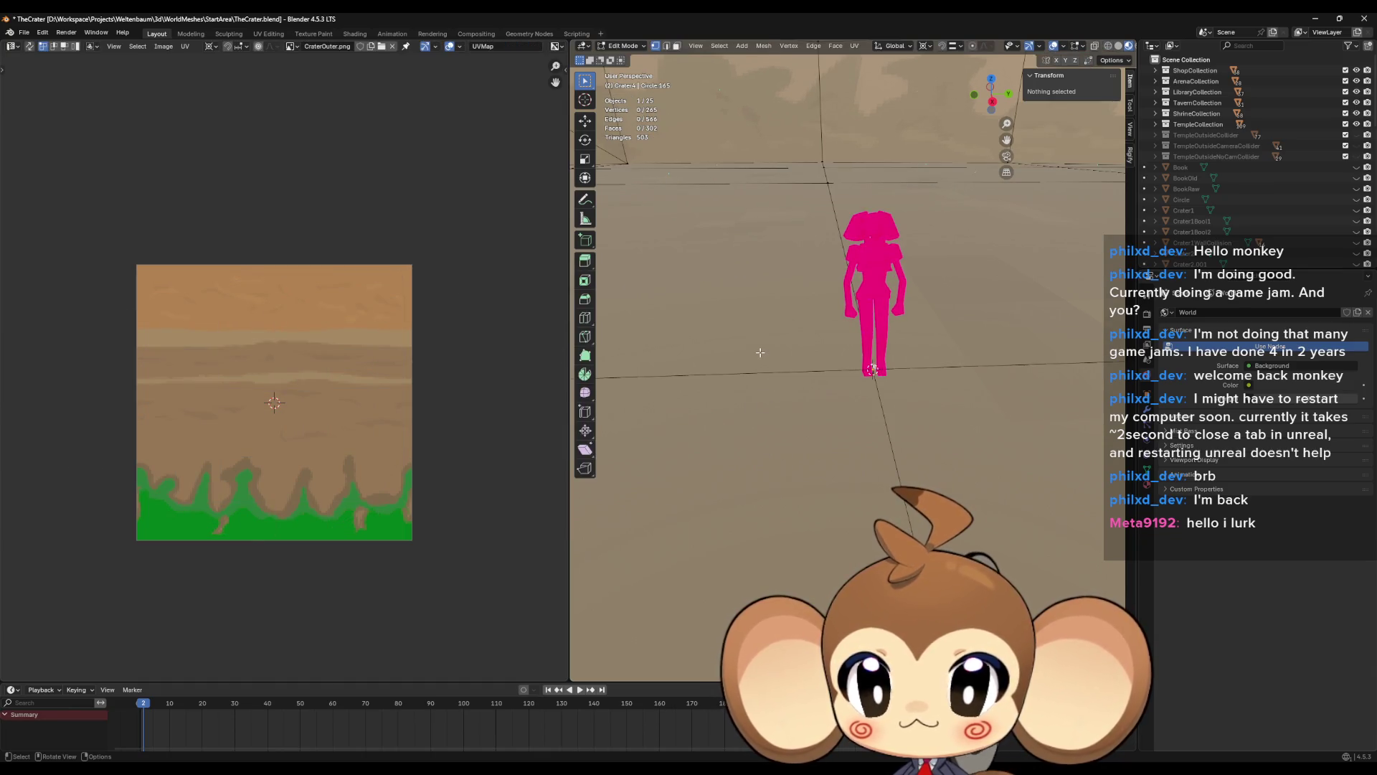
scroll(779, 375, down, 8)
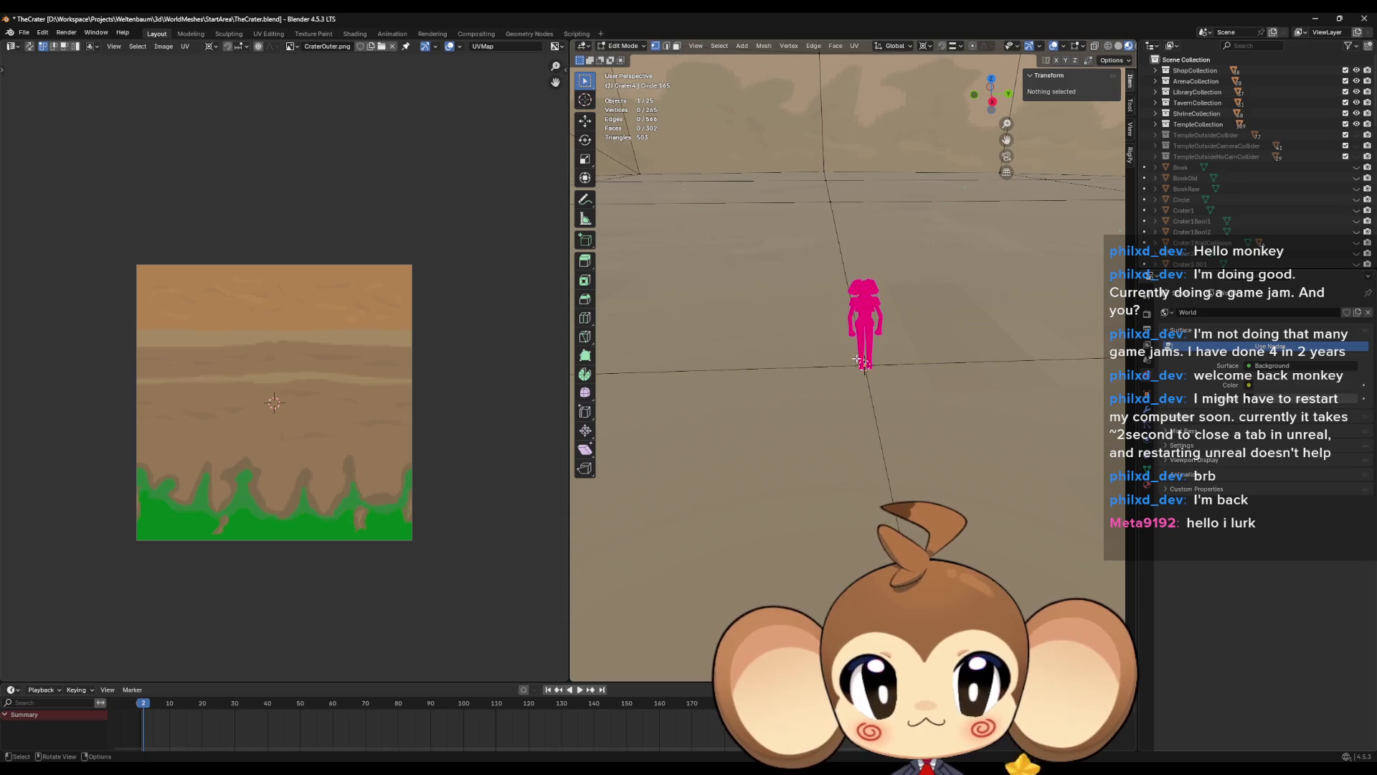
drag(741, 325, 857, 370)
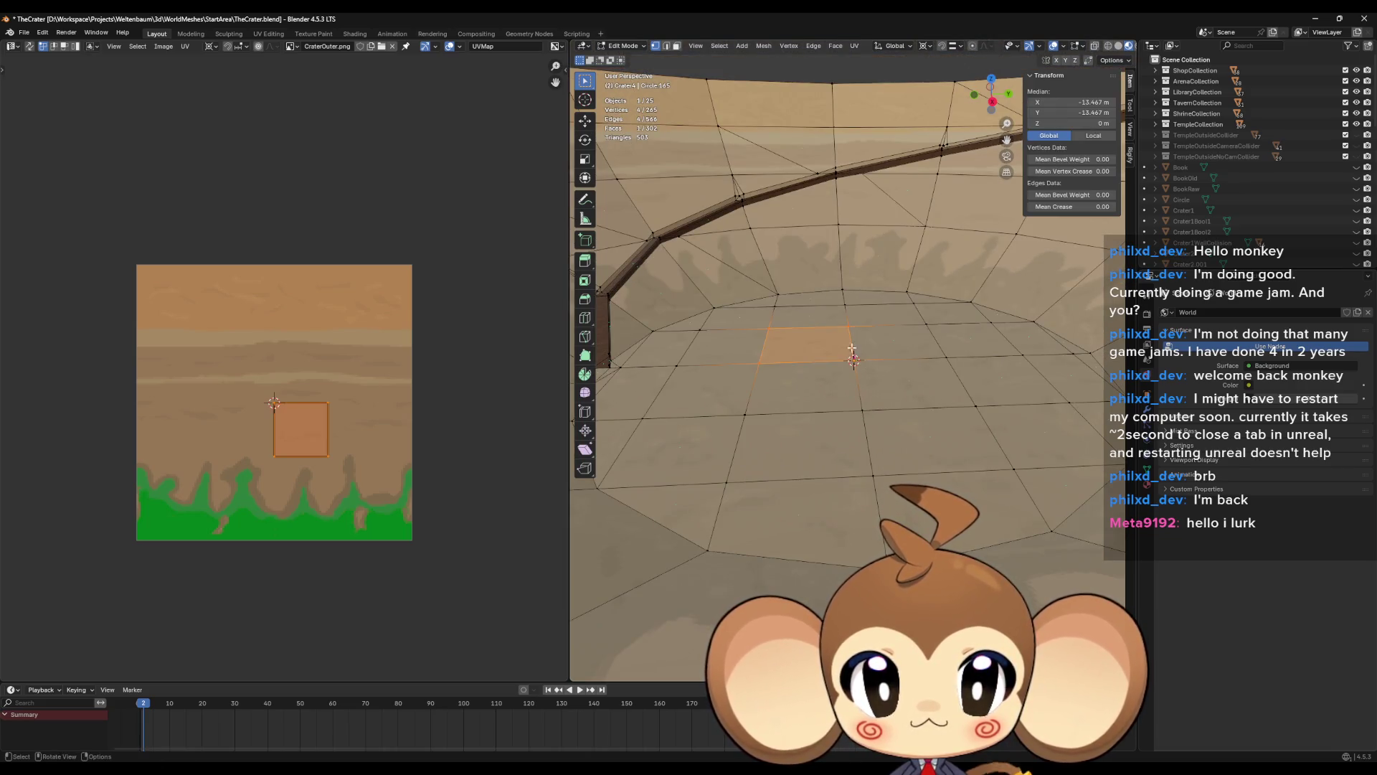
scroll(846, 374, up, 6)
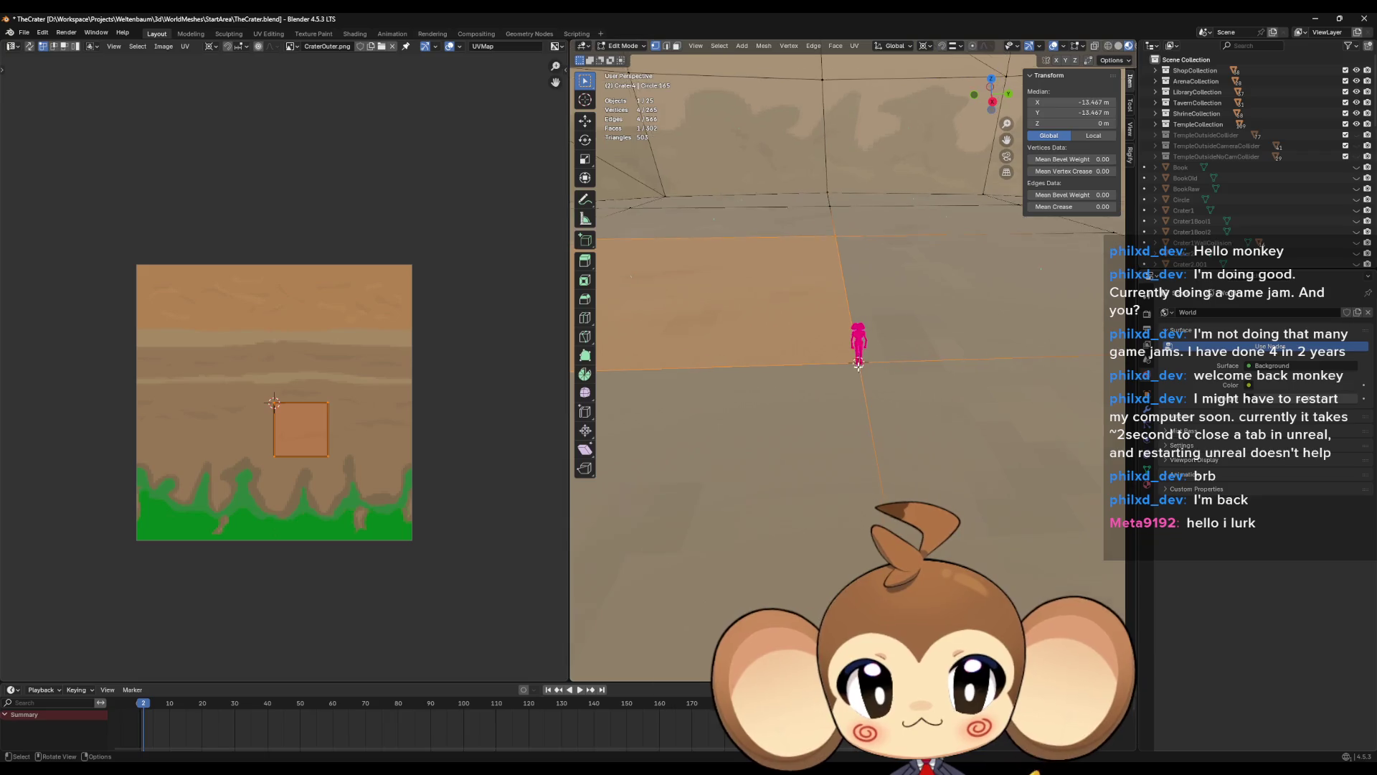
scroll(858, 368, up, 4)
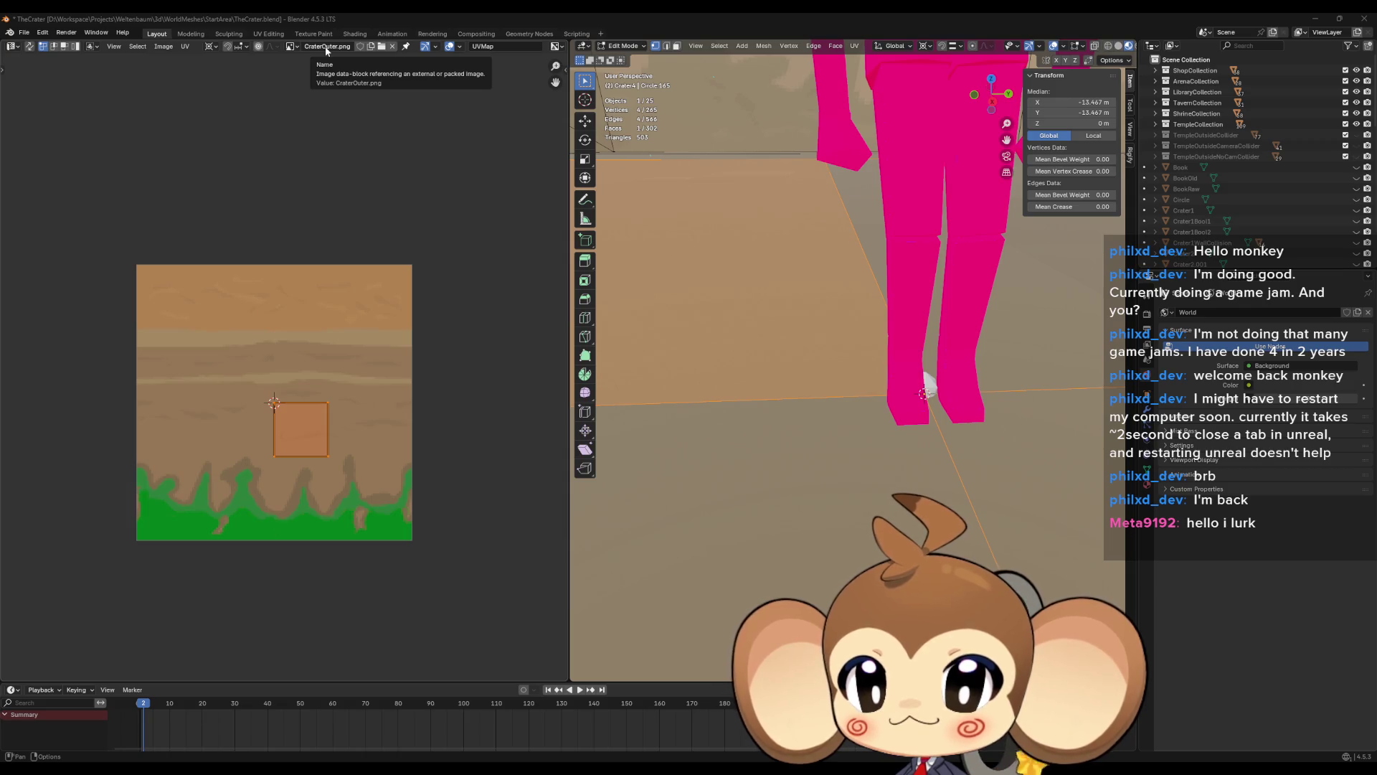
click(382, 49)
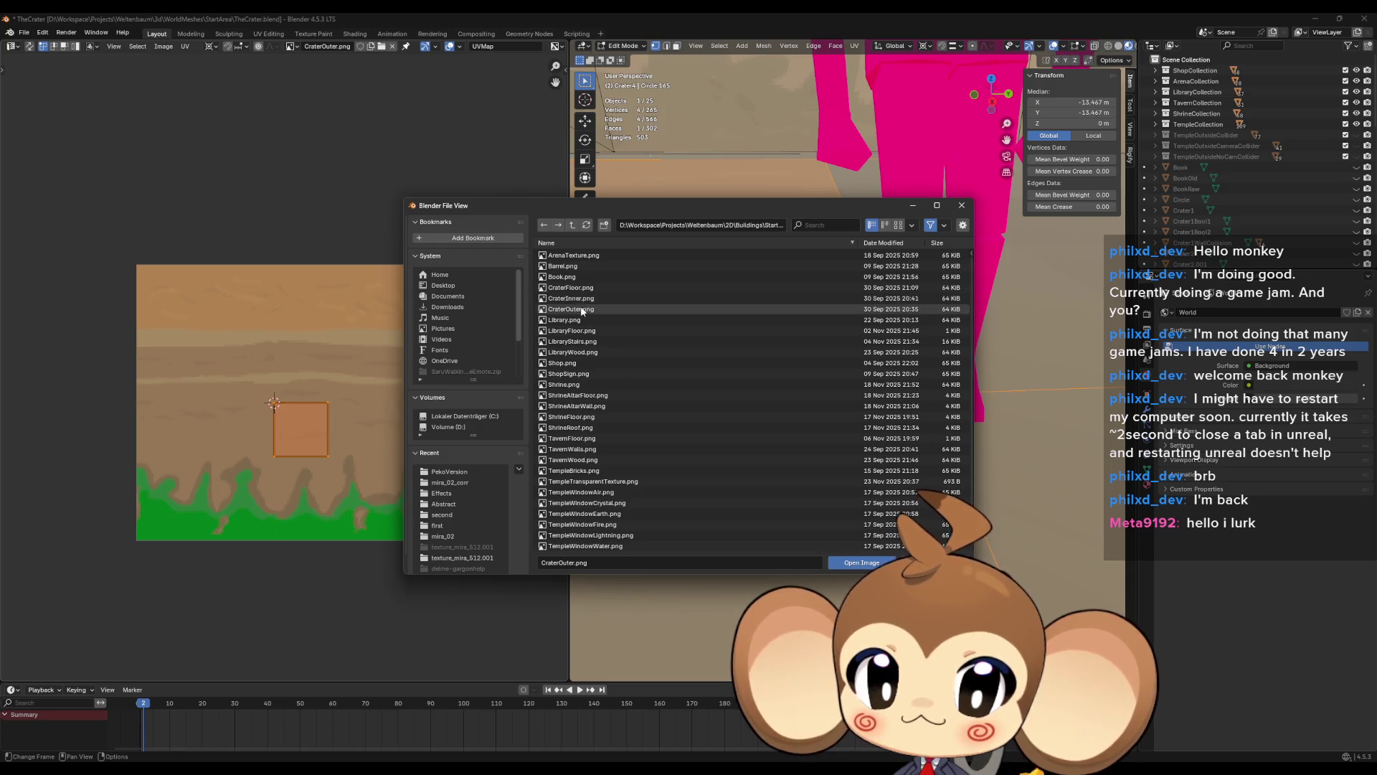
mouse_move(588, 310)
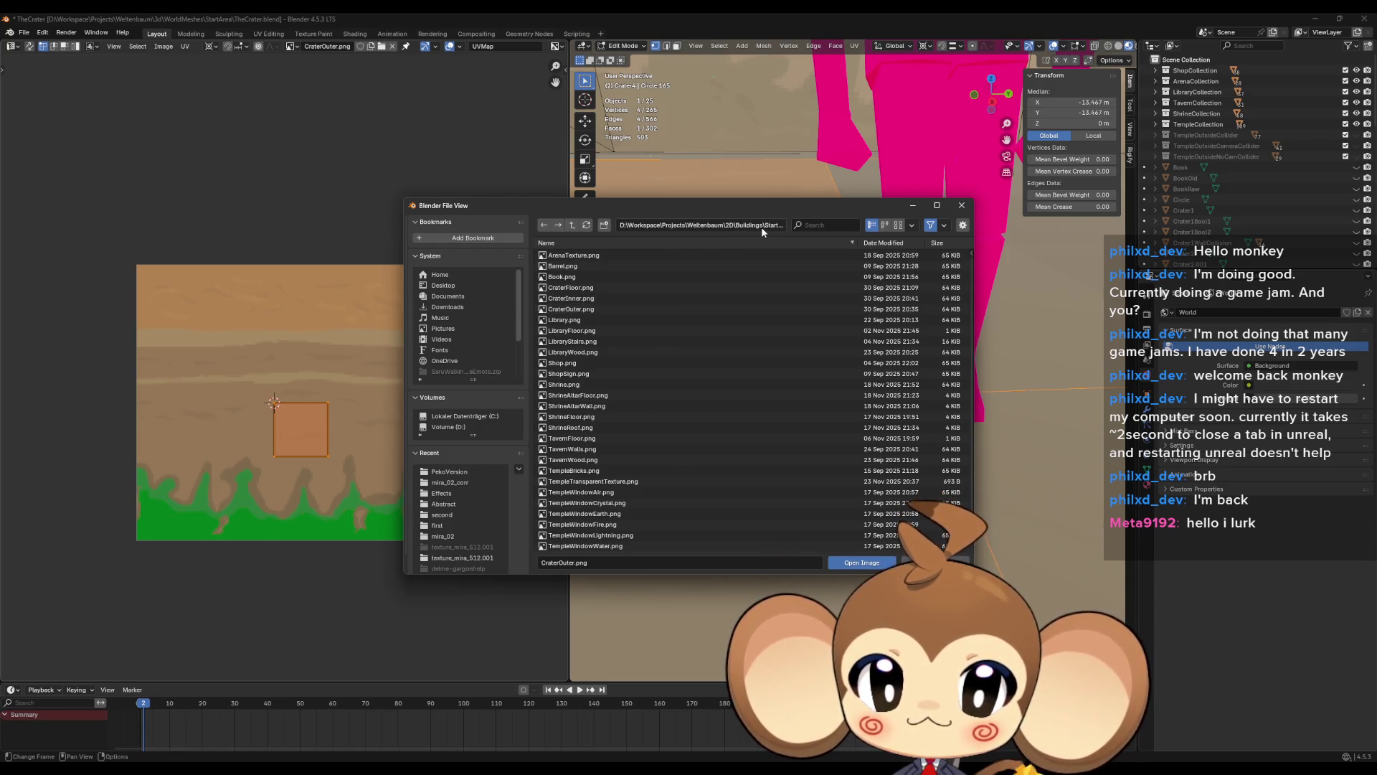
click(962, 206)
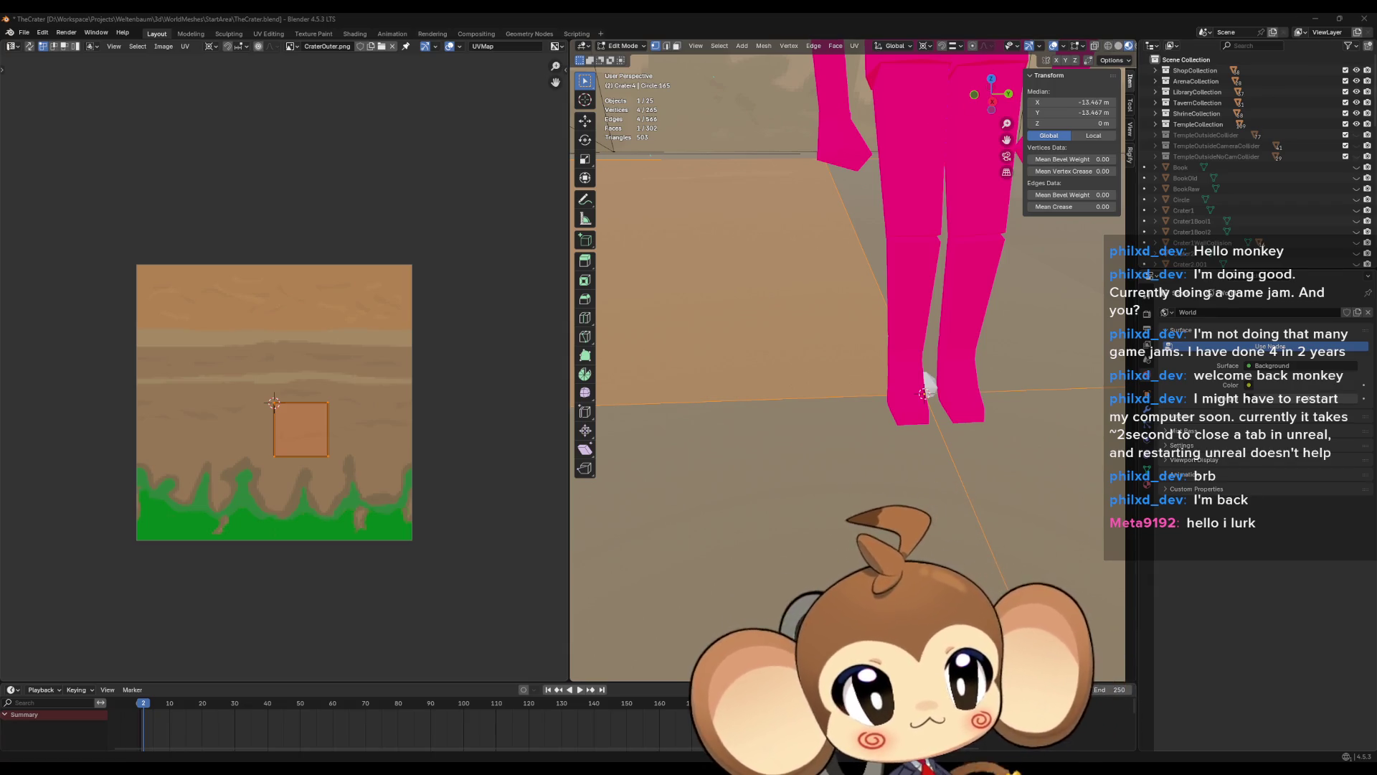
key(alt+Tab)
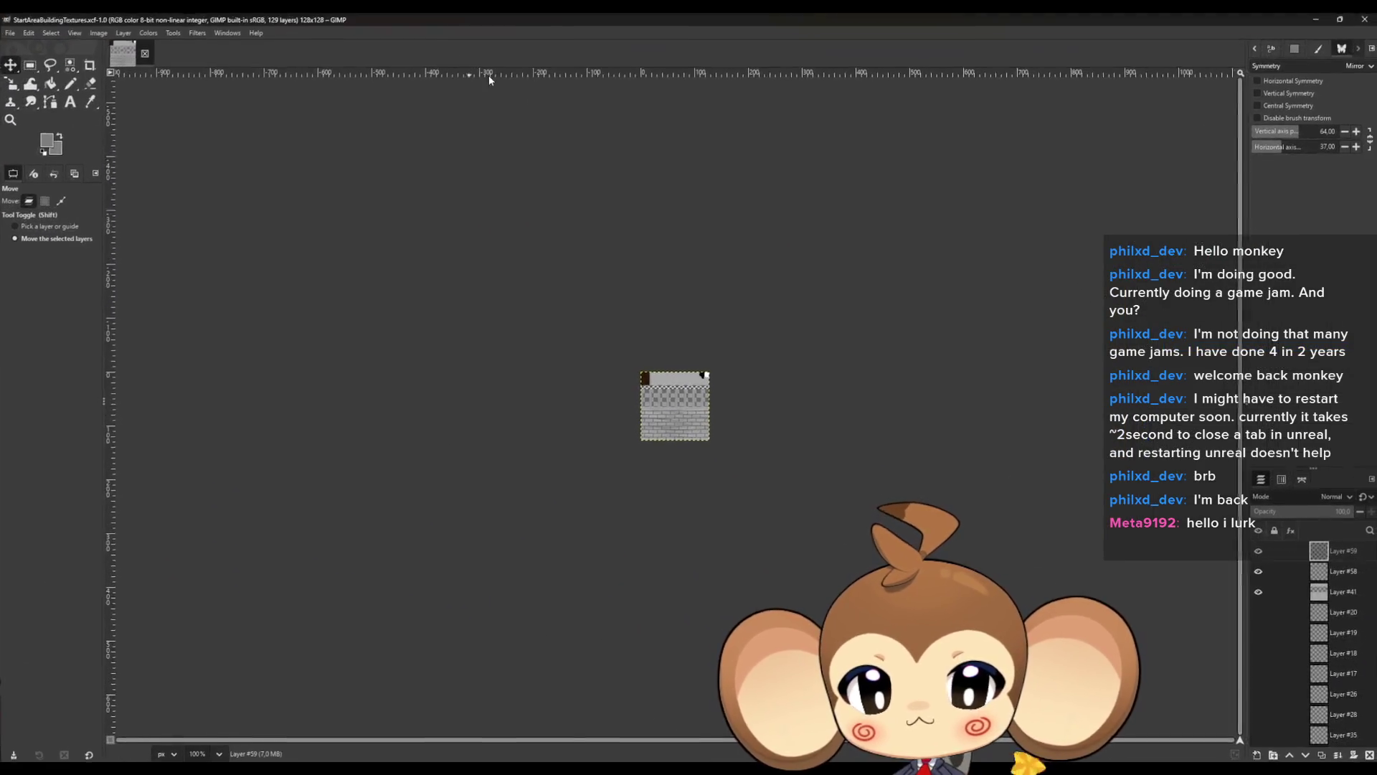
Make Layer #53's dirt-and-grass texture visible, briefly previewing Layers #54 and #55
scroll(1333, 601, down, 10)
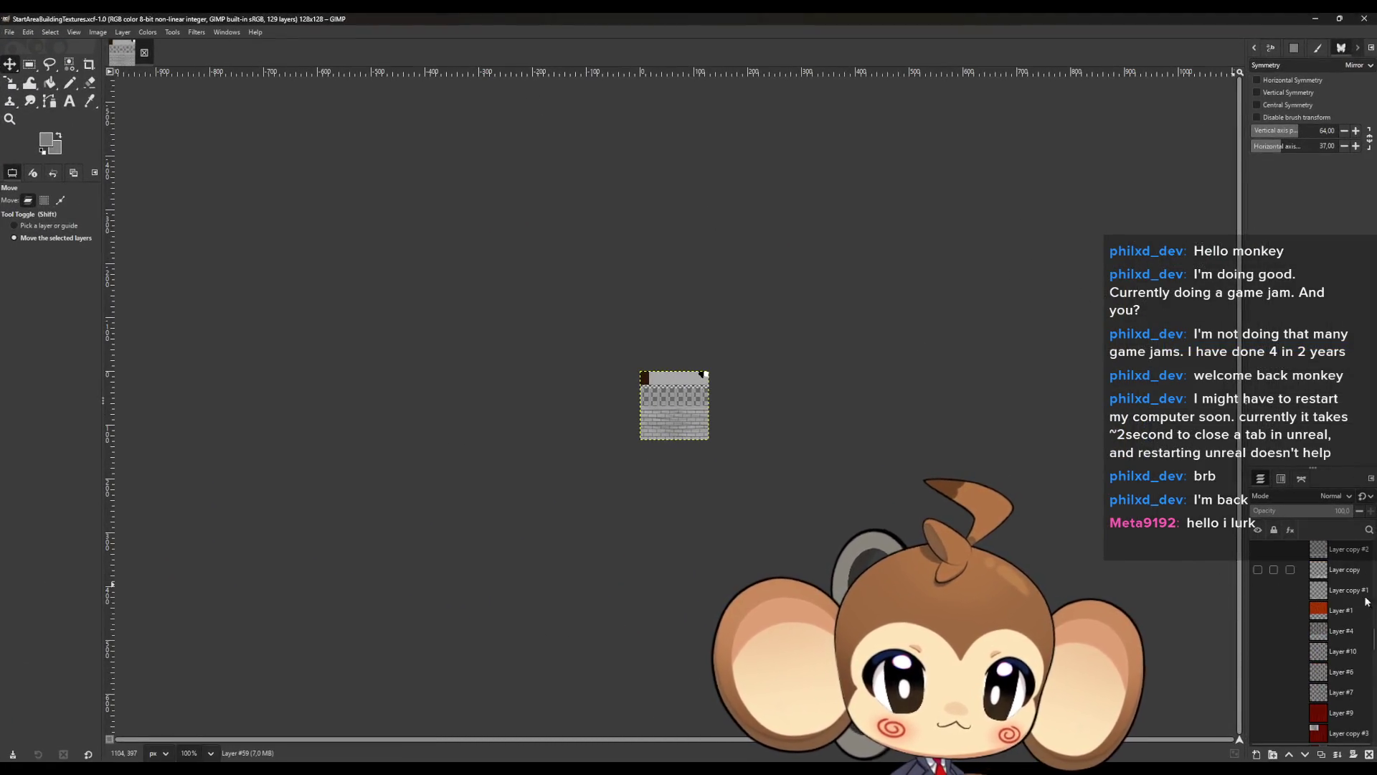
scroll(1374, 635, down, 15)
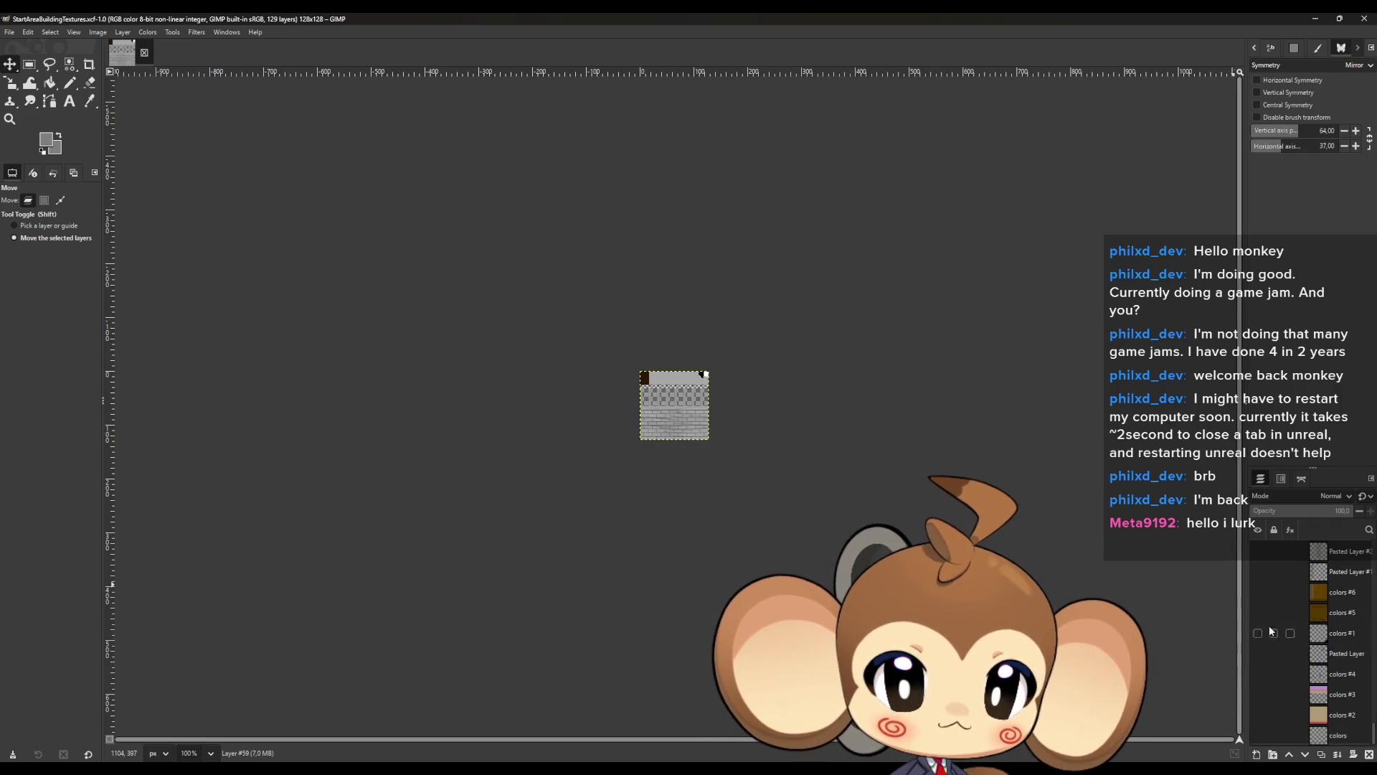
drag(1372, 731, 1372, 543)
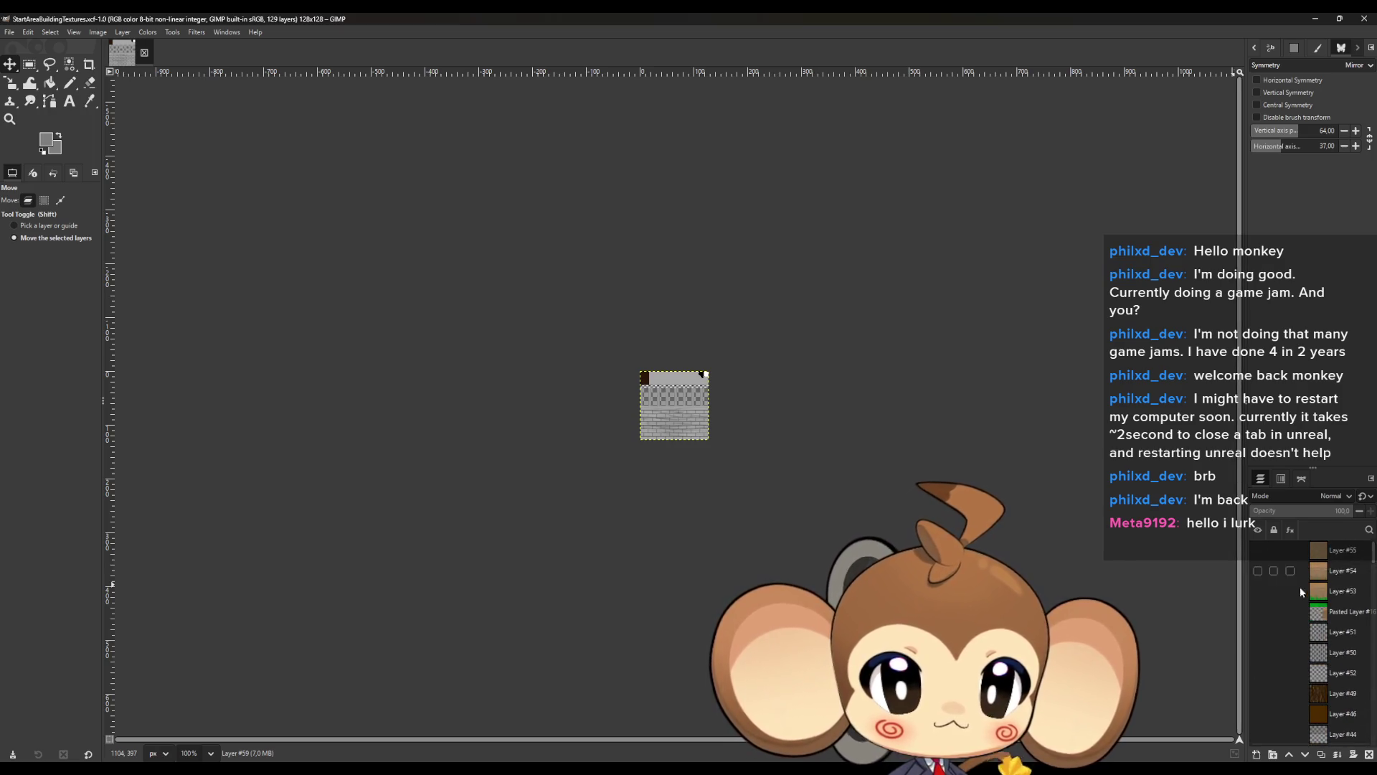
click(1258, 571)
click(1259, 571)
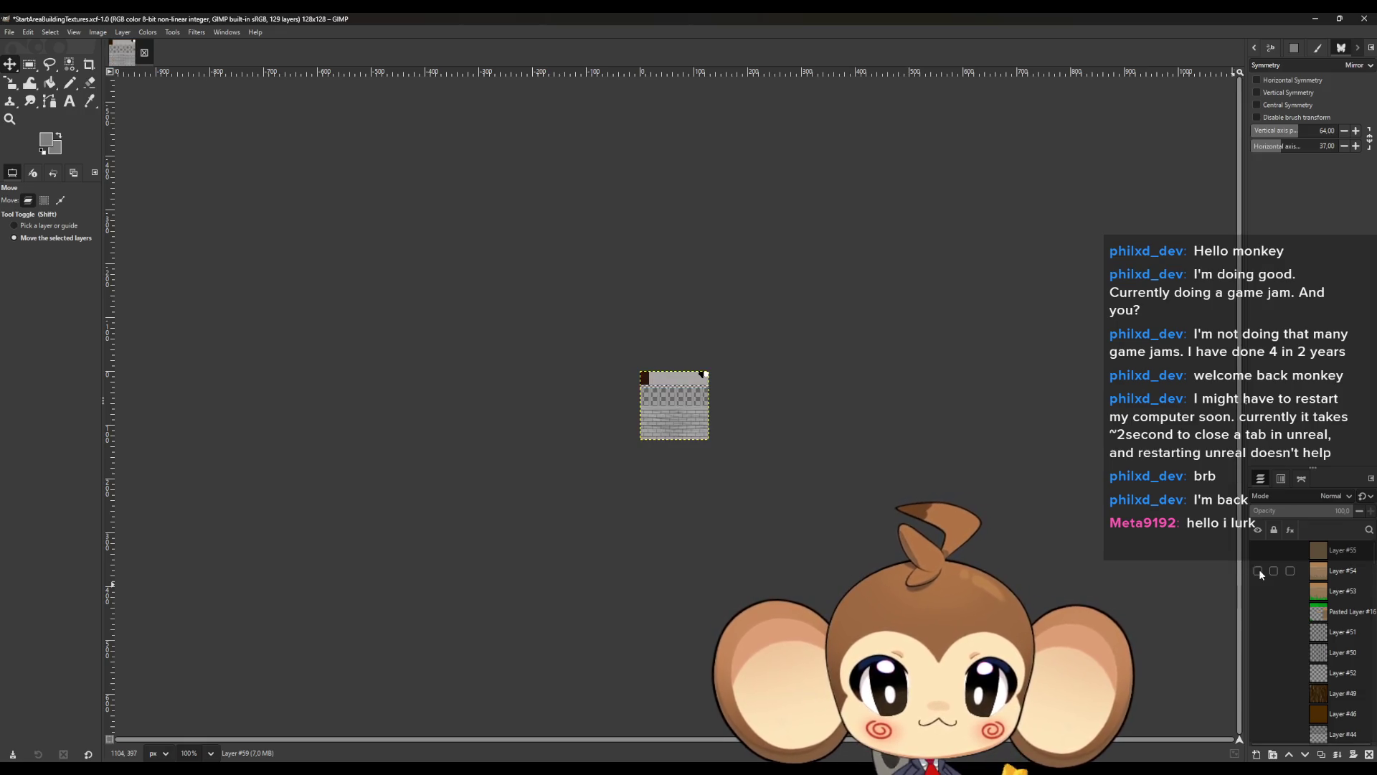
click(1259, 587)
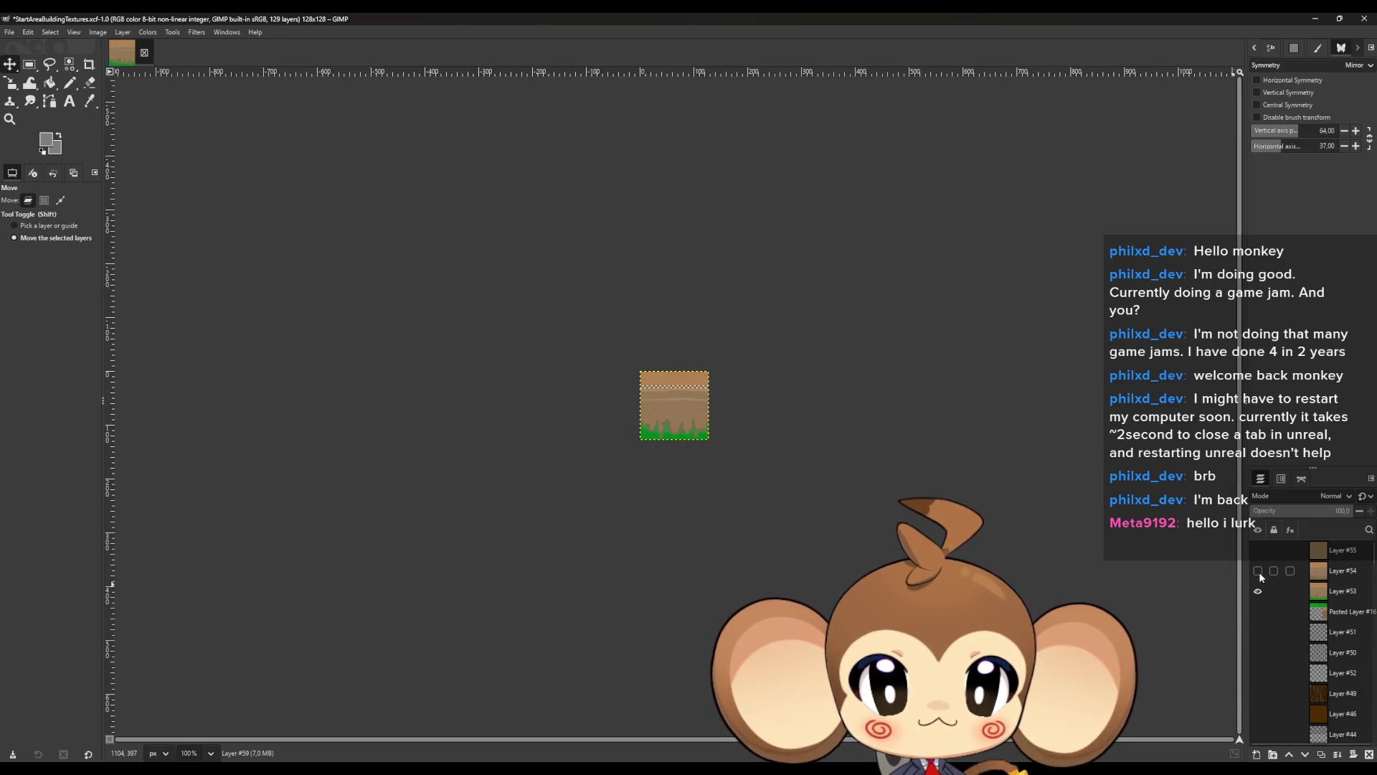
click(1258, 551)
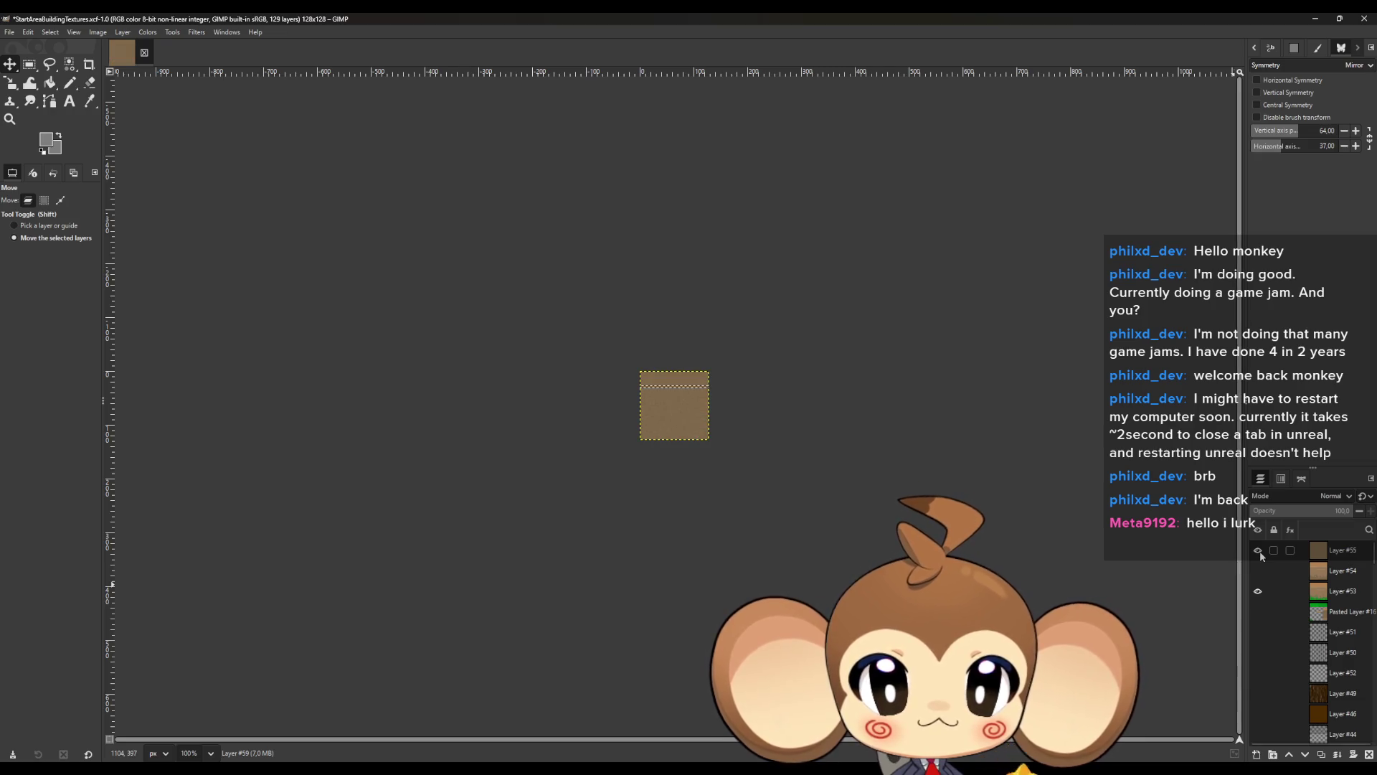
click(1258, 551)
Select a 64×61-pixel rectangle of the brown dirt
scroll(692, 404, up, 4)
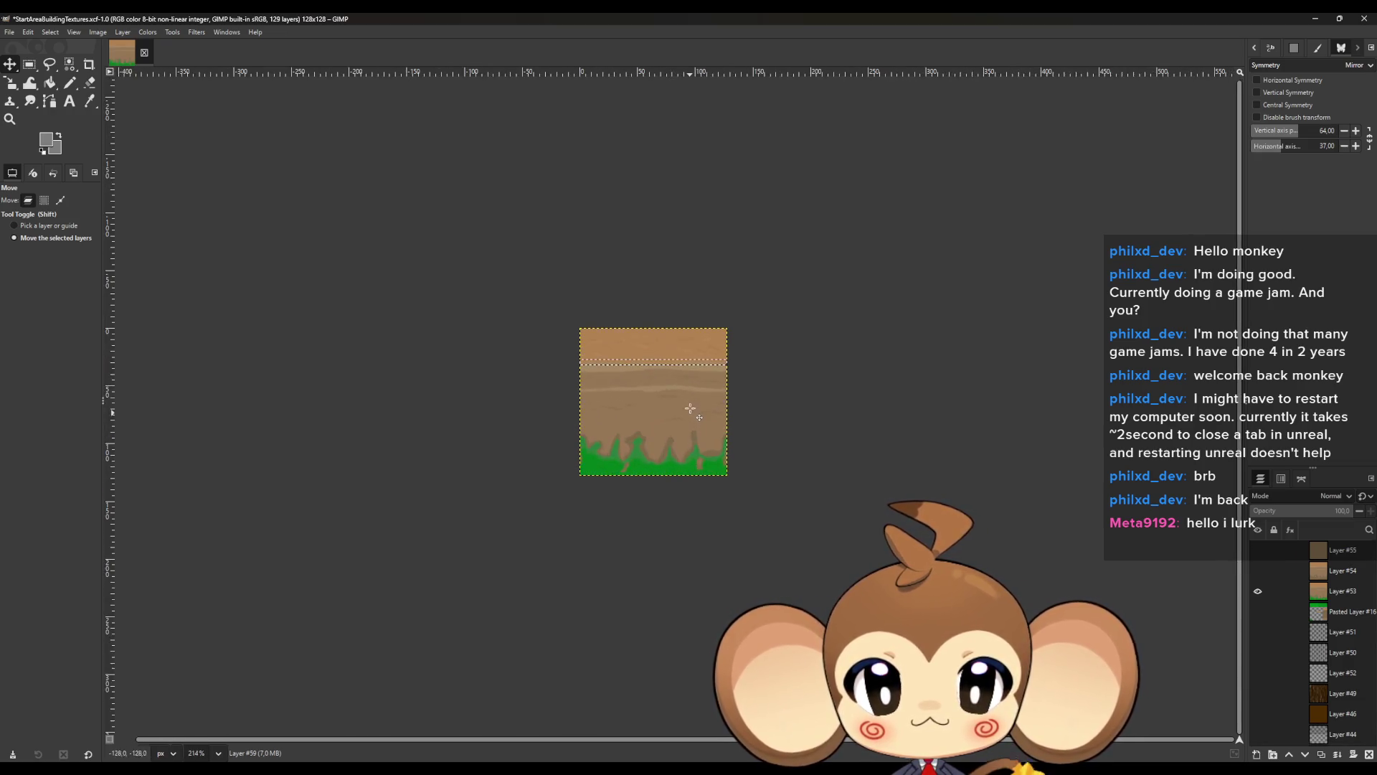
scroll(678, 423, up, 4)
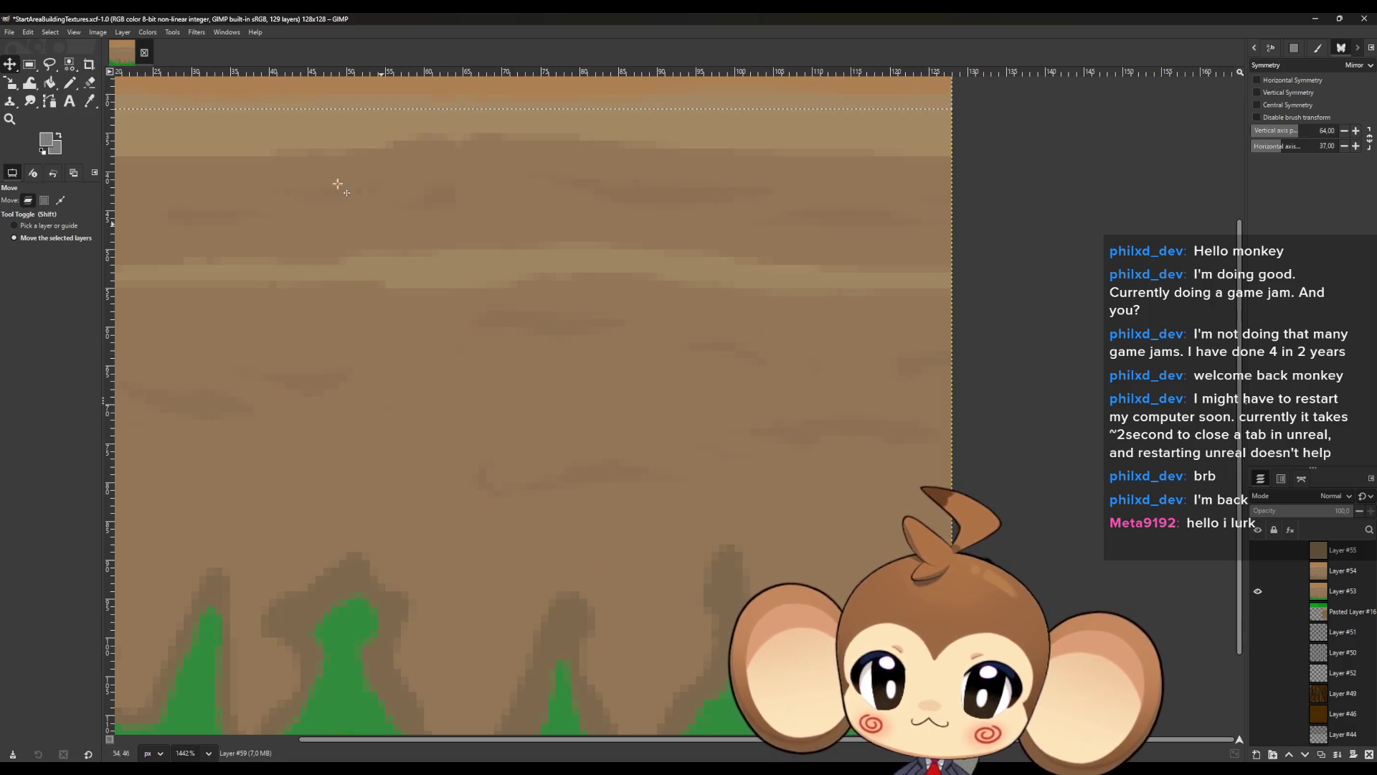
click(29, 65)
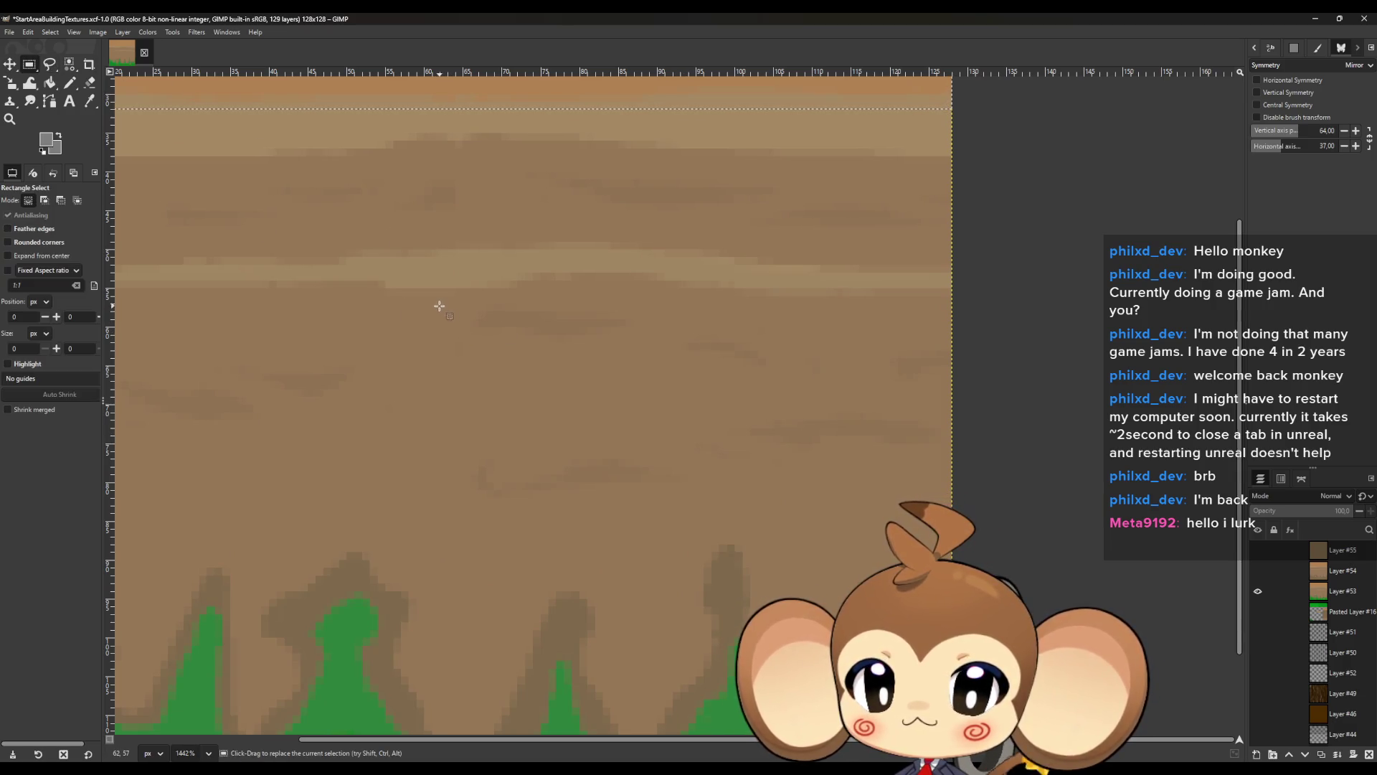
mouse_move(393, 133)
mouse_down()
mouse_move(618, 394)
mouse_move(890, 606)
mouse_up()
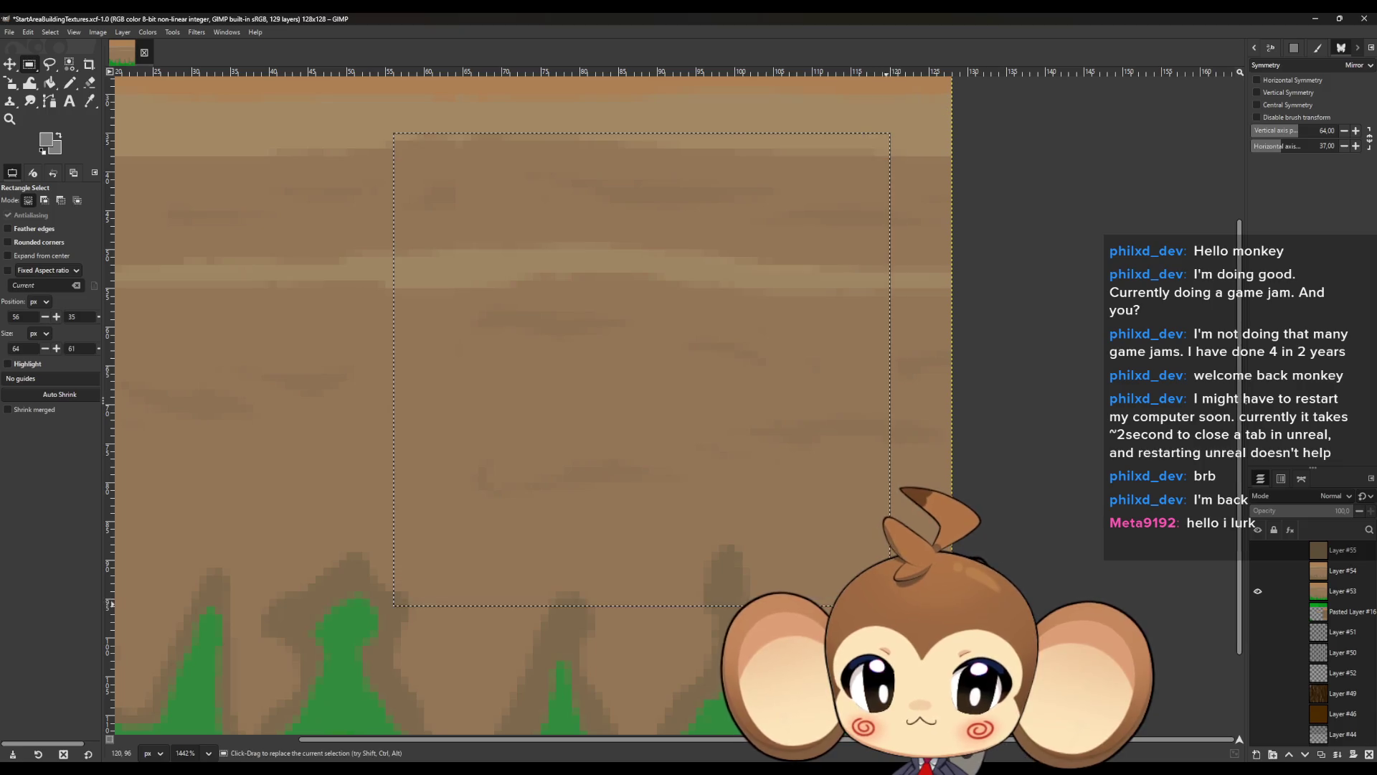
Copy the dirt patch and create a new 32×32 image
key(ctrl+c)
click(10, 32)
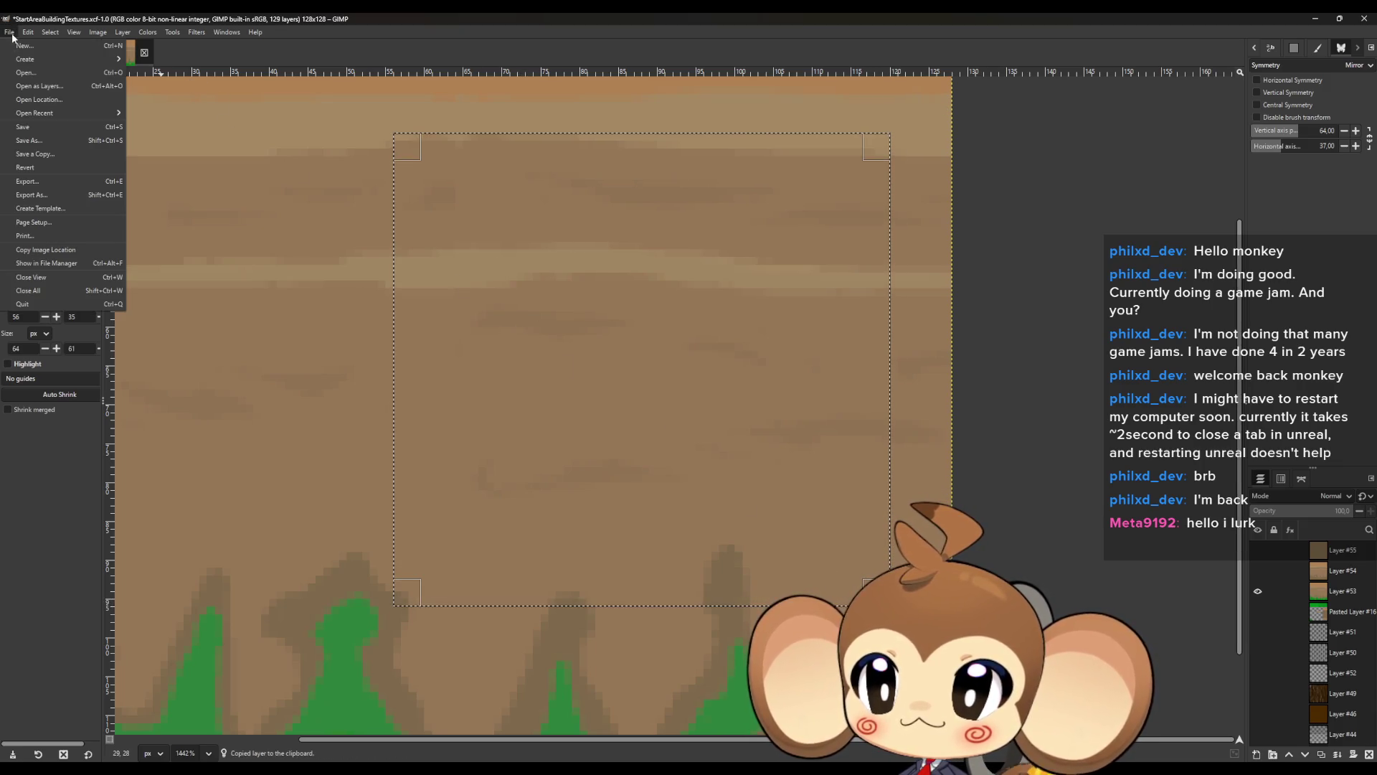
click(23, 46)
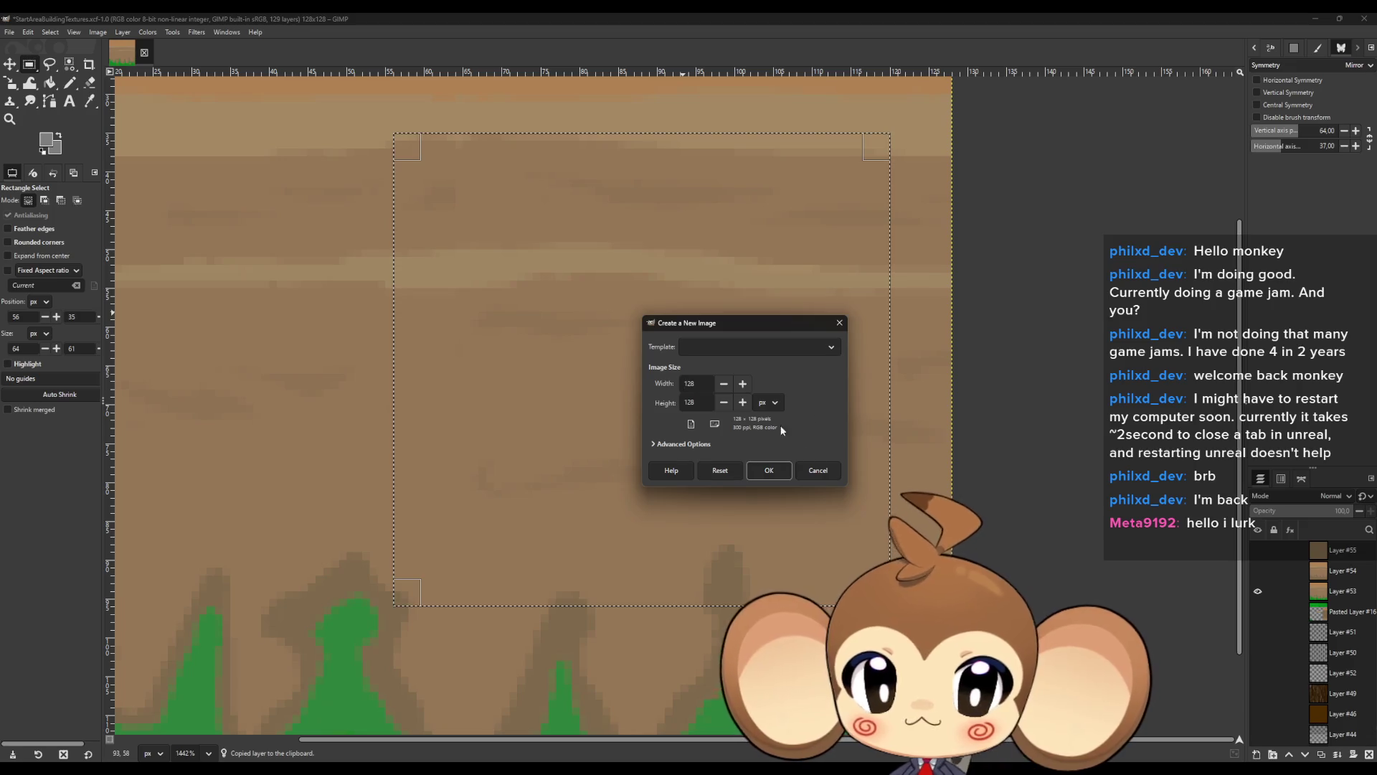
double_click(693, 383)
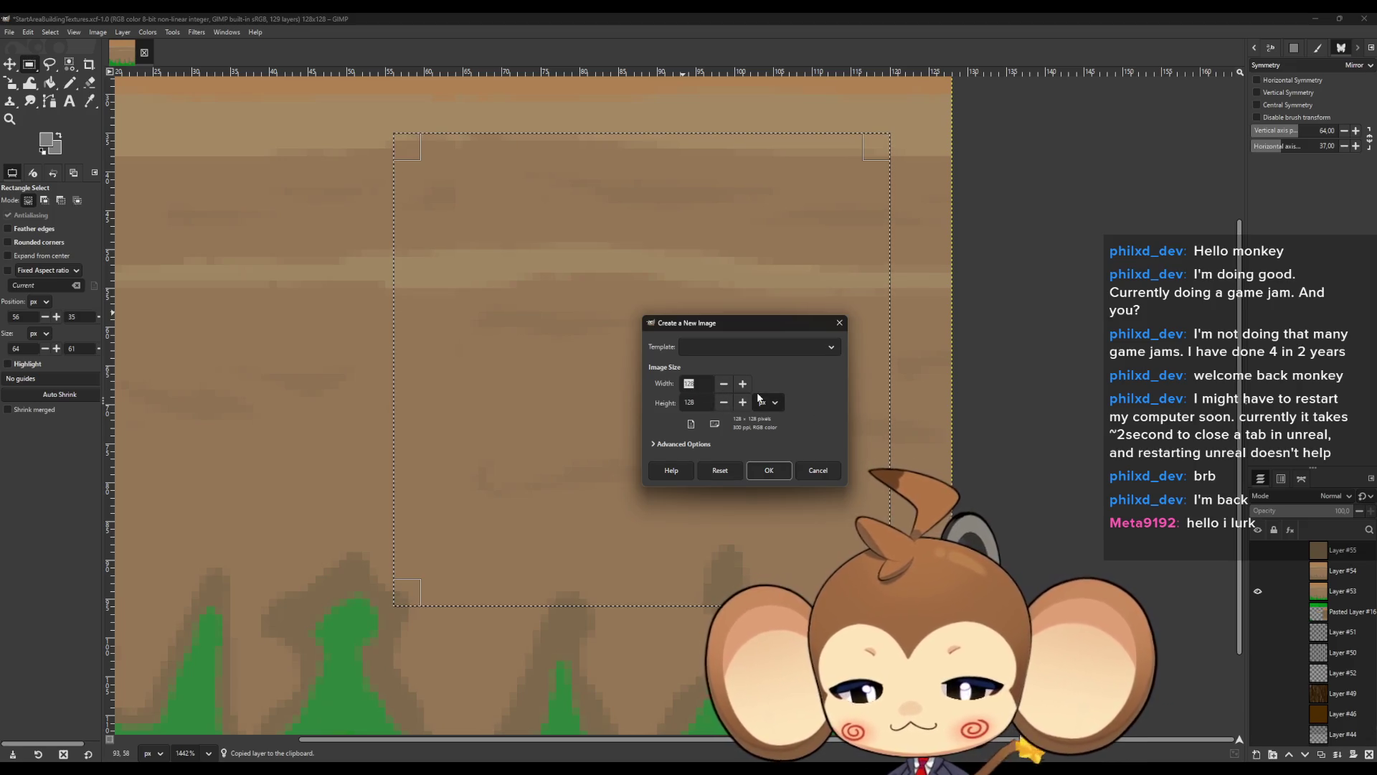
text(32)
key(Tab)
text(32)
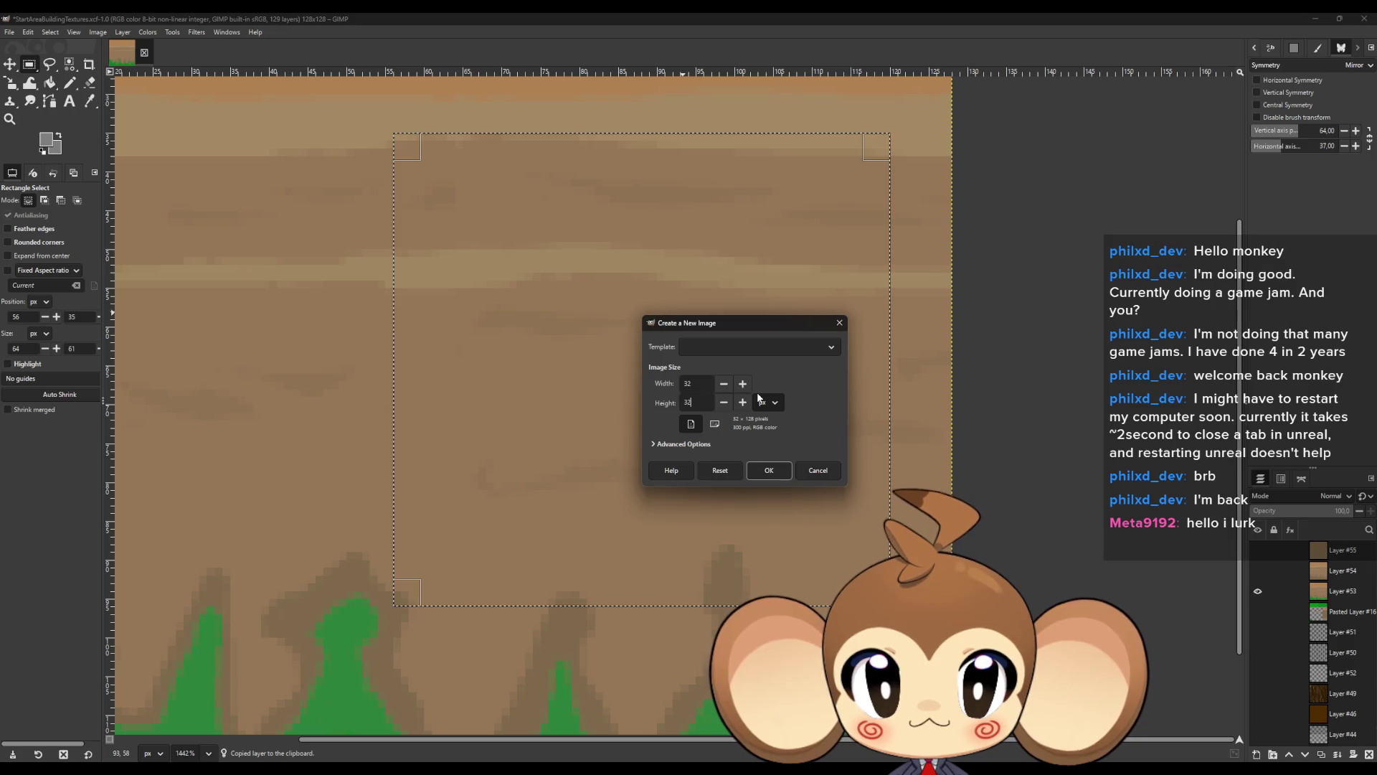
click(759, 473)
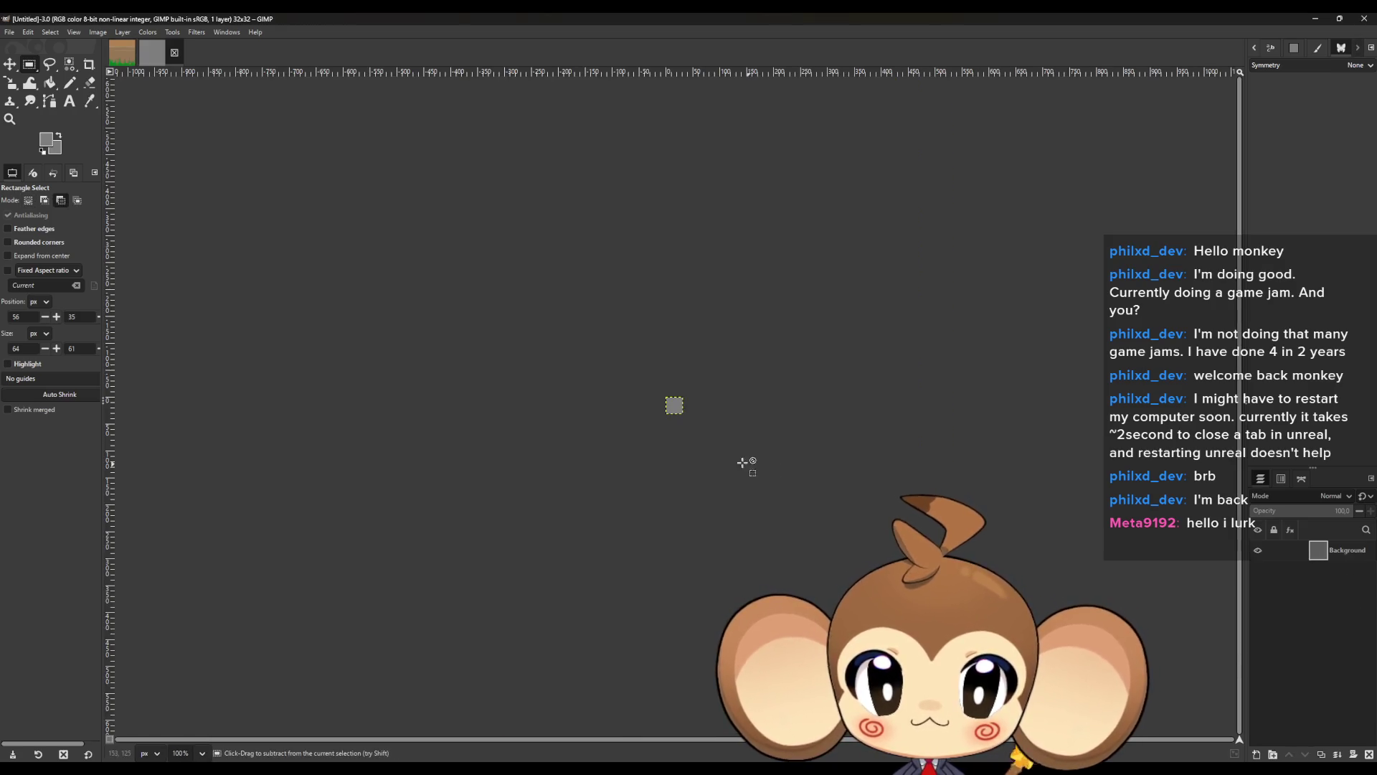
Paste the patch, then replace both layers with a single new empty layer
ctrl+scroll(687, 424, up, 6)
key(ctrl+v)
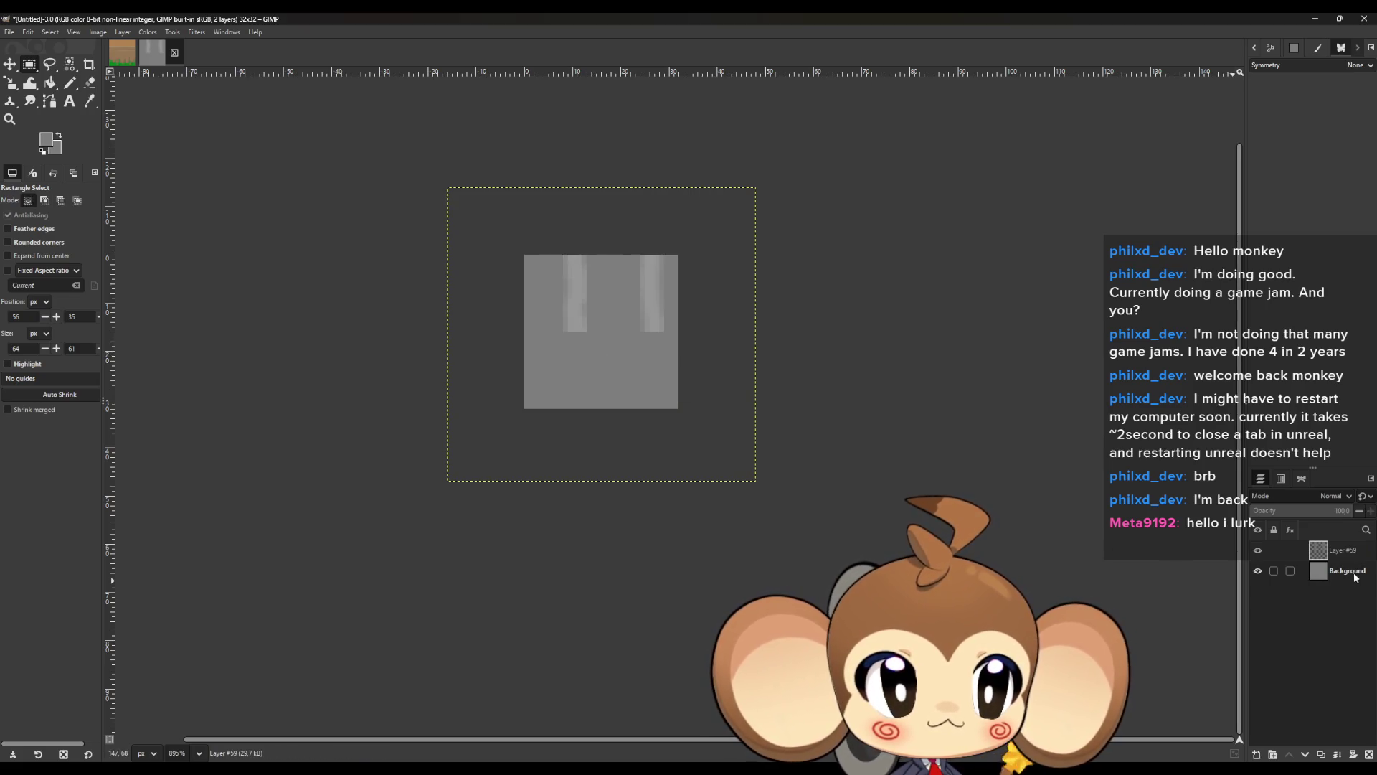
click(1369, 753)
click(1369, 753)
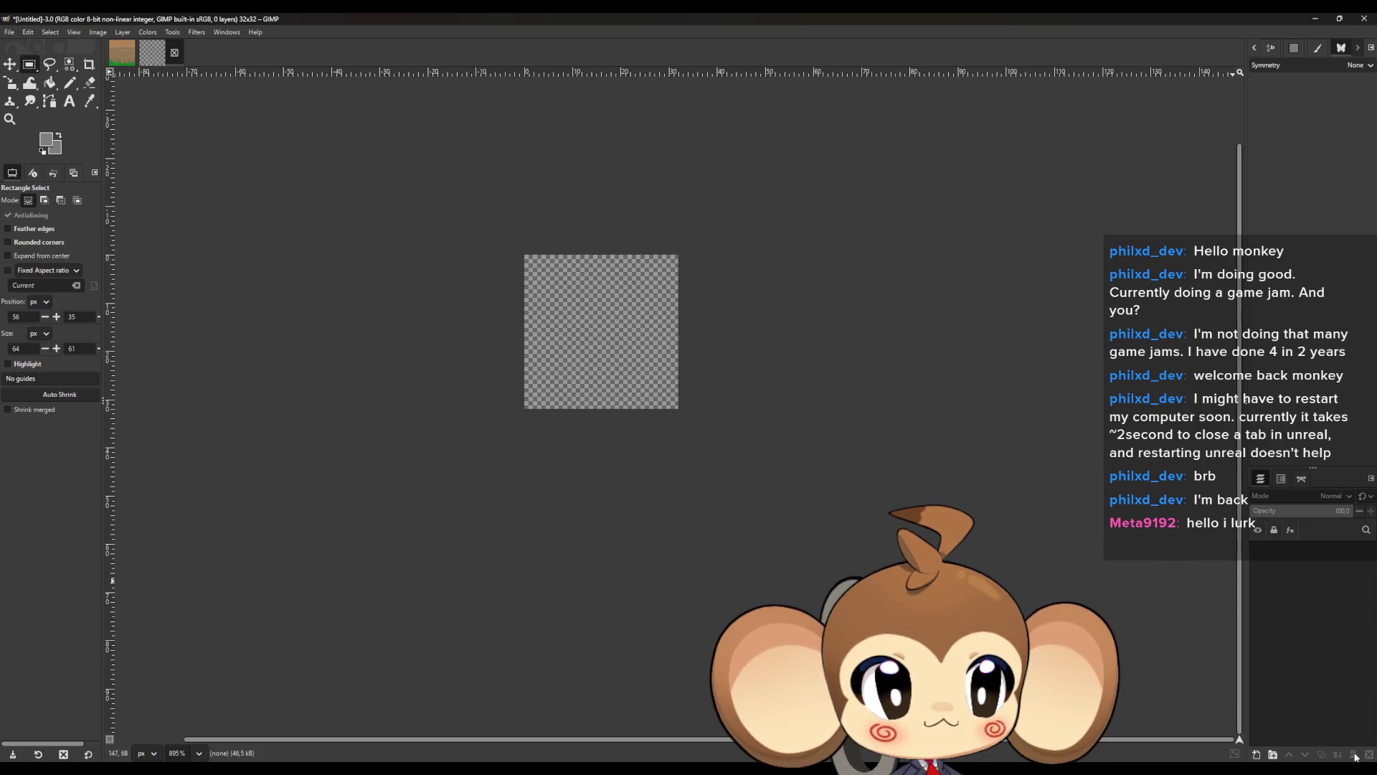
click(1256, 754)
key(Escape)
click(116, 50)
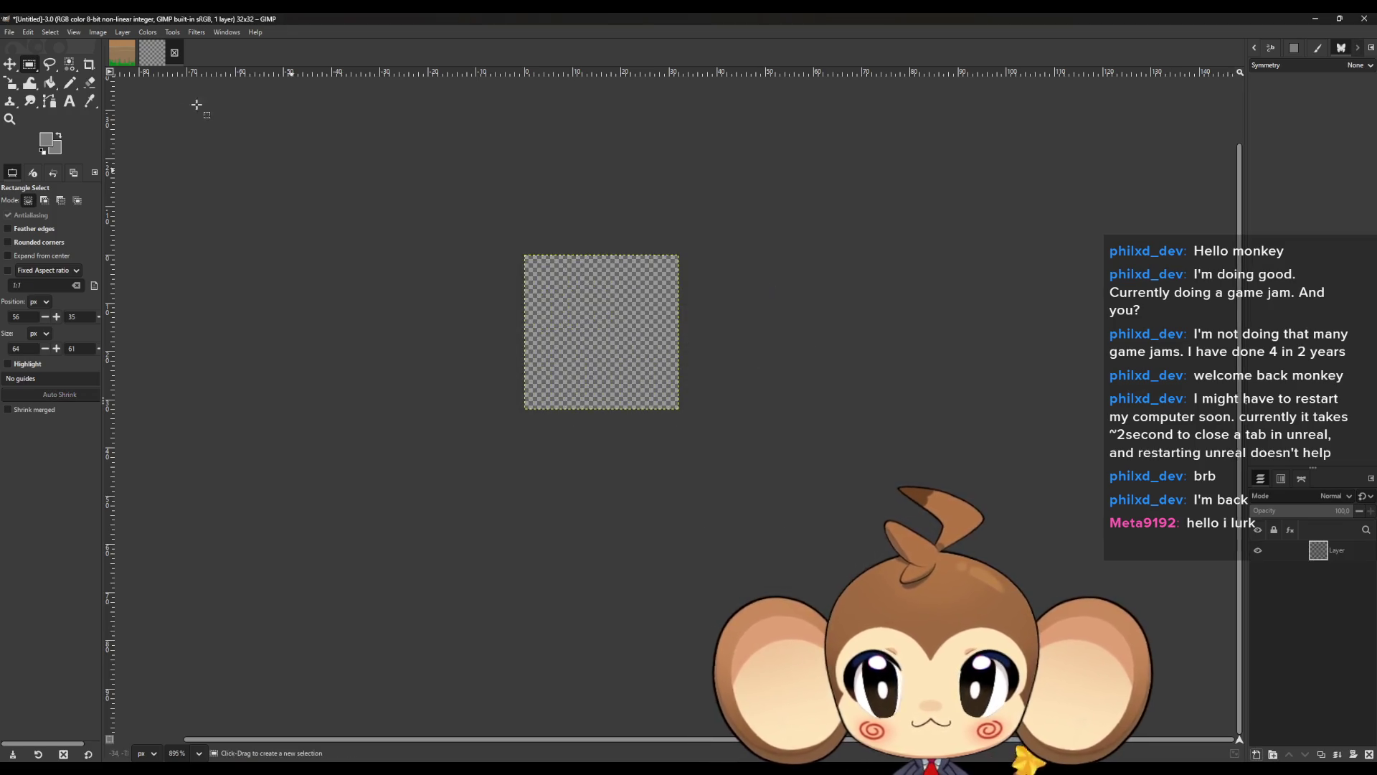
Sample brown from the building texture's Layer #53 and bucket-fill the 32×32 canvas
scroll(1294, 604, down, 3)
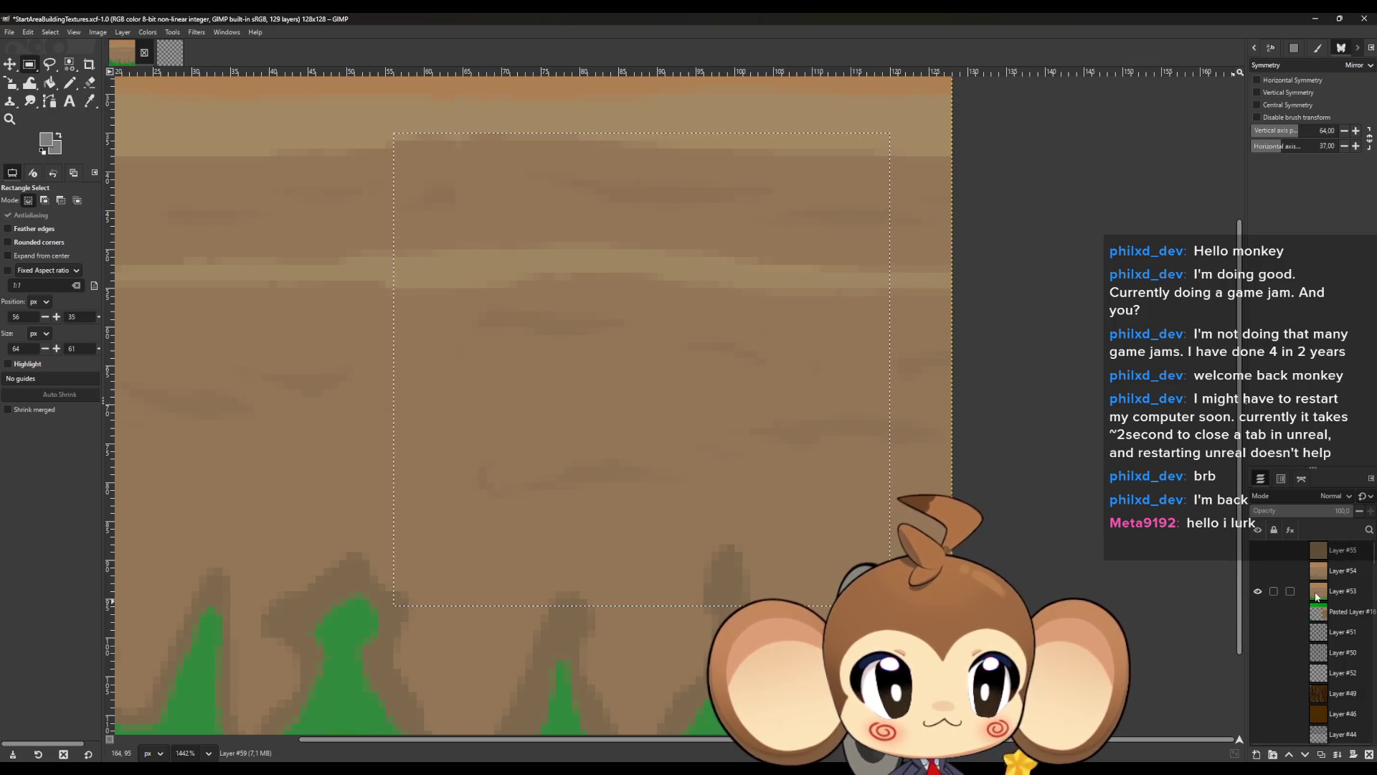
click(1290, 592)
key(ctrl+Tab)
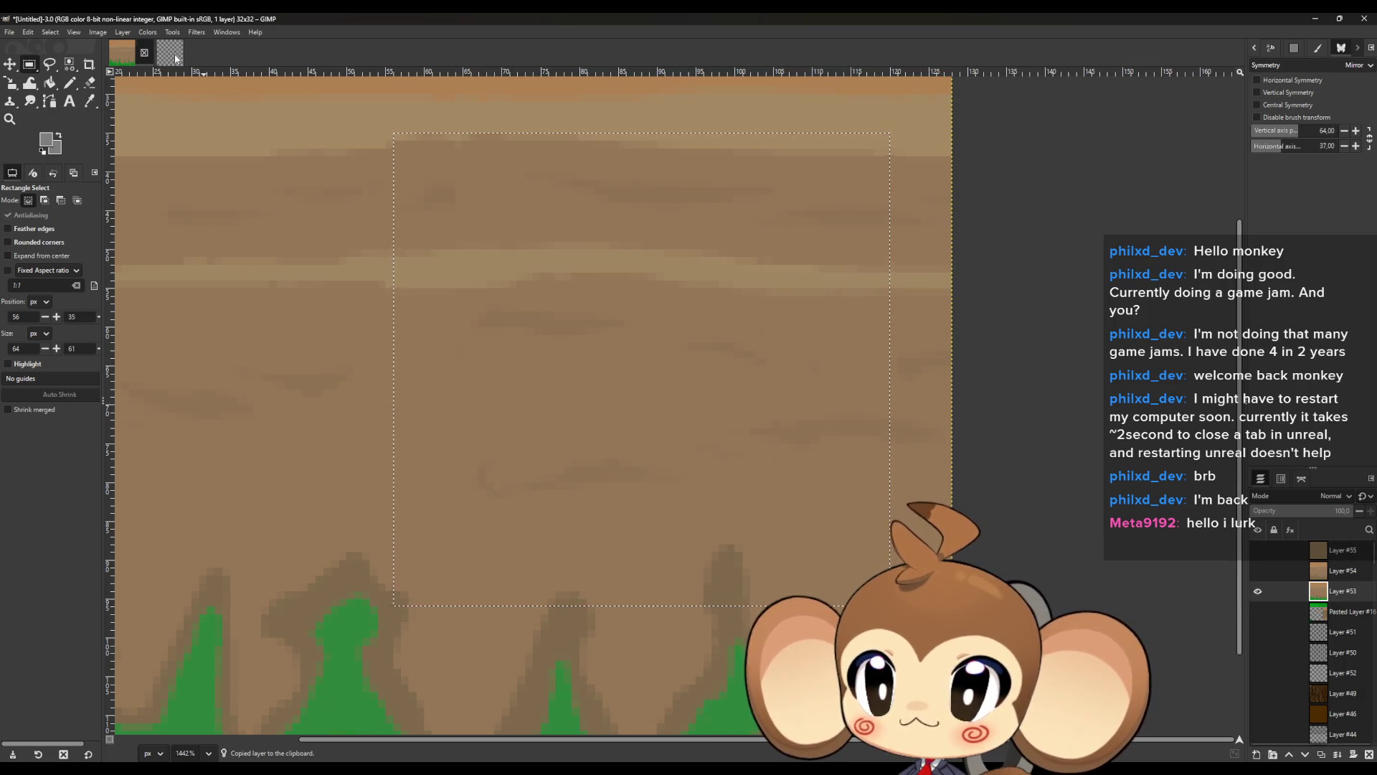
key(ctrl+Tab)
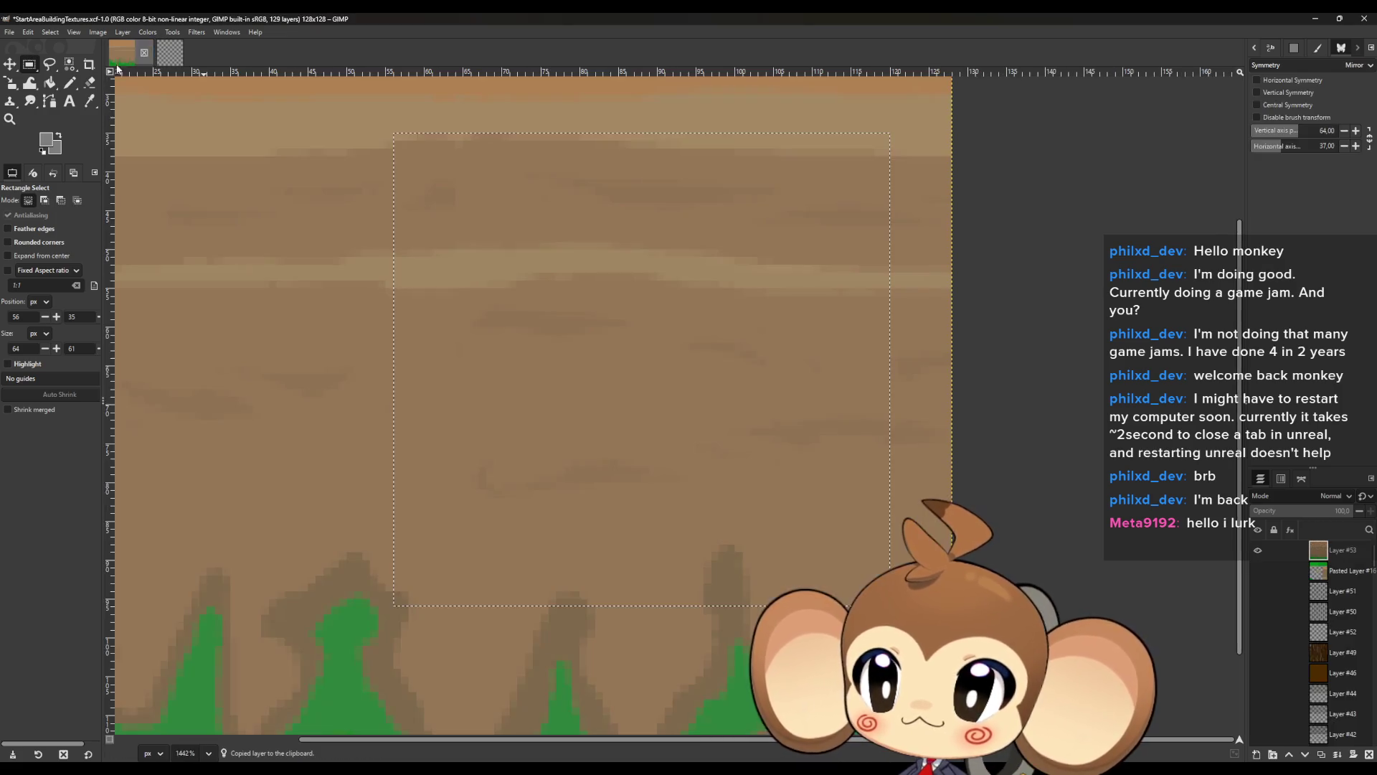
click(90, 102)
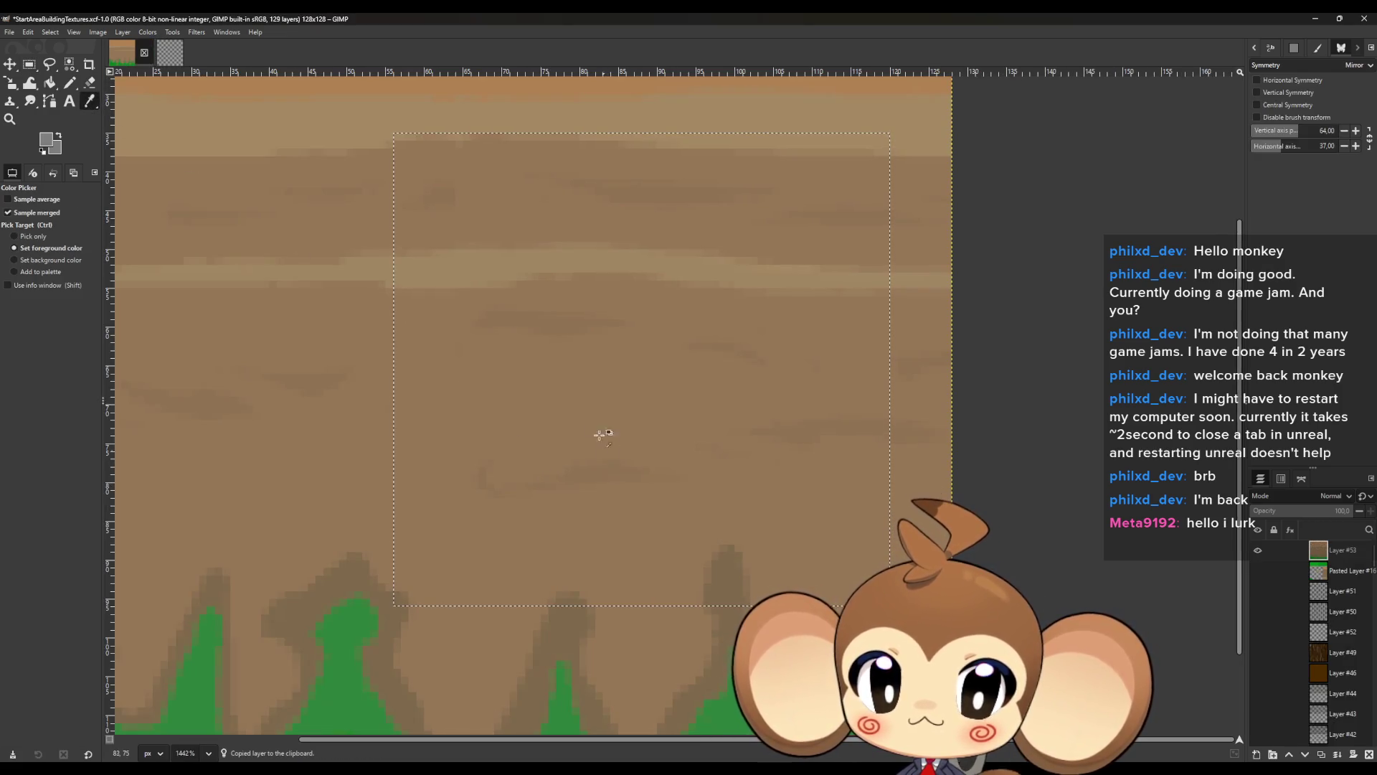
click(528, 371)
key(ctrl+Tab)
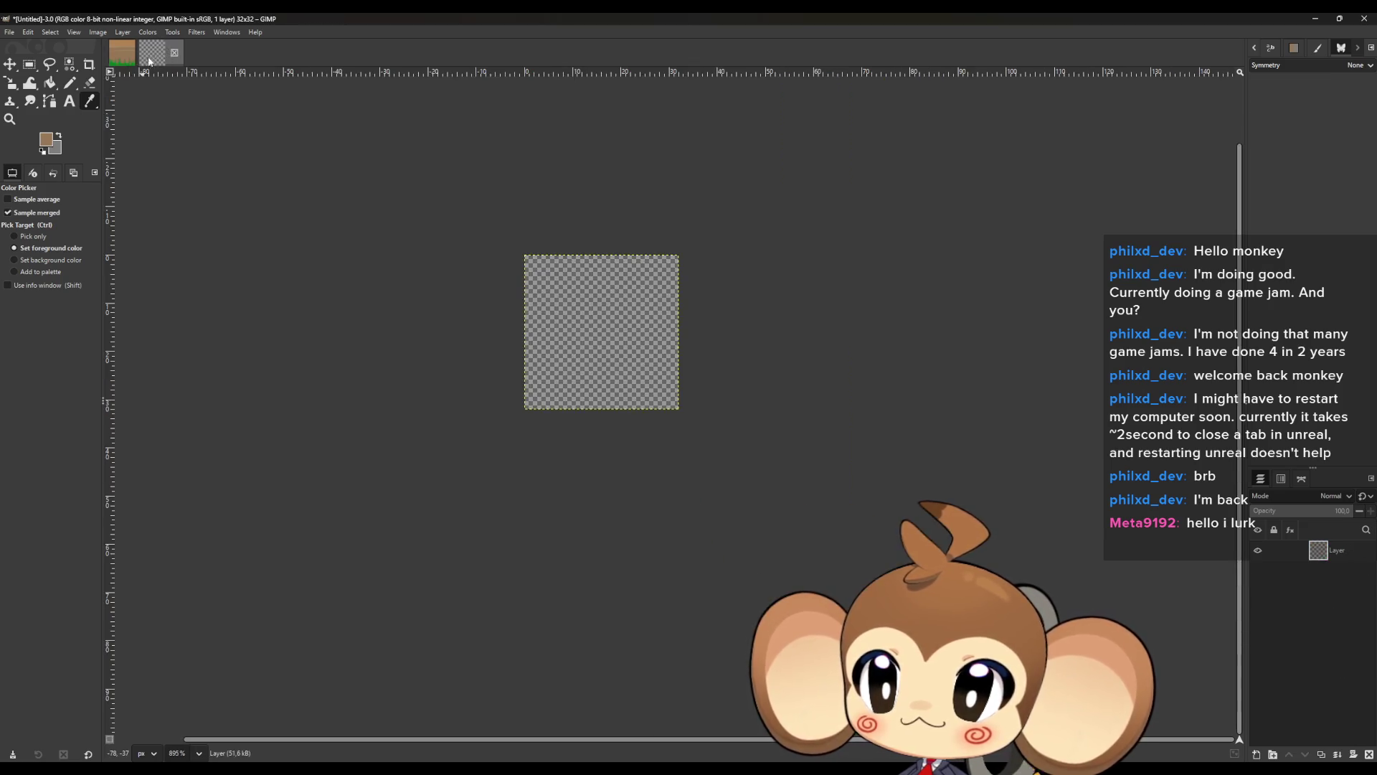
click(49, 83)
click(569, 310)
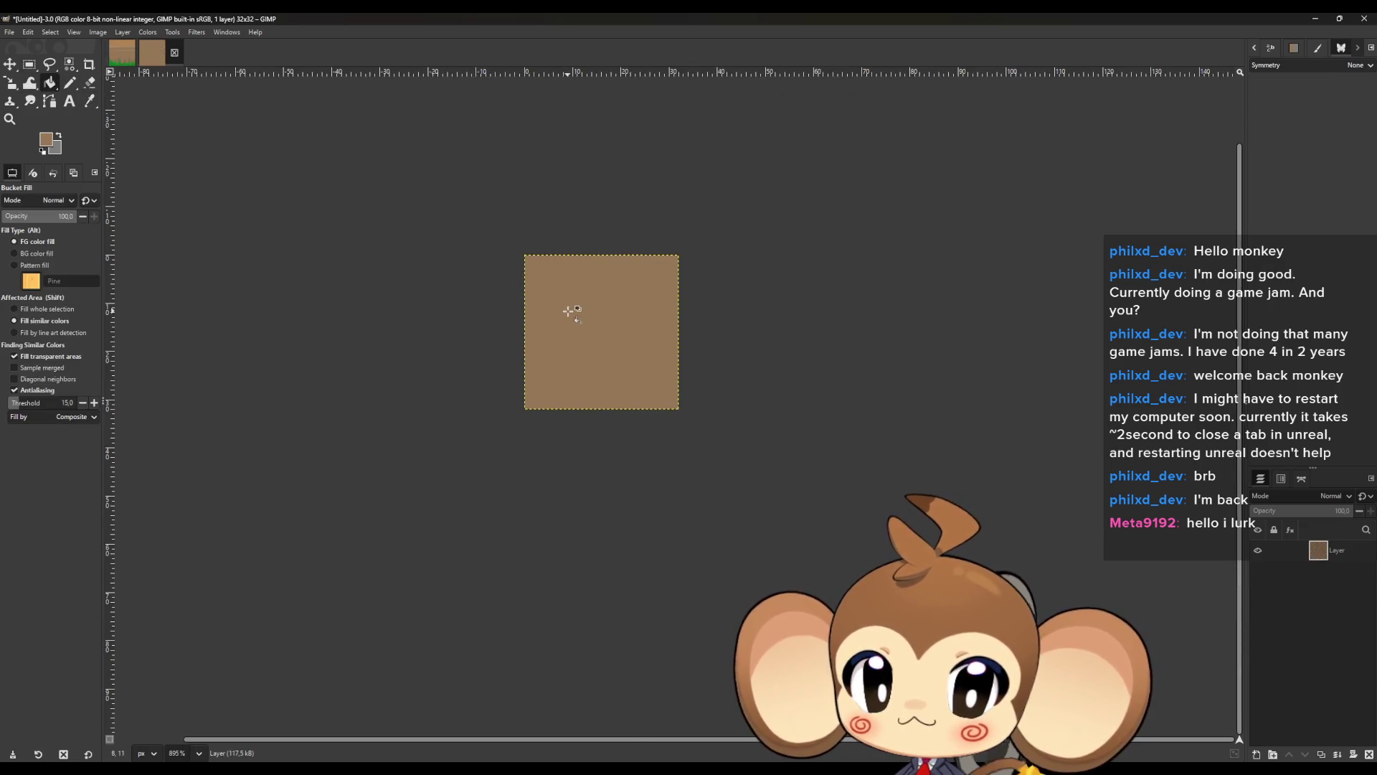
Add empty Layer #1 above the brown fill and sample brown shades from the building texture
click(1257, 754)
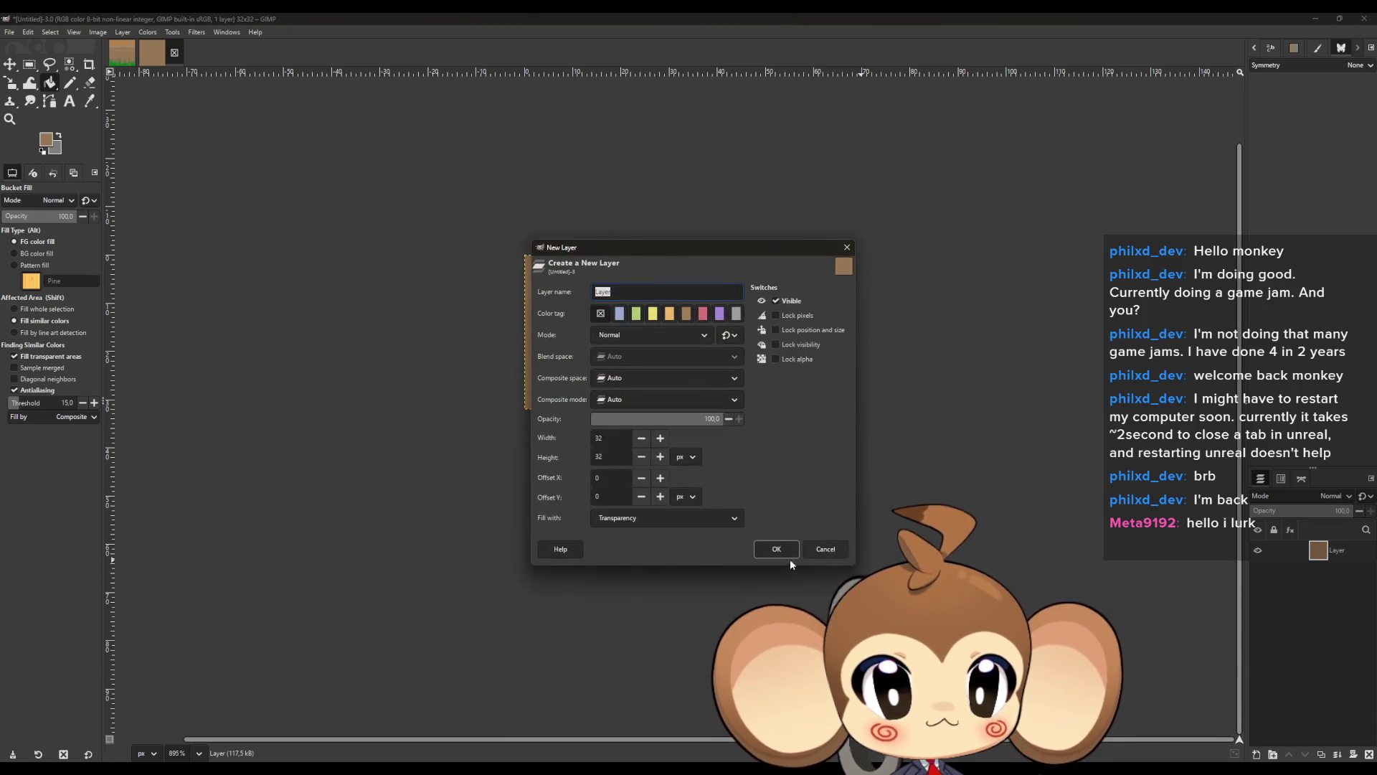
click(782, 553)
click(122, 52)
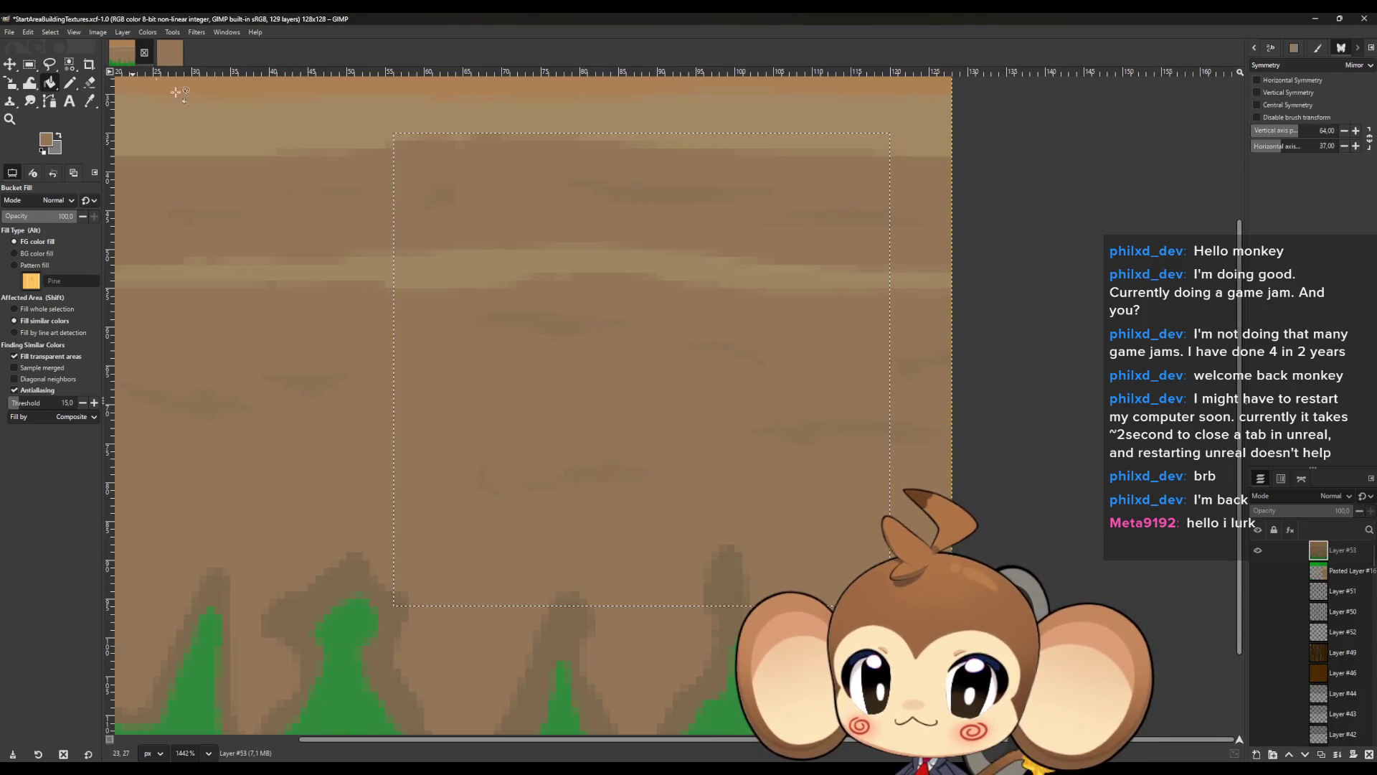
key(o)
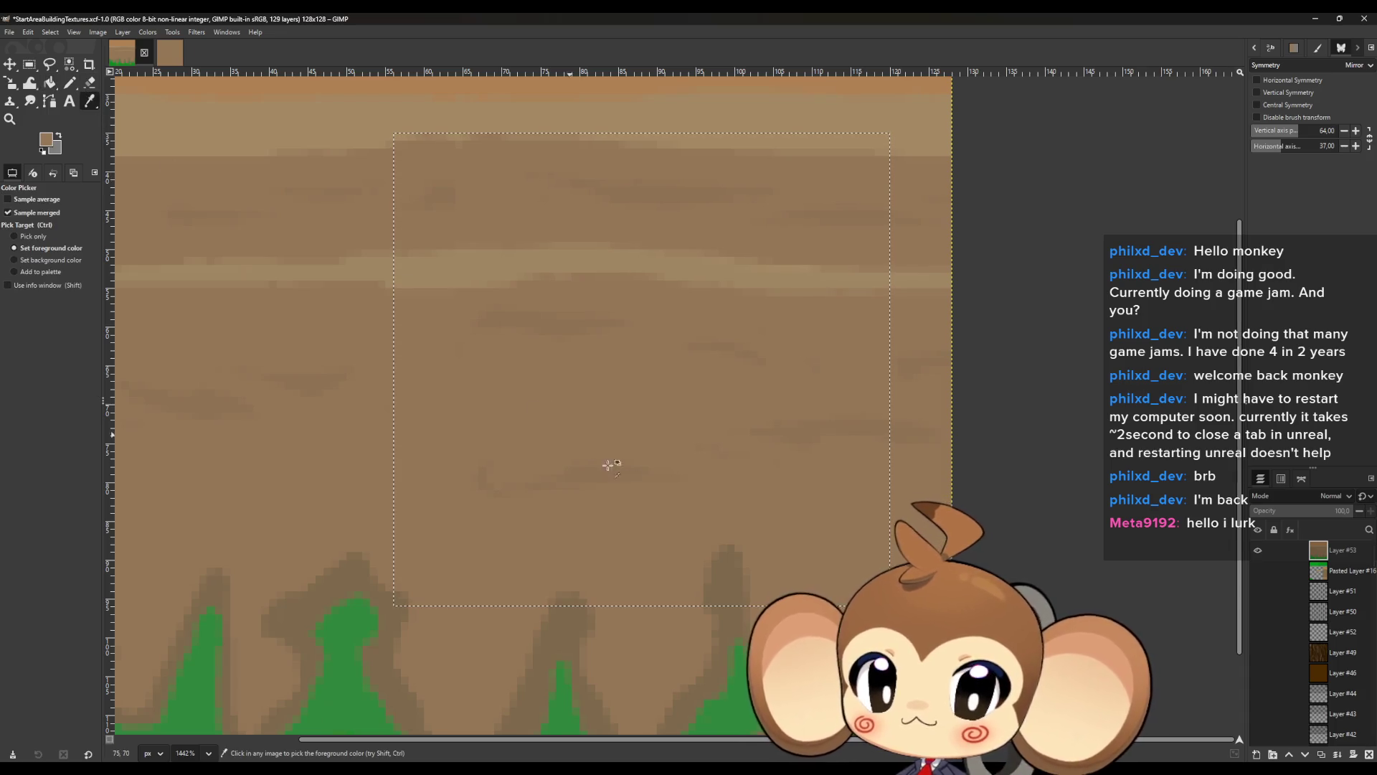
scroll(609, 467, up, 5)
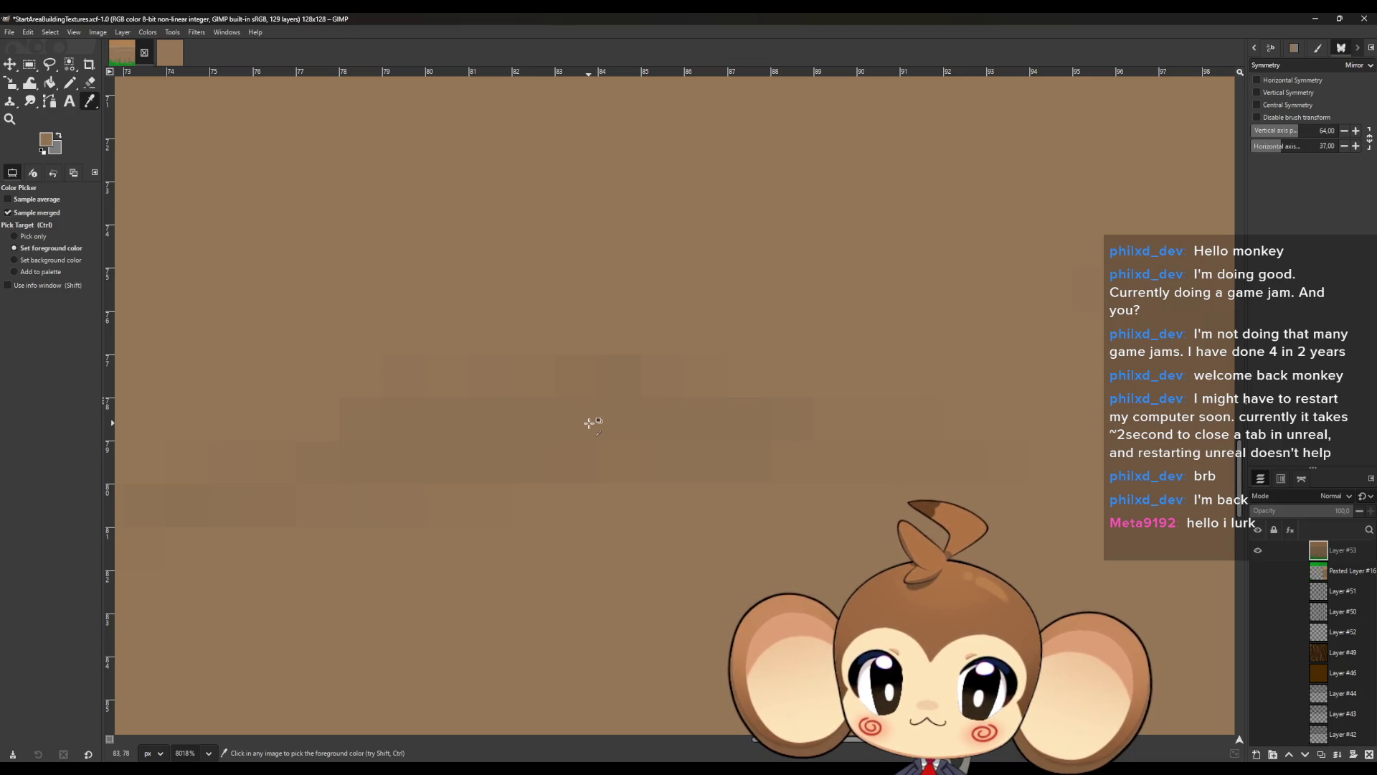
scroll(590, 424, down, 5)
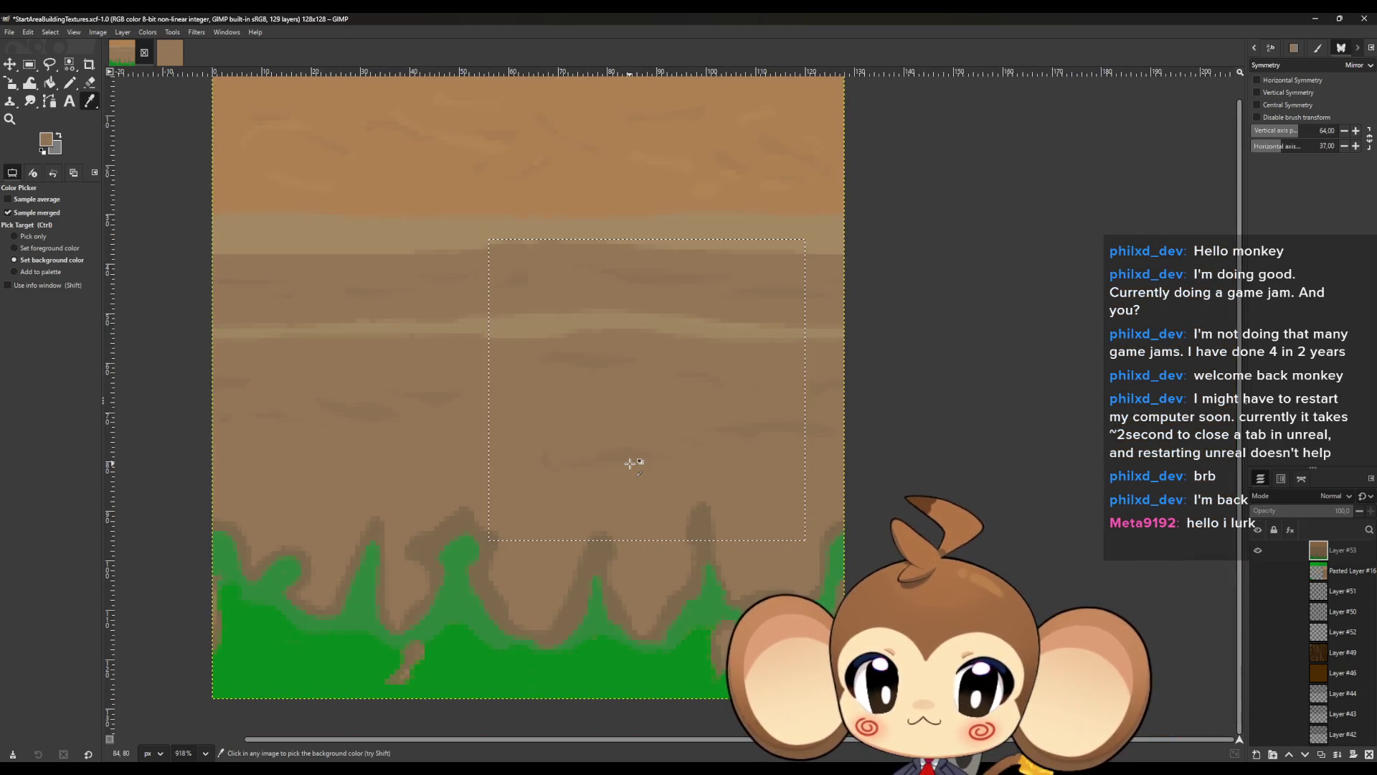
click(170, 53)
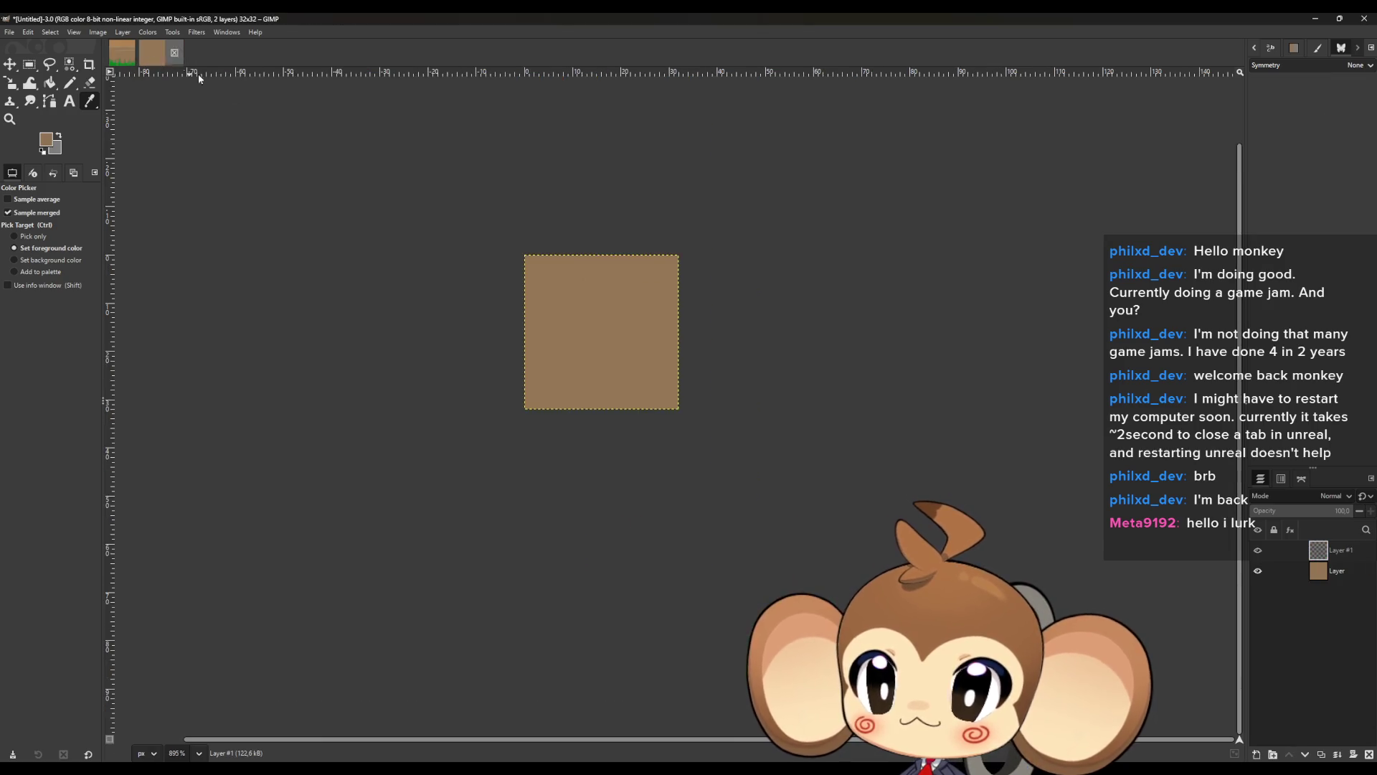
scroll(549, 320, up, 5)
click(70, 83)
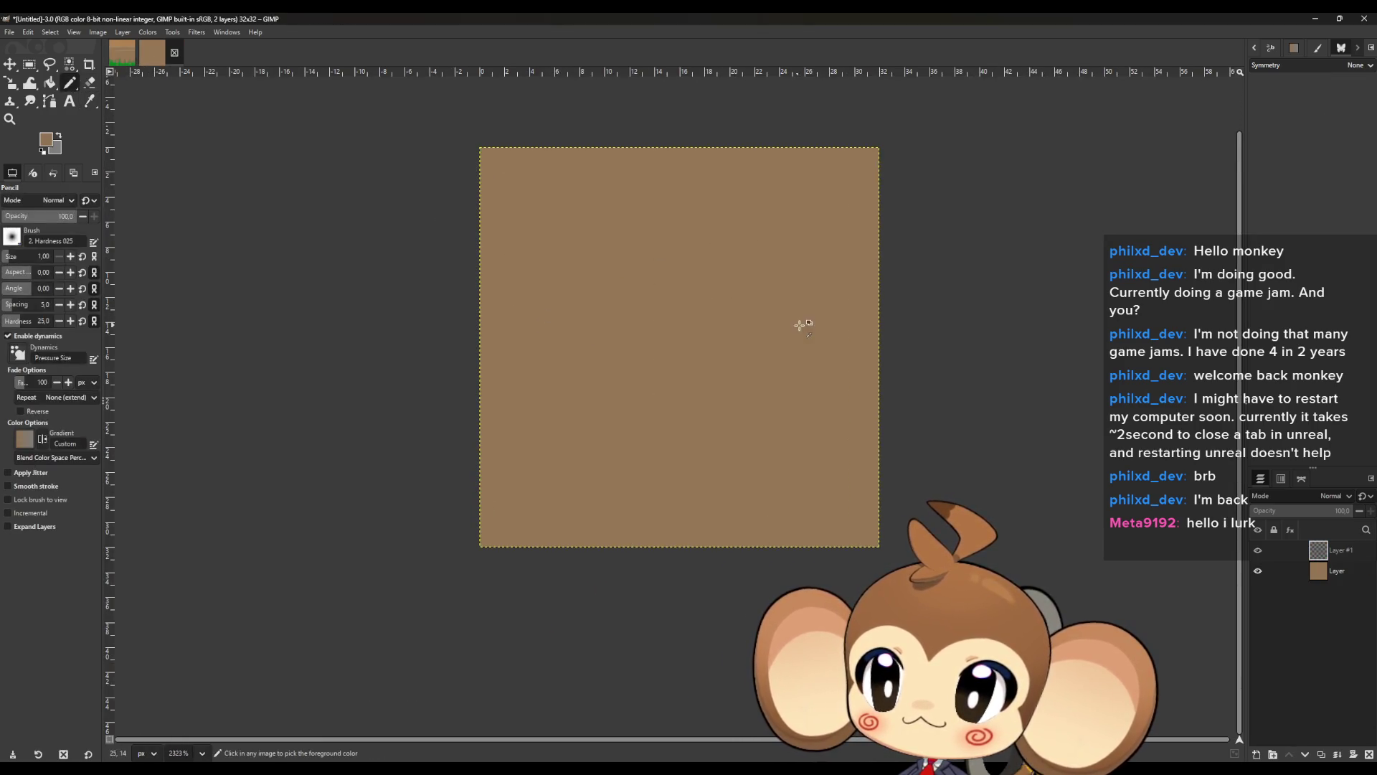
Paint a faint darker brown dab and streak across Layer #1 of the 32x32 texture
scroll(800, 325, up, 1)
key(p)
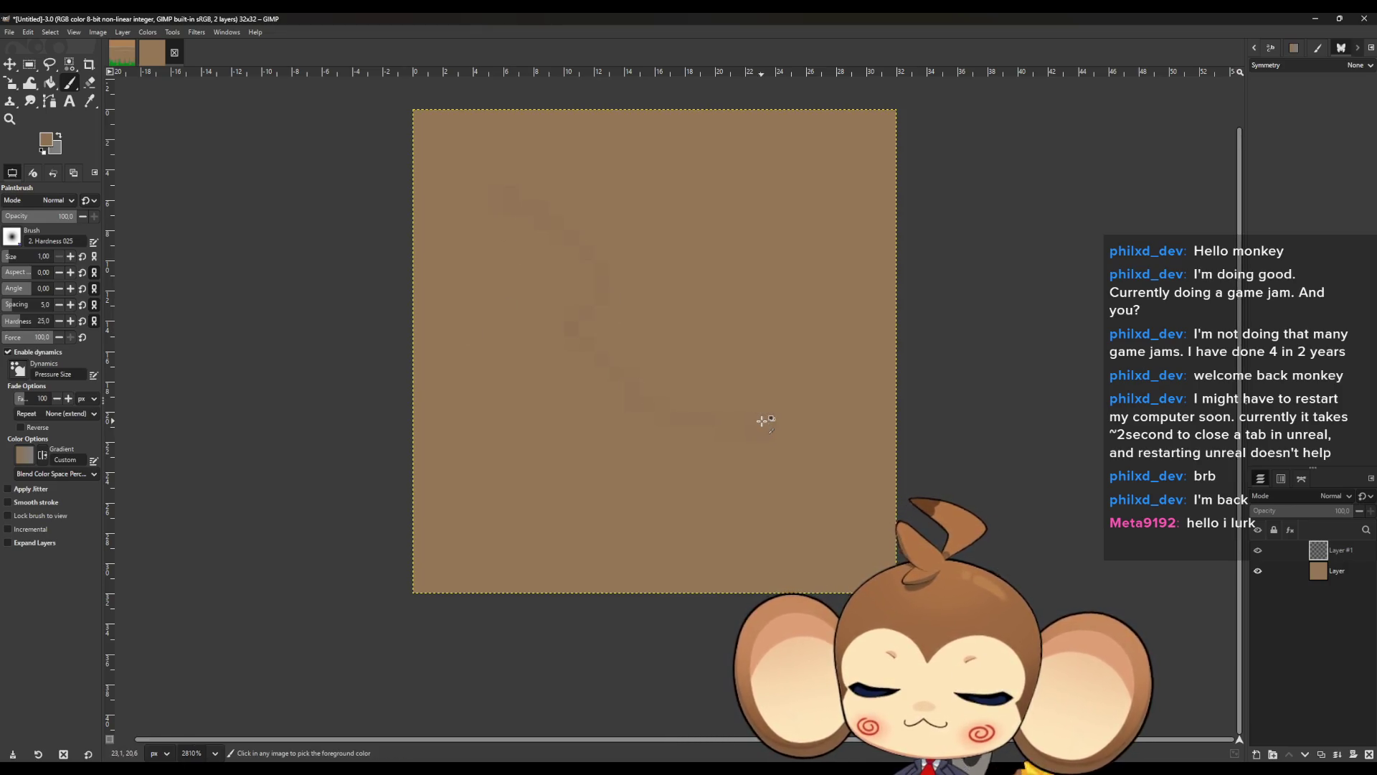
click(584, 299)
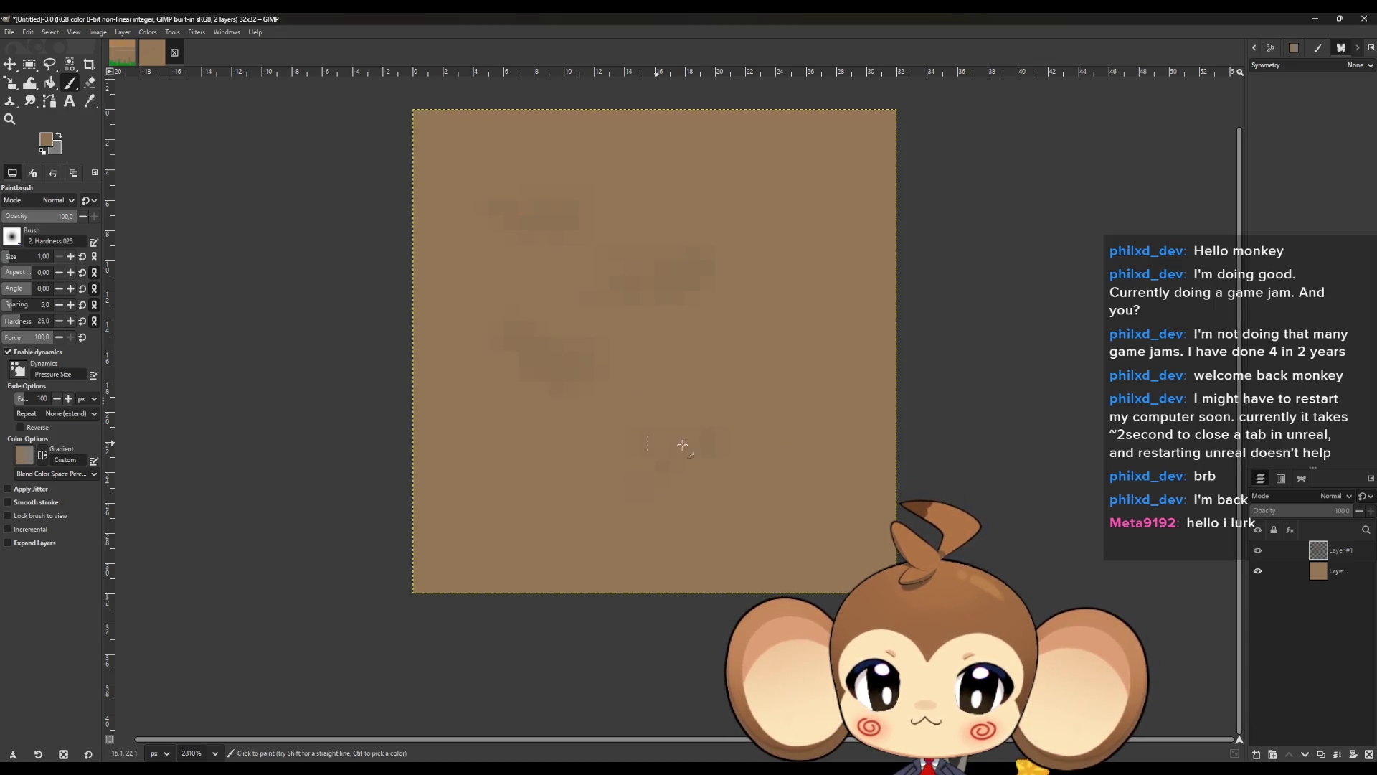
drag(663, 460, 784, 384)
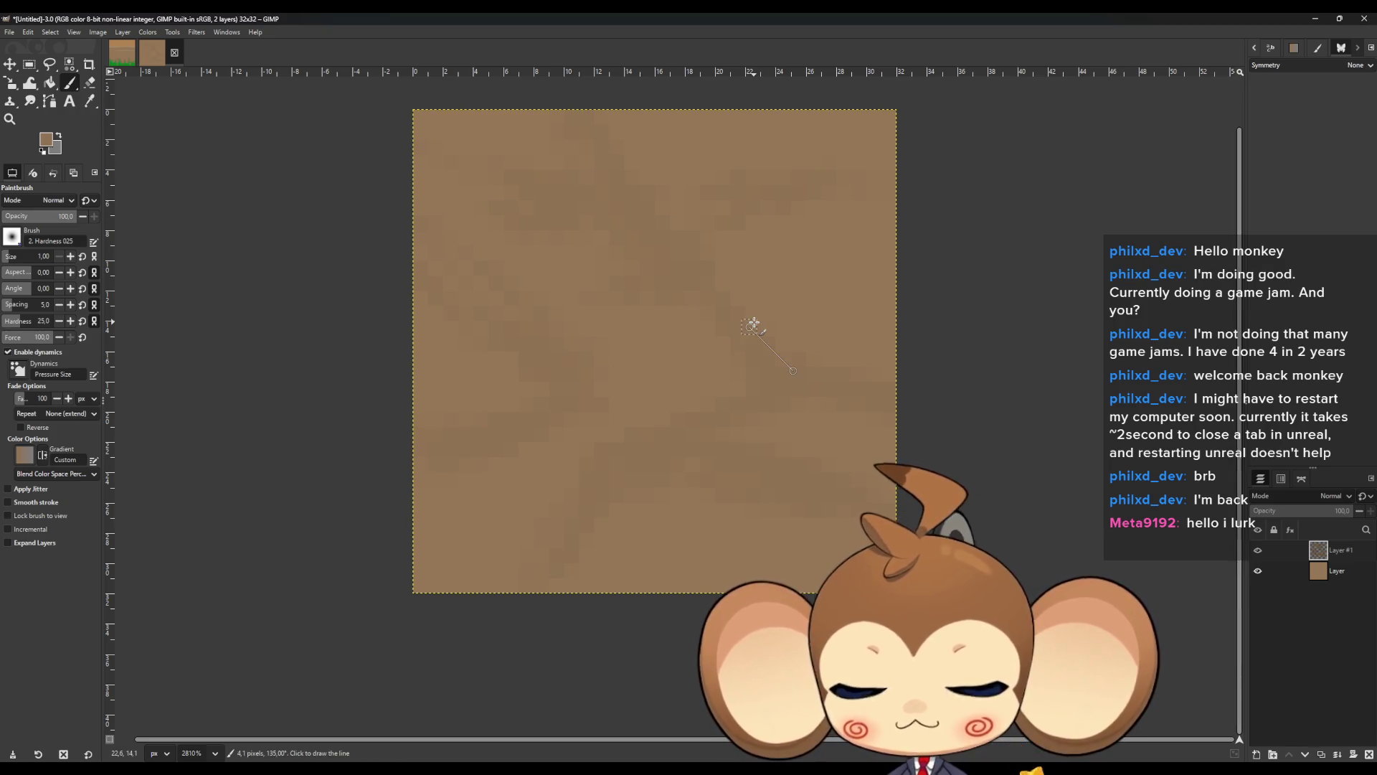
key(shift+ctrl+o)
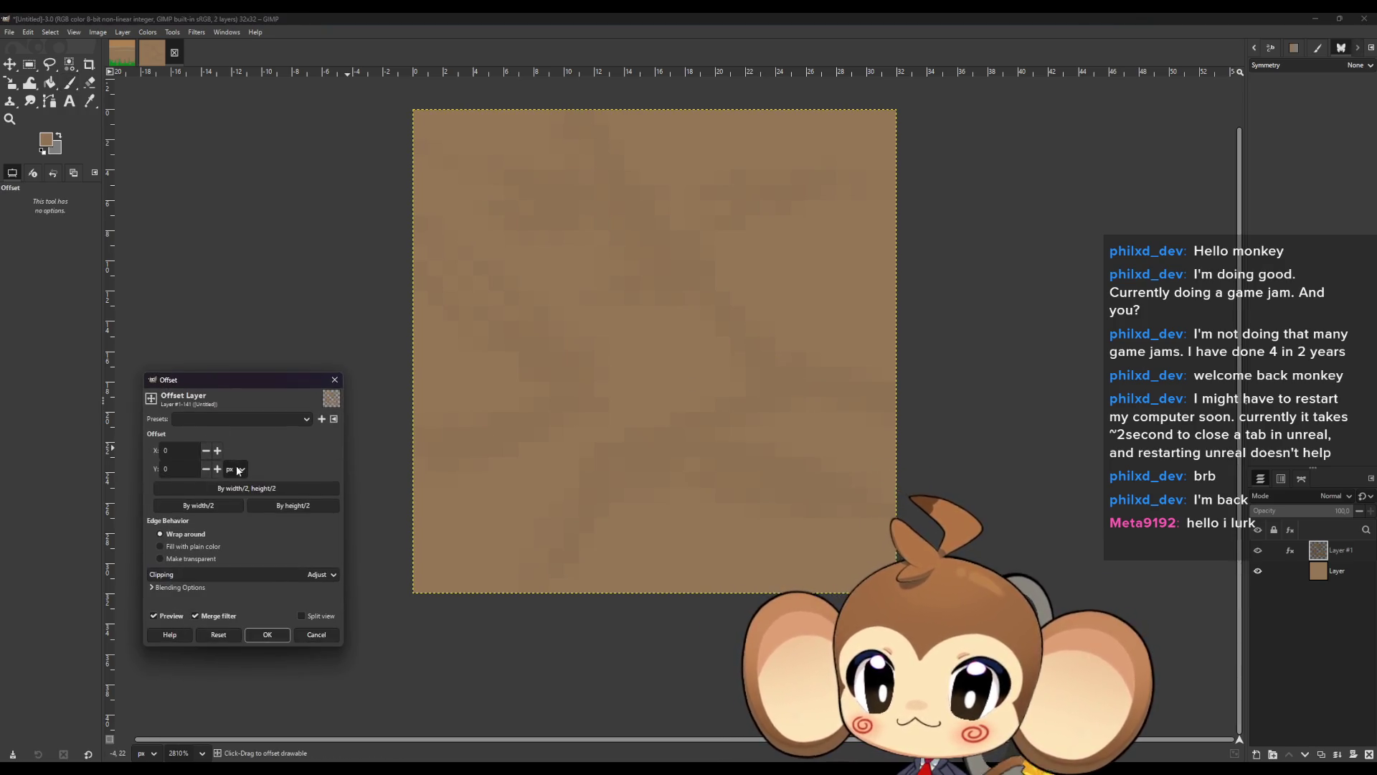
Offset the layer by half its width with wrap-around and paint over the exposed seam
click(213, 506)
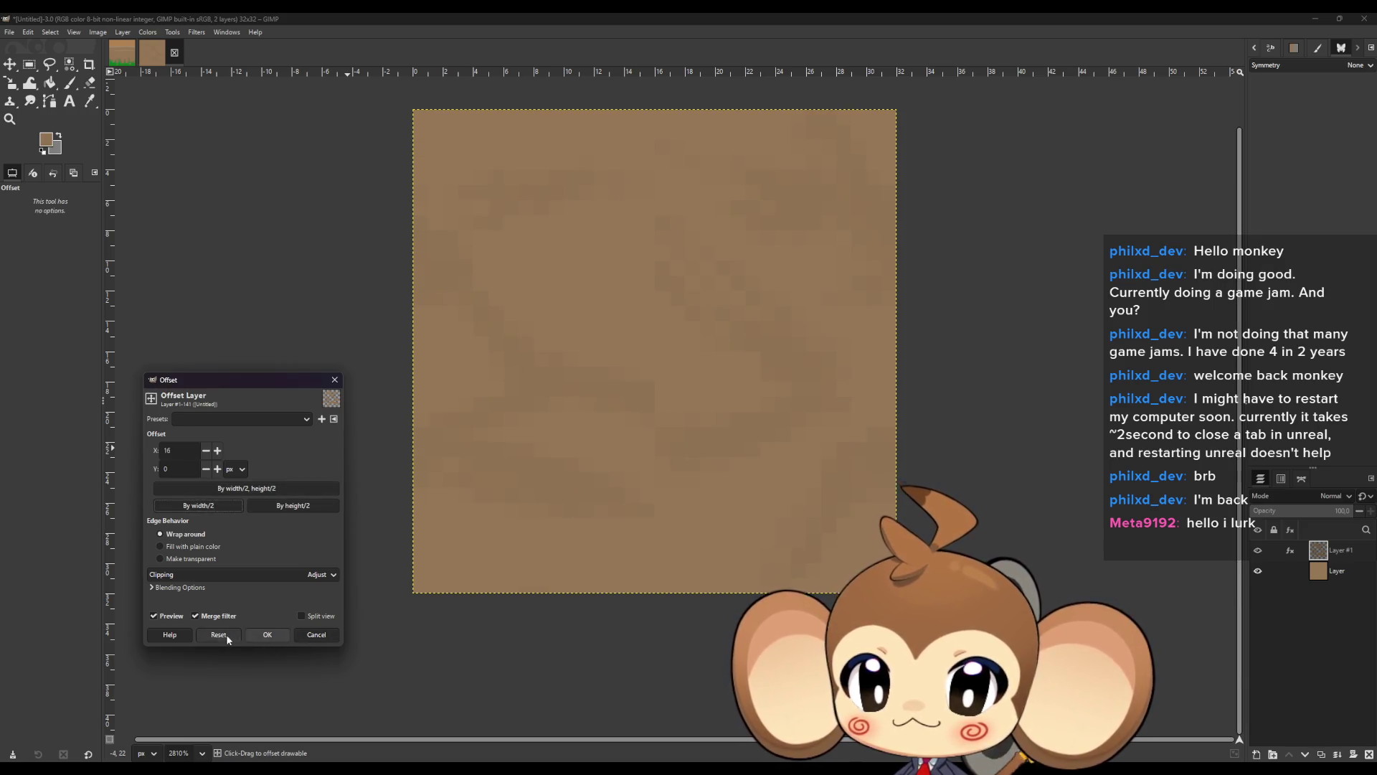
click(266, 635)
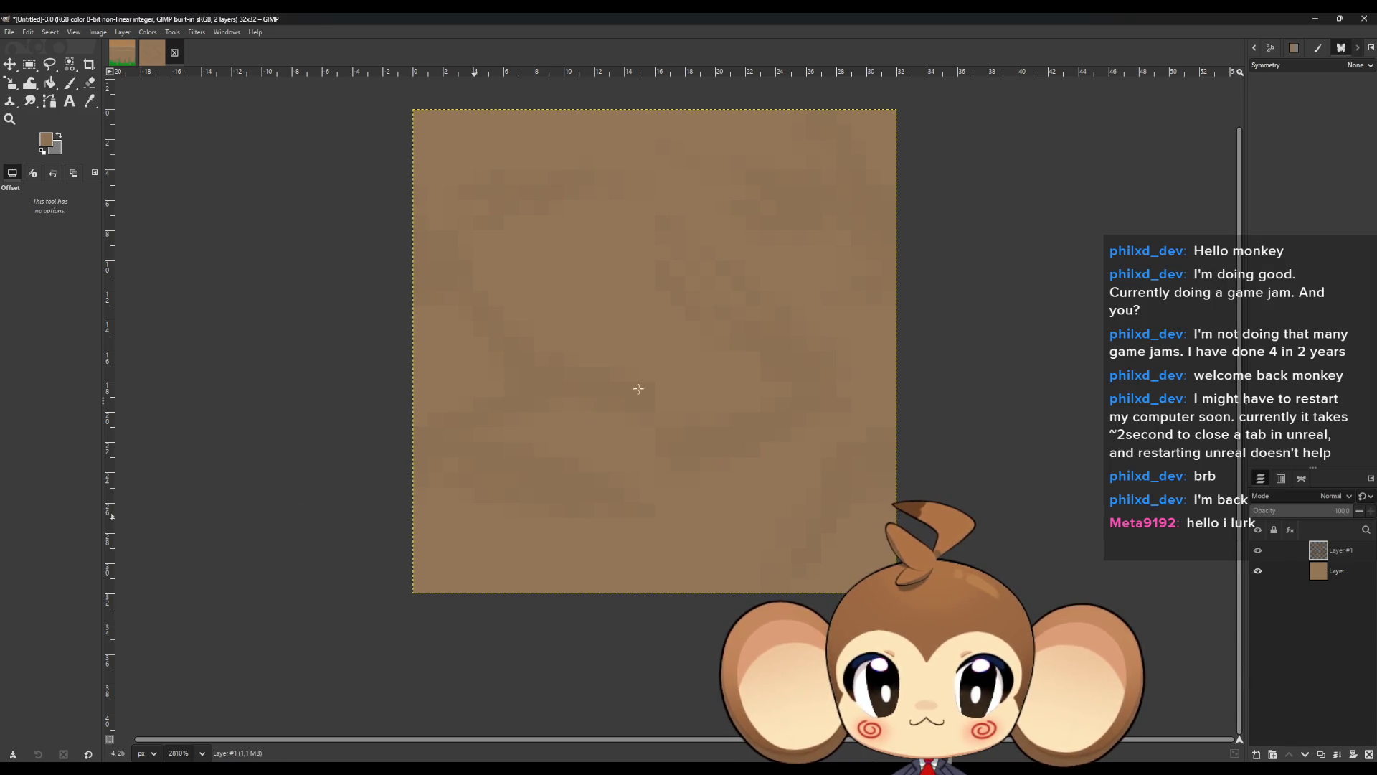
key(p)
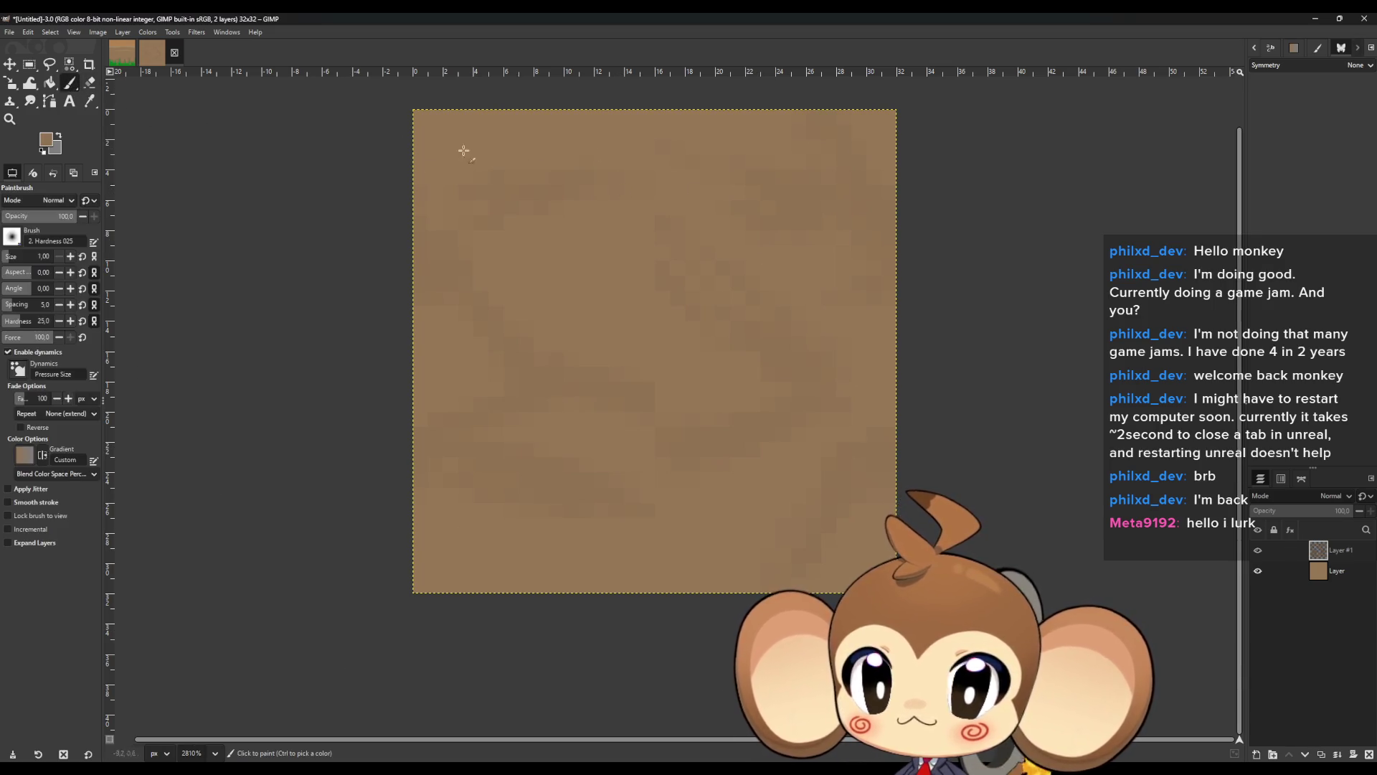
click(768, 200)
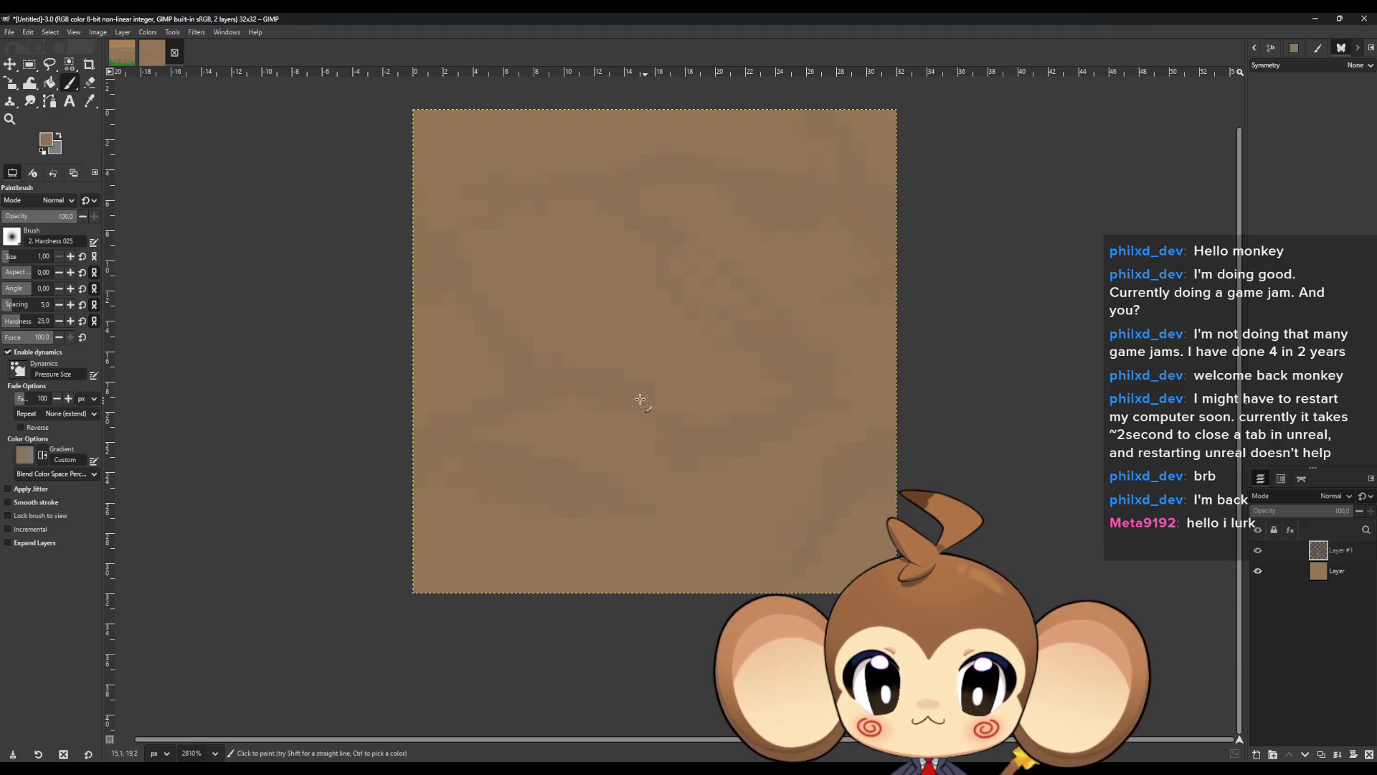
click(686, 438)
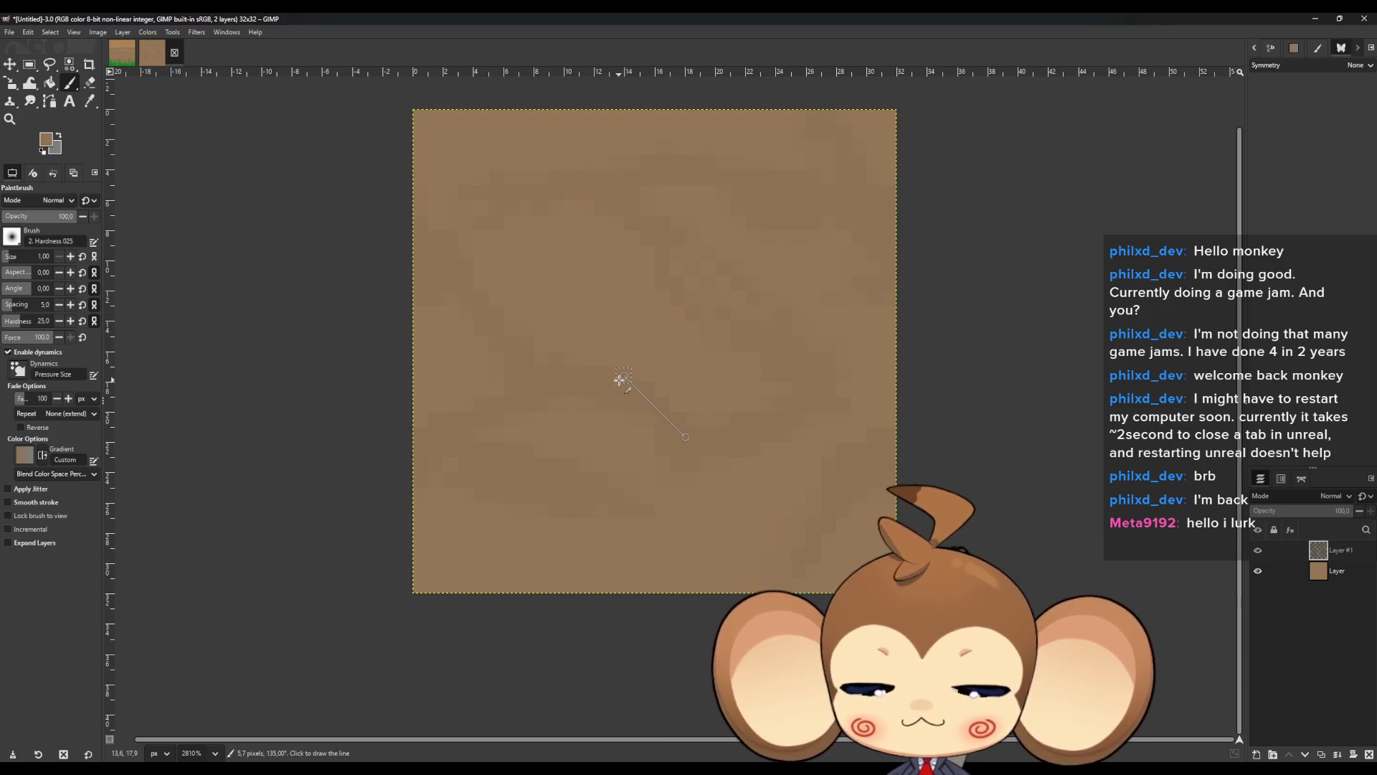
Offset the layer by half its height with wrap-around to expose the horizontal seam
key(ctrl+shift+o)
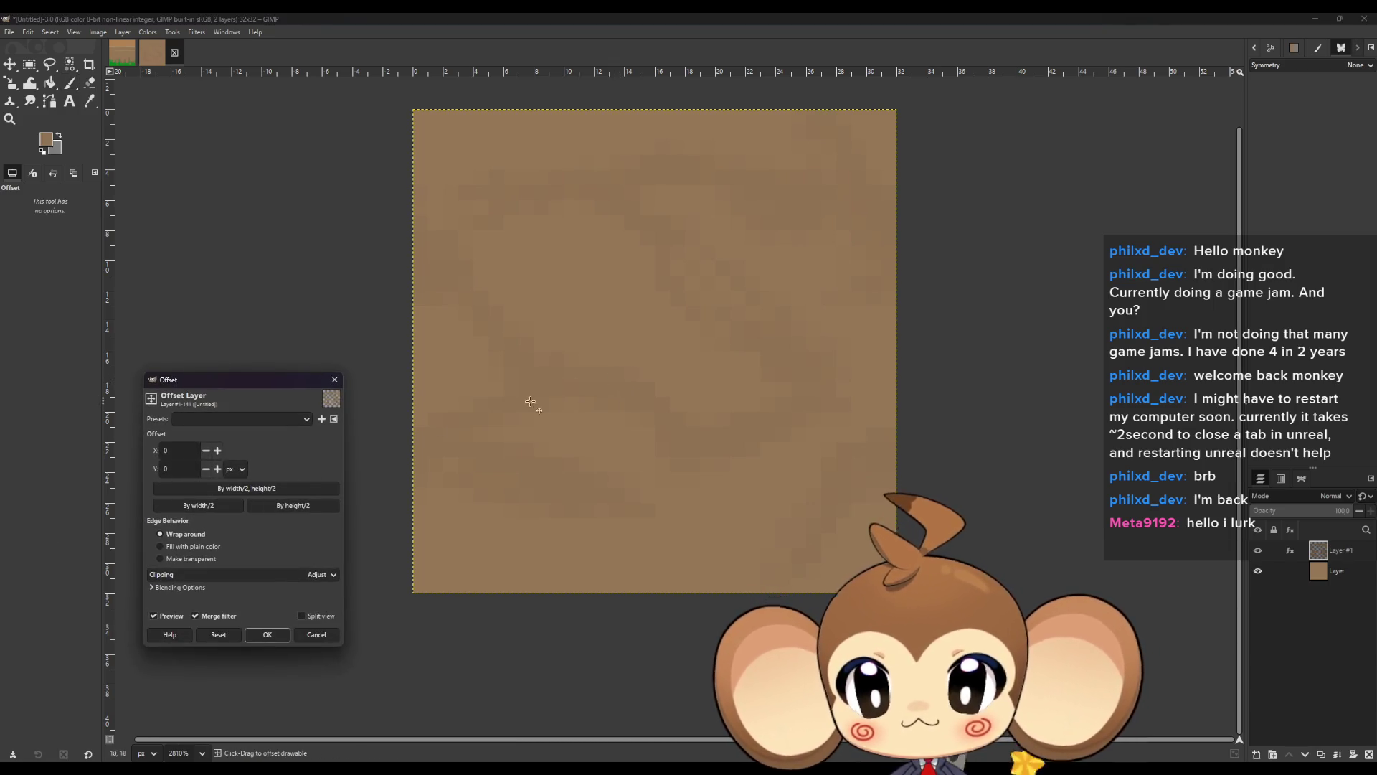
click(286, 506)
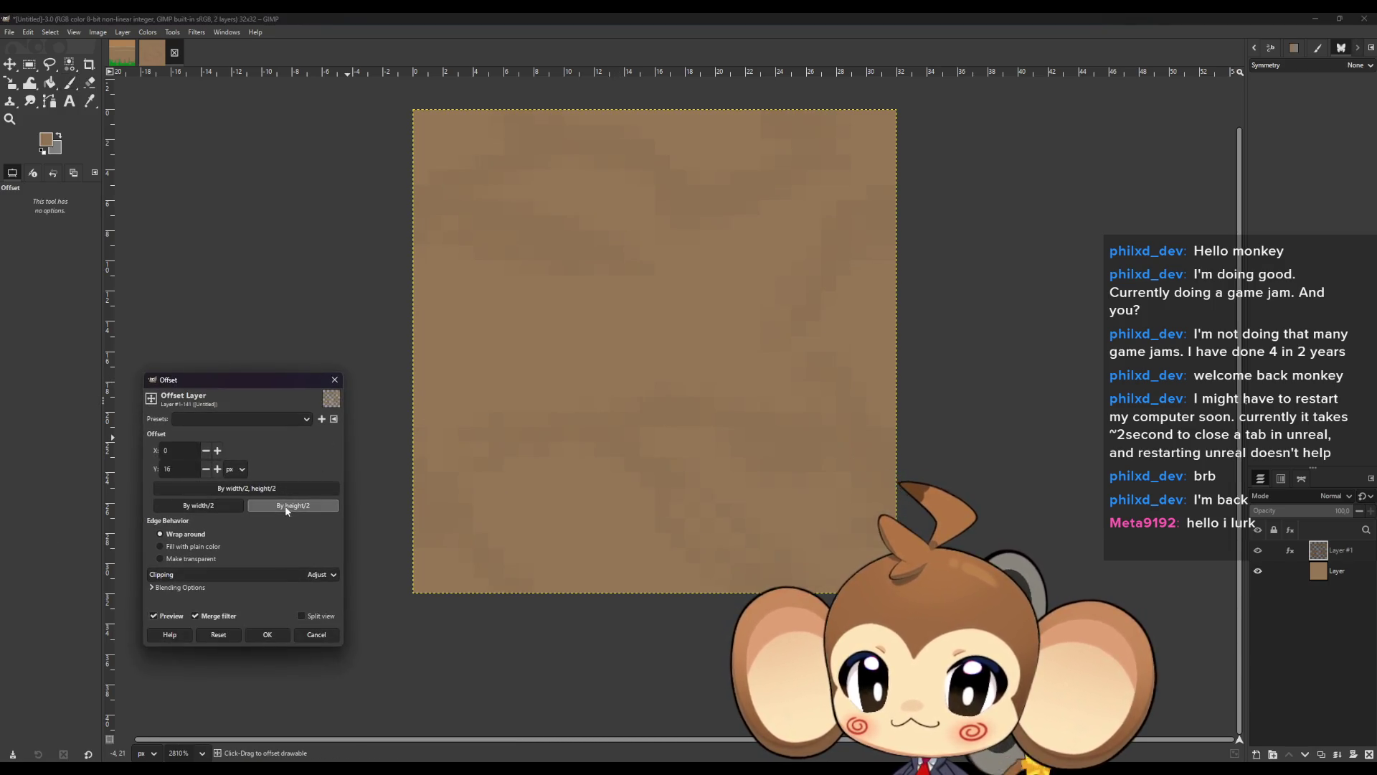
click(269, 637)
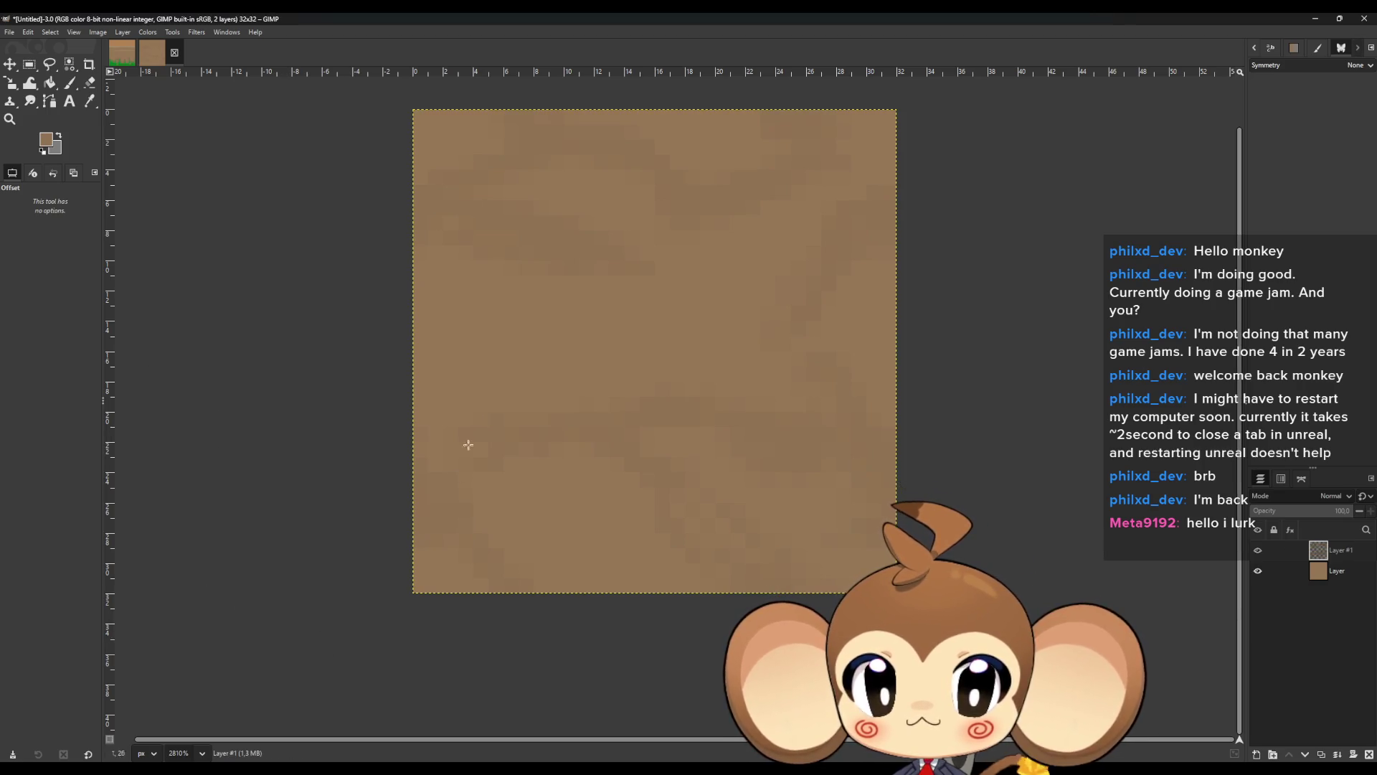
click(70, 83)
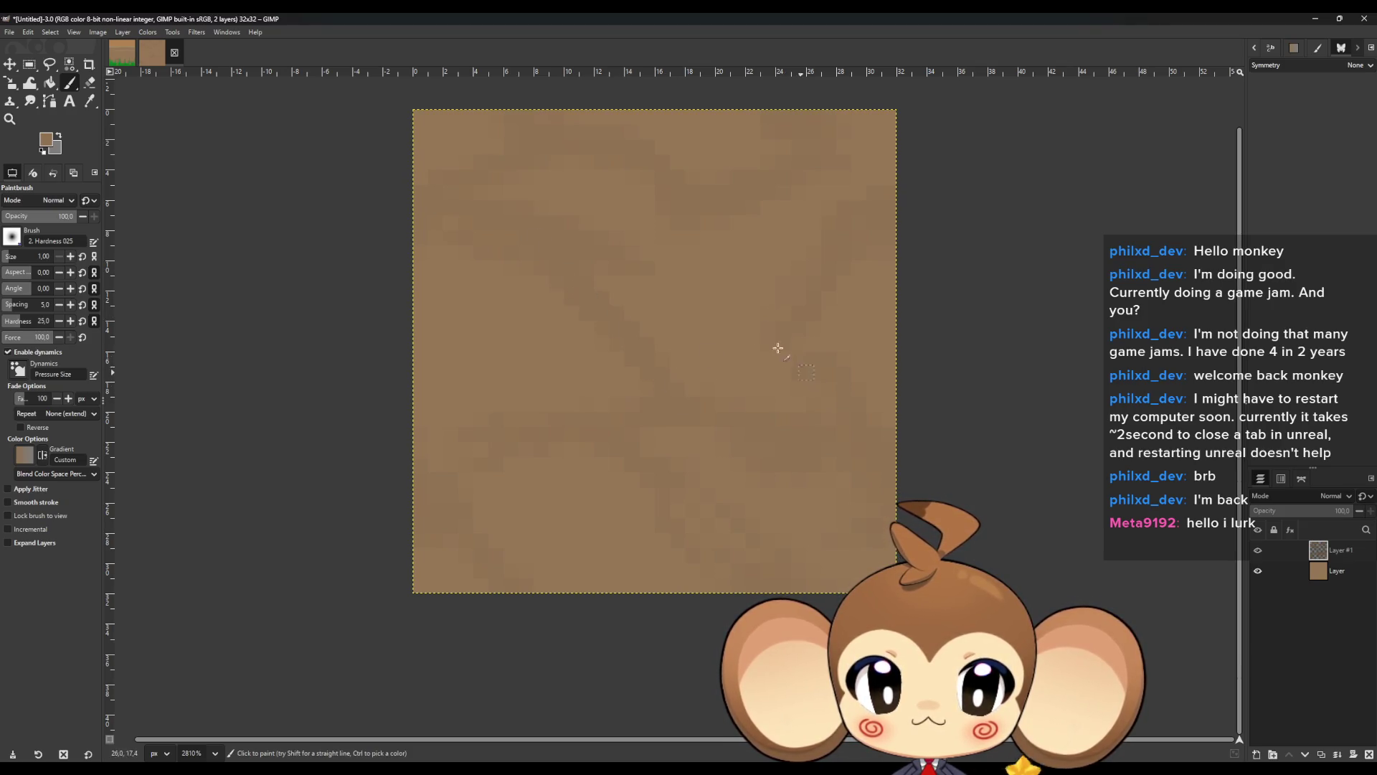
Shift the layer by half its width again, touch up the seam, and apply a final wrap-around offset
key(shift+ctrl+o)
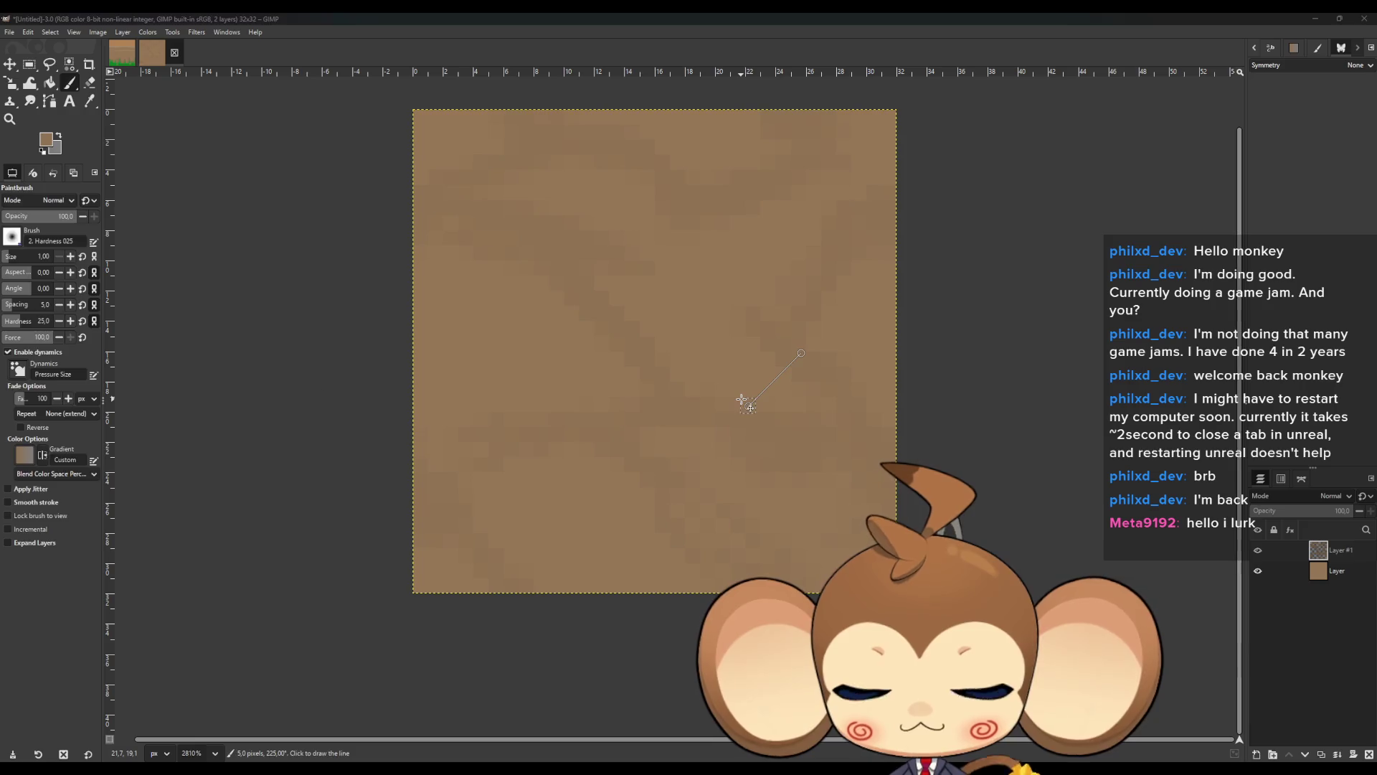
click(208, 506)
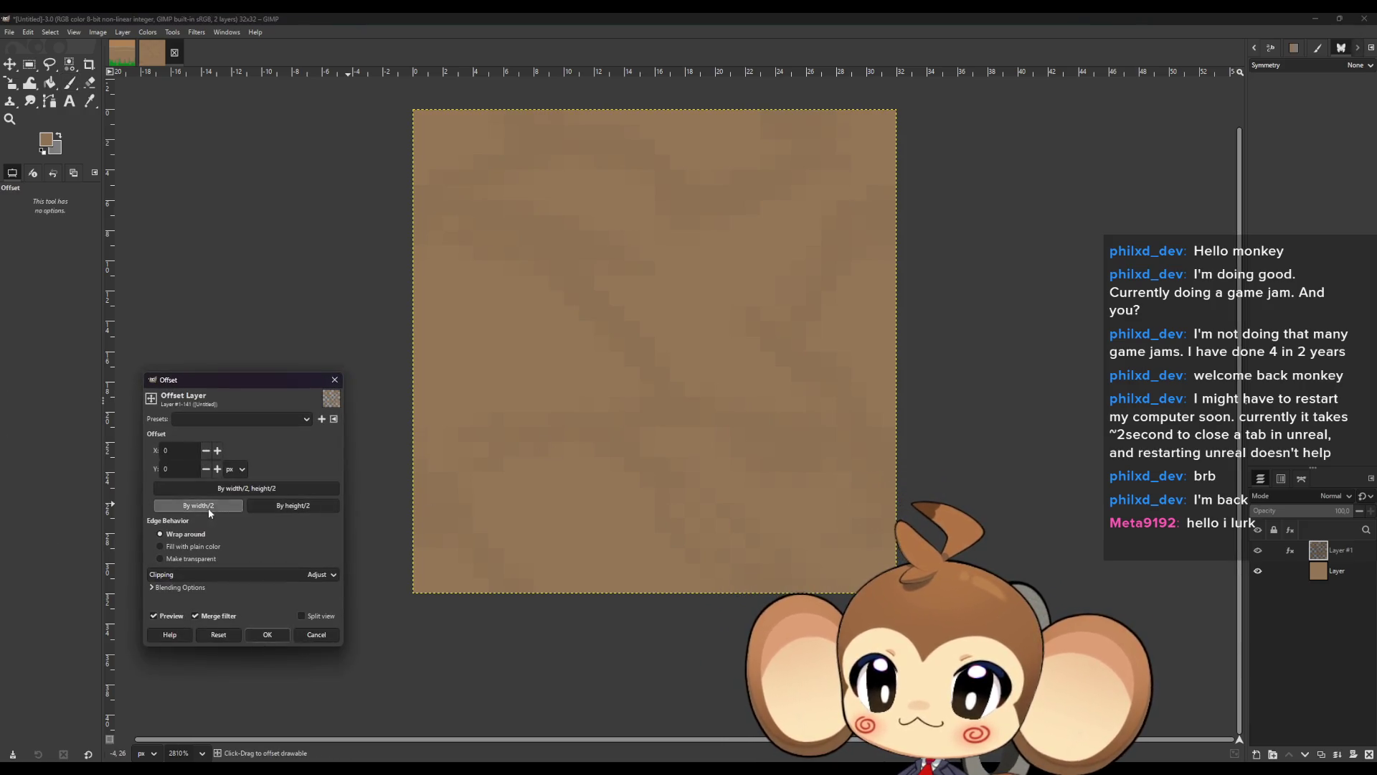
click(267, 635)
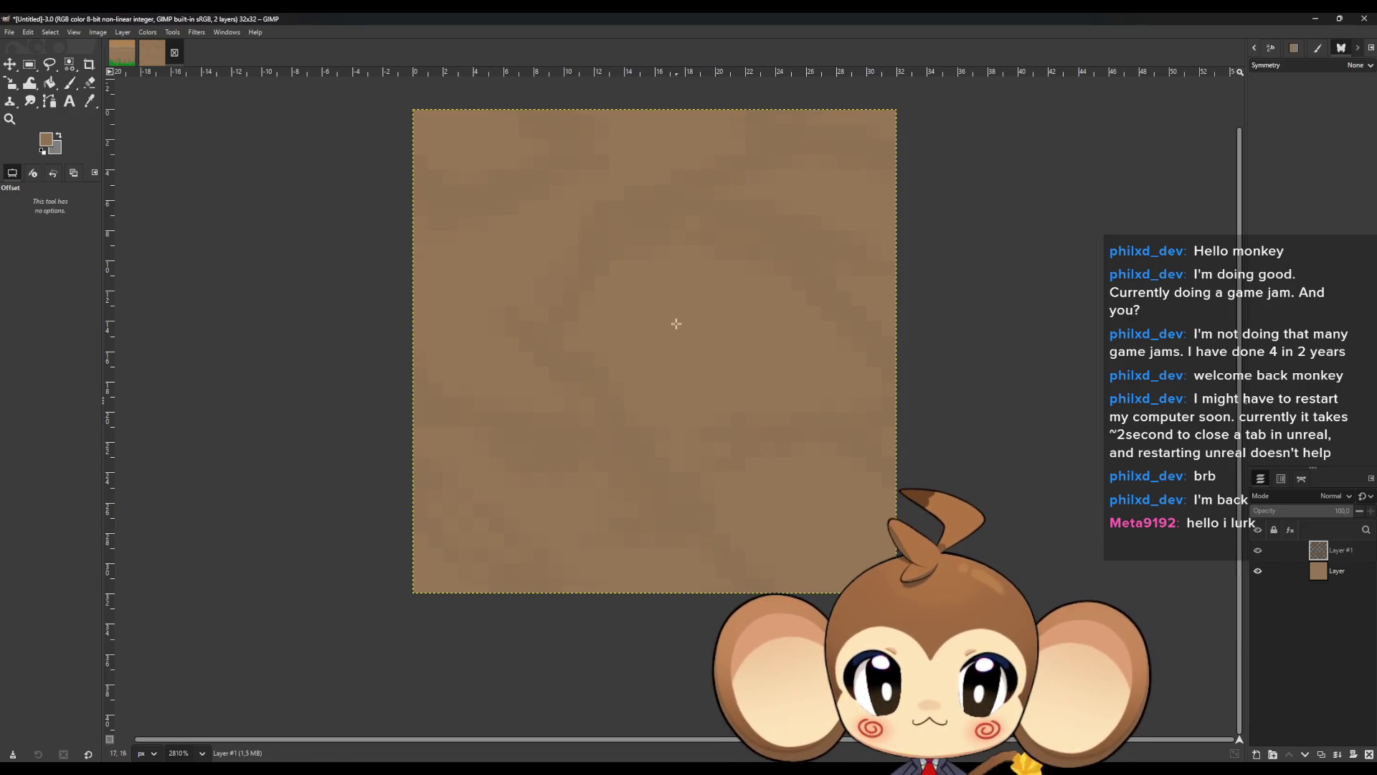
click(70, 83)
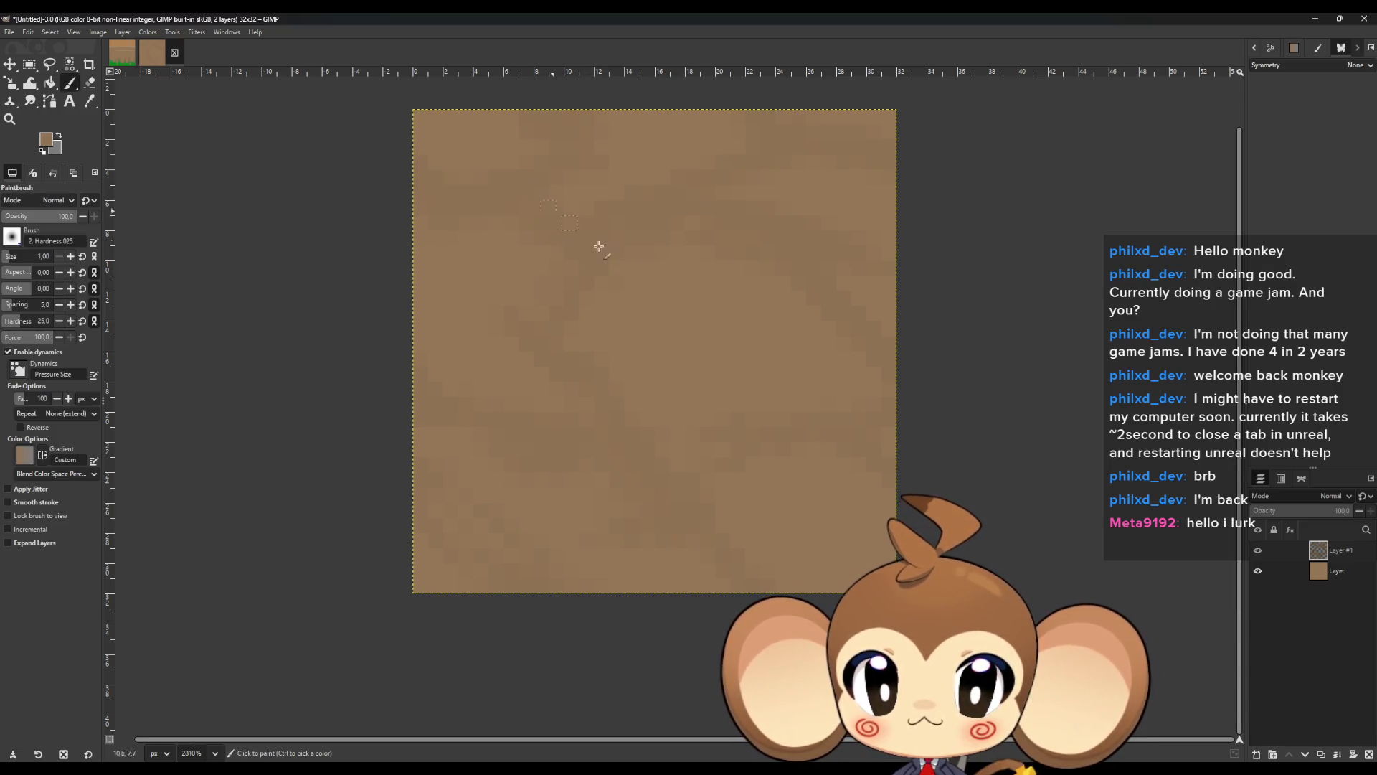
click(803, 464)
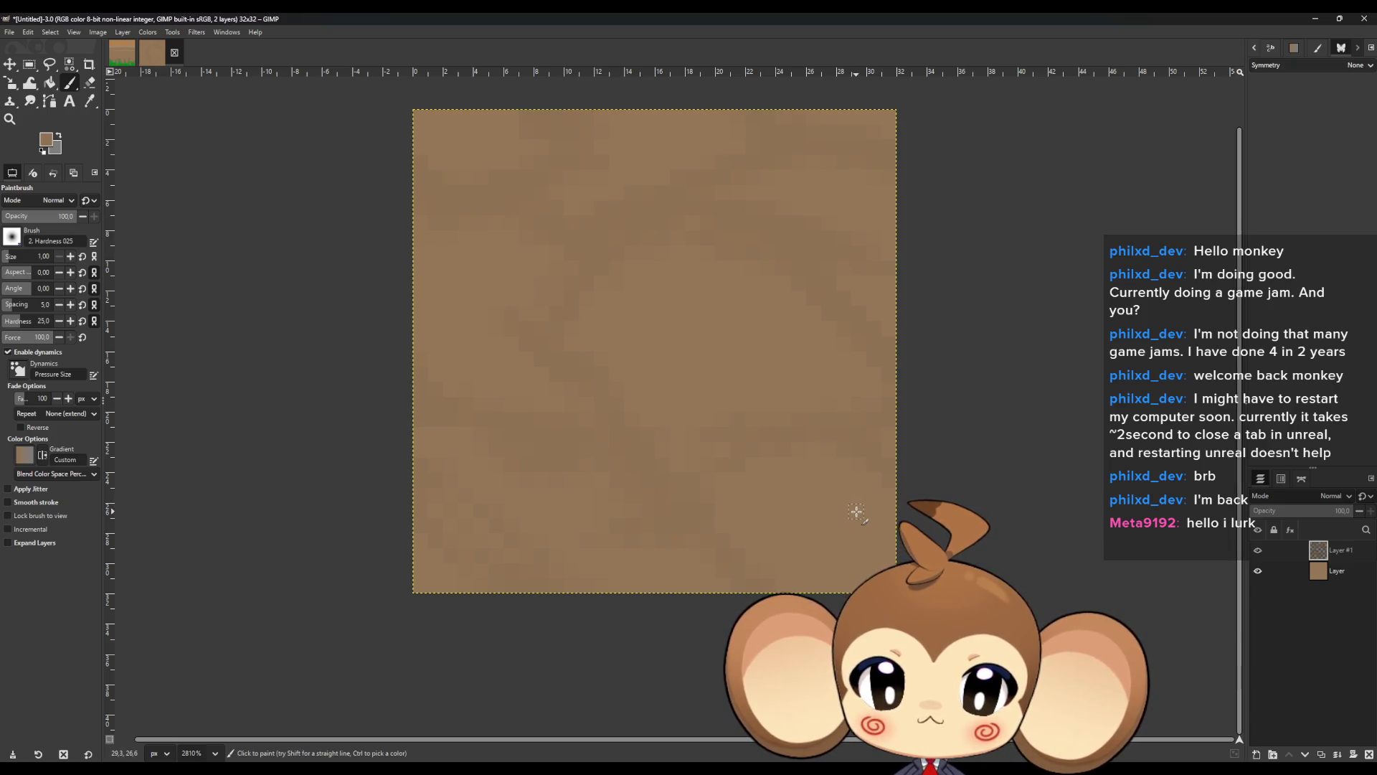
key(shift)
key(ctrl+shift+o)
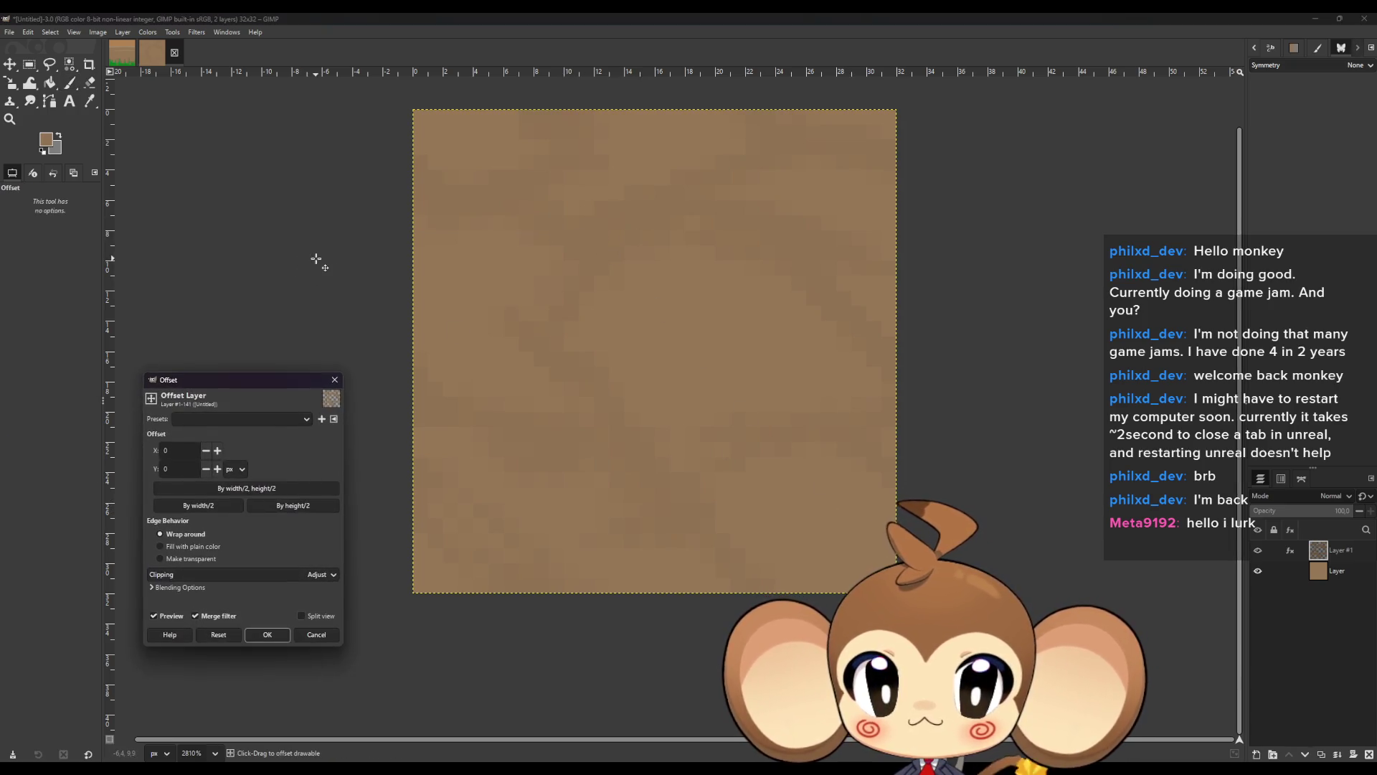
click(266, 637)
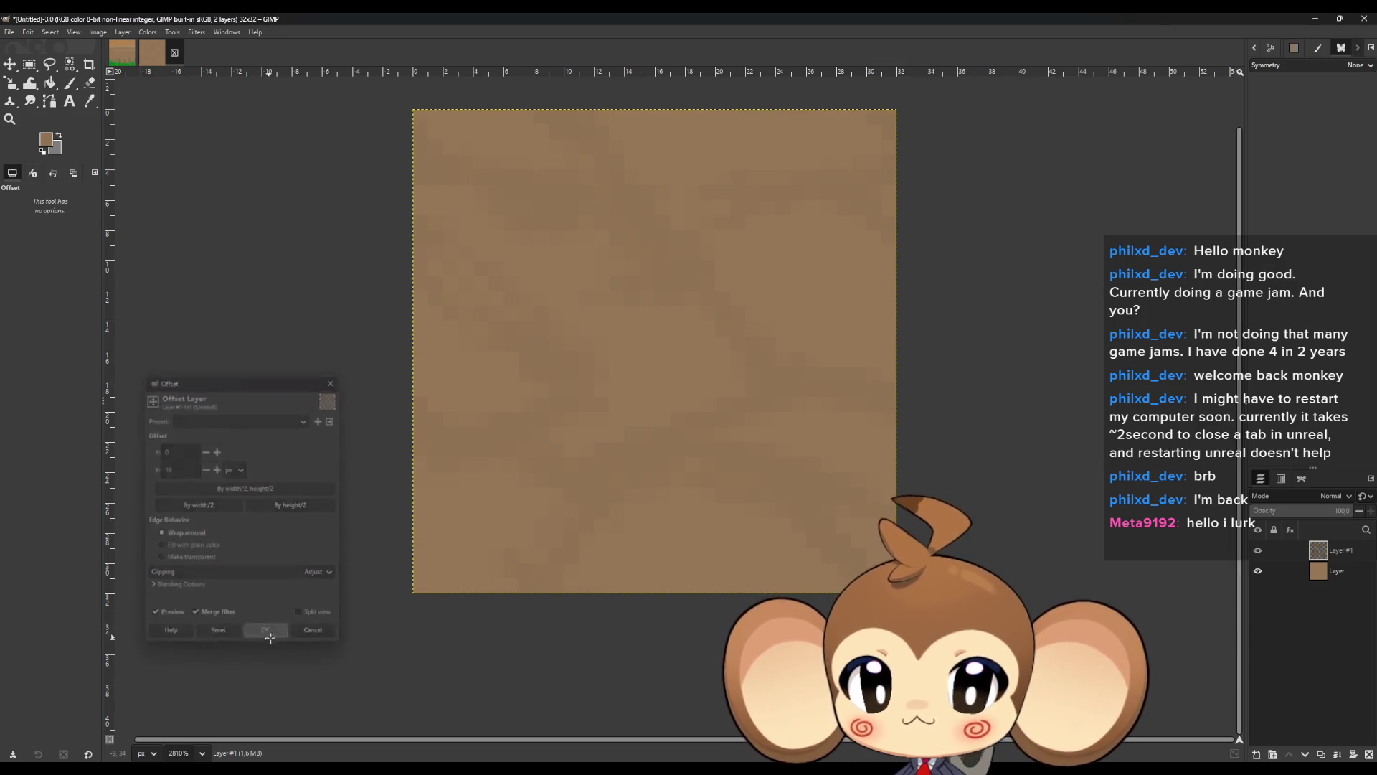
click(6, 33)
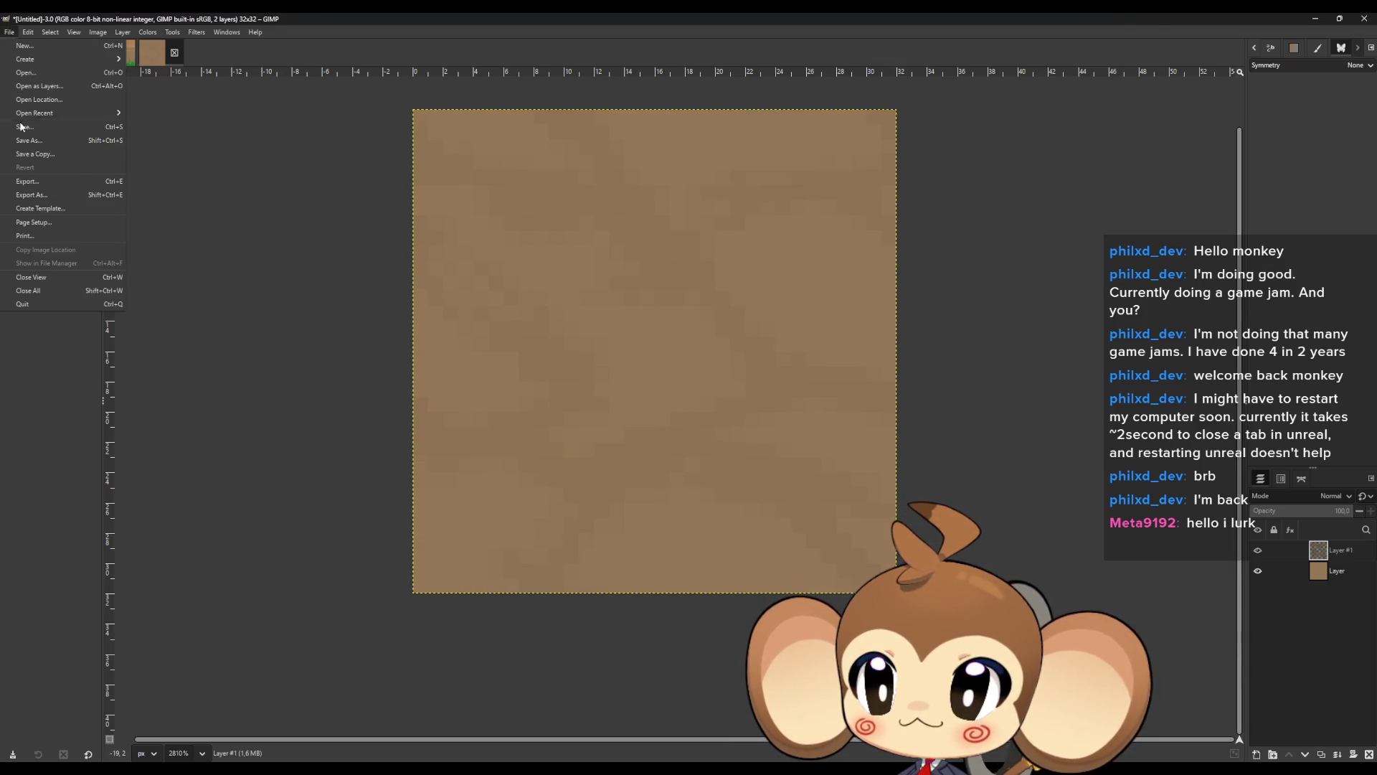
Start exporting the image and browse to the Weltenbaum/2D/Buildings/StartArea folder
click(34, 203)
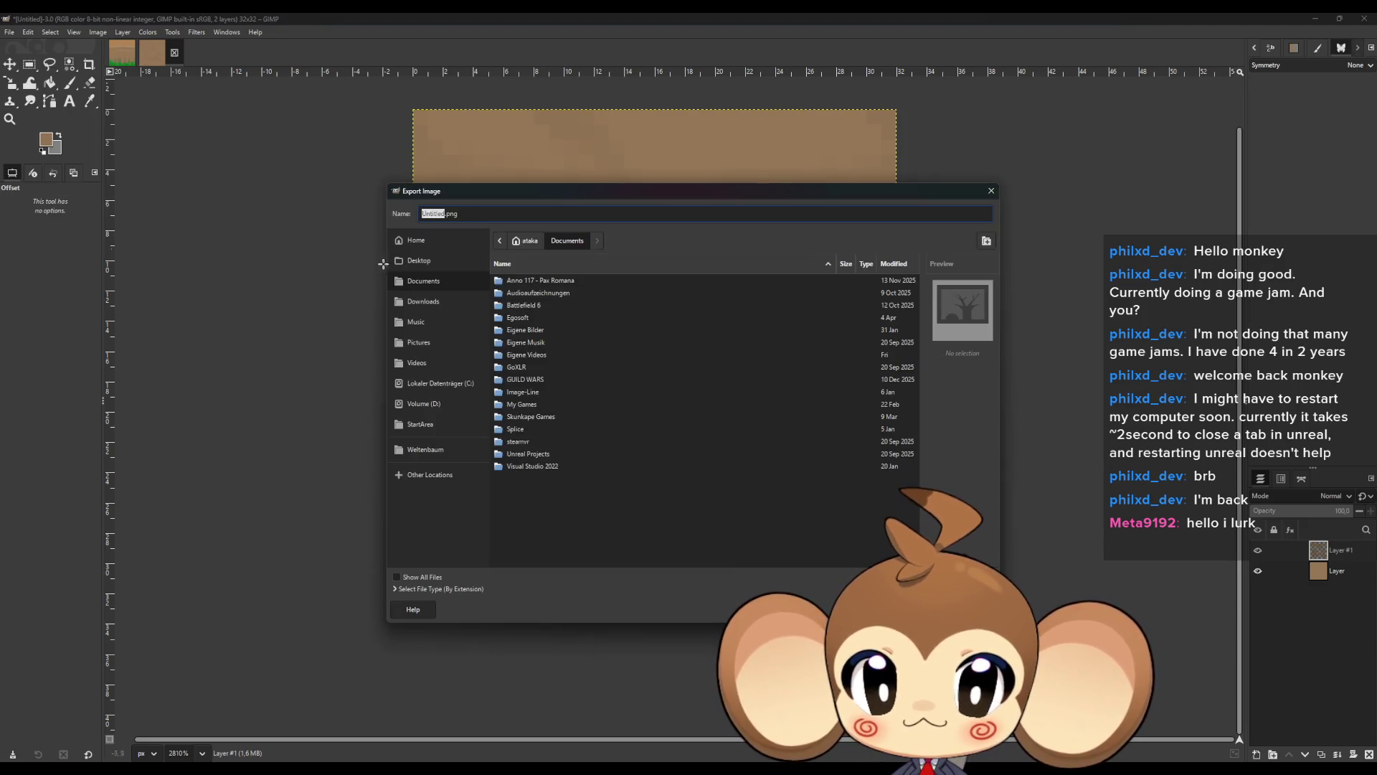
click(432, 454)
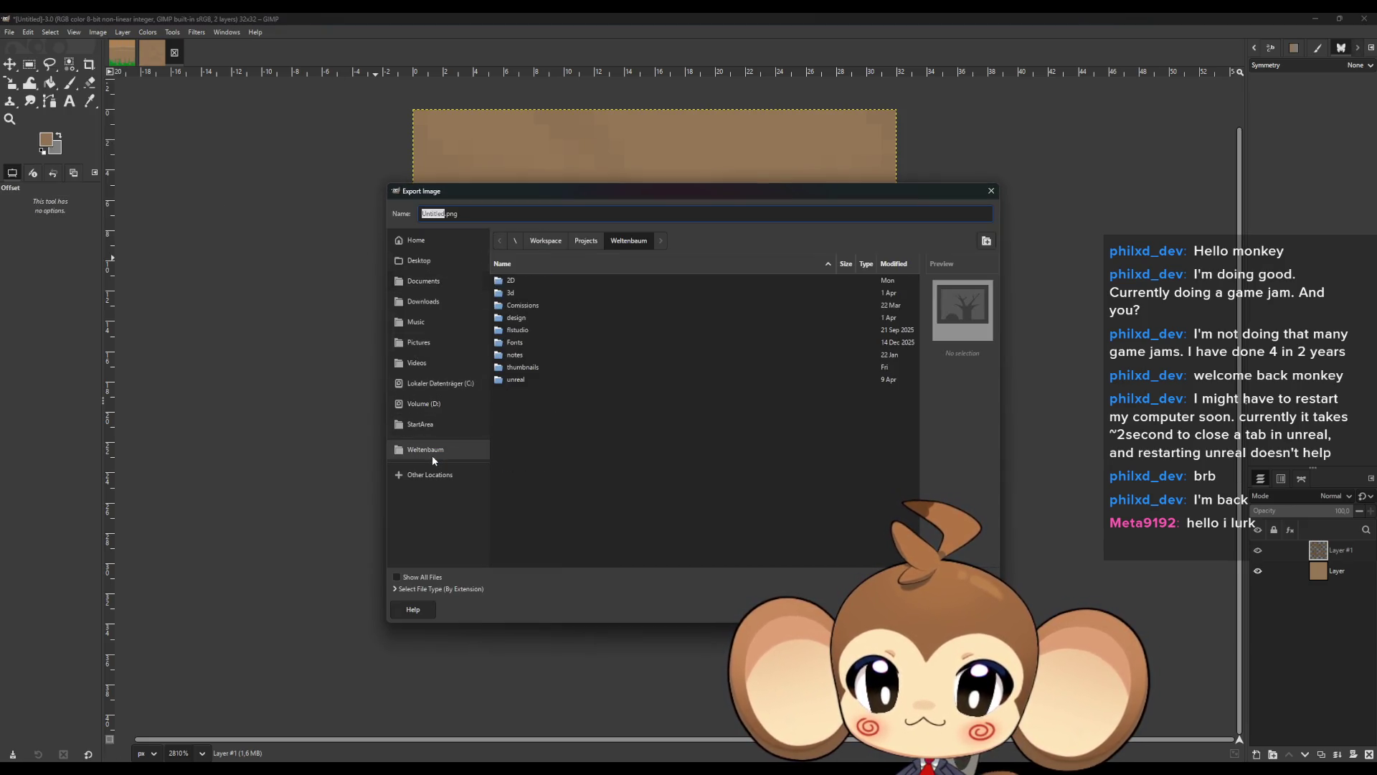
double_click(517, 281)
double_click(519, 287)
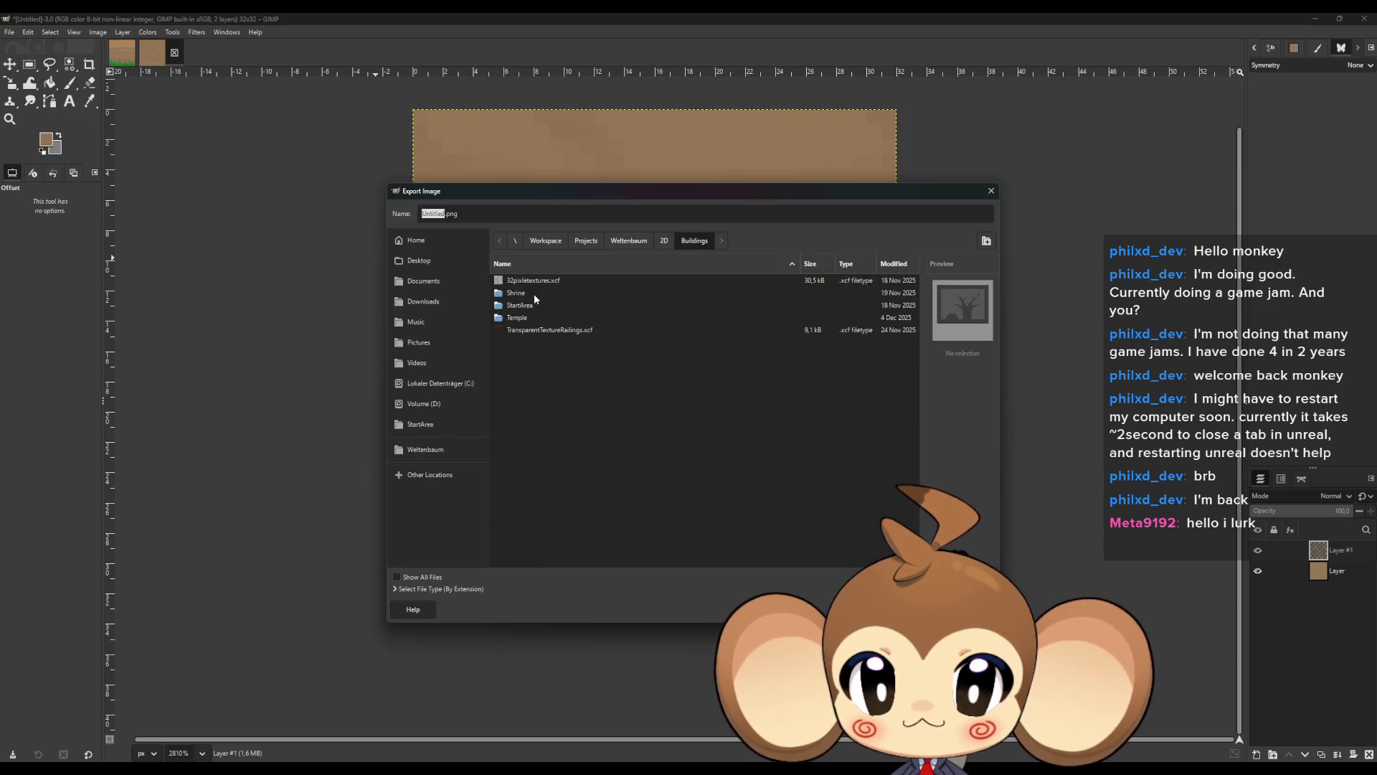
double_click(521, 305)
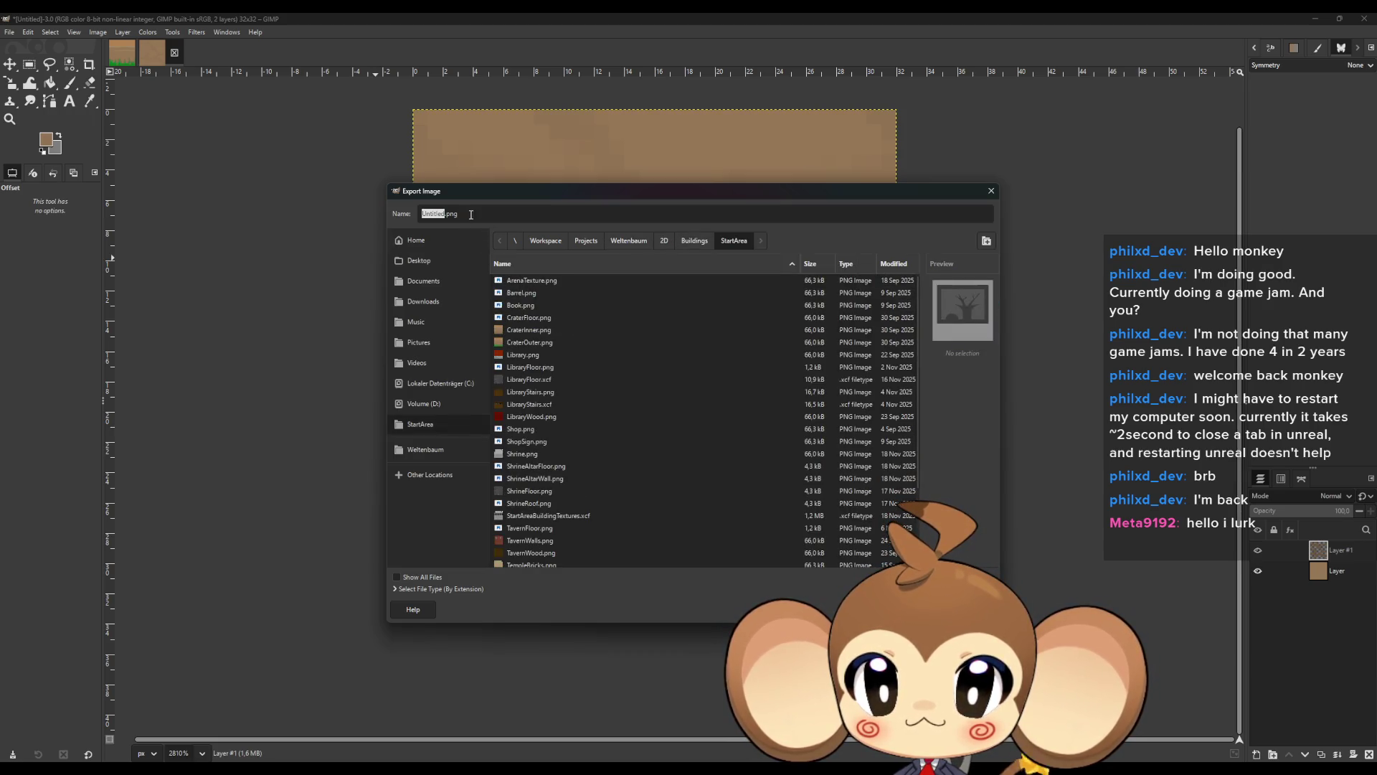
Export the image as EvilPebble.png, then quit GIMP discarding the unsaved changes
text(E)
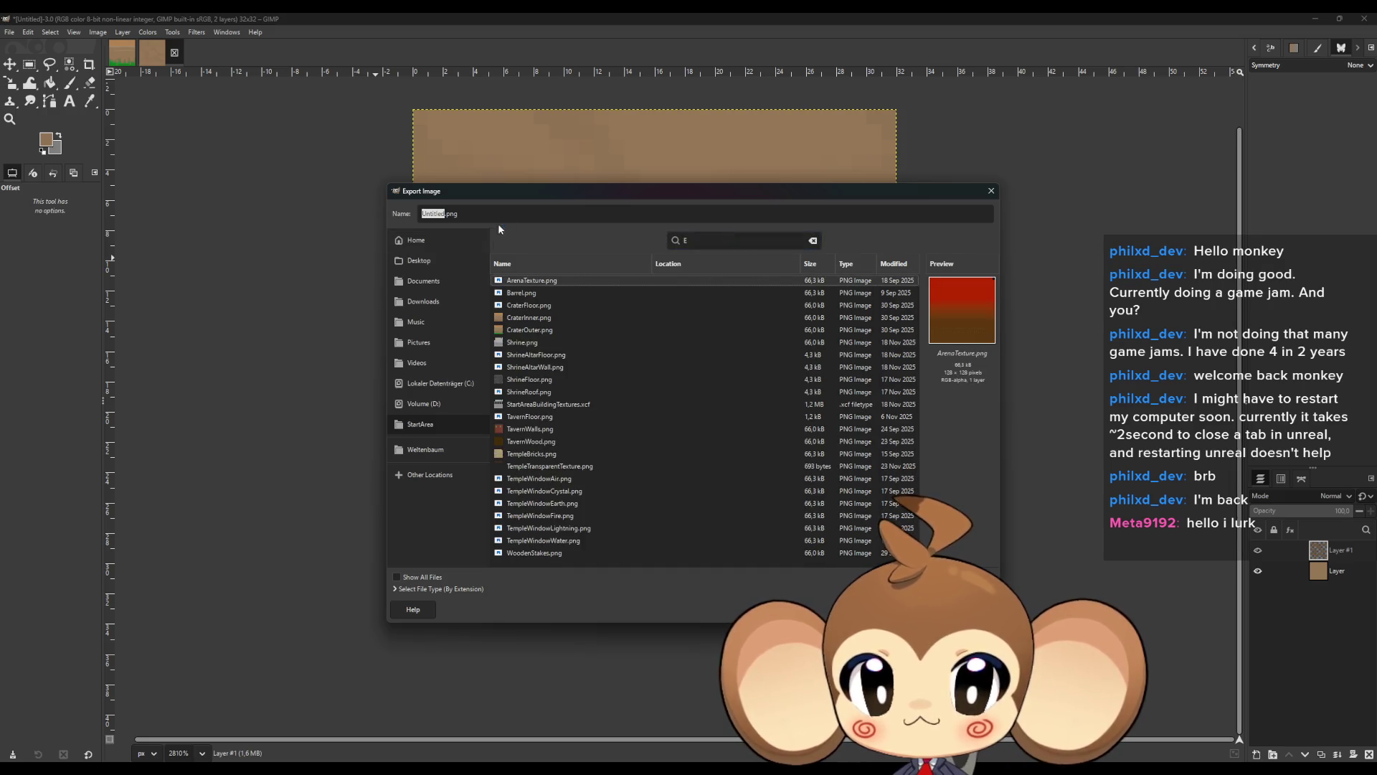
click(421, 217)
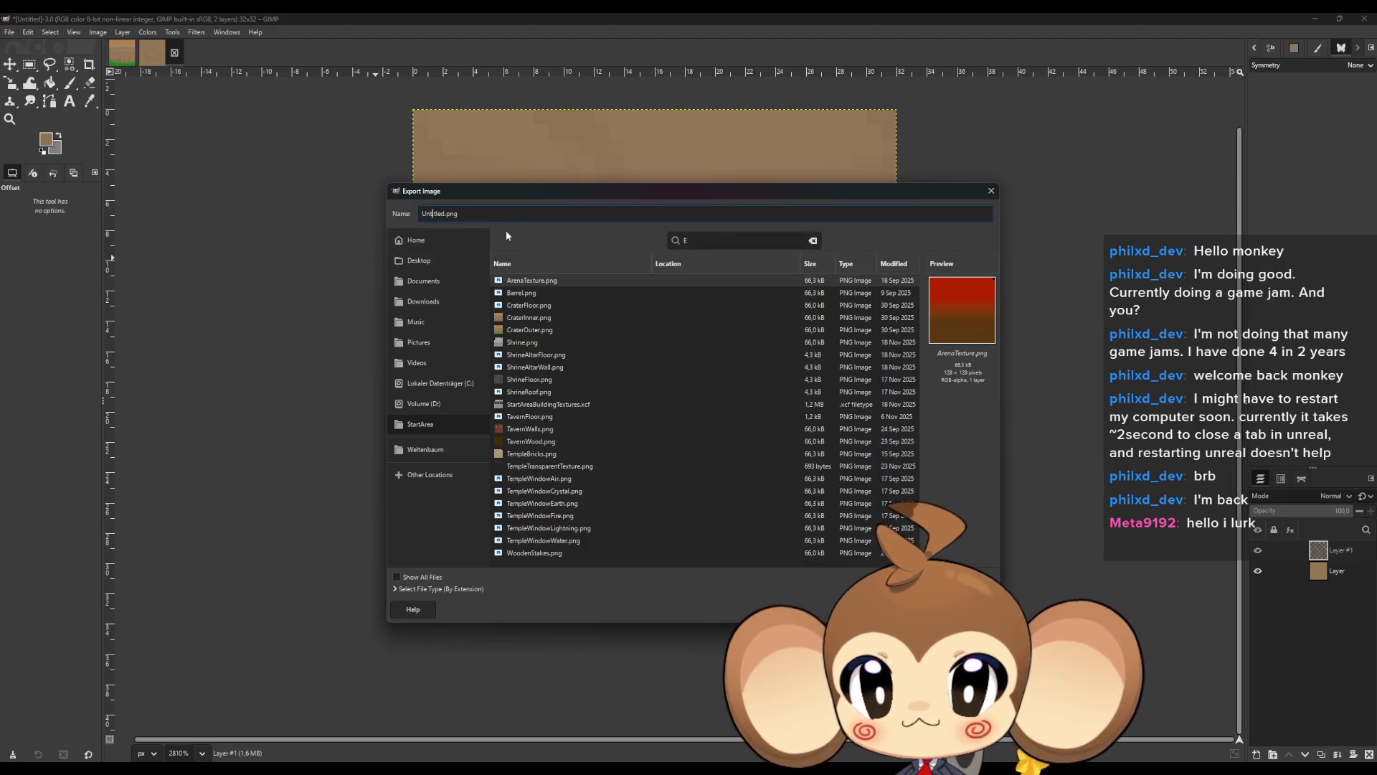
key(Delete)
key(Delete)
key(Delete)
key(Delete)
key(Delete)
key(Delete)
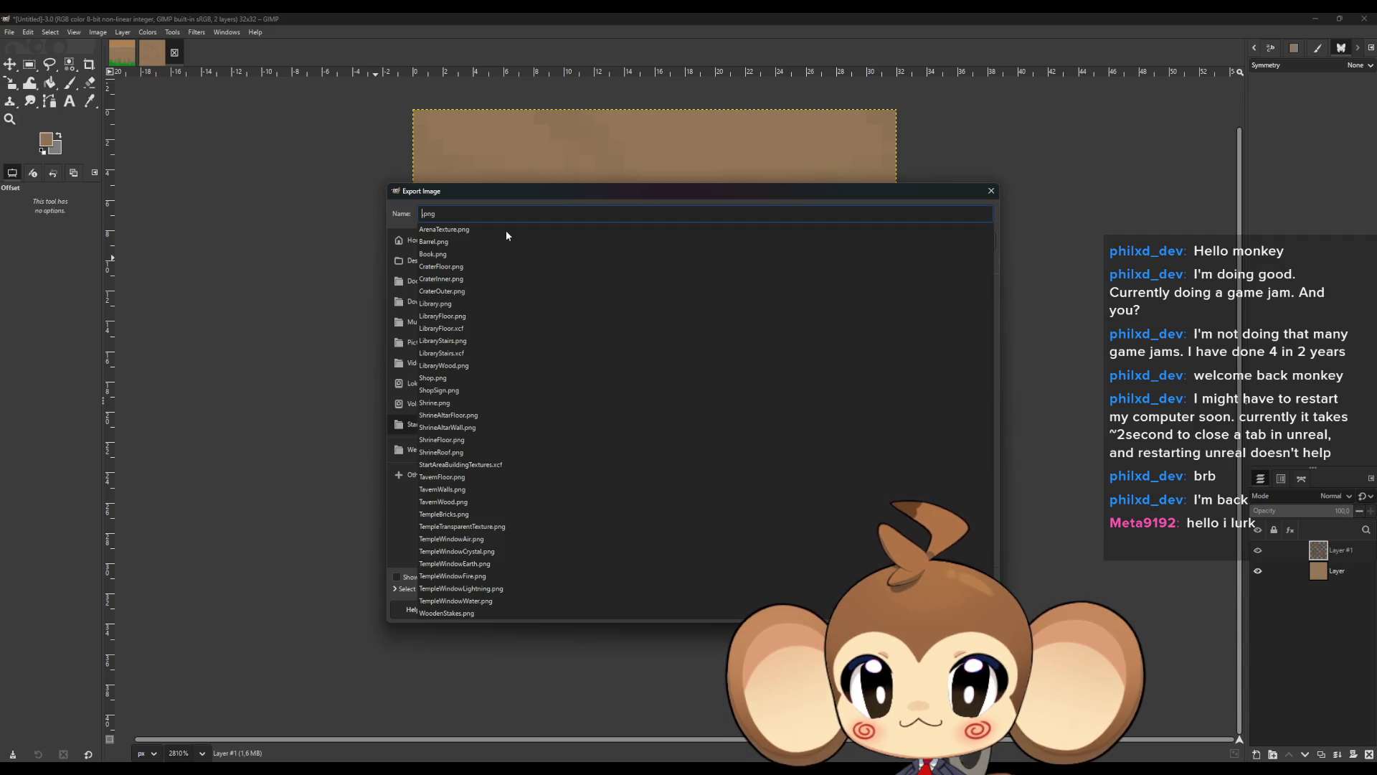
text(EvilPebble)
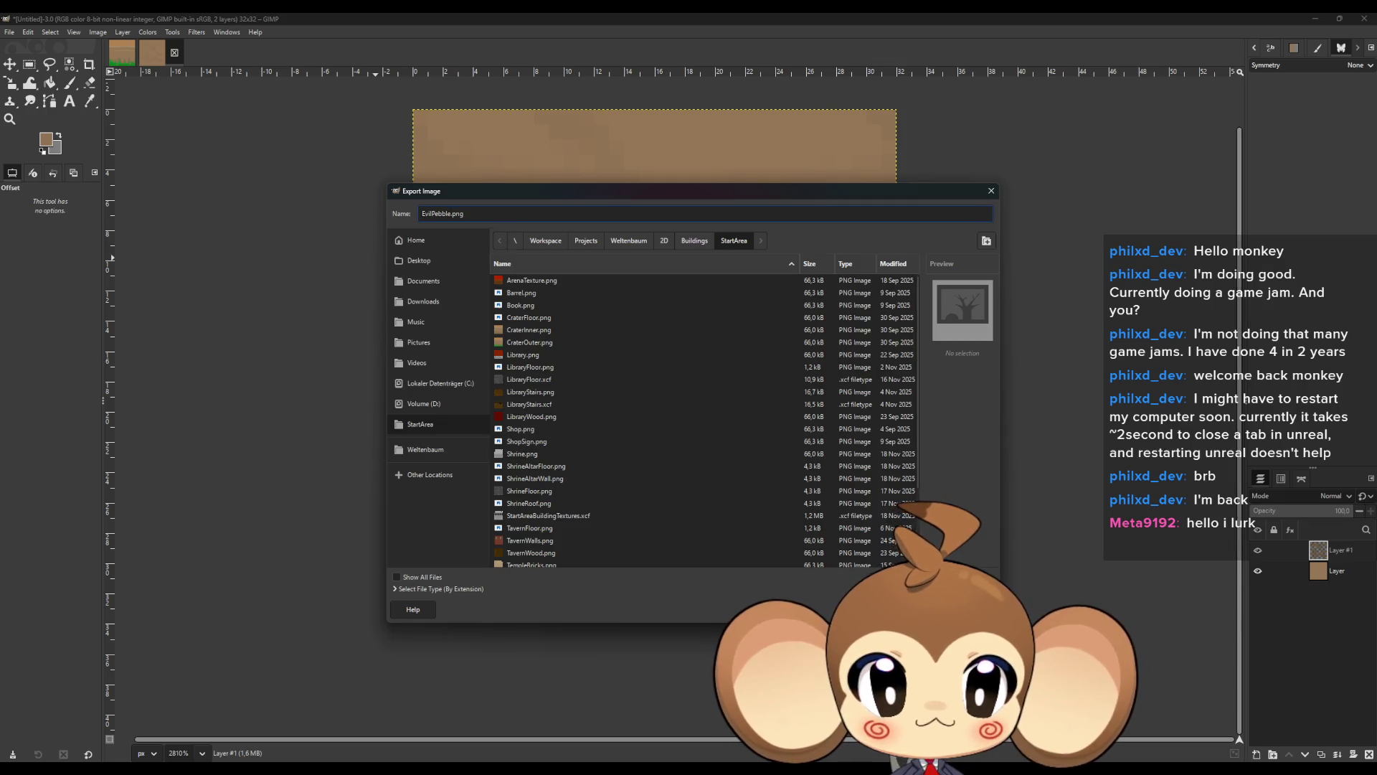
key(Return)
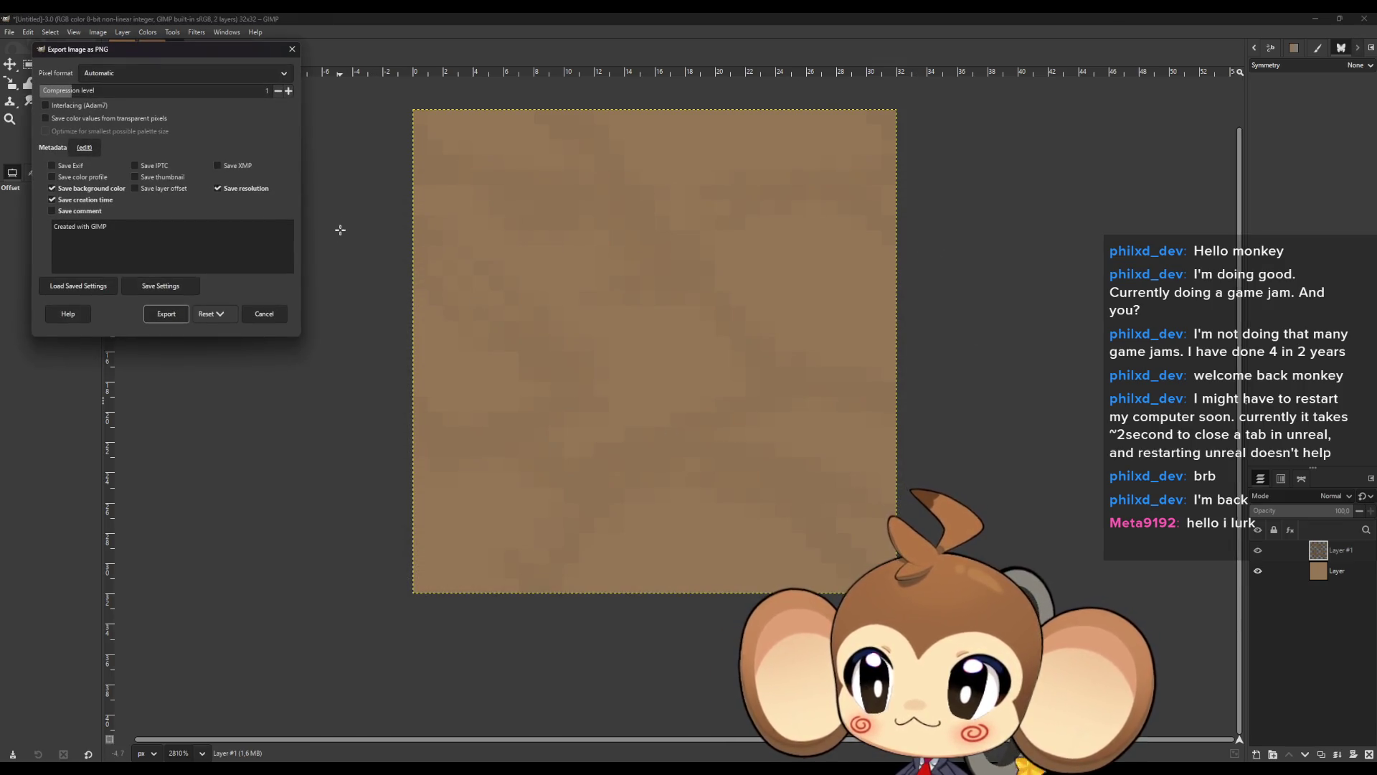
click(167, 315)
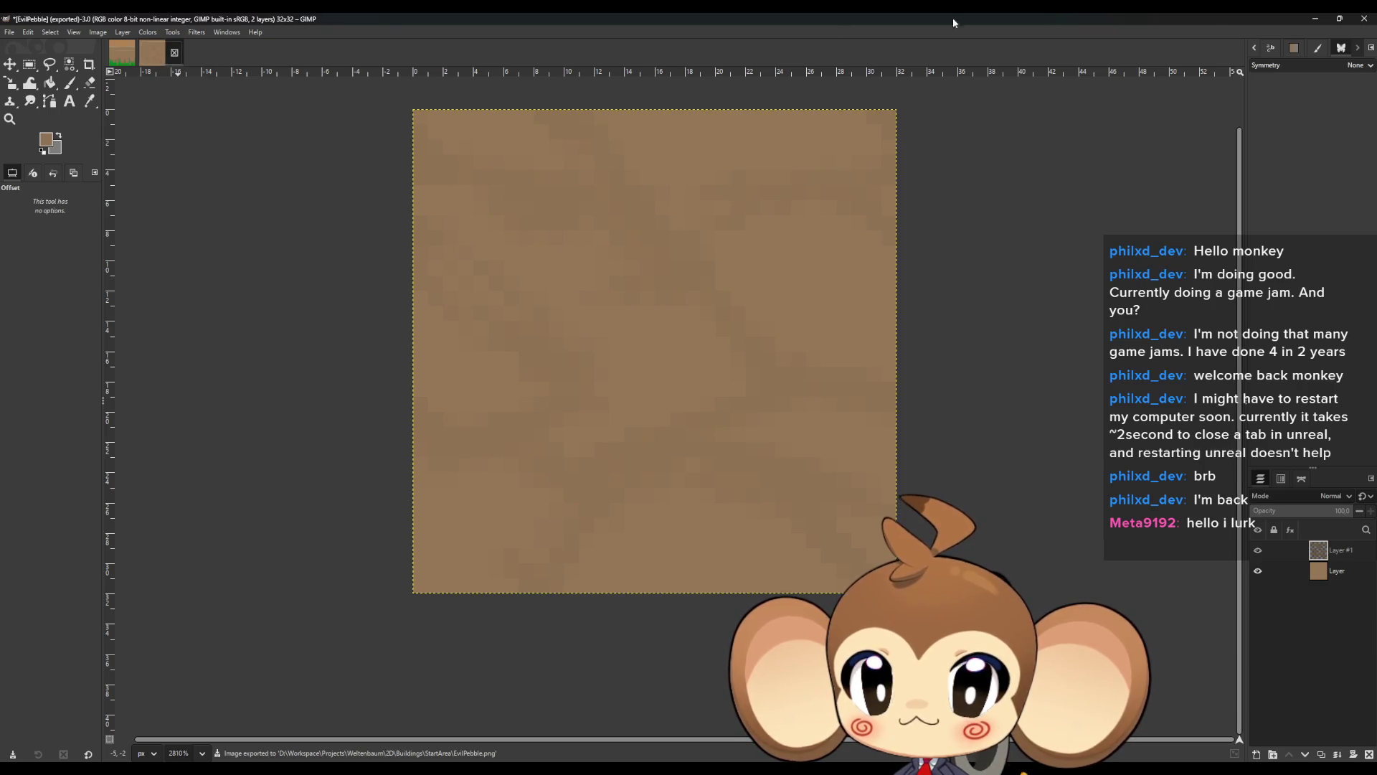
click(1361, 21)
click(691, 469)
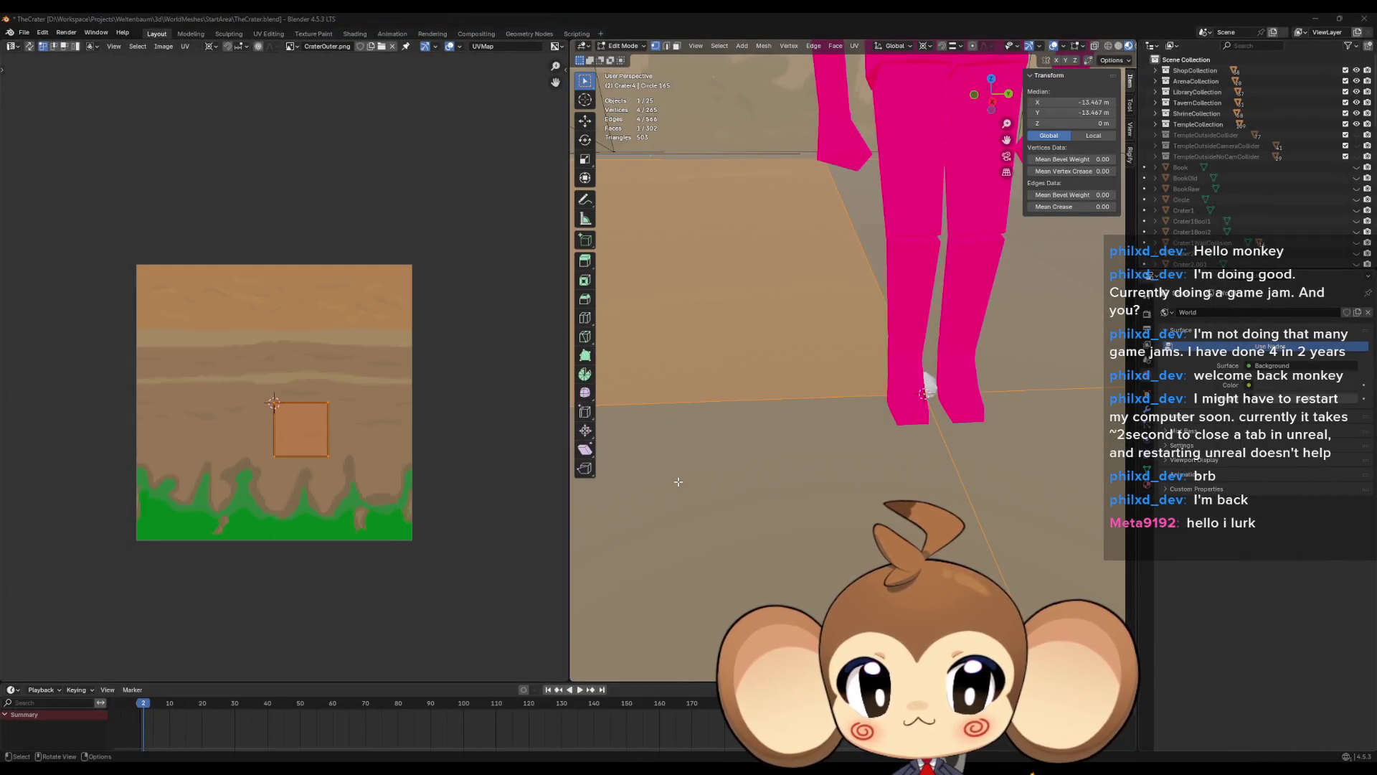
Switch to Object Mode, select the small white piece by the legs, and enter Edit Mode
scroll(955, 406, up, 3)
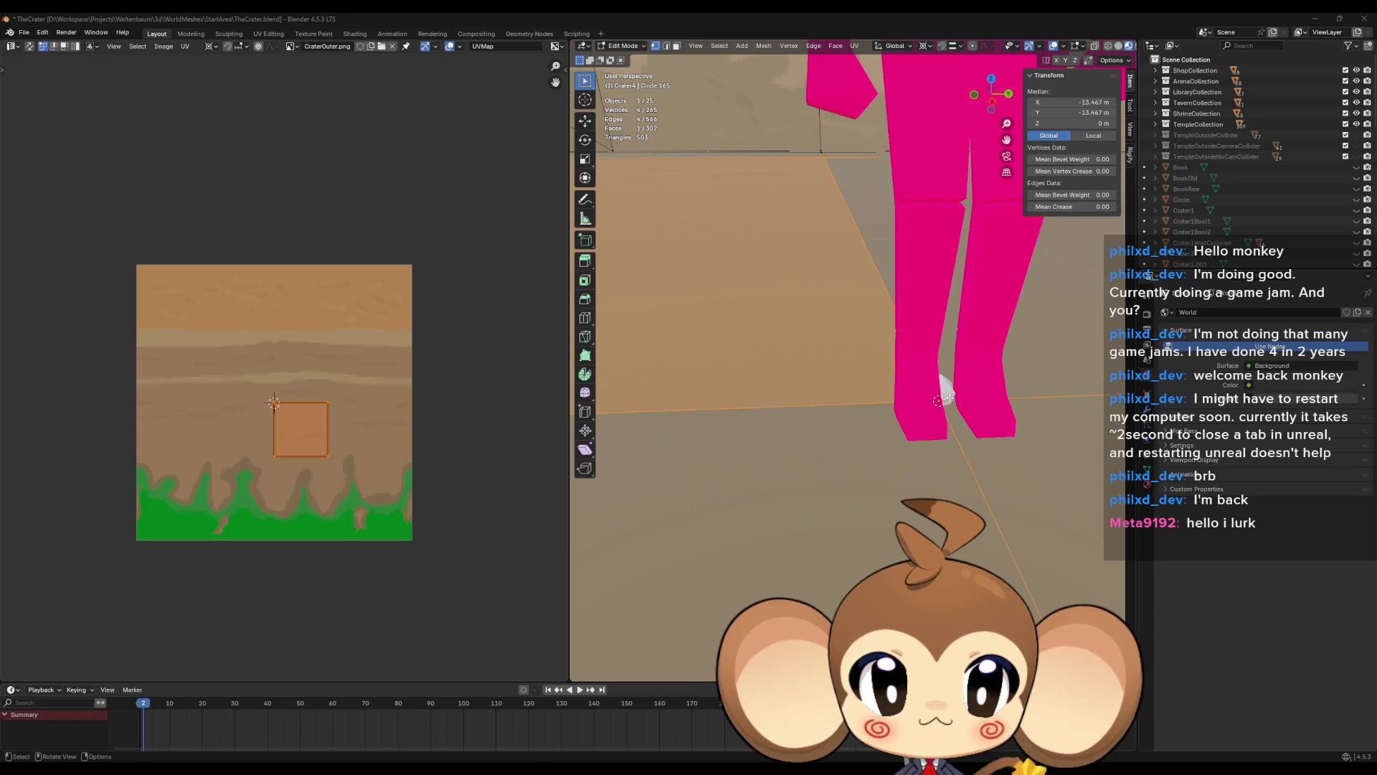
key(Tab)
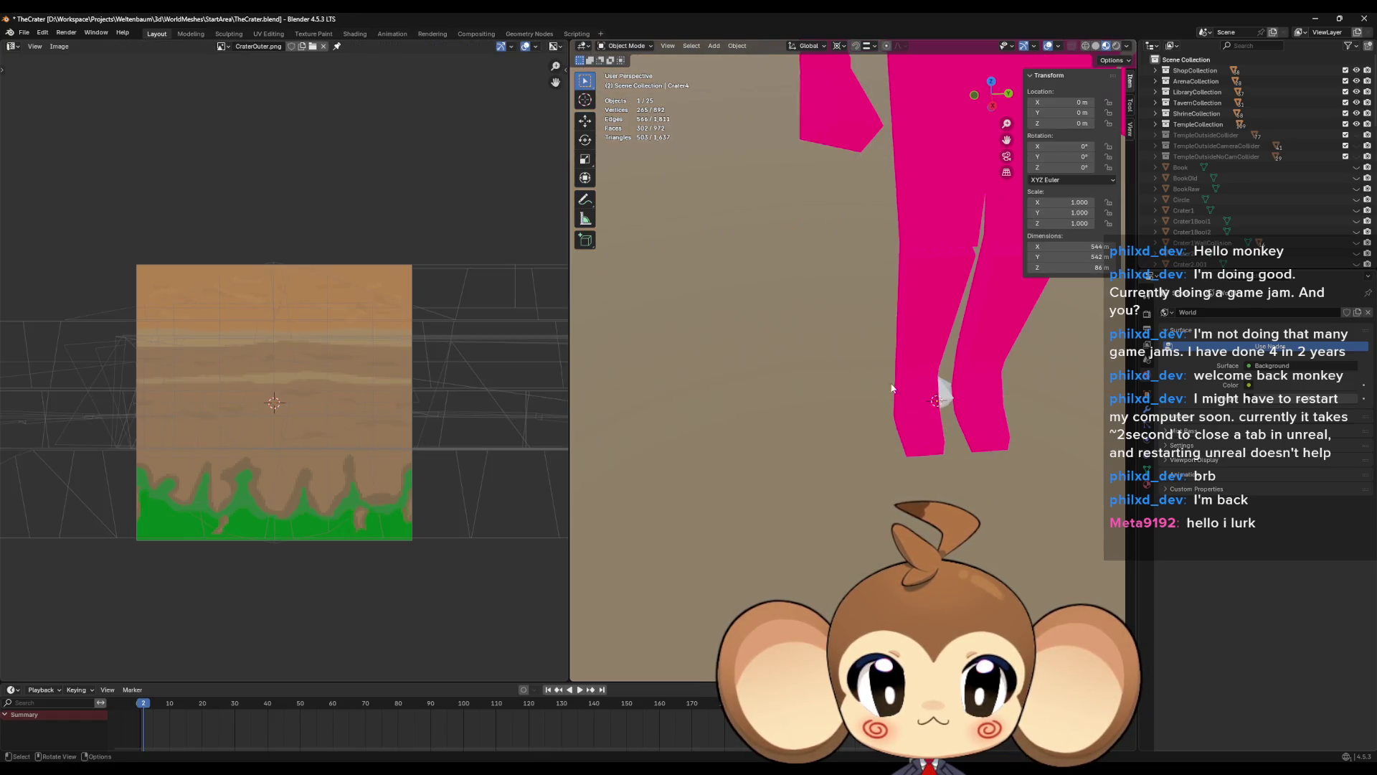
click(961, 404)
key(Tab)
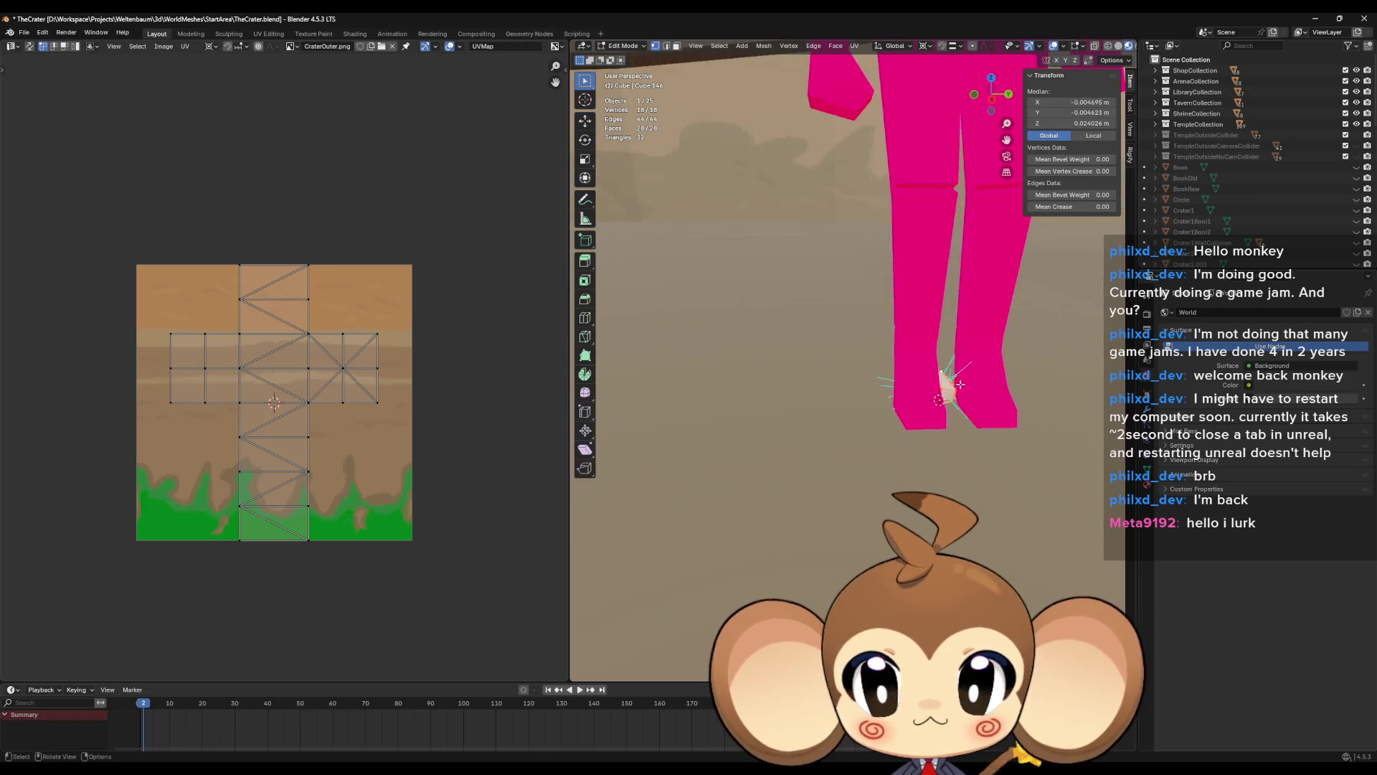
Add a new UV map under Object Data and create a new default material for the piece
click(1148, 474)
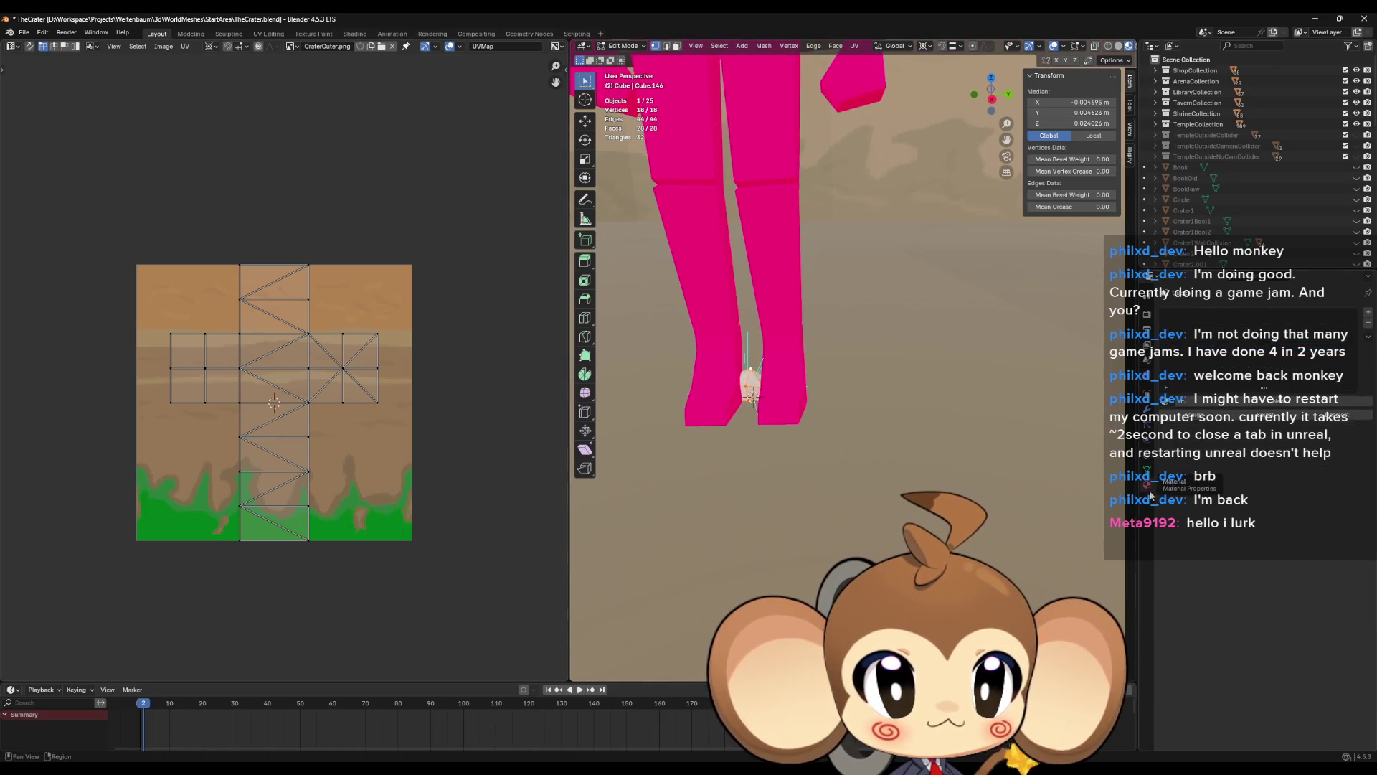
click(1369, 314)
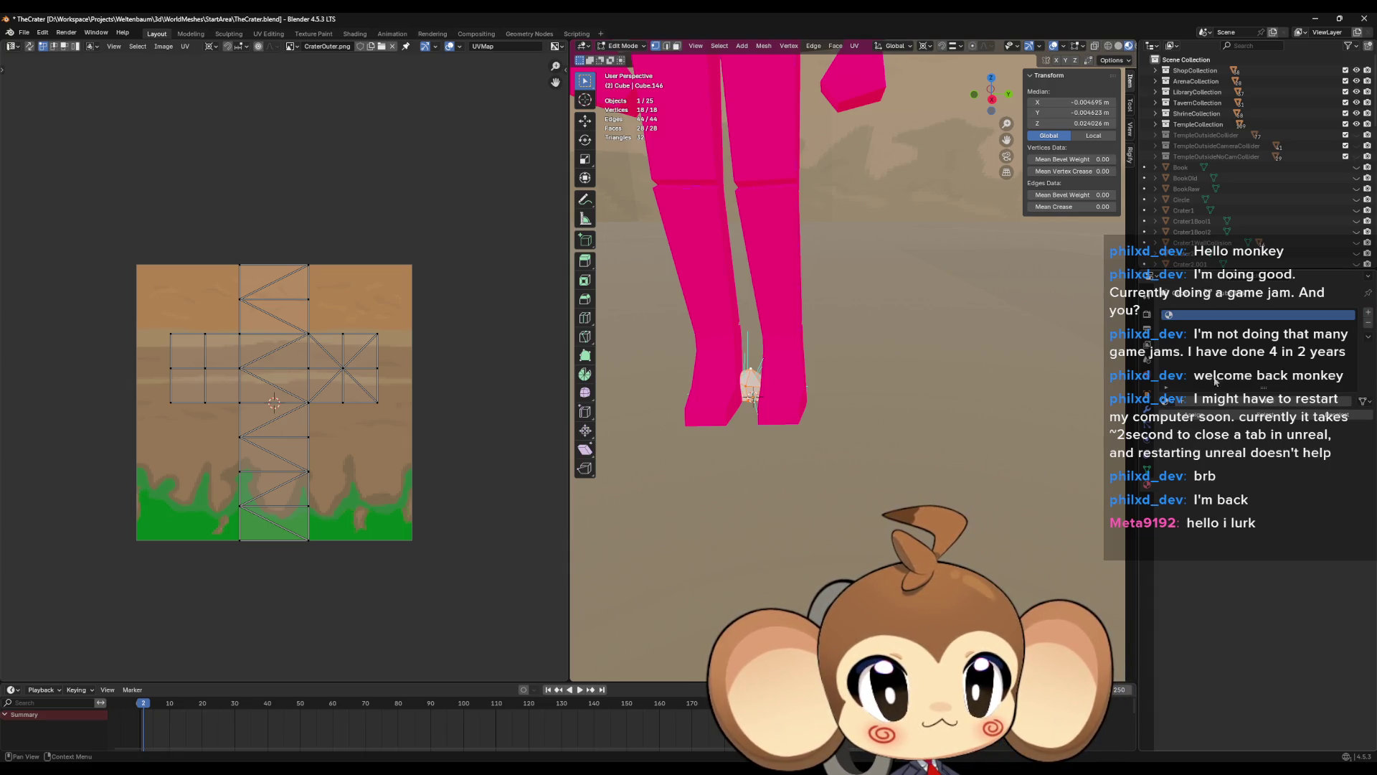
click(1216, 406)
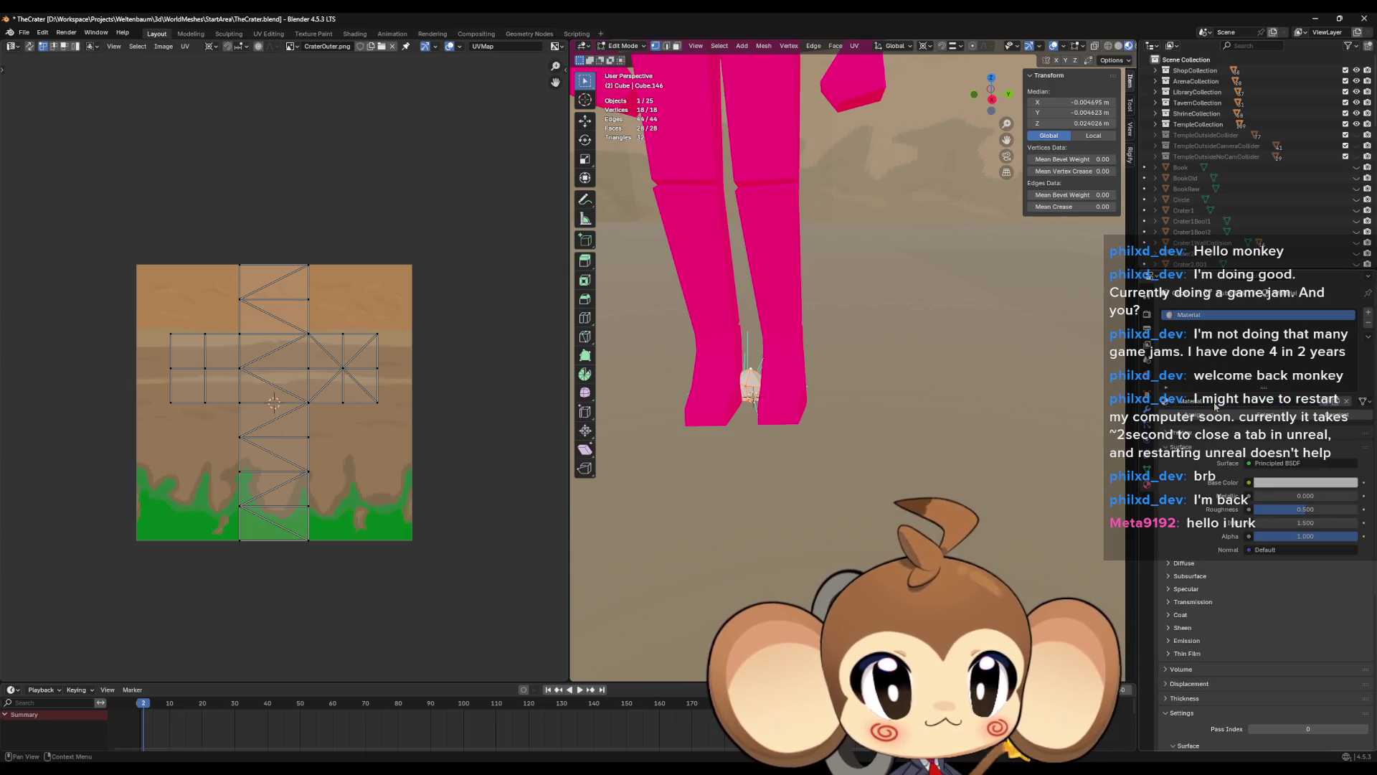
click(12, 46)
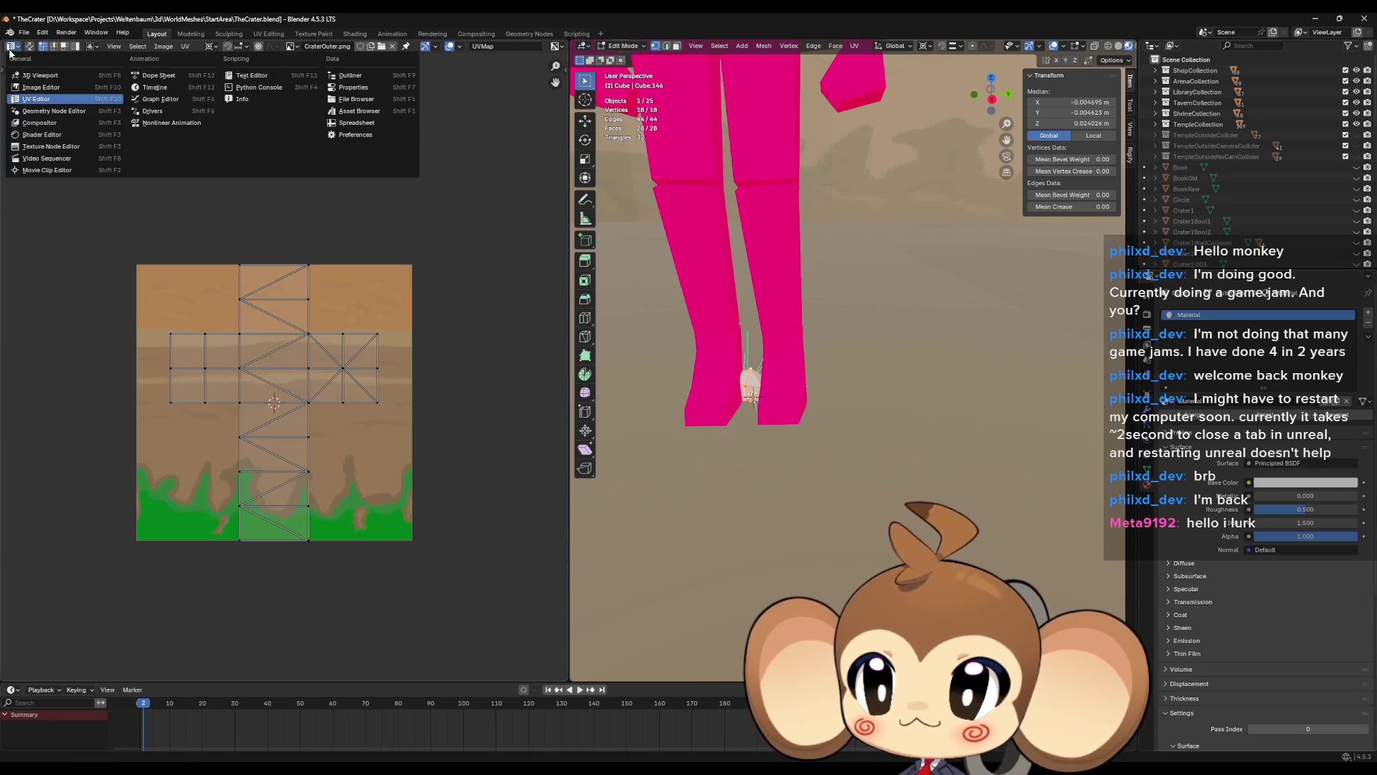
In the Shader Editor, add an Image Texture node and link its colour to Base Color
click(52, 135)
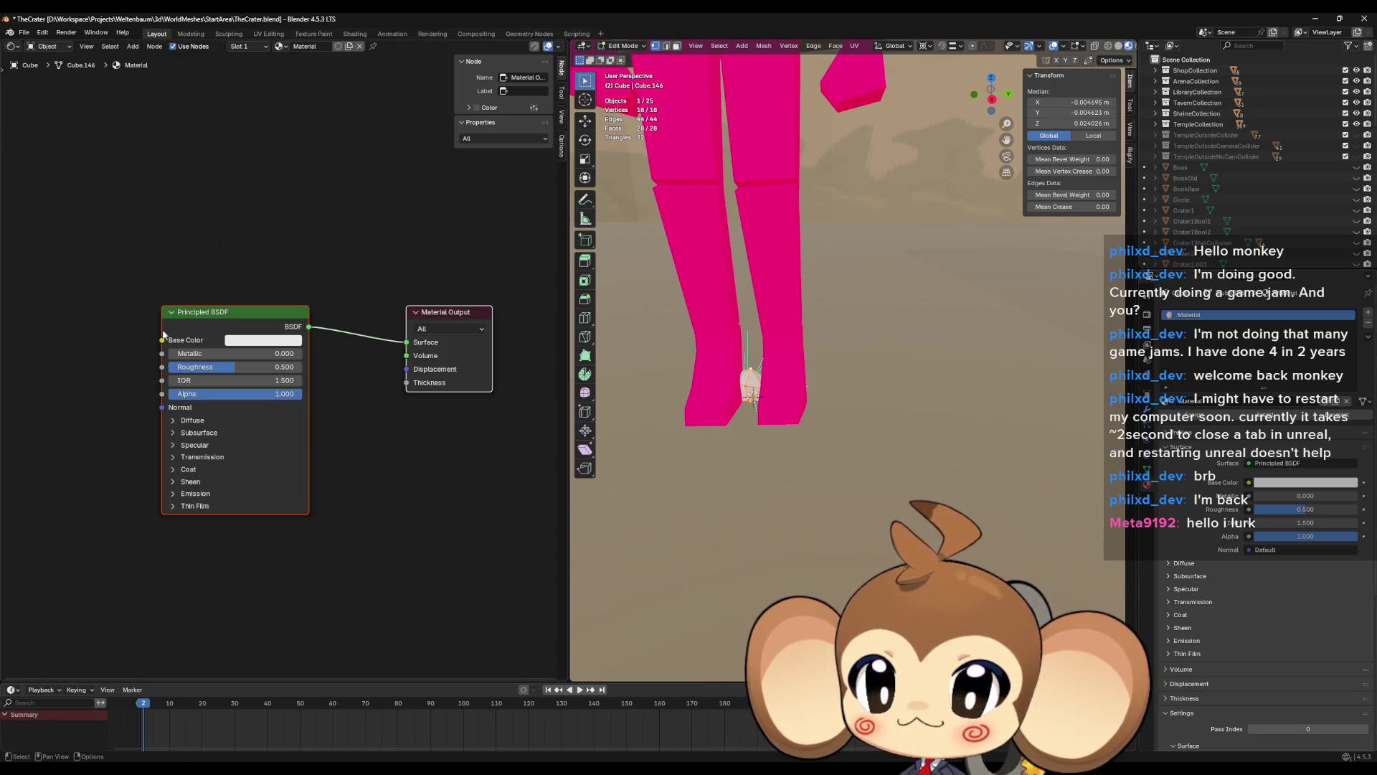
drag(89, 359, 277, 361)
right_click(90, 348)
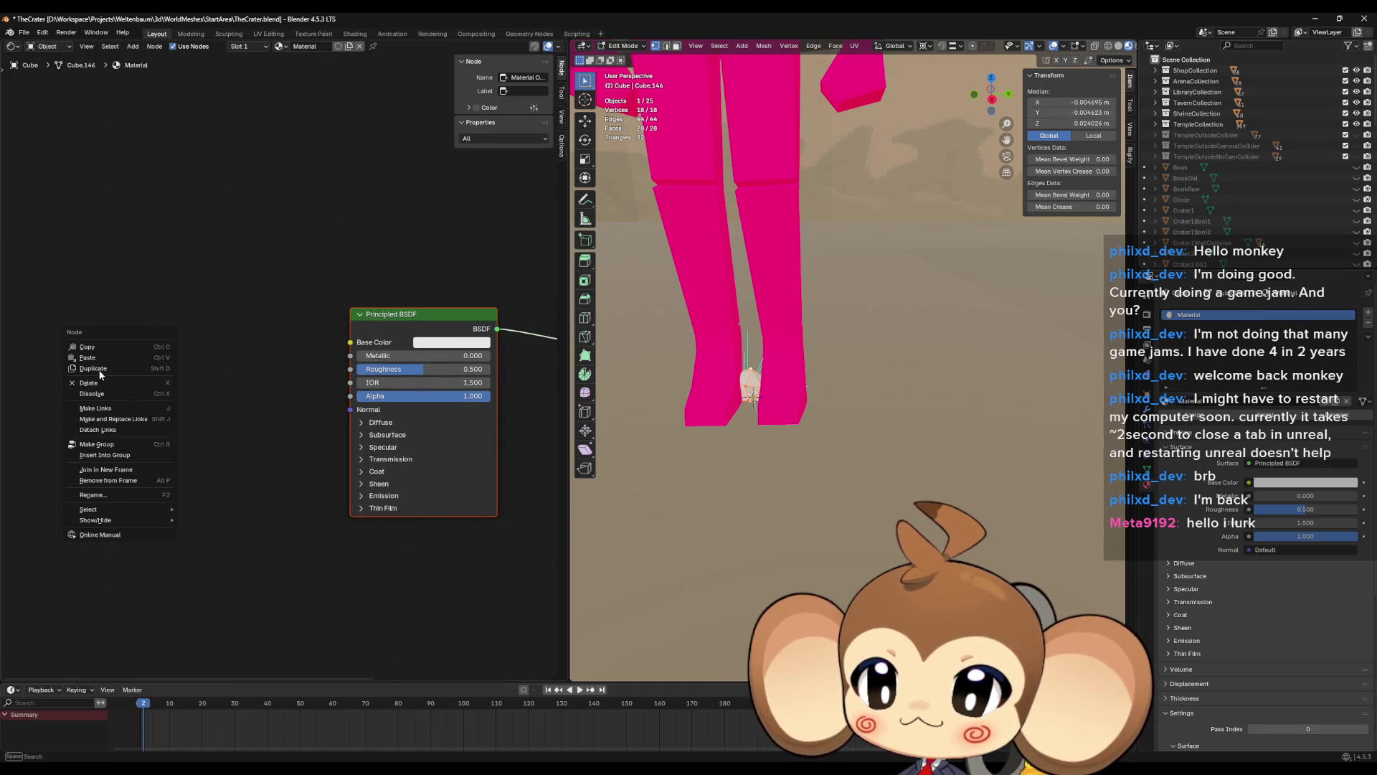
click(153, 273)
right_click(135, 320)
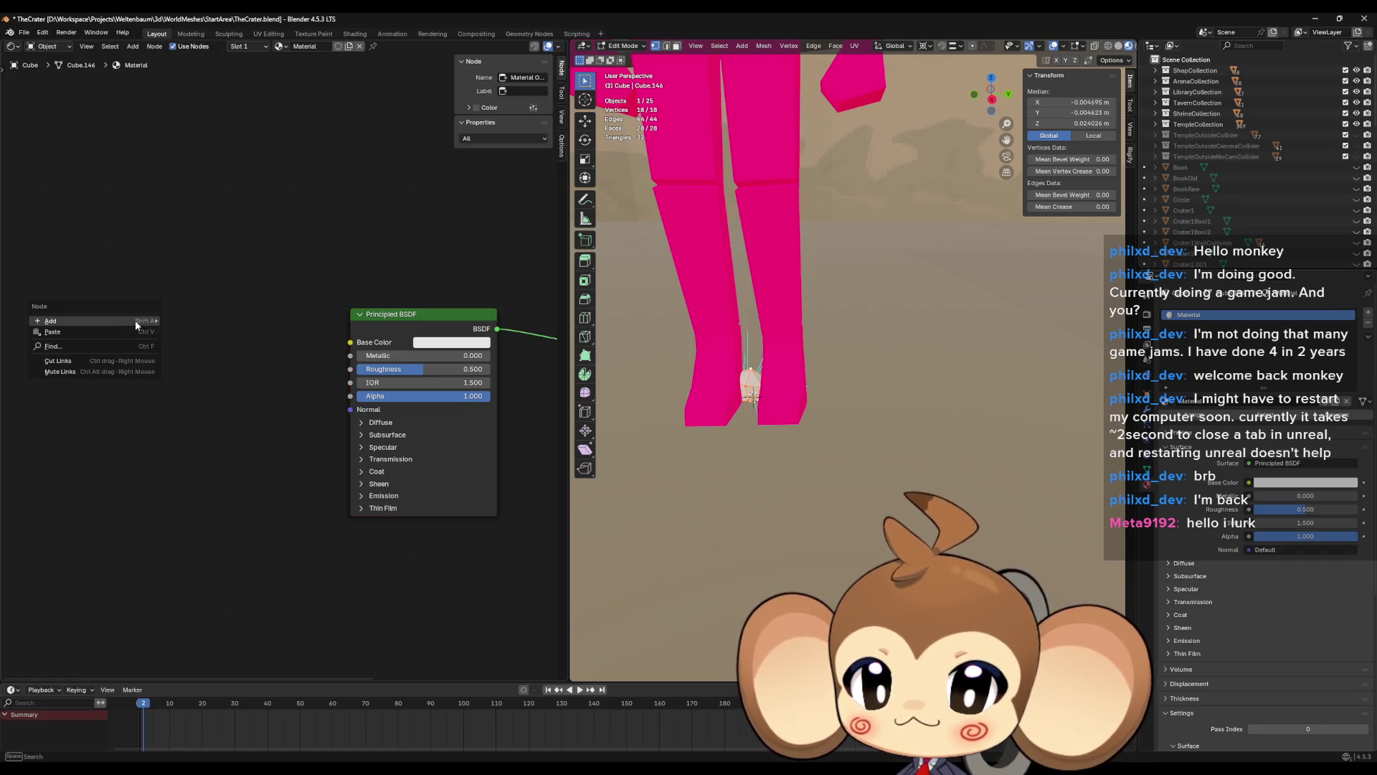
mouse_move(135, 320)
mouse_move(192, 378)
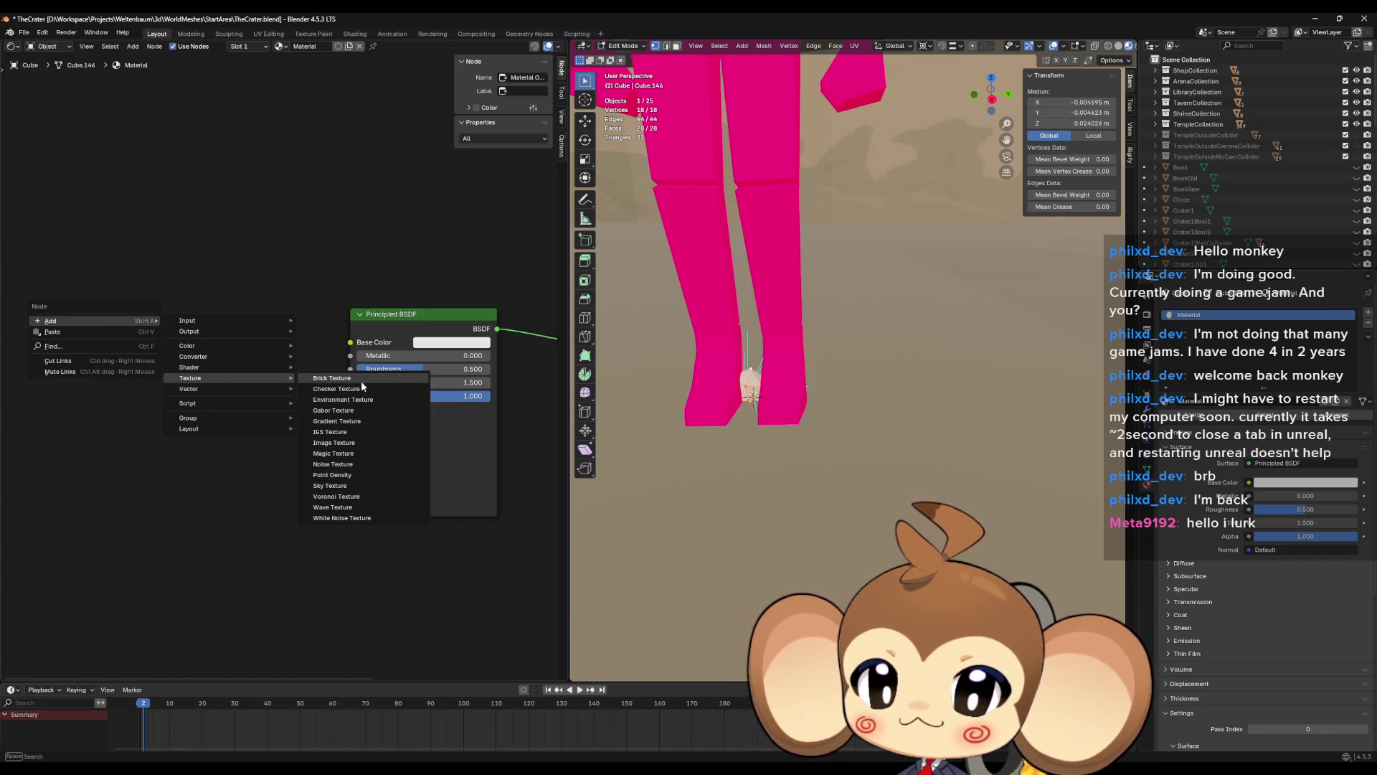
click(335, 442)
click(127, 311)
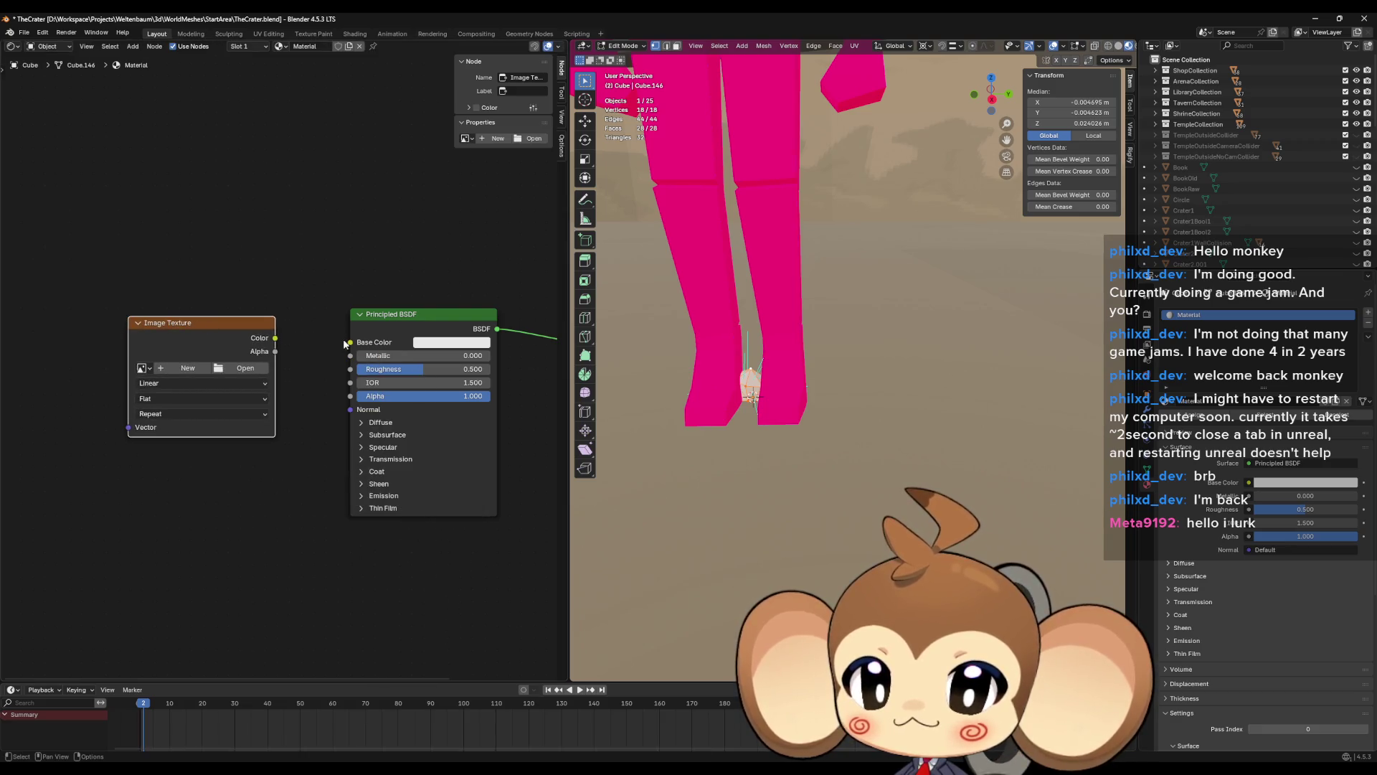
drag(350, 343, 275, 338)
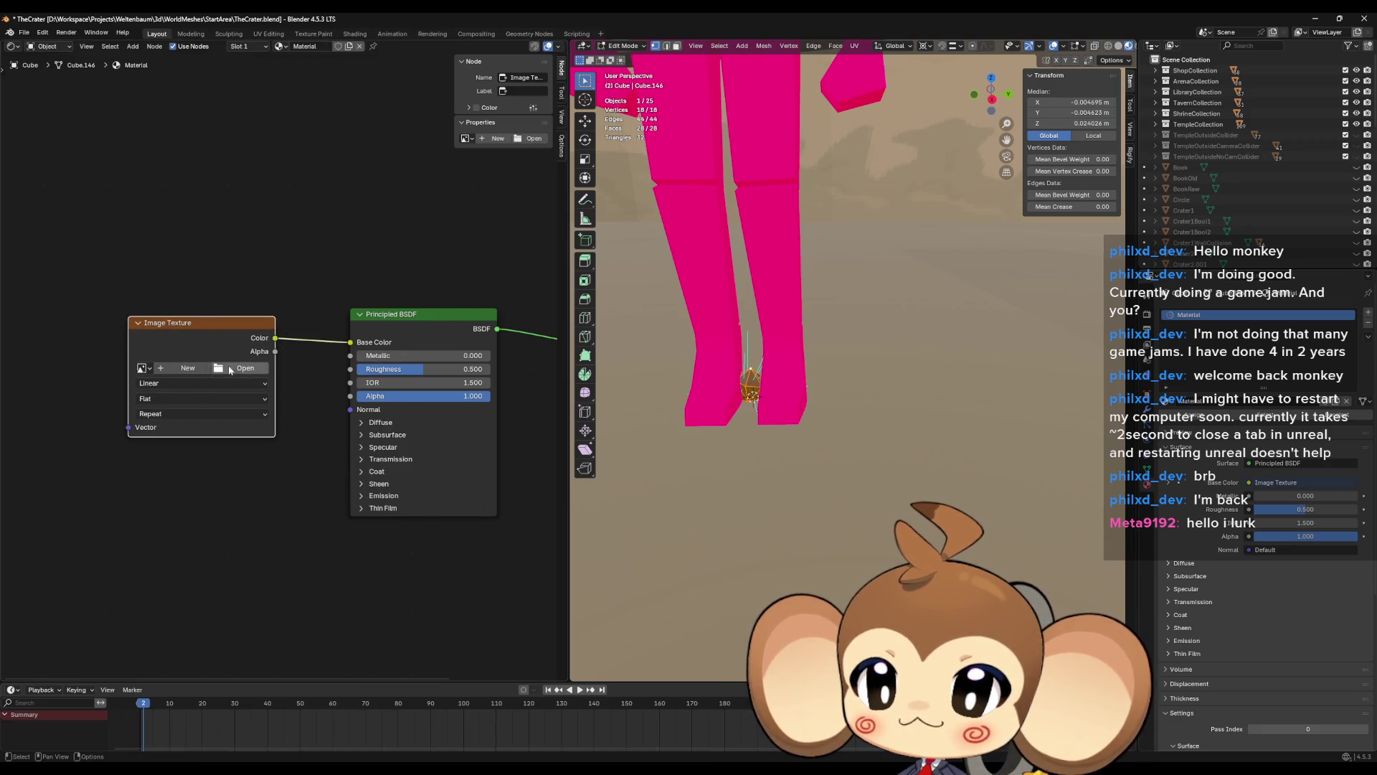
Load EvilPebble.png from Weltenbaum/2D/Buildings/StartArea into the Image Texture node
click(239, 368)
click(572, 226)
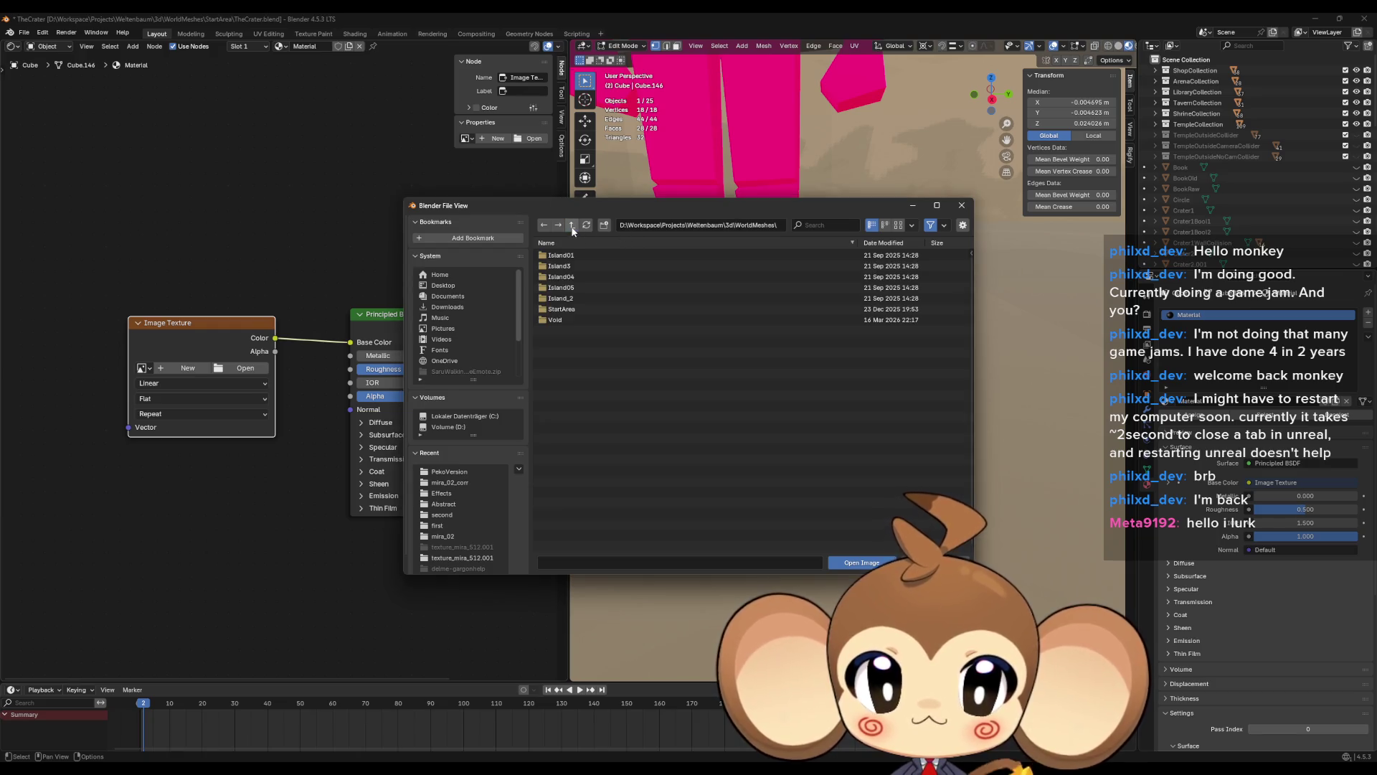
click(572, 225)
click(571, 225)
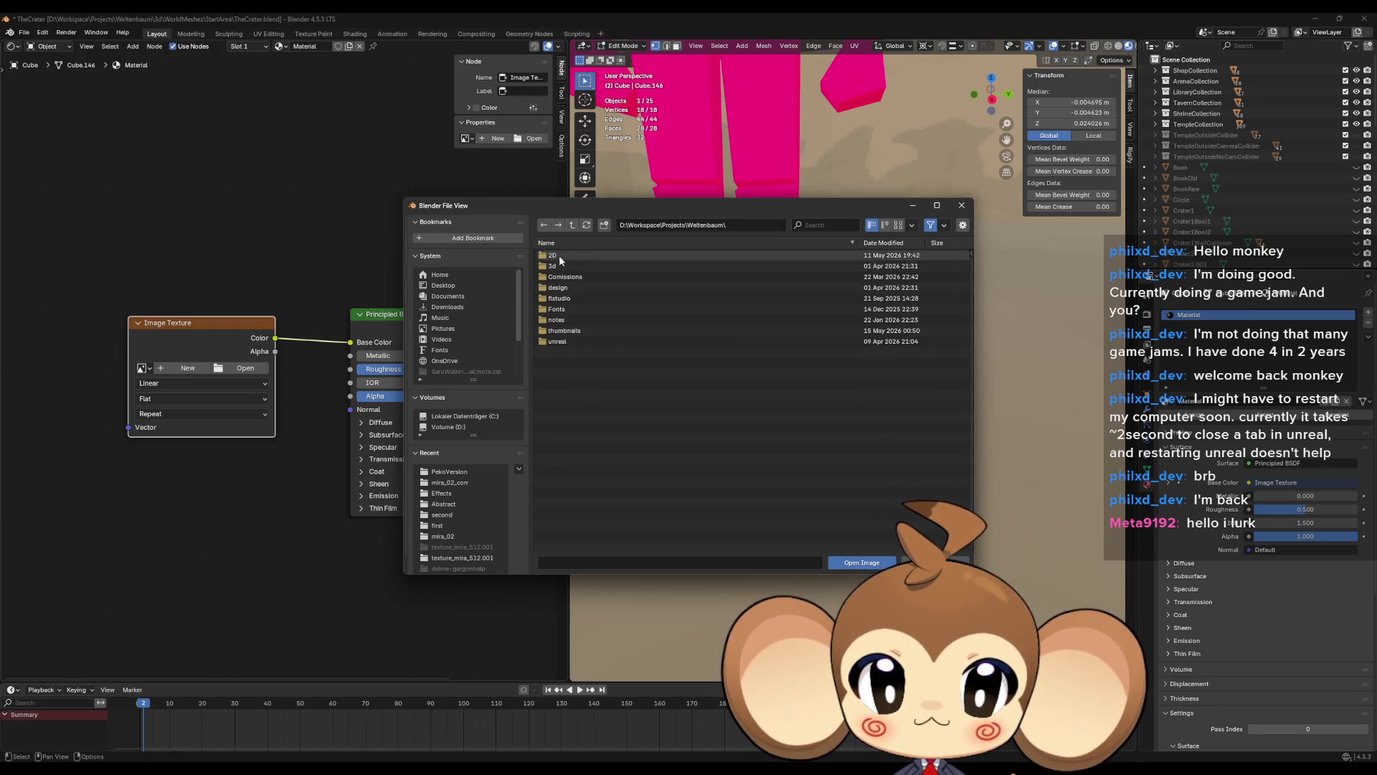
double_click(563, 256)
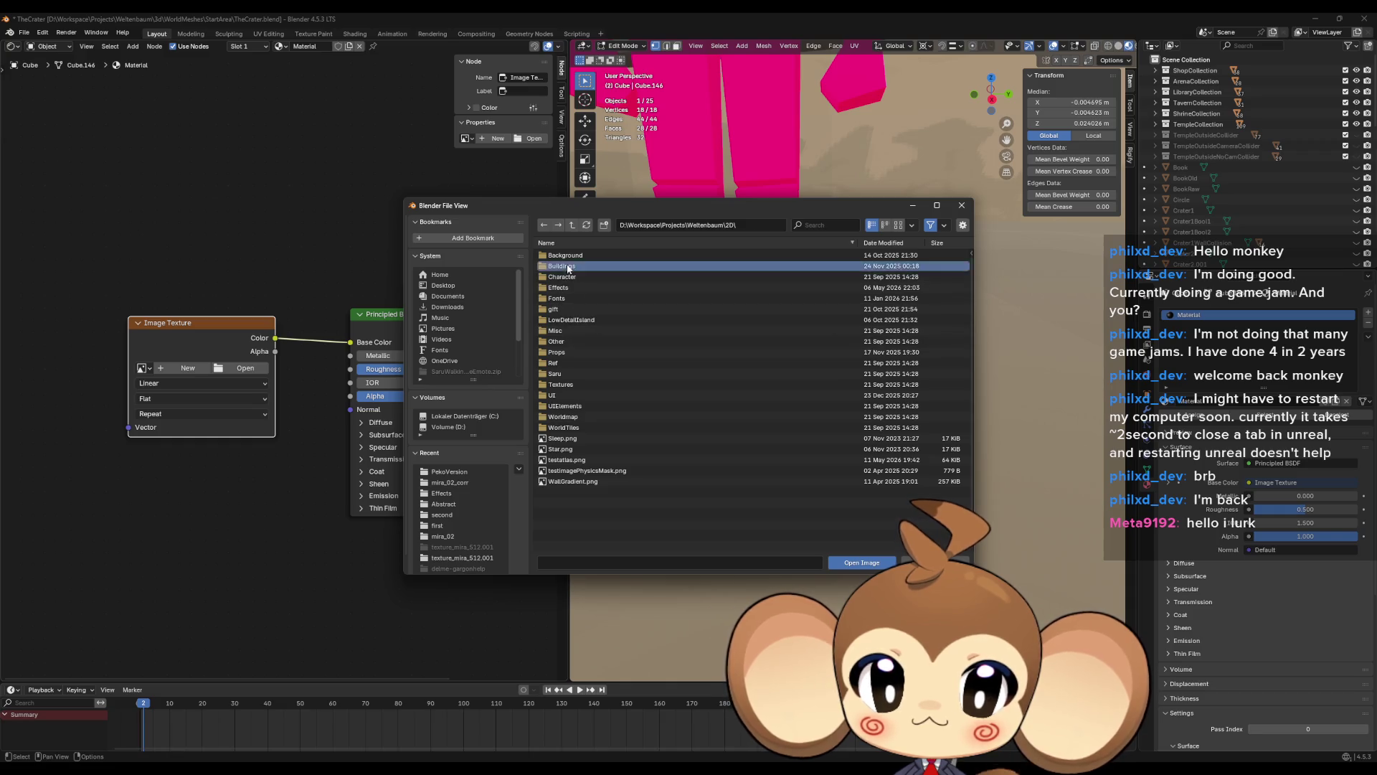
double_click(561, 267)
double_click(565, 269)
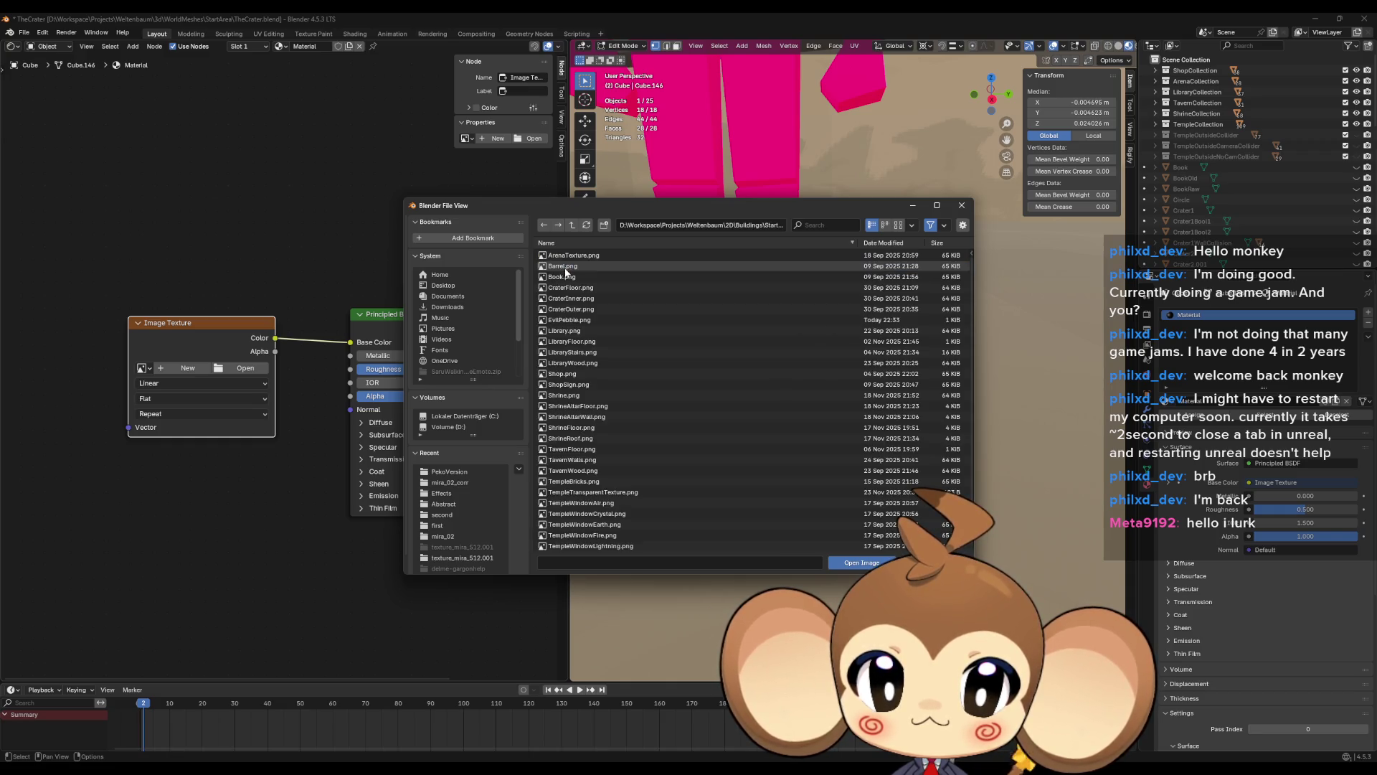
double_click(595, 321)
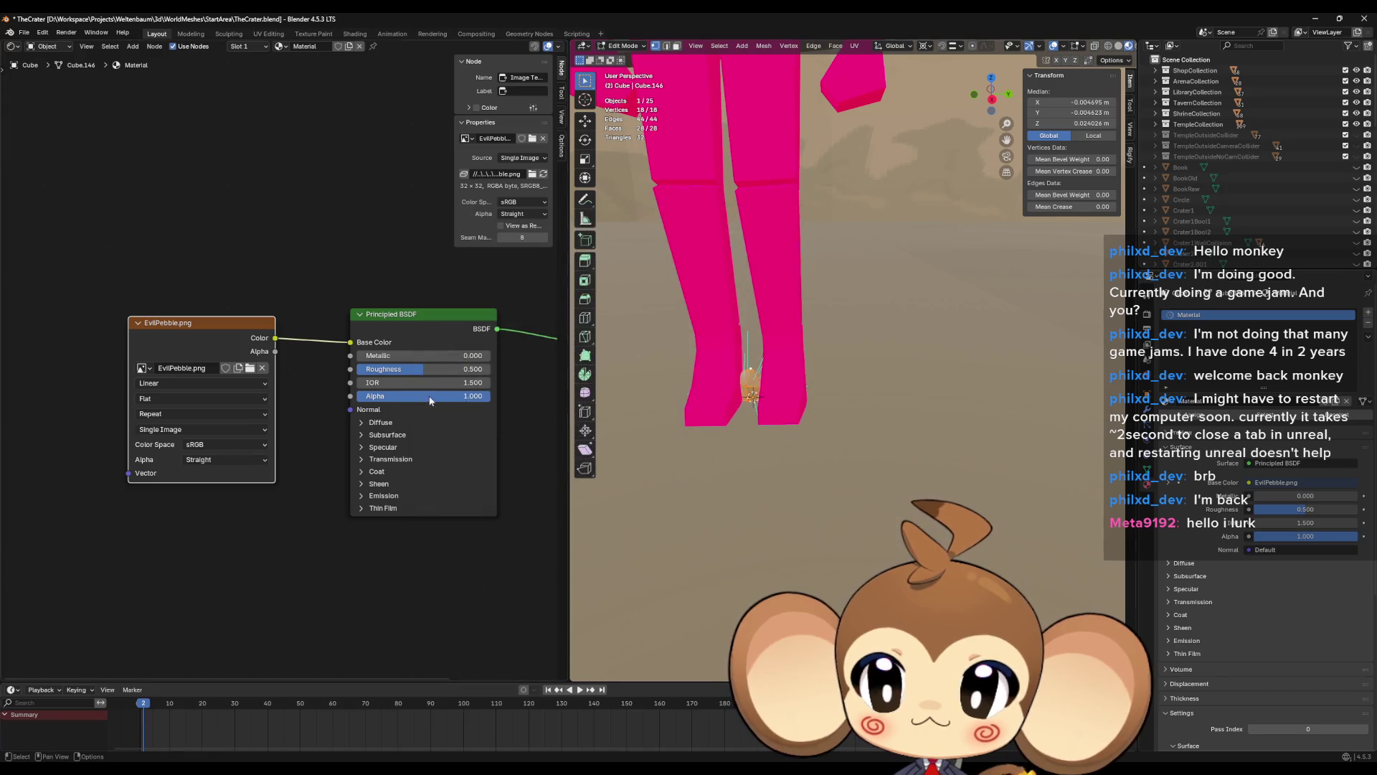
Turn the area into the UV Editor and display EvilPebble.png behind the UV layout
click(12, 47)
click(41, 107)
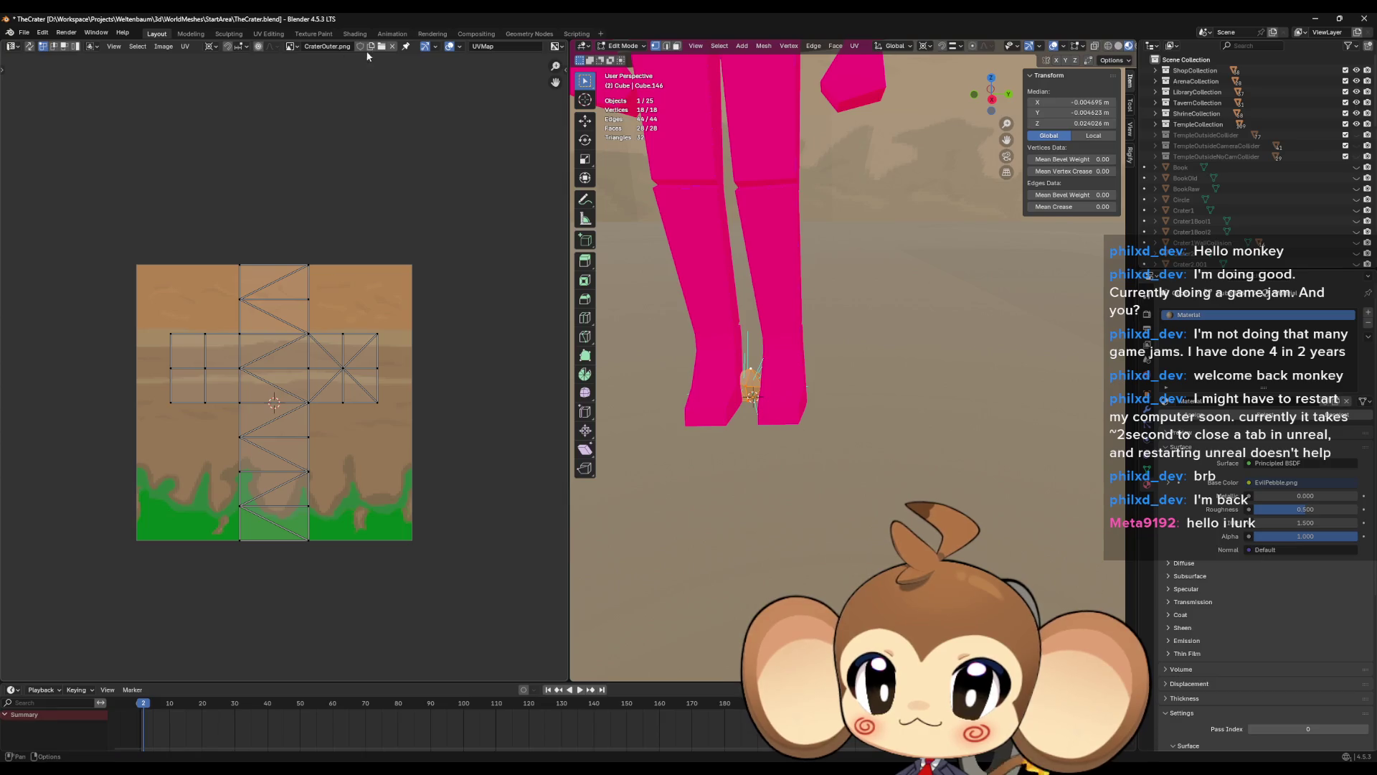
click(382, 46)
double_click(582, 321)
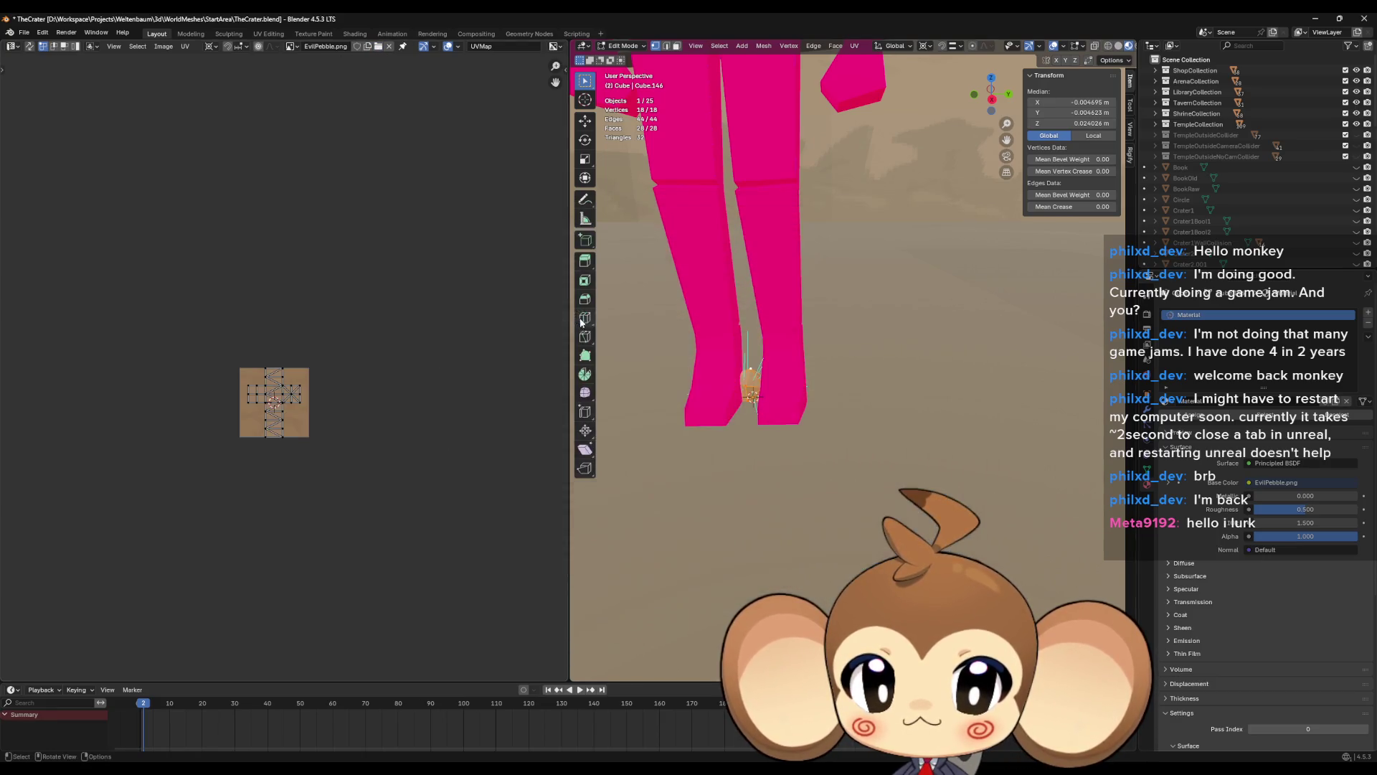
scroll(740, 416, up, 3)
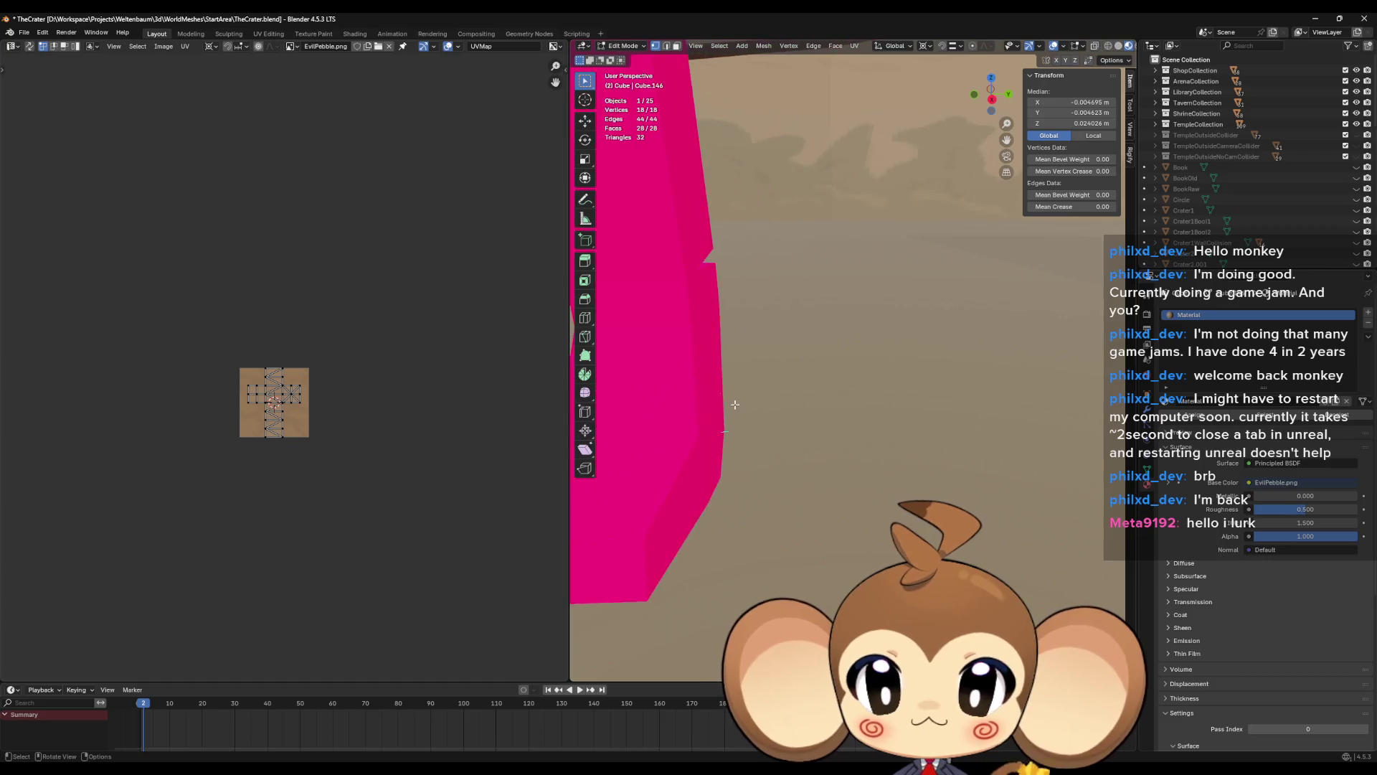
scroll(727, 411, down, 2)
key(KP_Divide)
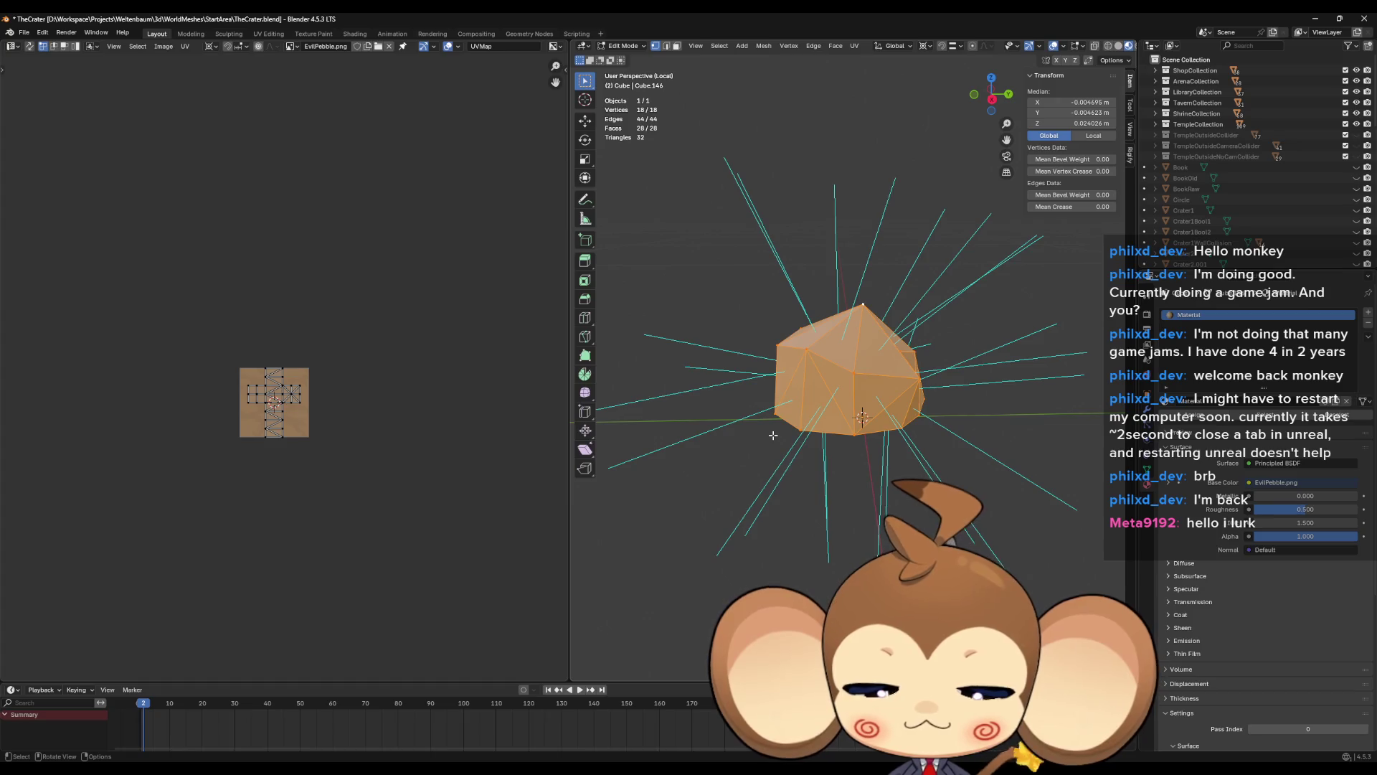
Orbit down onto the isolated pebble and clear the mesh selection
drag(782, 434, 464, 94)
ctrl+click(866, 382)
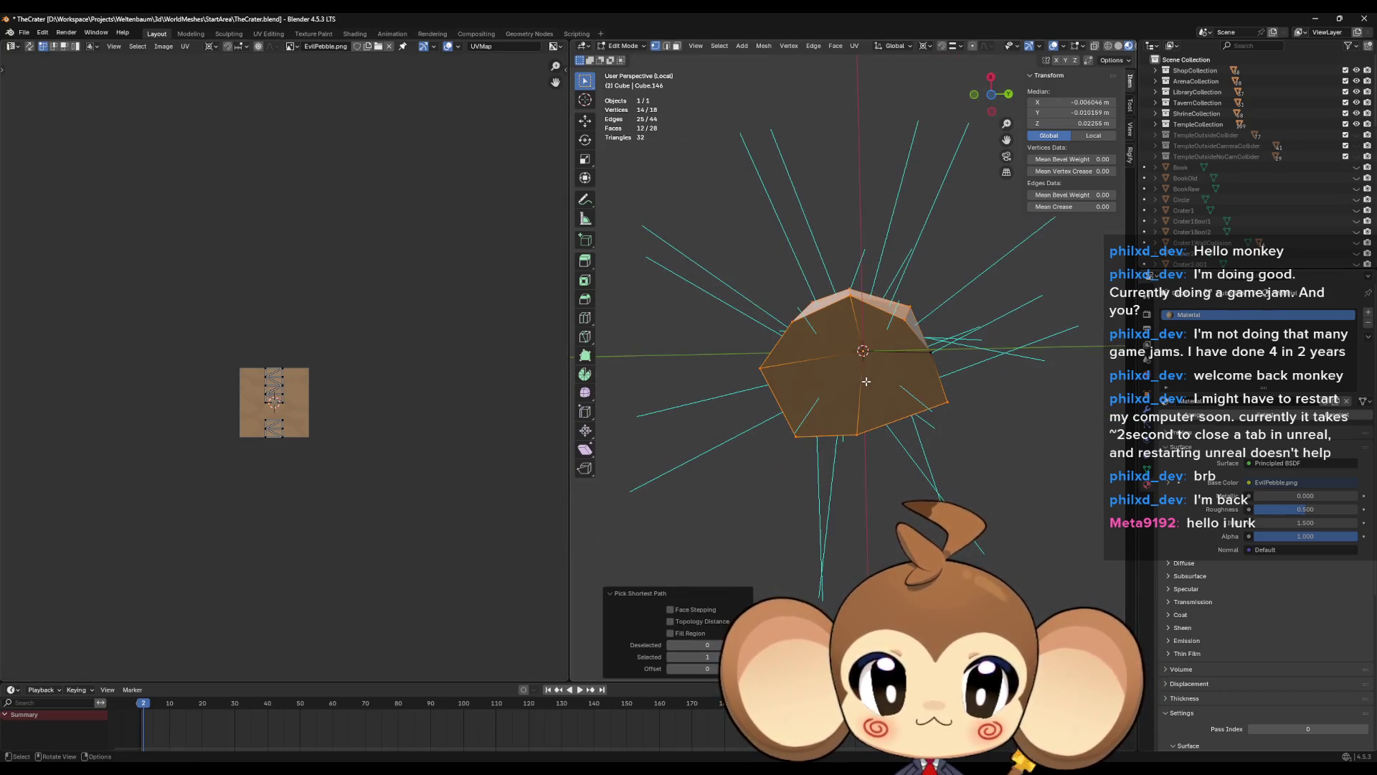
mouse_move(865, 381)
mouse_down()
mouse_move(867, 447)
mouse_move(872, 401)
mouse_up()
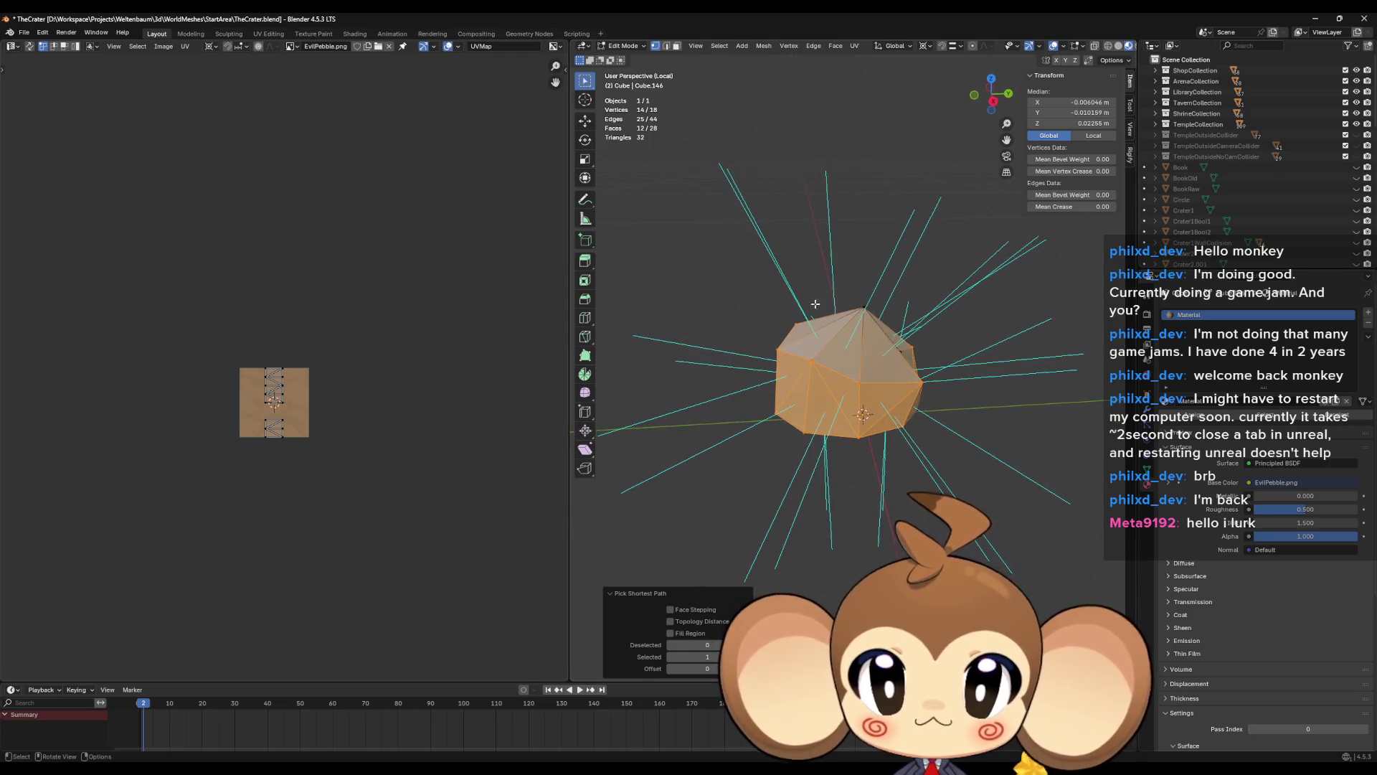
key(a)
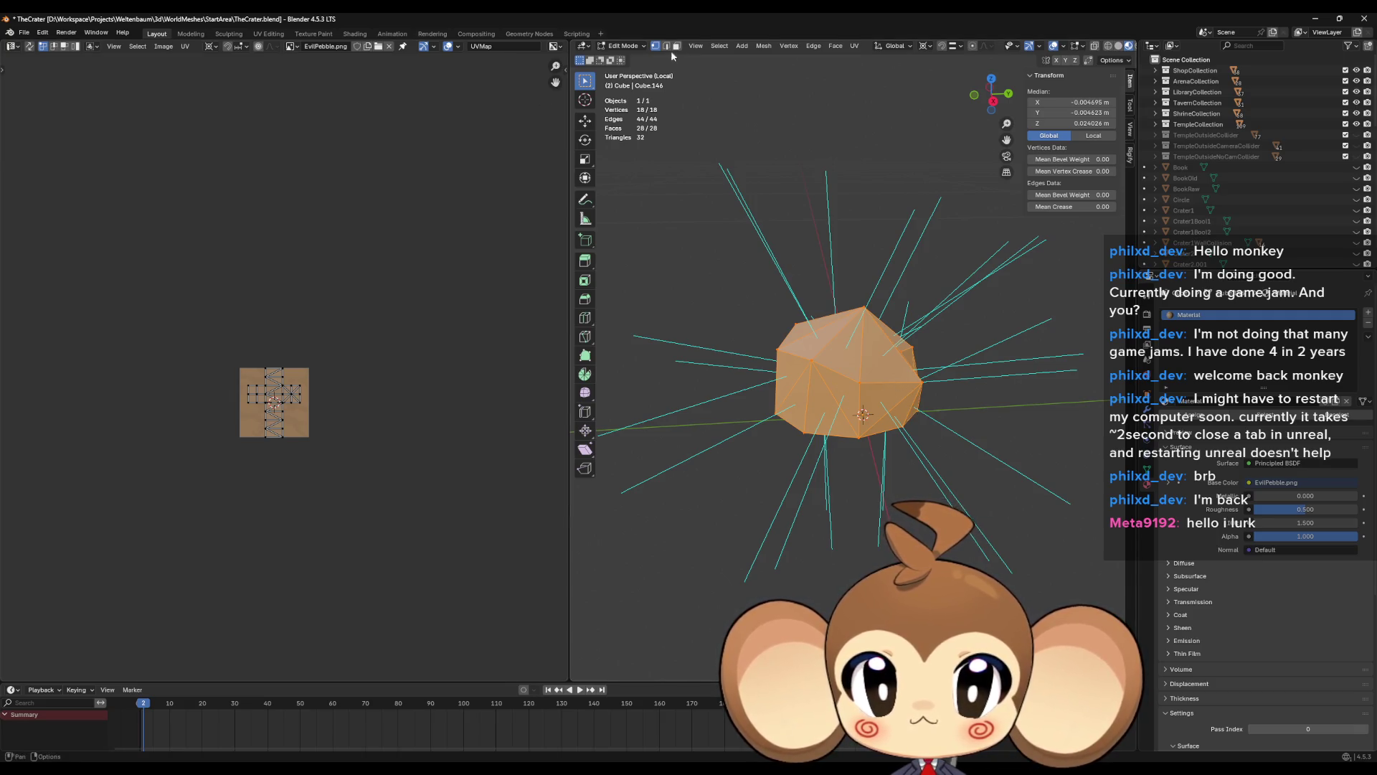
key(alt+a)
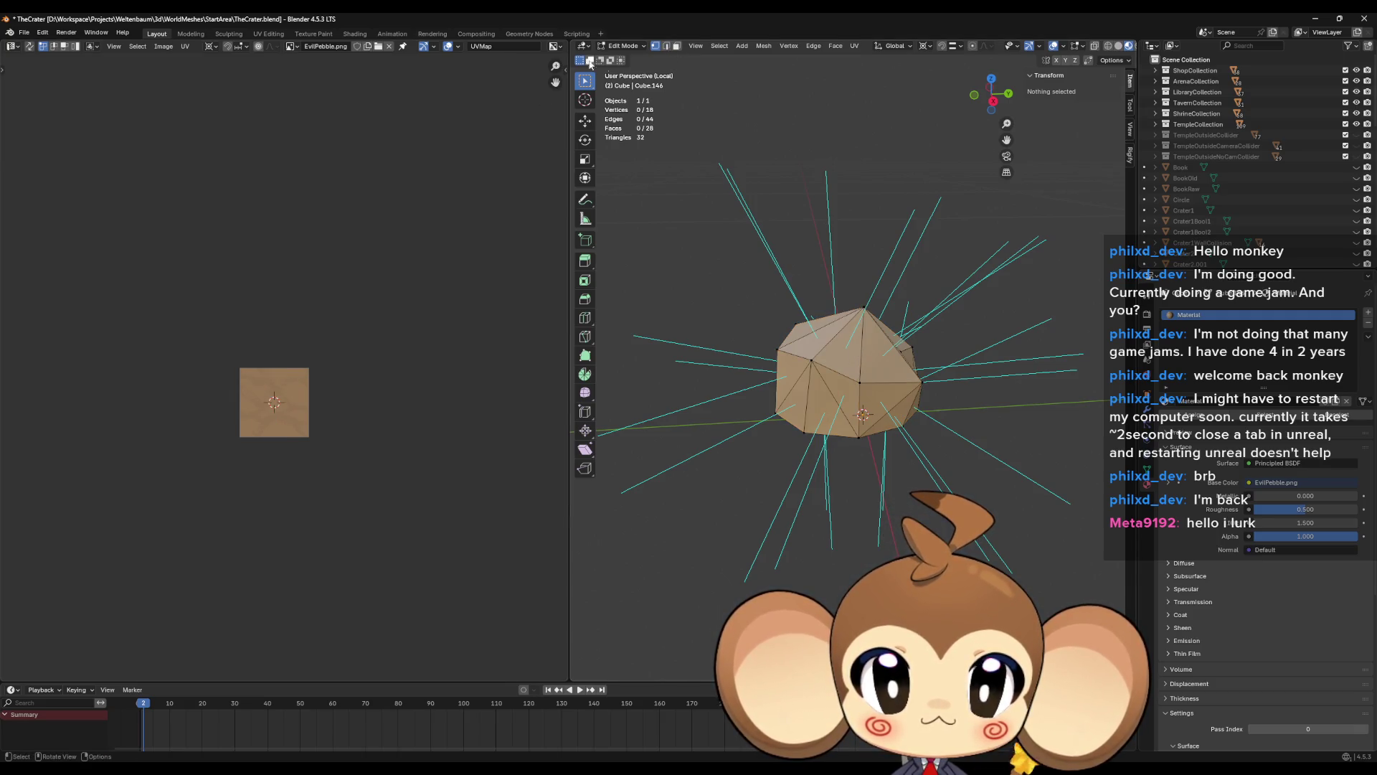
In edge select mode, pick a chain of three edges and mark them as a UV seam
click(665, 46)
click(859, 409)
mouse_move(859, 409)
mouse_down()
mouse_move(871, 419)
mouse_move(858, 406)
mouse_move(893, 313)
mouse_move(872, 355)
mouse_up()
shift+click(858, 406)
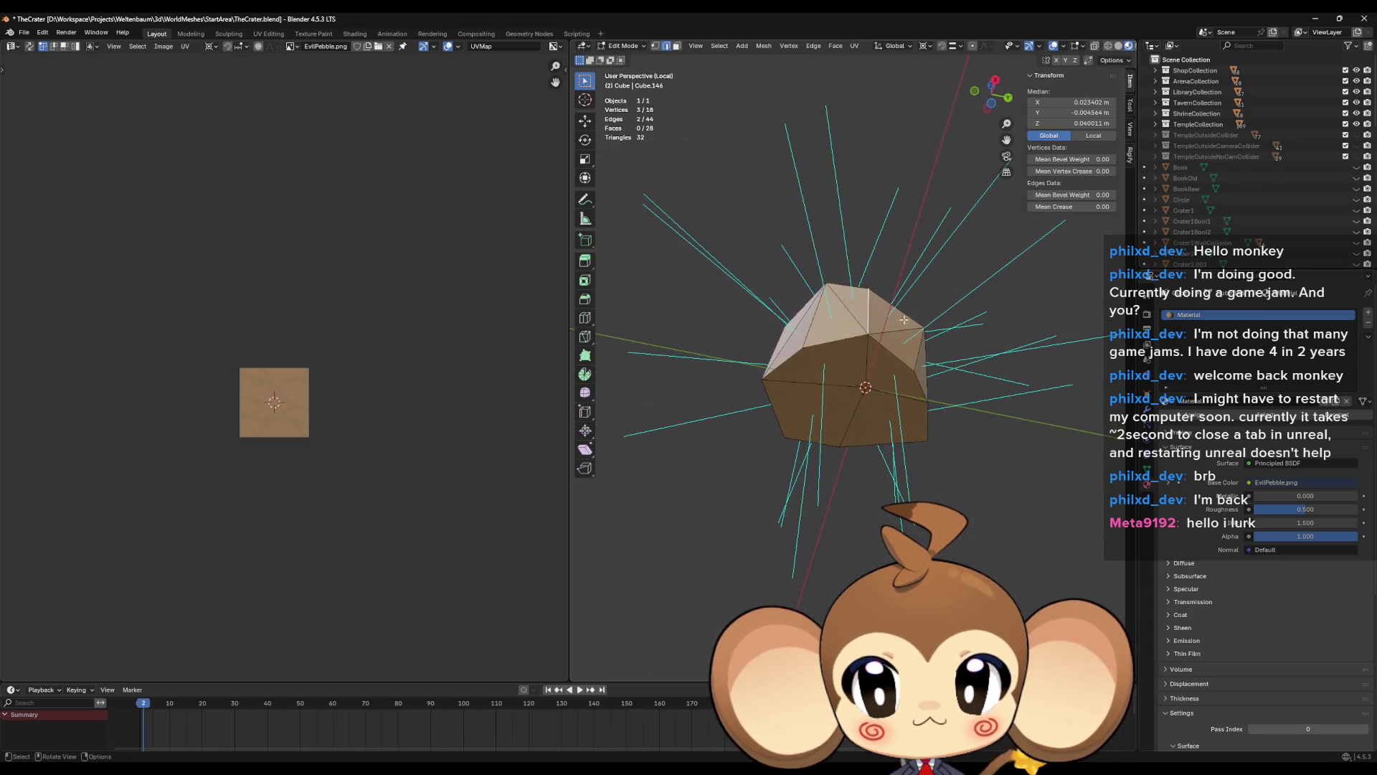
shift+click(865, 361)
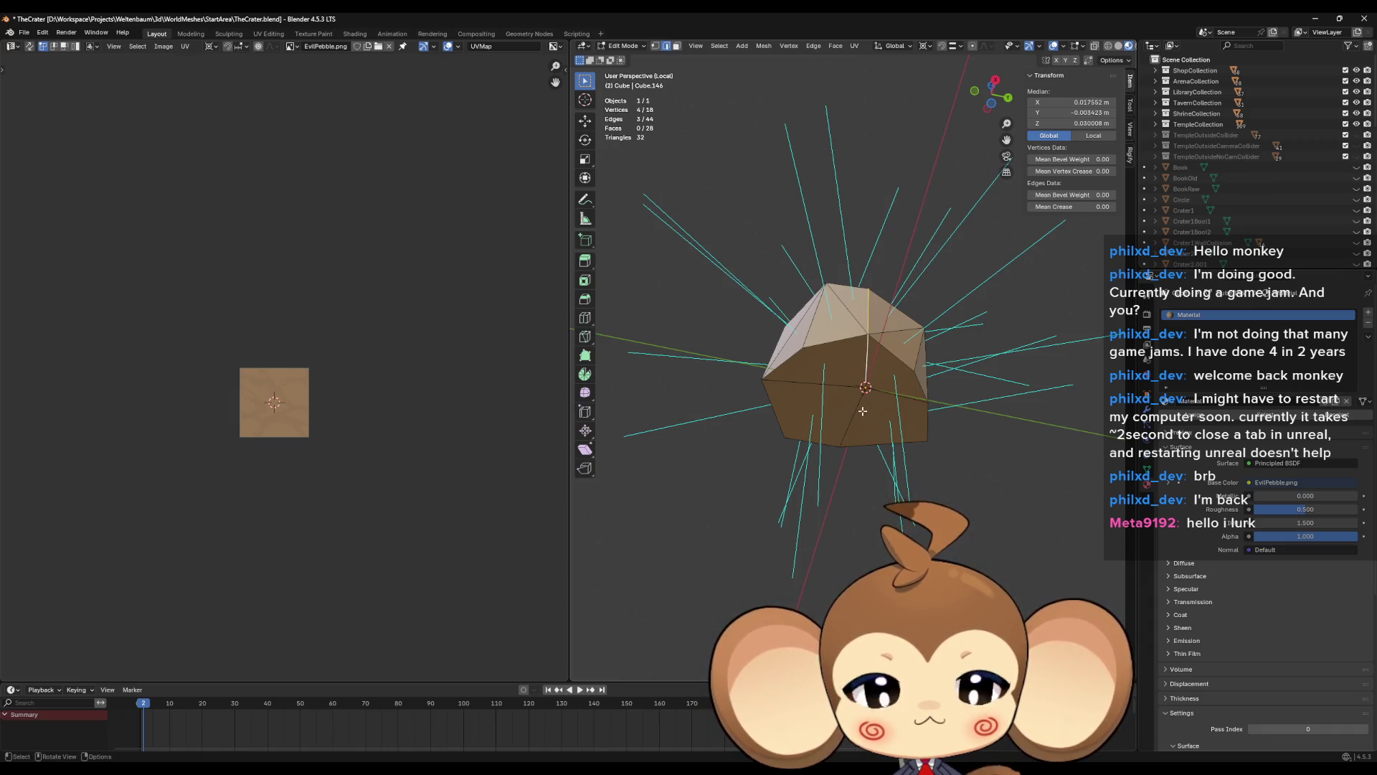
mouse_move(866, 361)
mouse_down()
mouse_move(867, 460)
mouse_move(862, 406)
mouse_up()
key(ctrl+e)
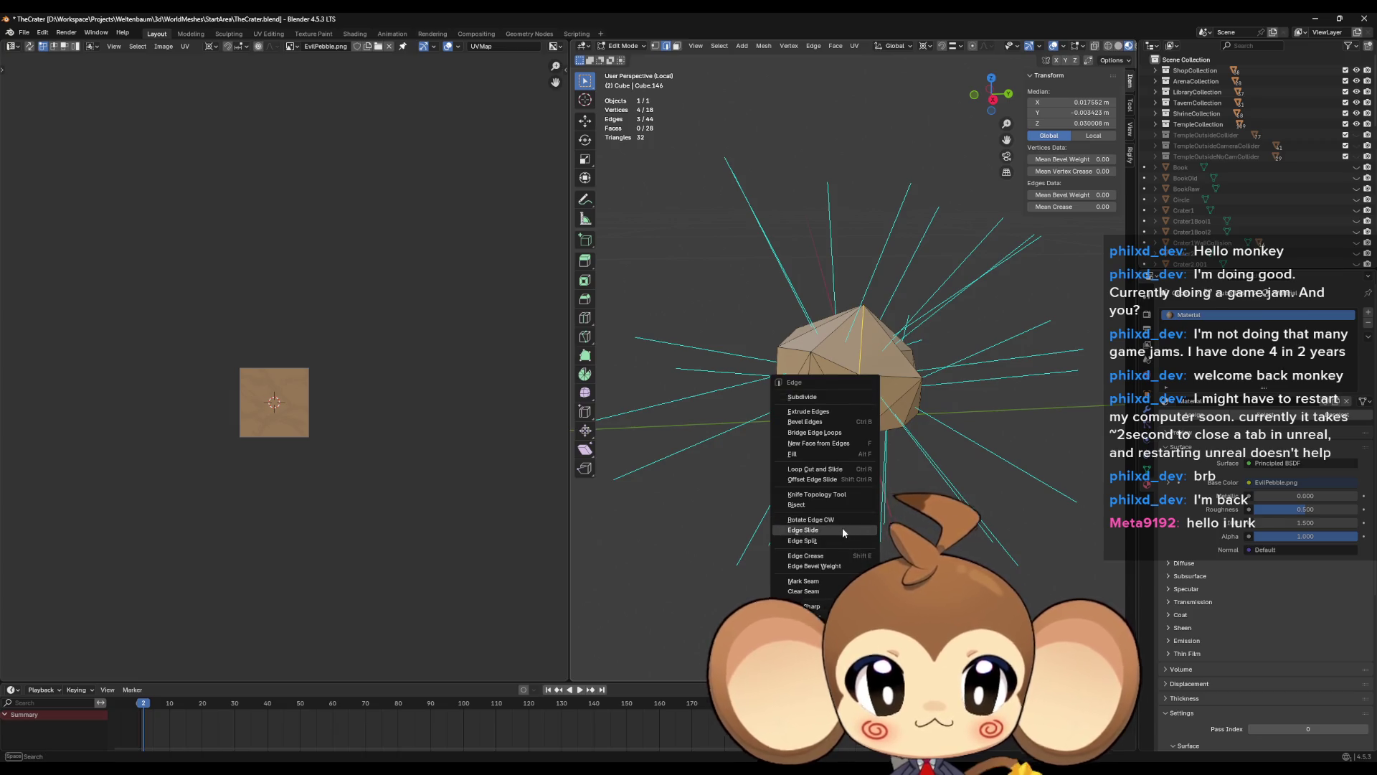
click(831, 578)
Select the whole pebble mesh and apply Unwrap Angle Based
key(a)
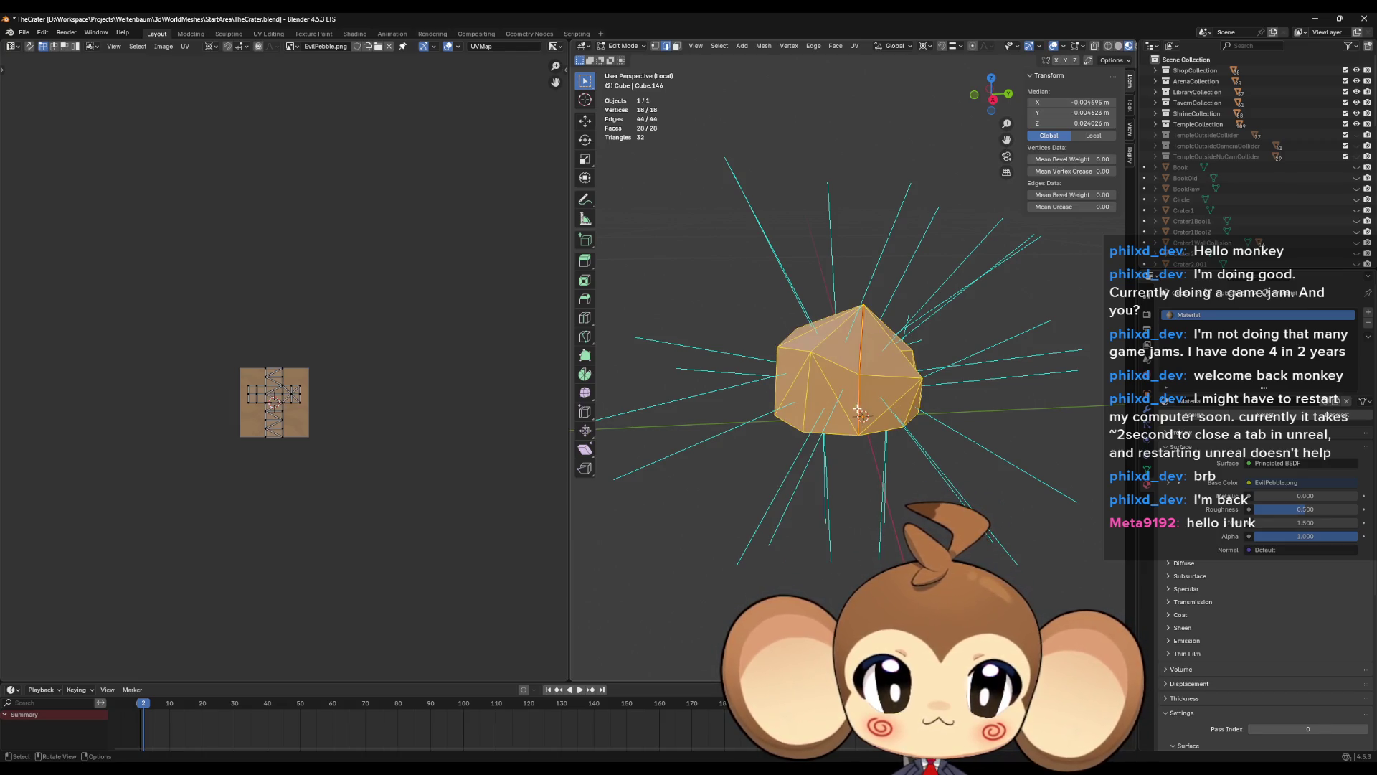
key(u)
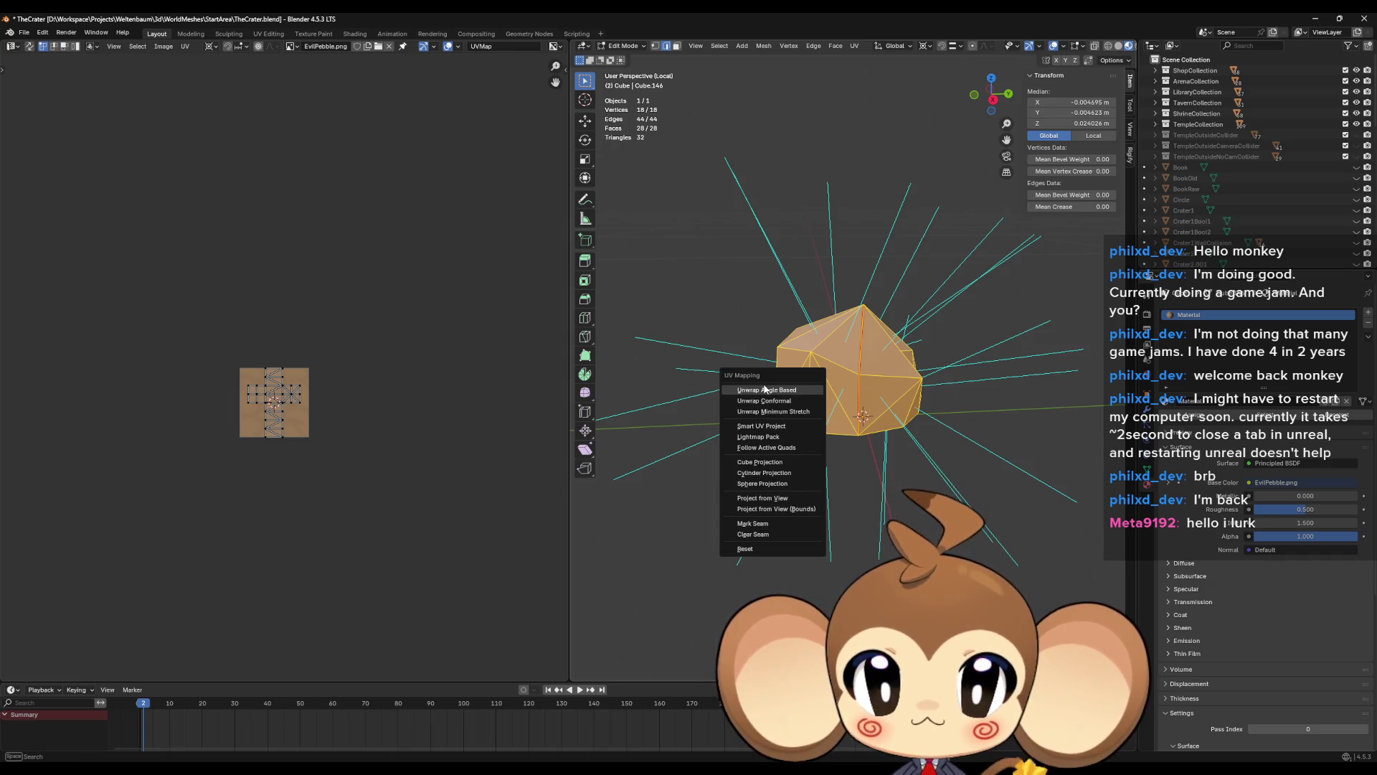
click(782, 393)
scroll(298, 459, up, 8)
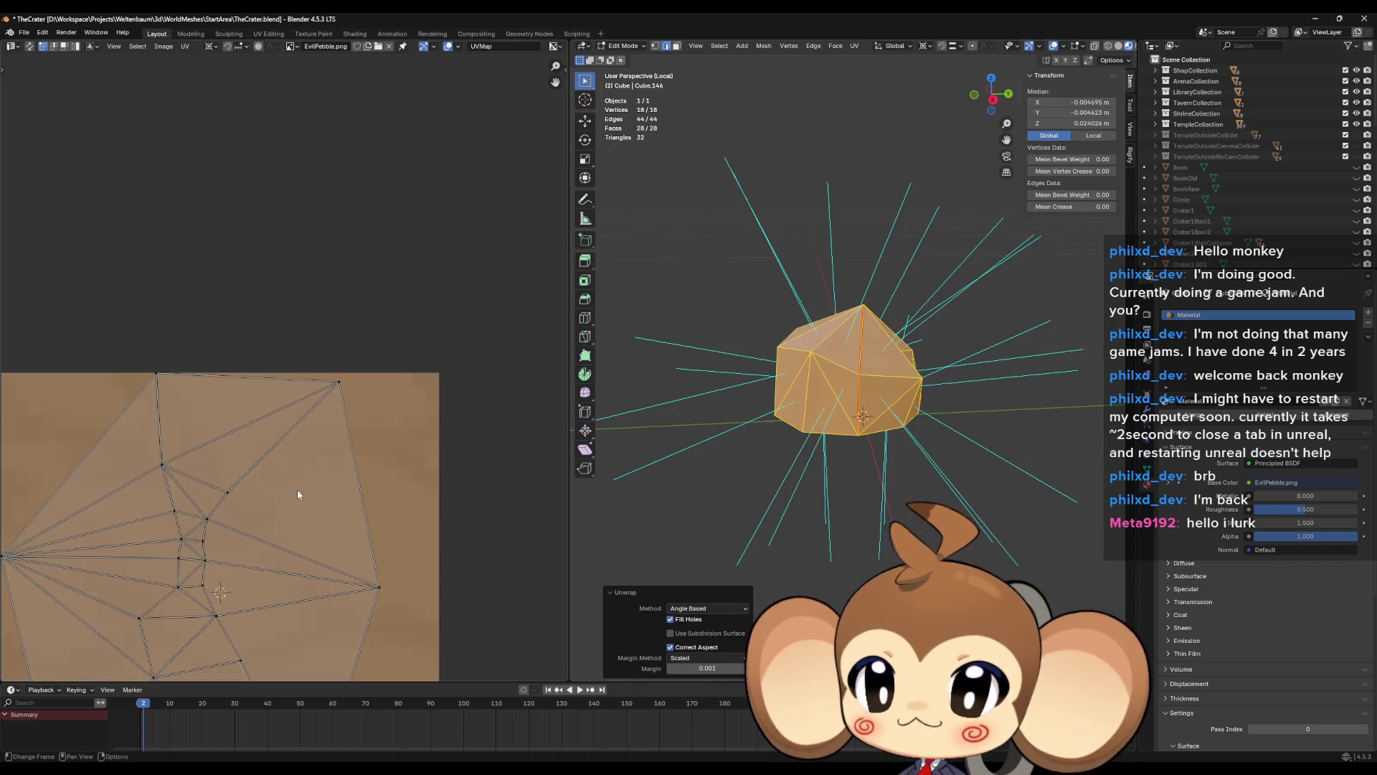
scroll(333, 544, down, 5)
Select a pair of neighbouring edges on the pebble for a further seam
mouse_move(932, 402)
mouse_down()
mouse_move(1034, 465)
mouse_move(896, 496)
mouse_move(858, 414)
mouse_move(866, 368)
mouse_up()
click(878, 367)
shift+click(866, 368)
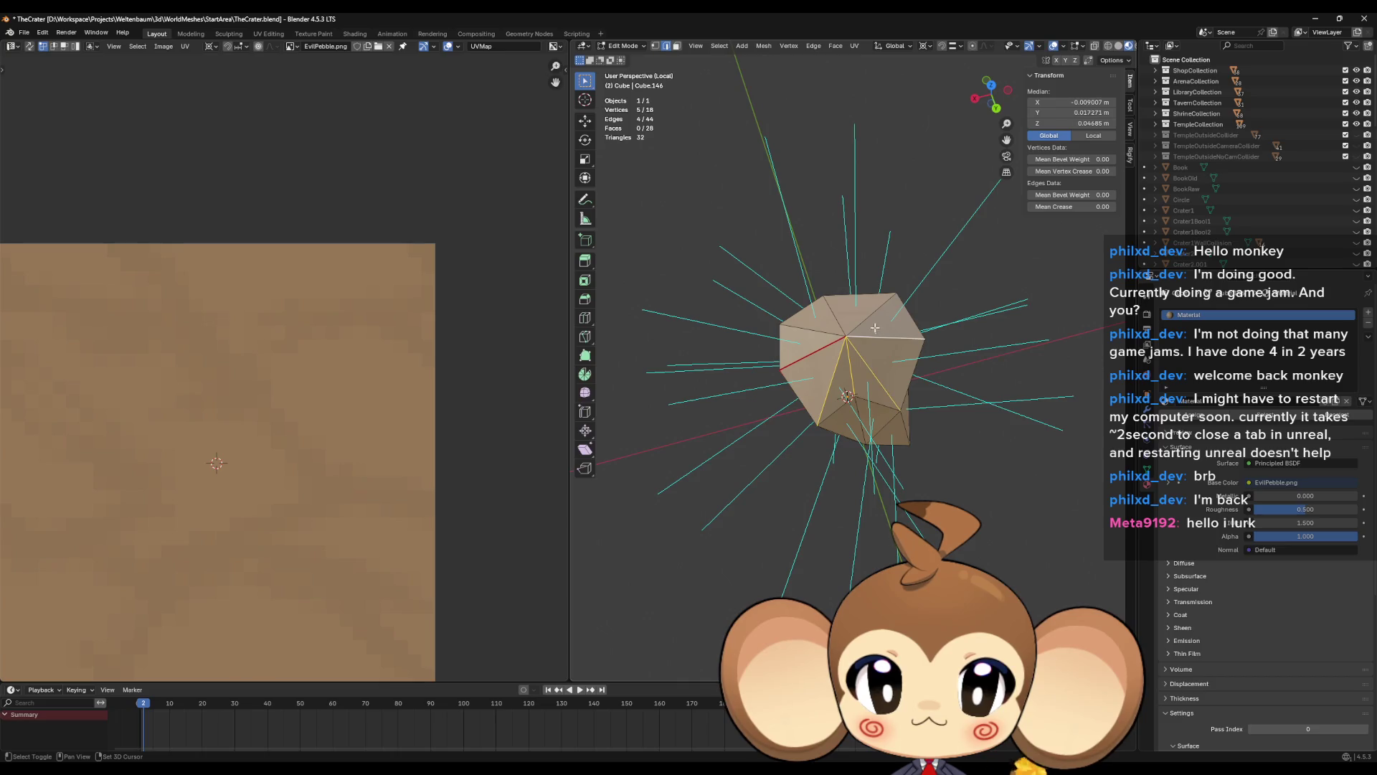
Mark the selected edges and several bottom edges of the pebble as seams
shift+click(818, 331)
right_click(849, 350)
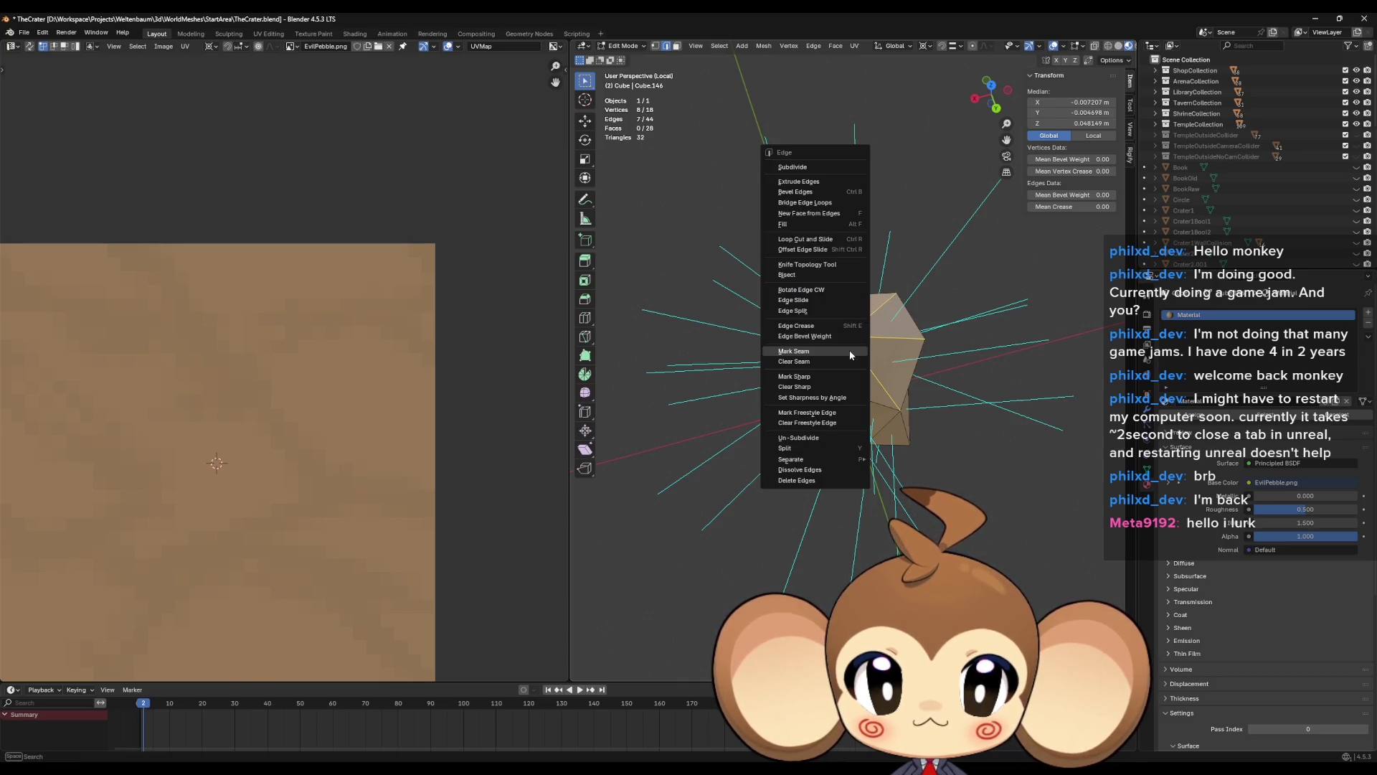
click(850, 350)
drag(888, 432, 882, 357)
shift+click(923, 371)
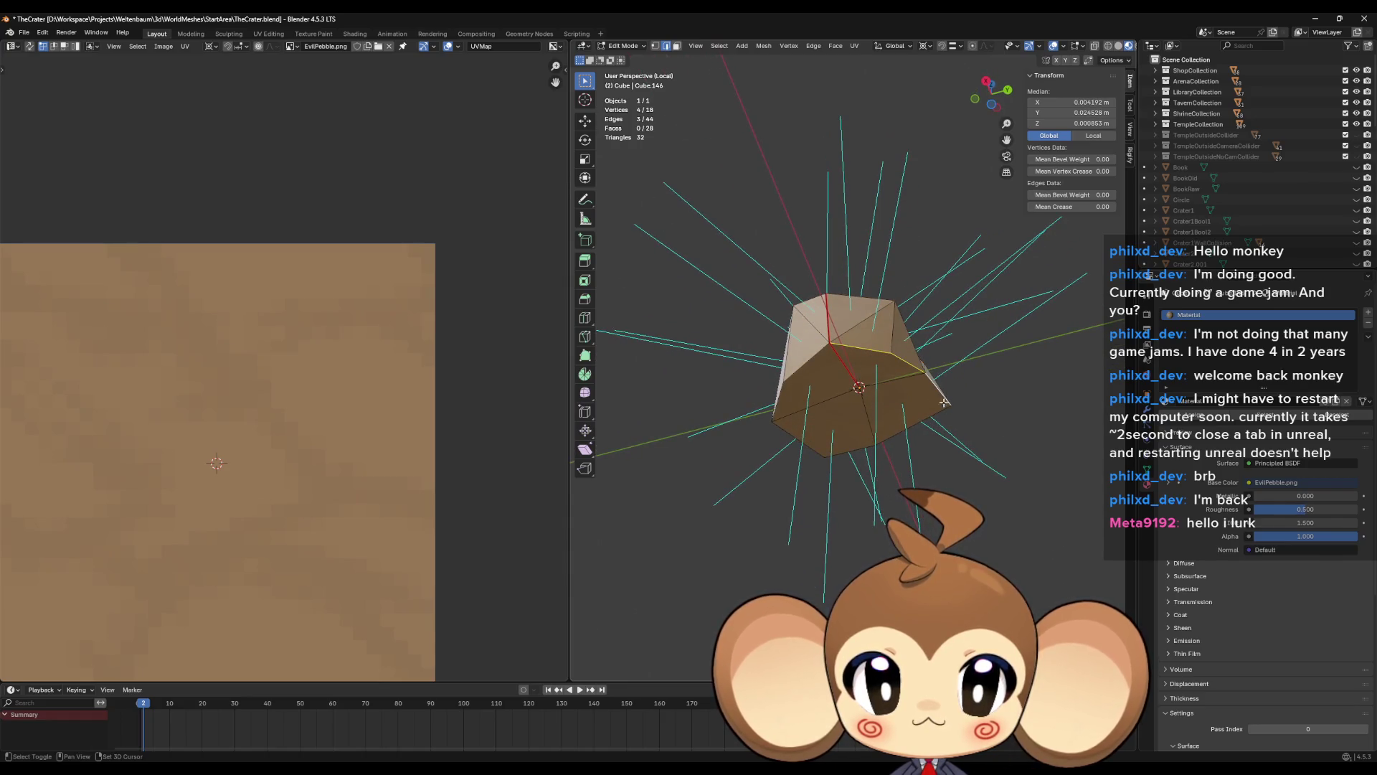
shift+click(851, 450)
shift+click(796, 432)
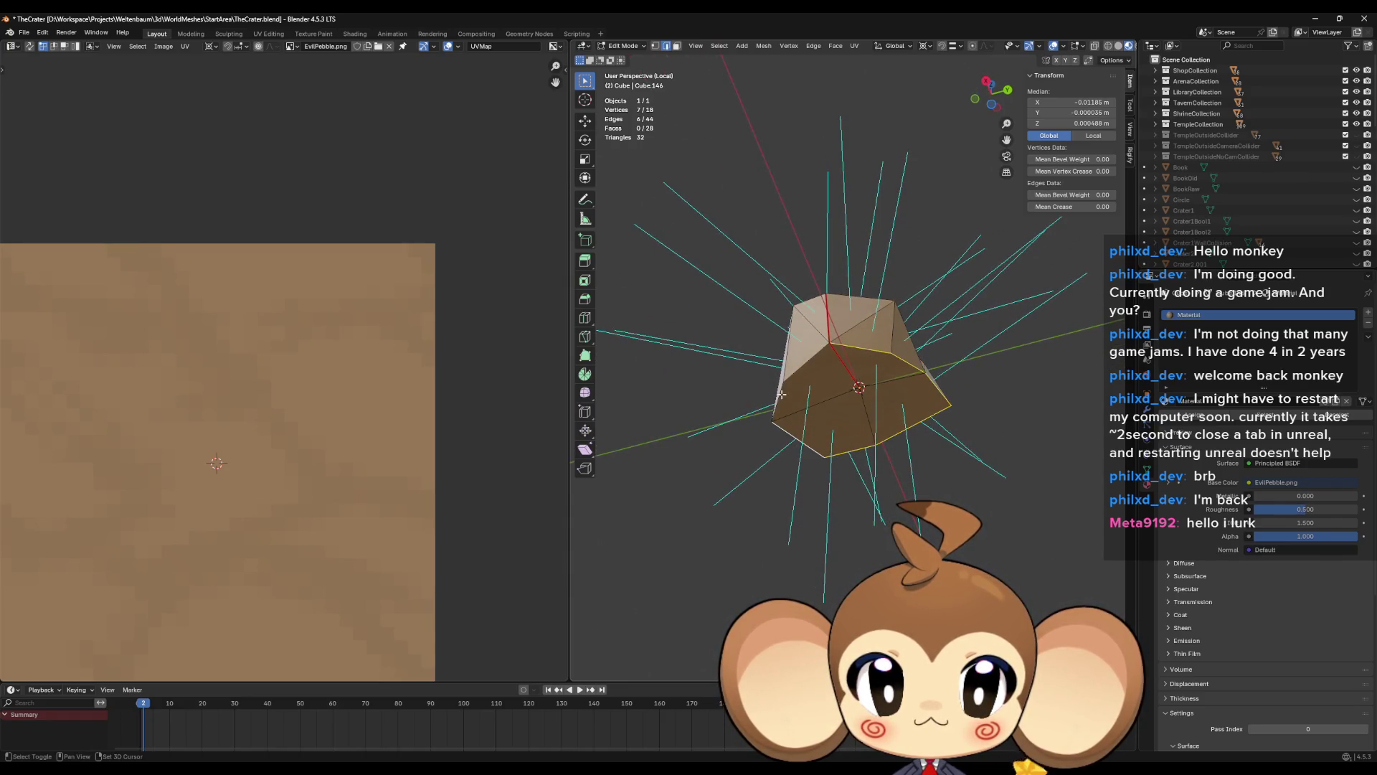
key(ctrl+e)
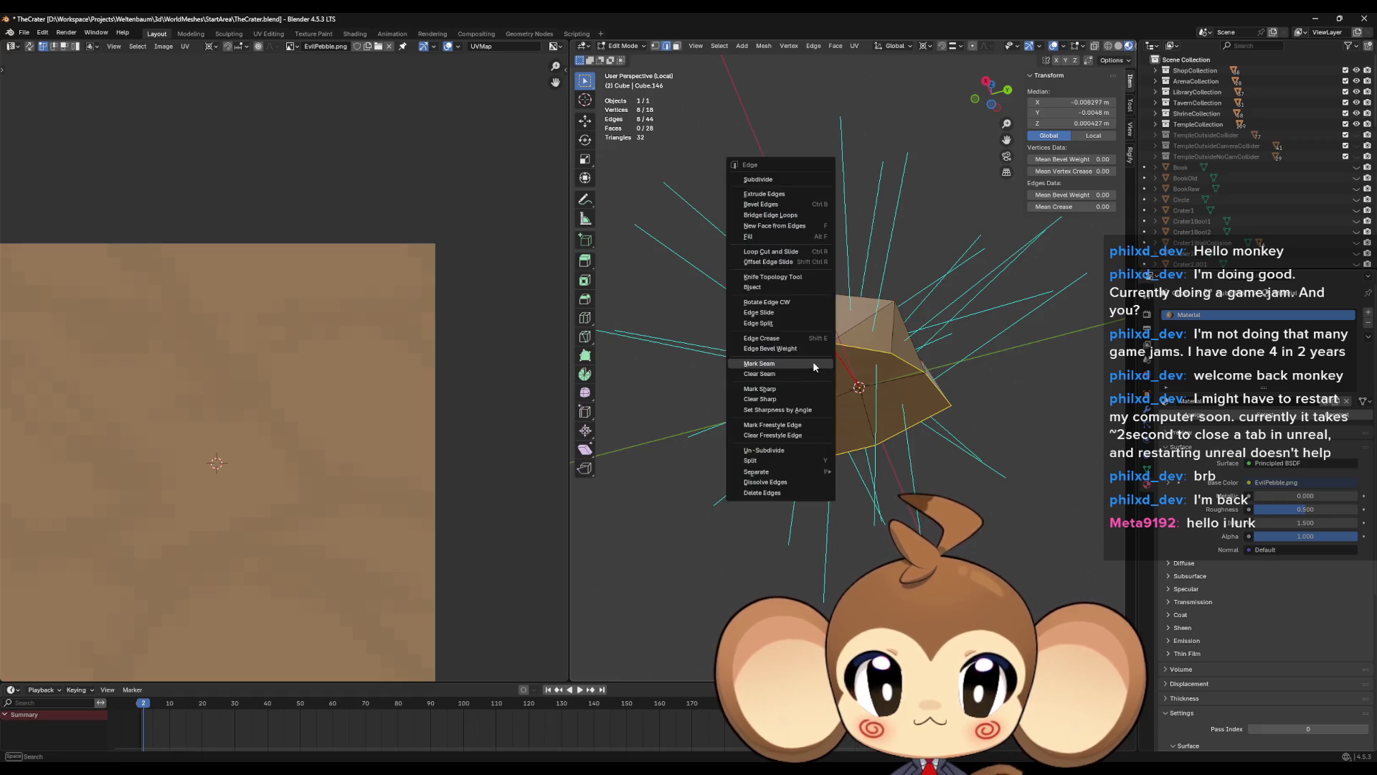
click(813, 364)
Clear the seam from one stray edge, then re-unwrap the whole mesh Angle Based
click(846, 367)
key(ctrl+e)
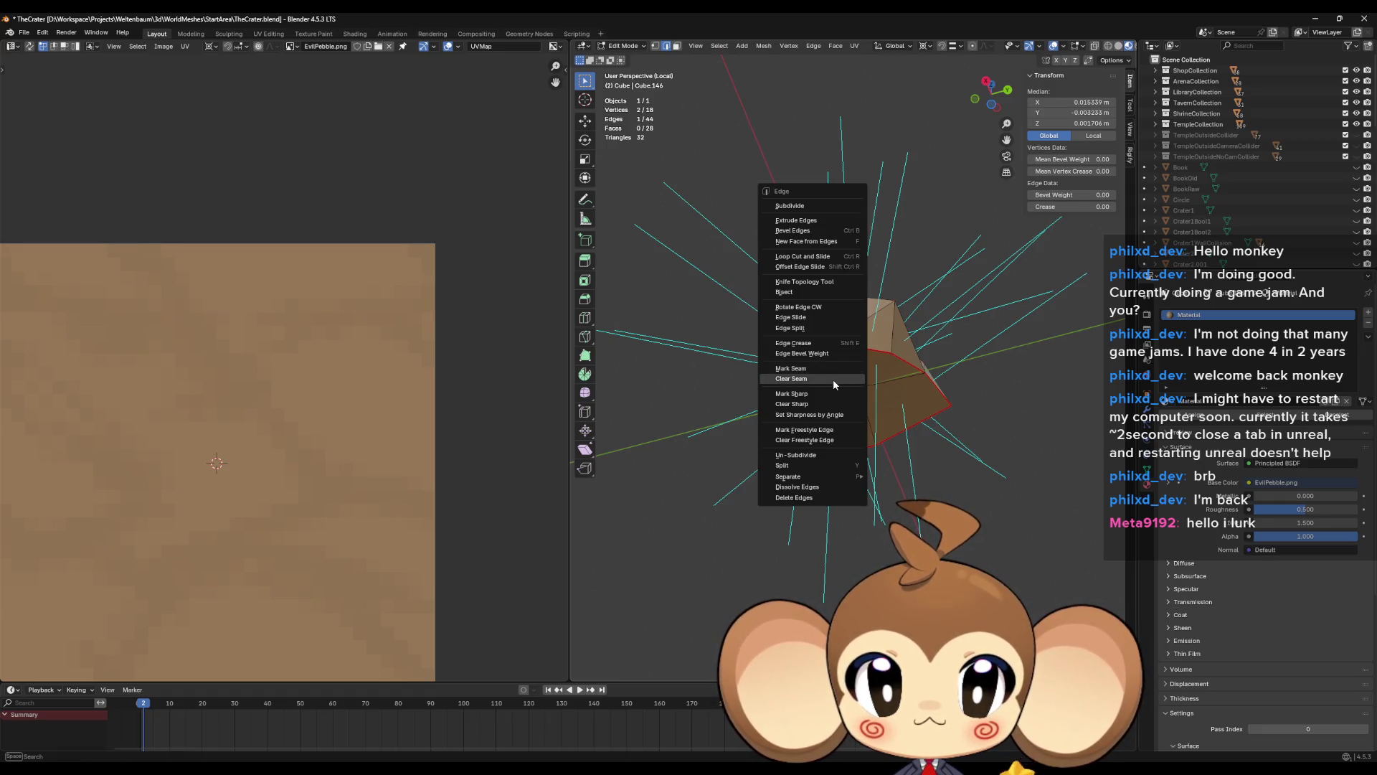
click(833, 379)
key(a)
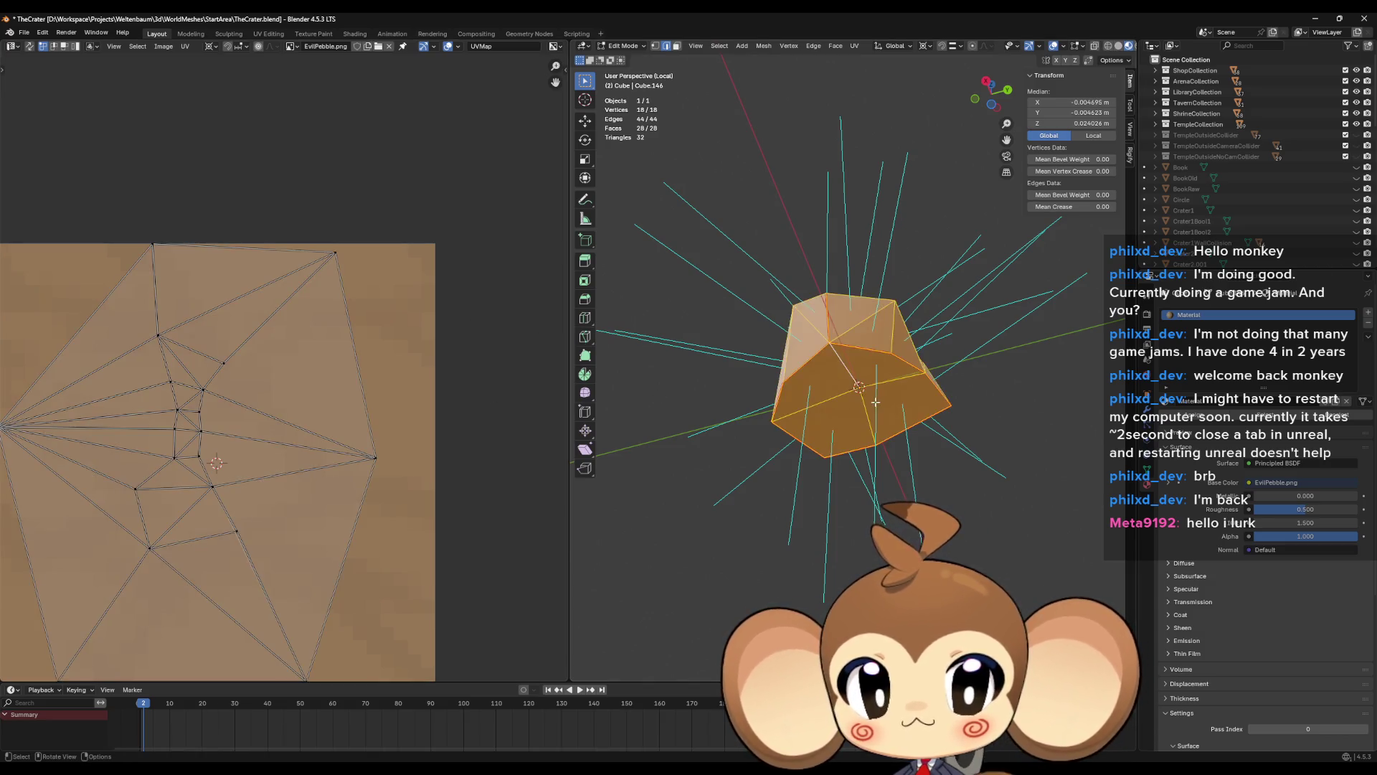
key(u)
click(863, 449)
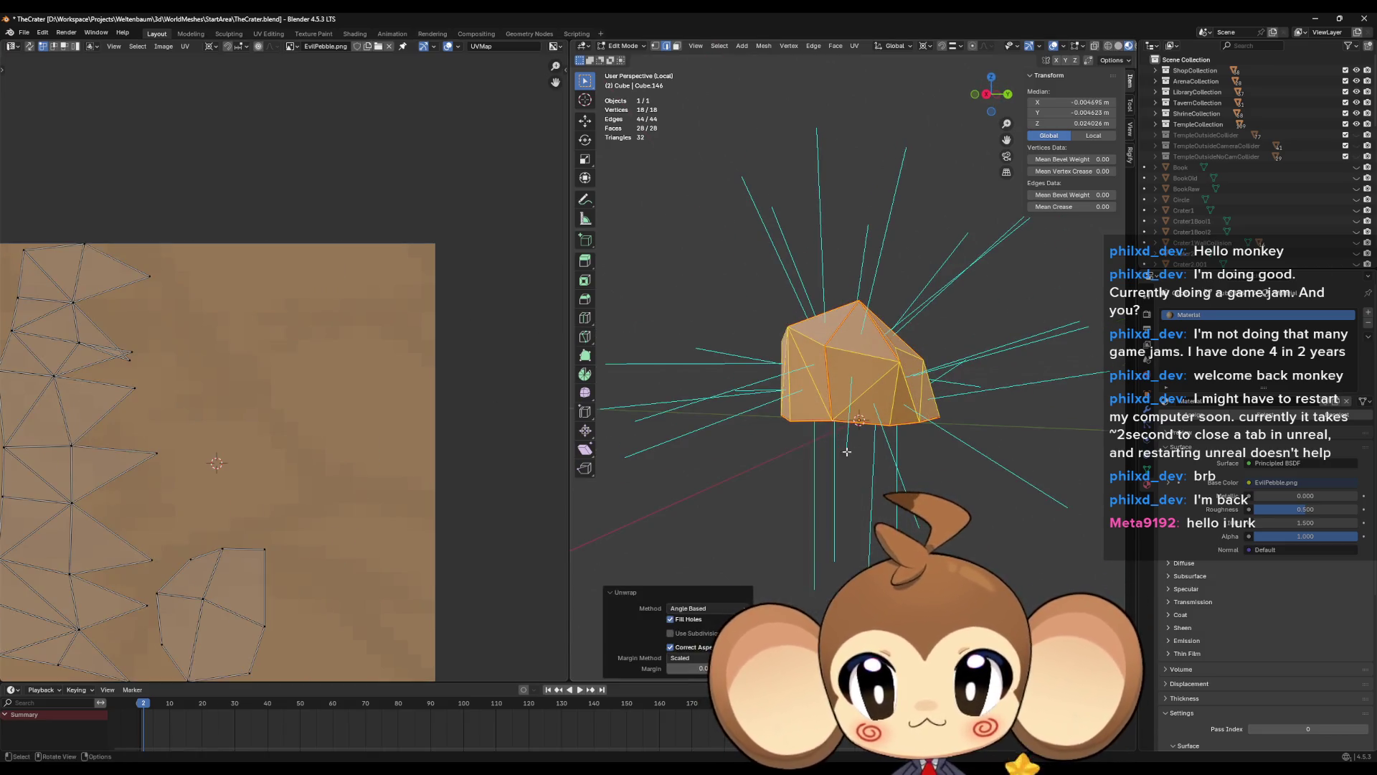
scroll(282, 470, down, 4)
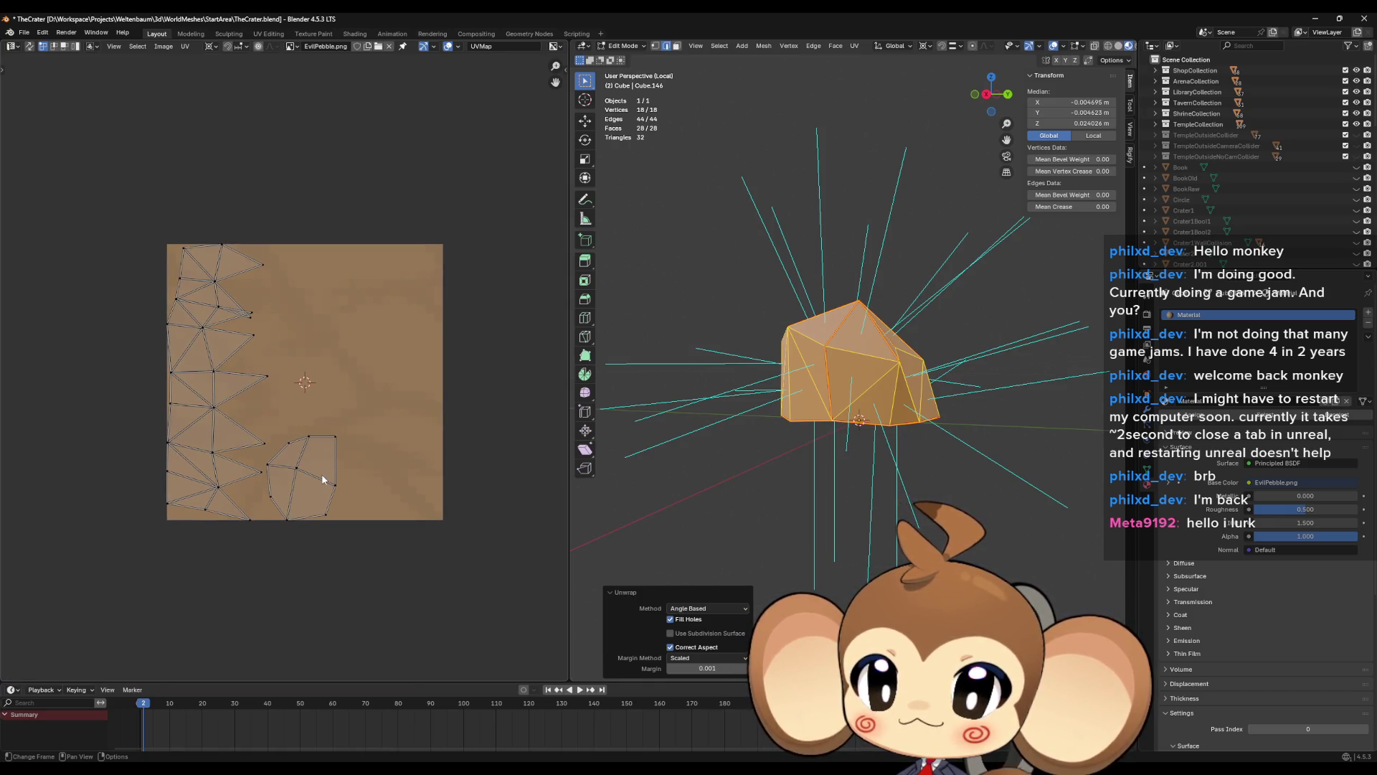
scroll(321, 474, up, 1)
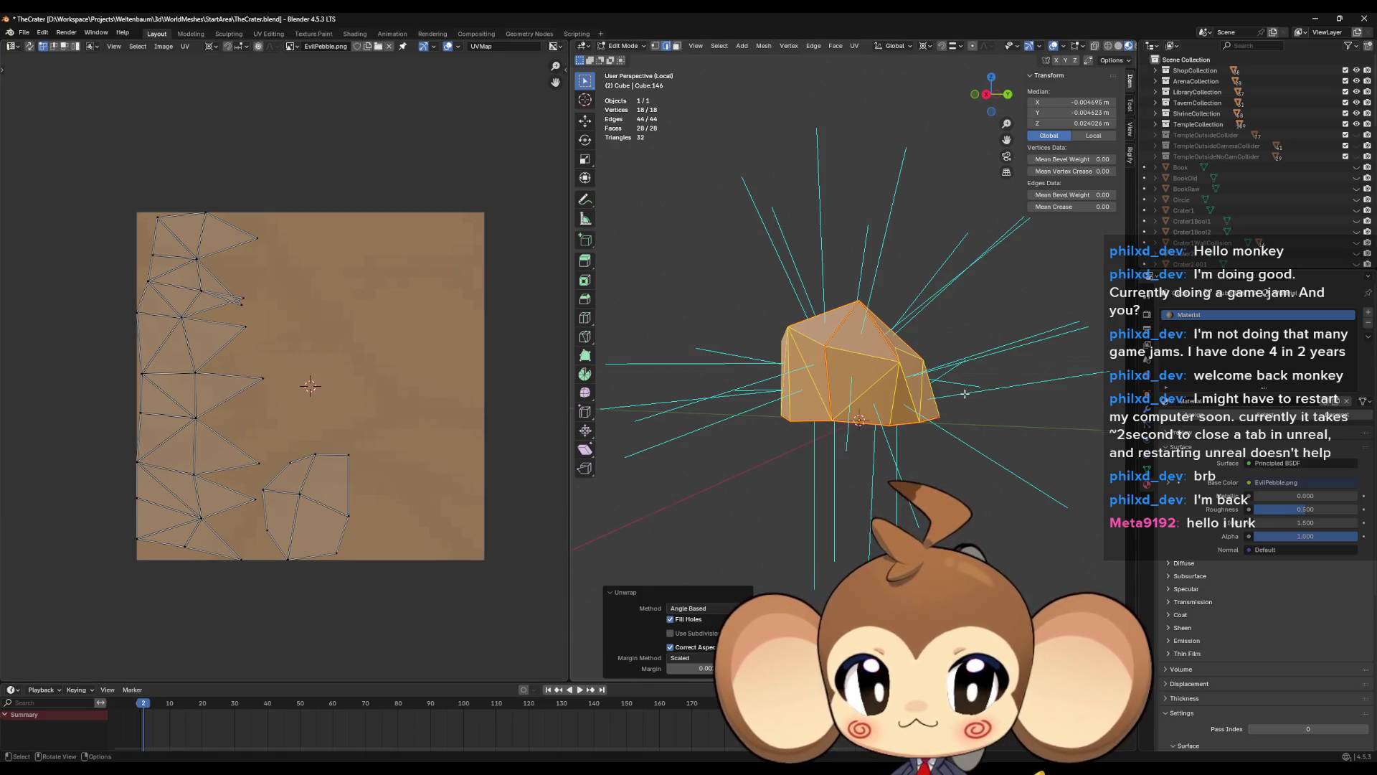
mouse_move(965, 393)
mouse_down()
mouse_move(811, 391)
mouse_move(914, 403)
mouse_move(870, 397)
mouse_move(978, 367)
mouse_up()
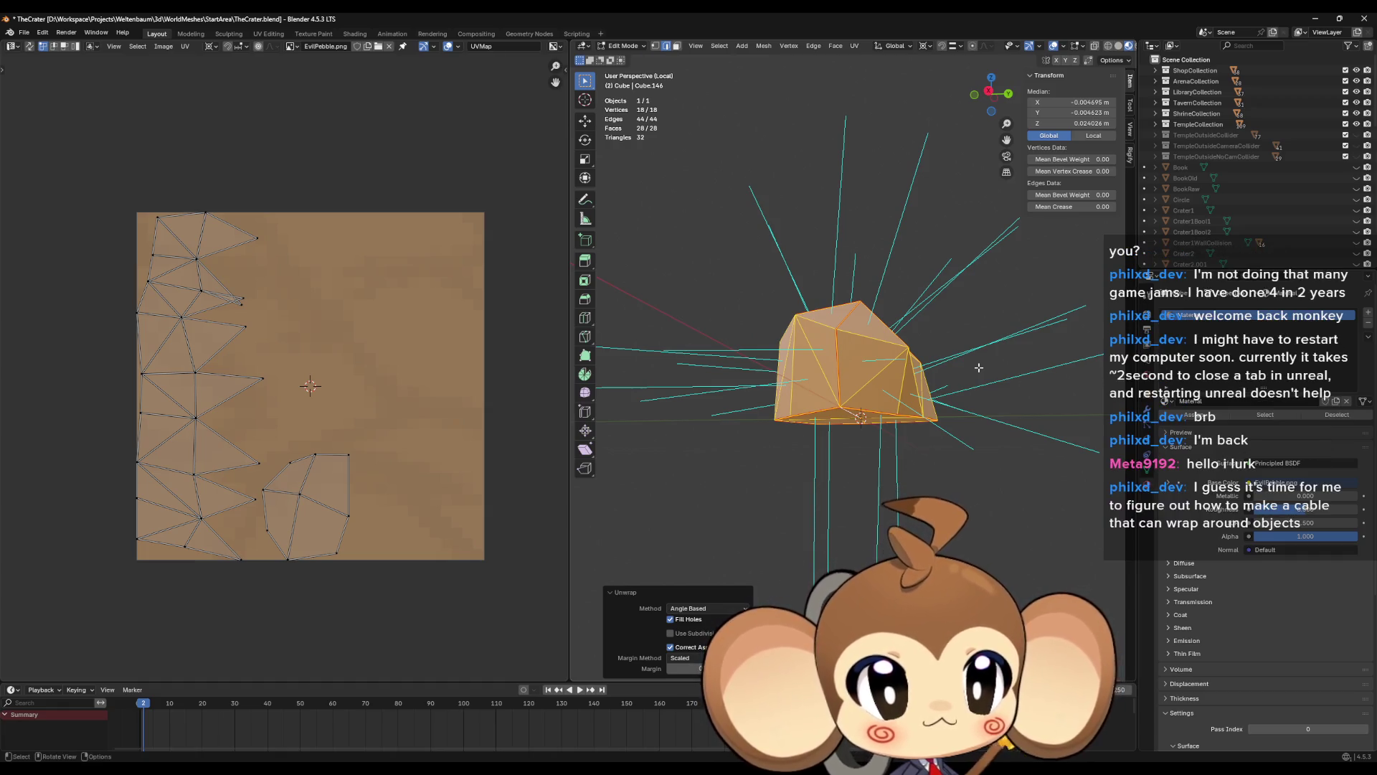
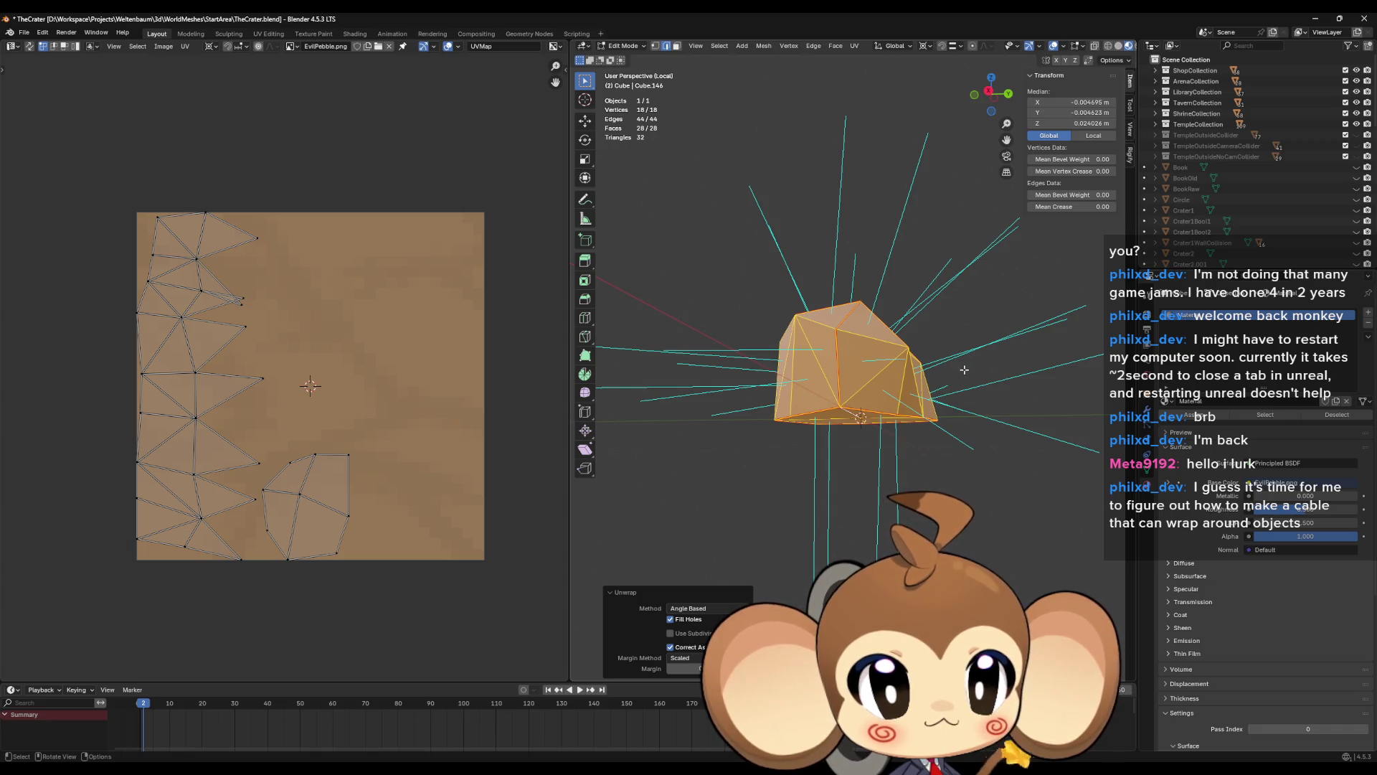
Select three edges outlining a face on the pebble, then select the whole mesh
drag(960, 375, 712, 470)
click(850, 385)
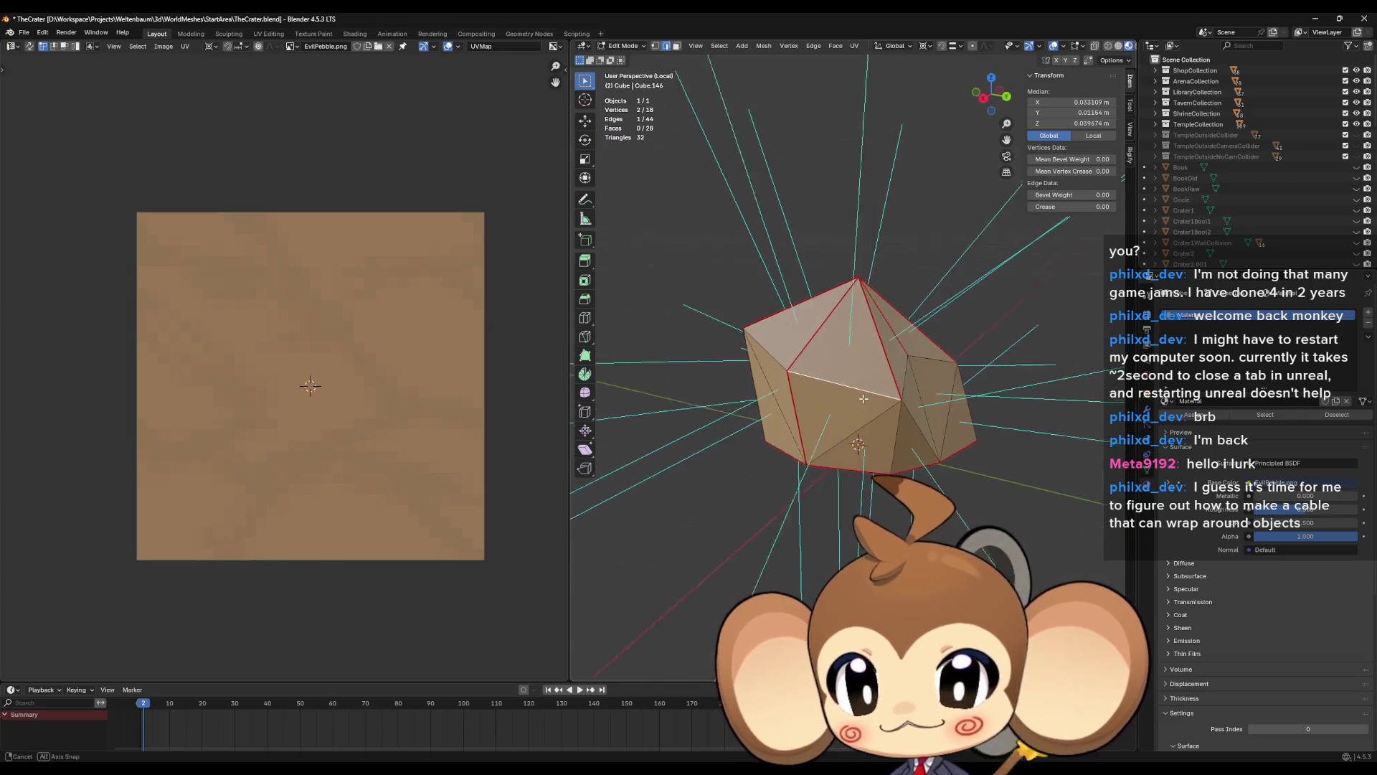
shift+click(871, 427)
shift+click(804, 424)
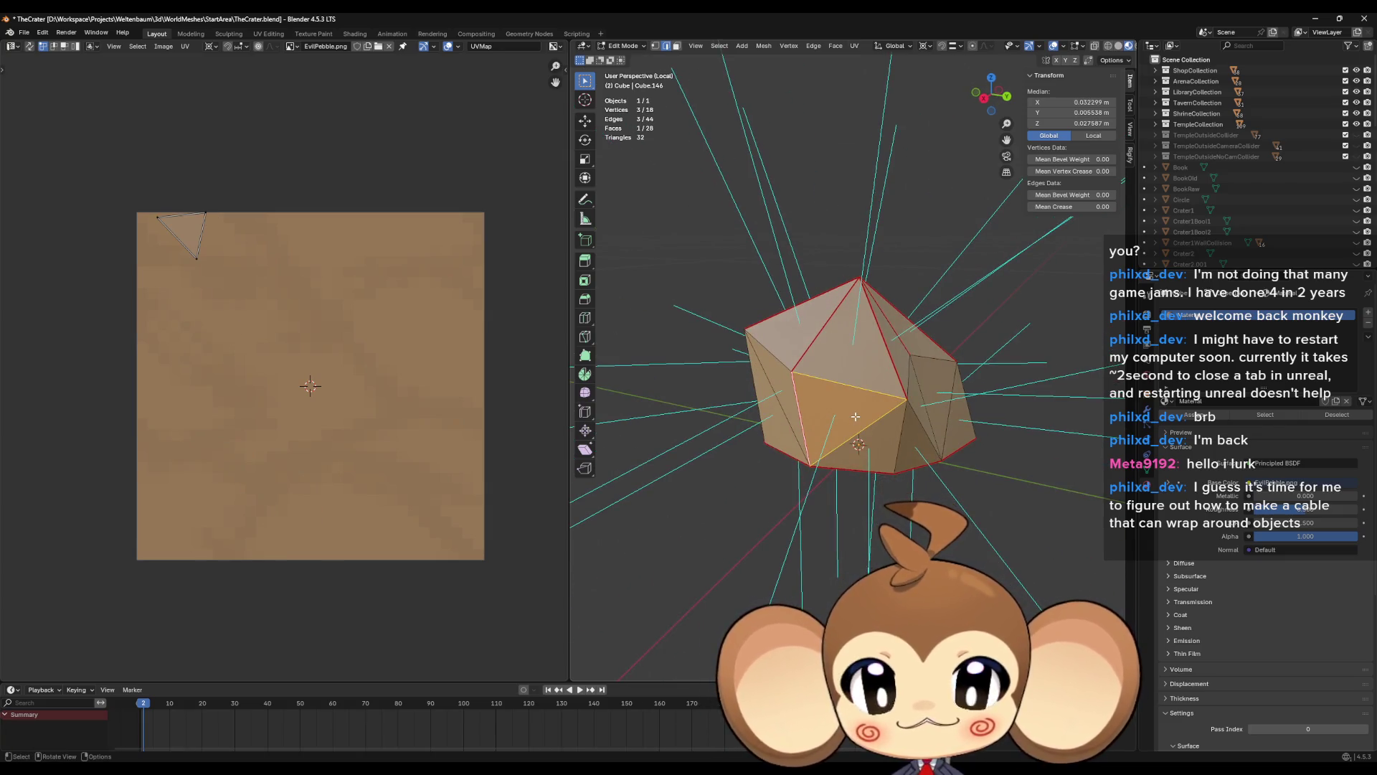
key(a)
mouse_move(853, 416)
mouse_down()
mouse_move(878, 433)
mouse_move(887, 396)
mouse_move(940, 409)
mouse_move(860, 432)
mouse_up()
Select a chain of six edges around the pebble and mark them as a seam
click(829, 422)
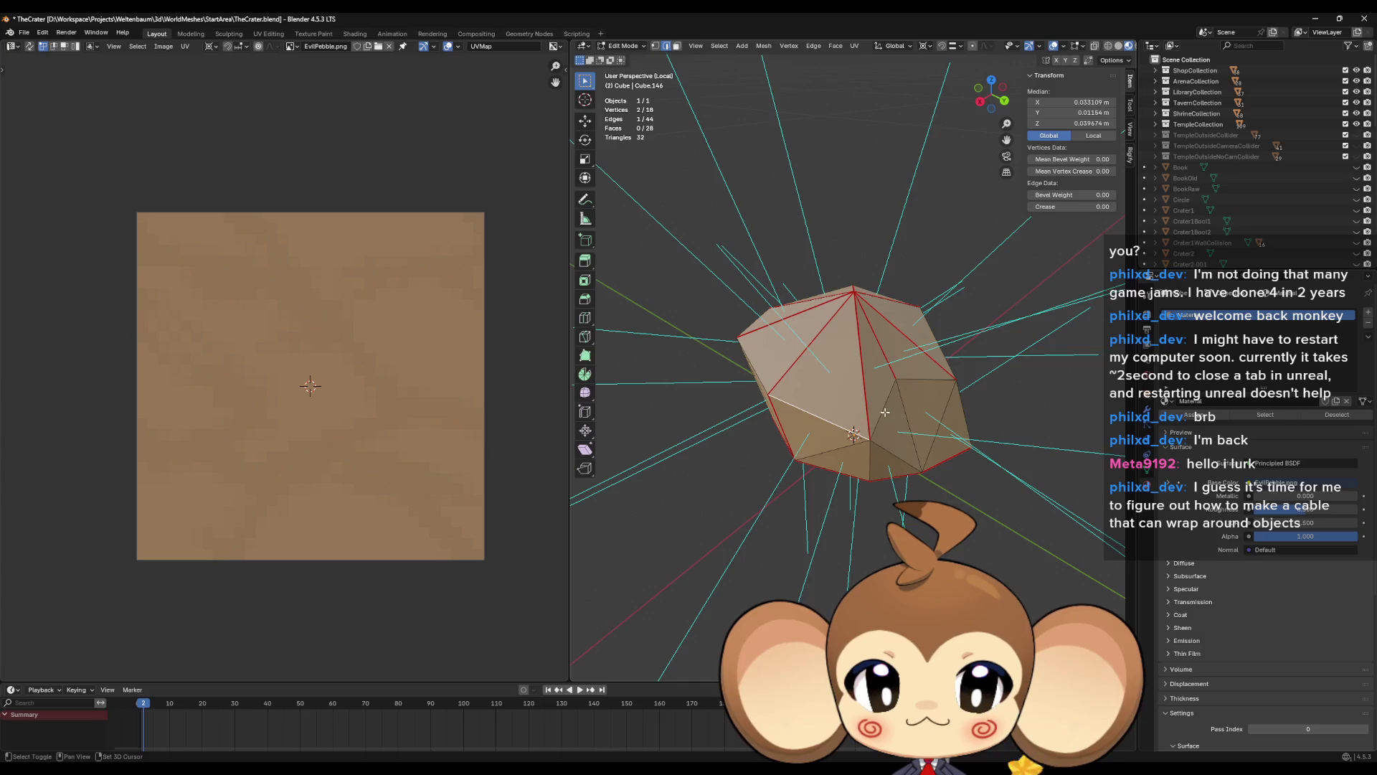
shift+click(914, 383)
drag(914, 383, 865, 425)
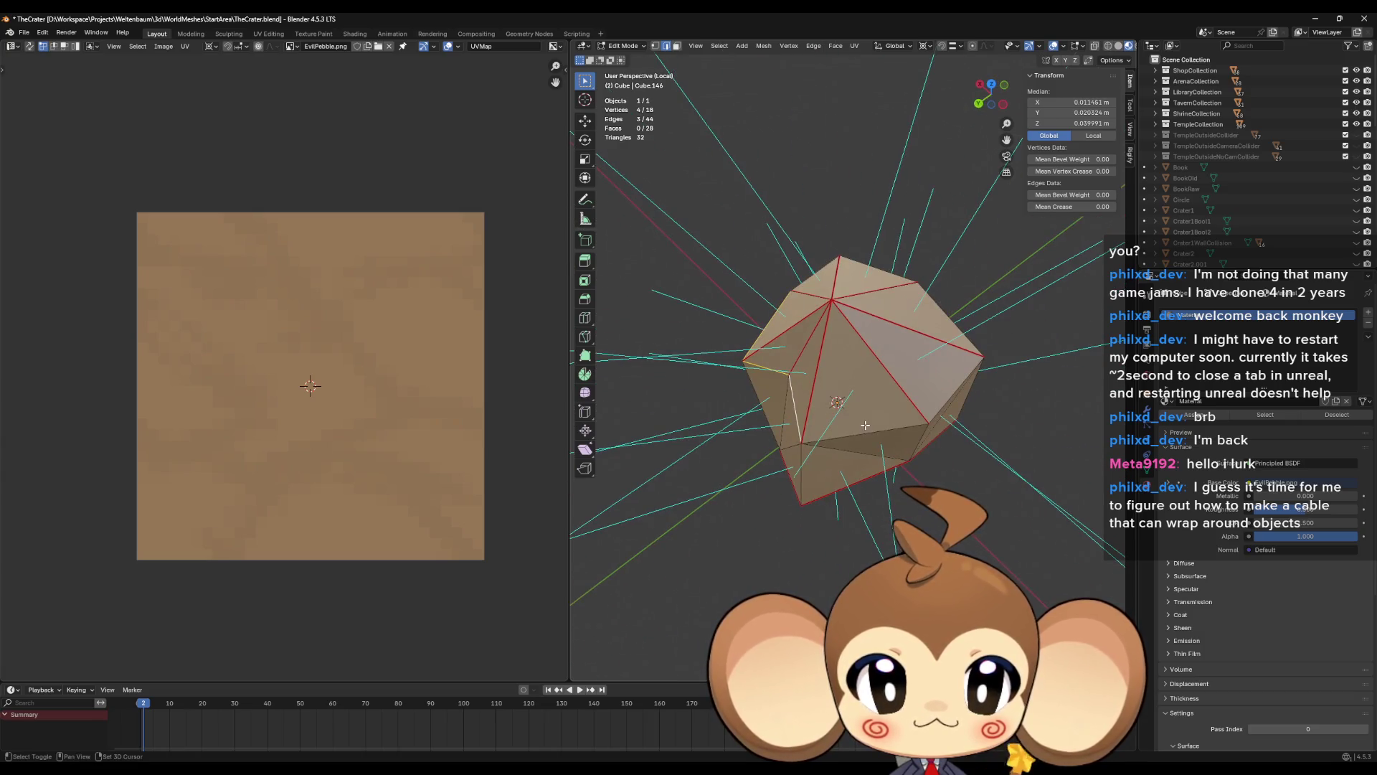
shift+click(947, 394)
drag(947, 394, 807, 408)
shift+click(911, 401)
shift+click(872, 410)
key(ctrl+e)
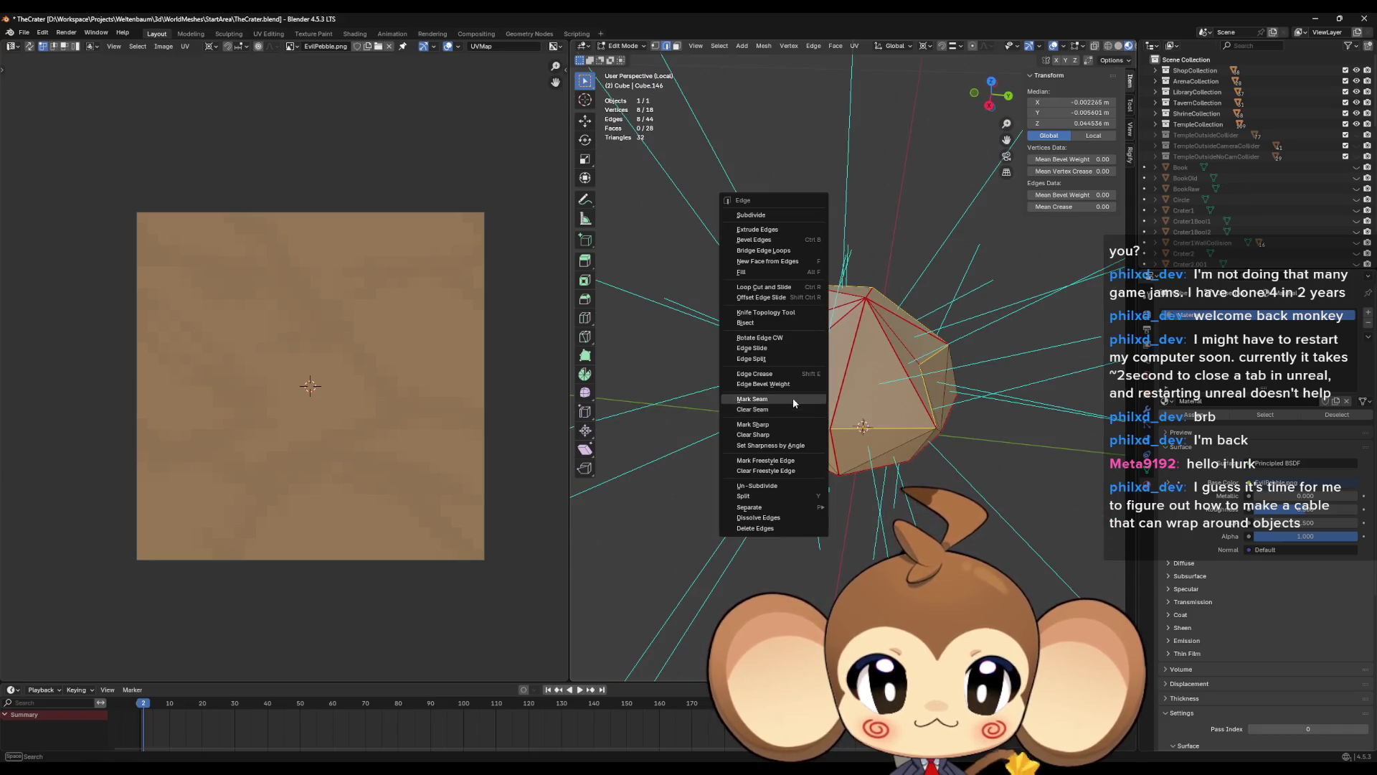
click(793, 399)
Mark a second group of three pebble edges as seams and inspect the result
click(882, 358)
shift+click(861, 401)
shift+click(900, 402)
drag(901, 402, 892, 361)
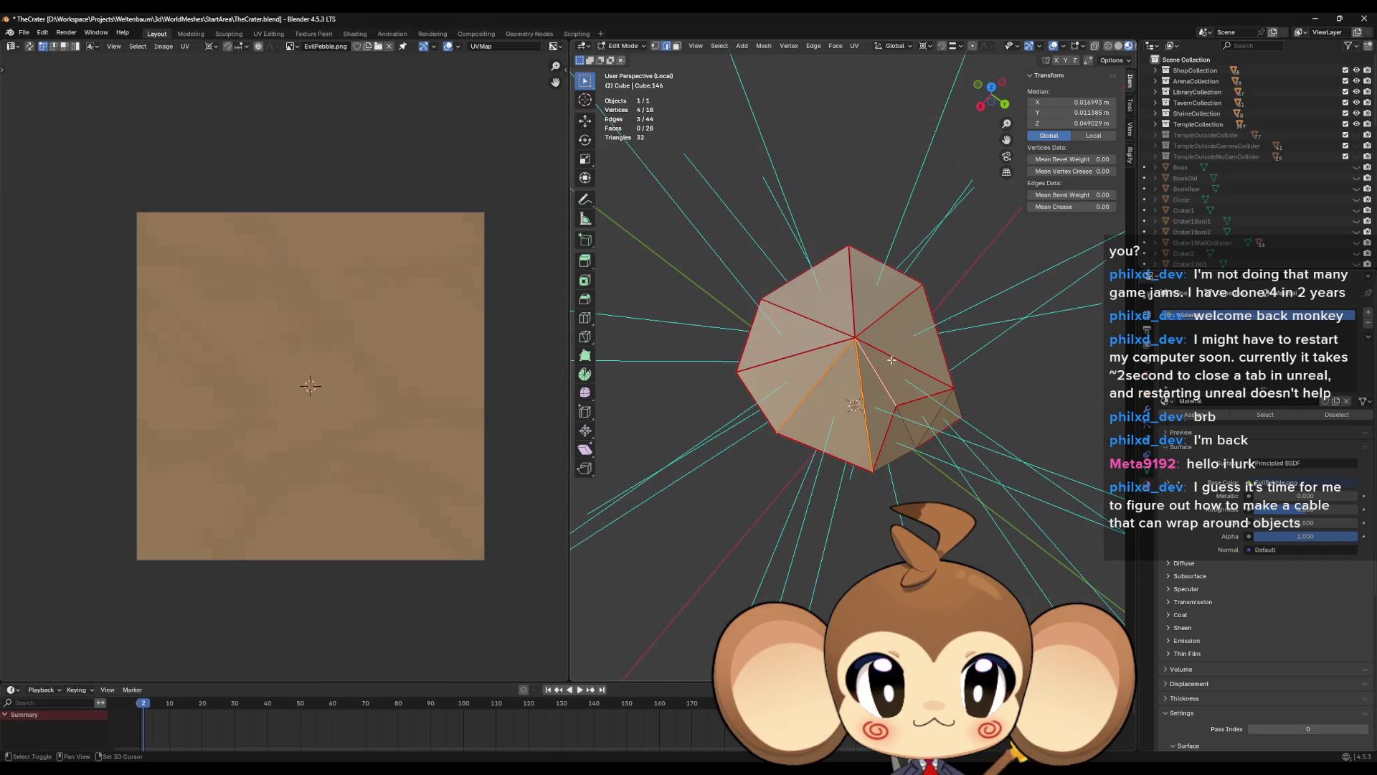
key(ctrl+e)
click(786, 360)
mouse_move(786, 360)
mouse_down()
mouse_move(866, 364)
mouse_move(888, 450)
mouse_move(887, 421)
mouse_move(925, 392)
mouse_up()
right_click(865, 361)
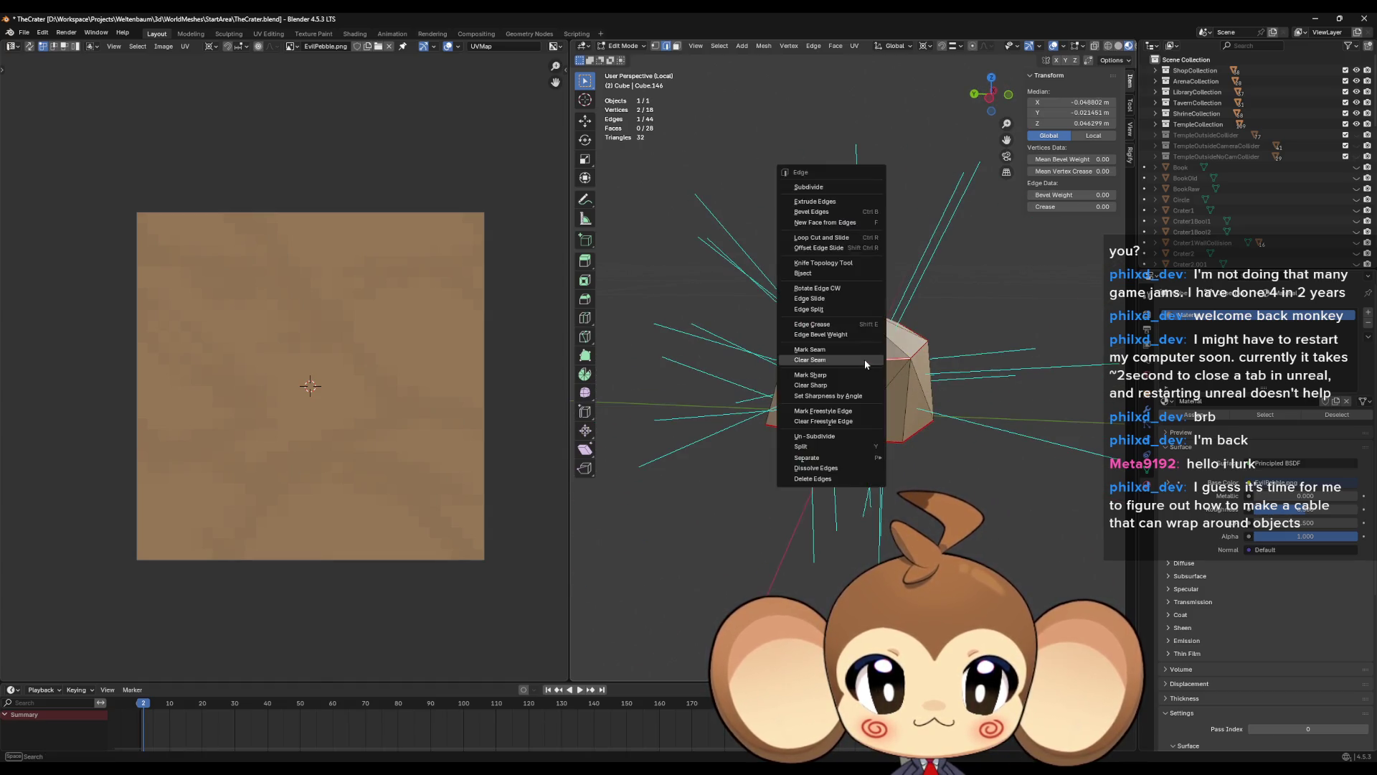
Re-unwrap the pebble along its new seams and select the whole mesh to show its UVs
click(880, 378)
key(u)
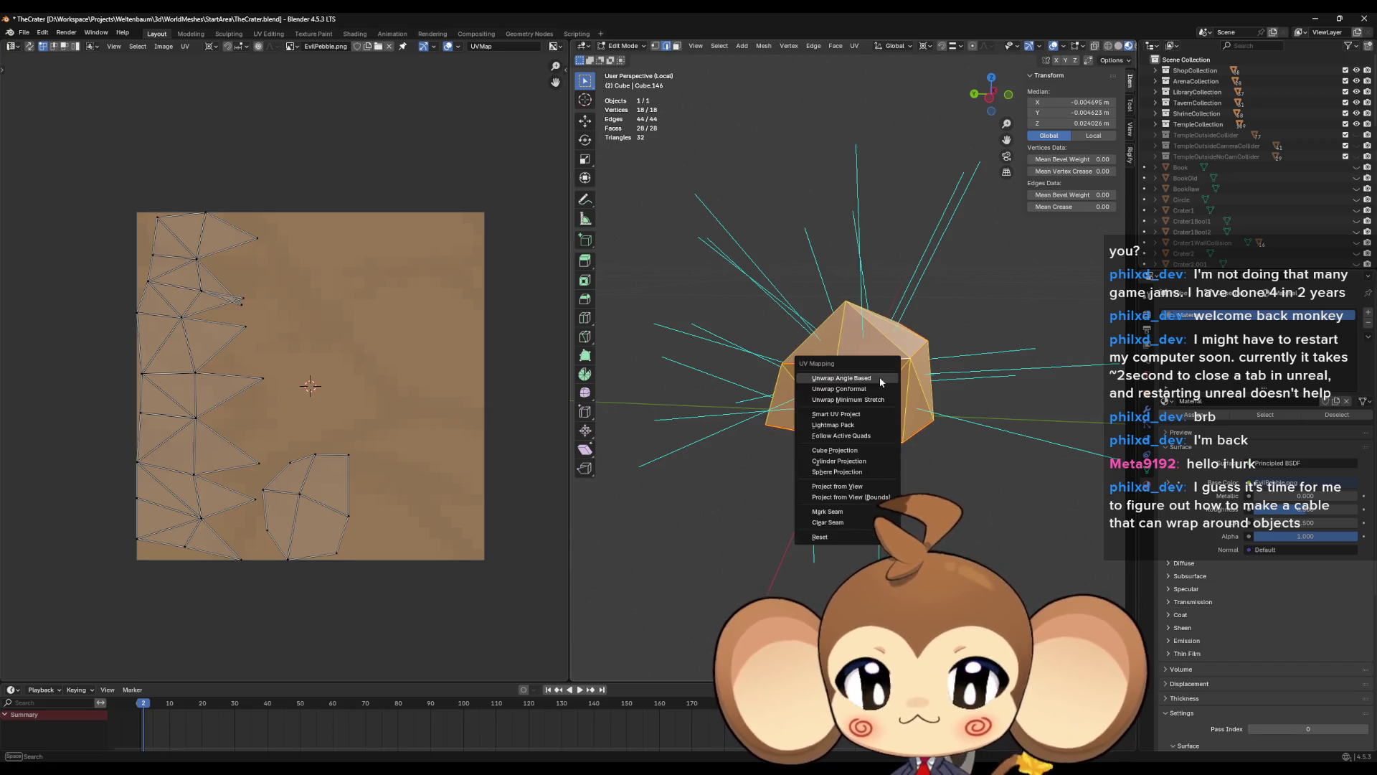
click(879, 378)
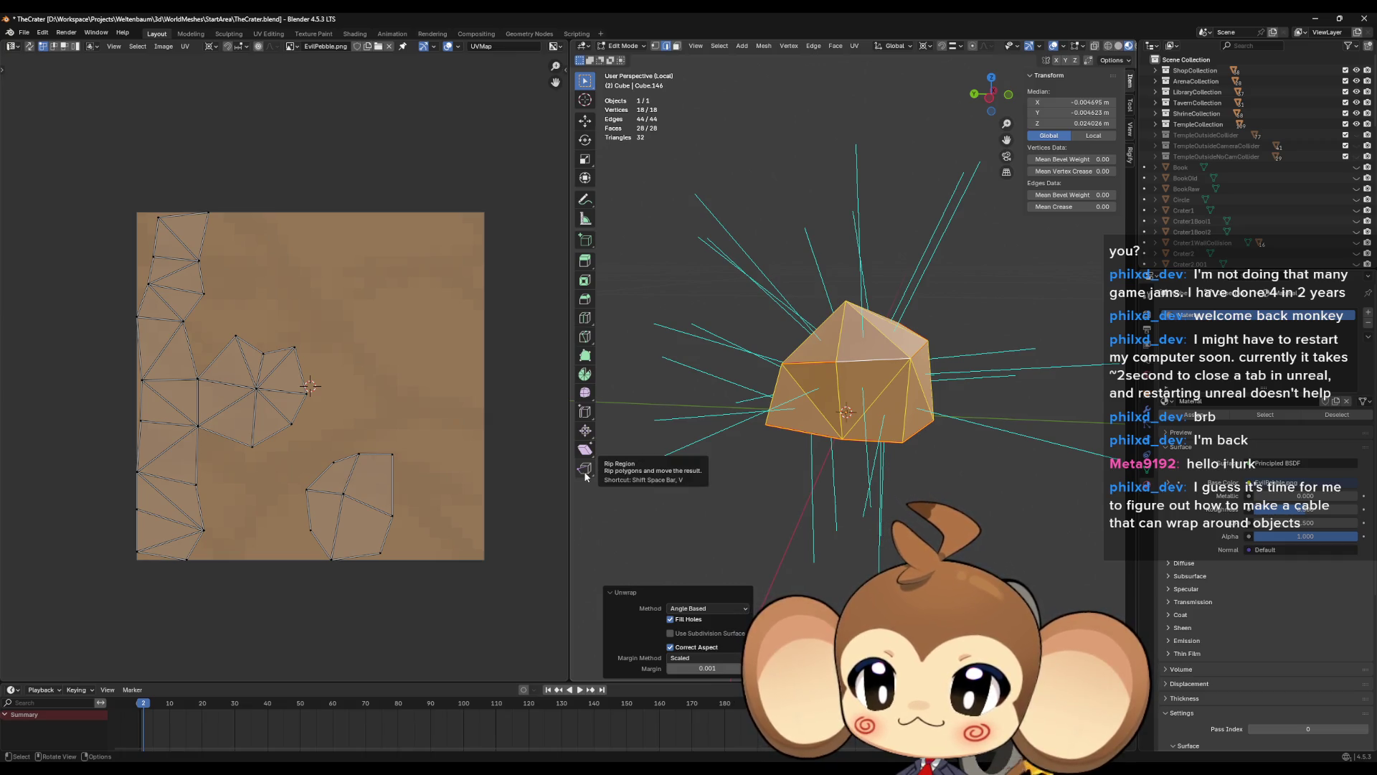
click(850, 400)
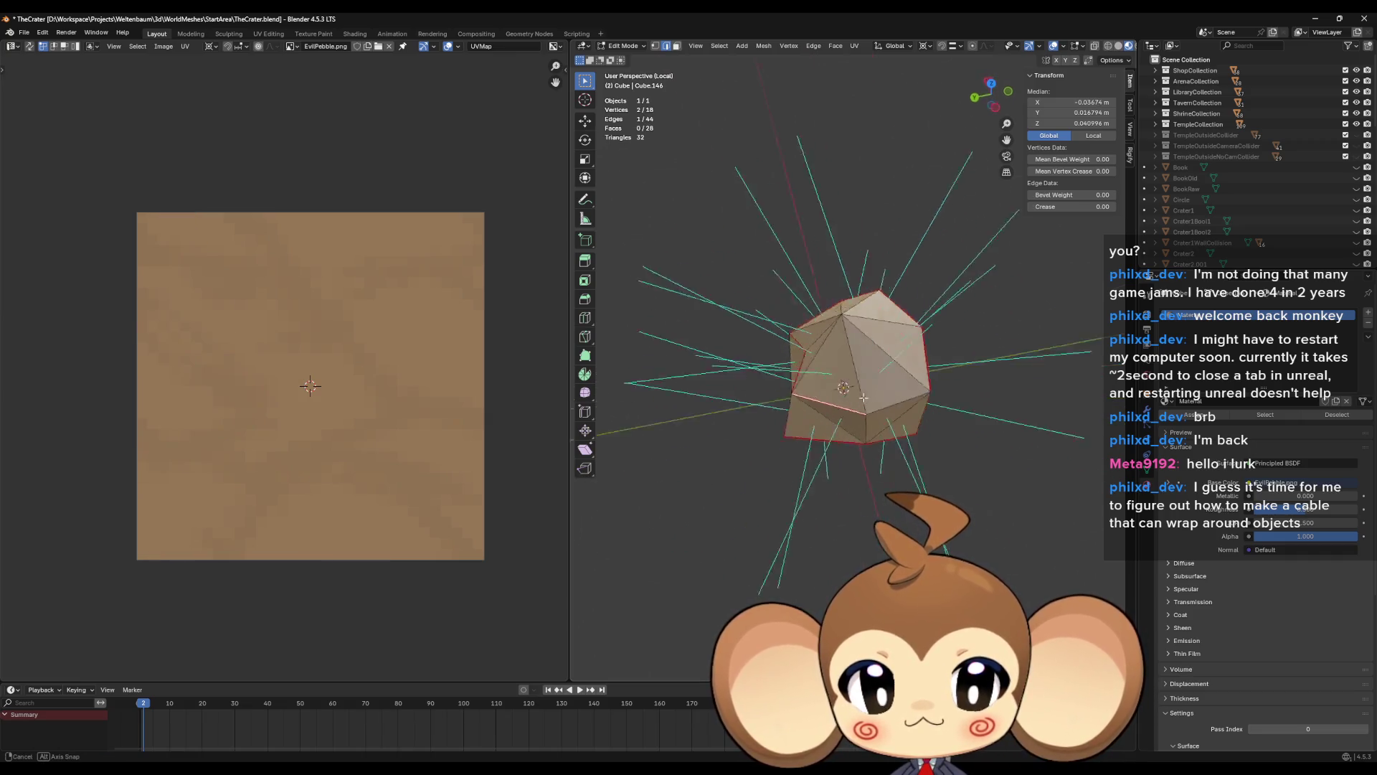
mouse_move(864, 398)
mouse_down()
mouse_move(865, 358)
mouse_move(916, 421)
mouse_move(916, 395)
mouse_move(875, 401)
mouse_move(927, 409)
mouse_move(911, 406)
mouse_up()
key(a)
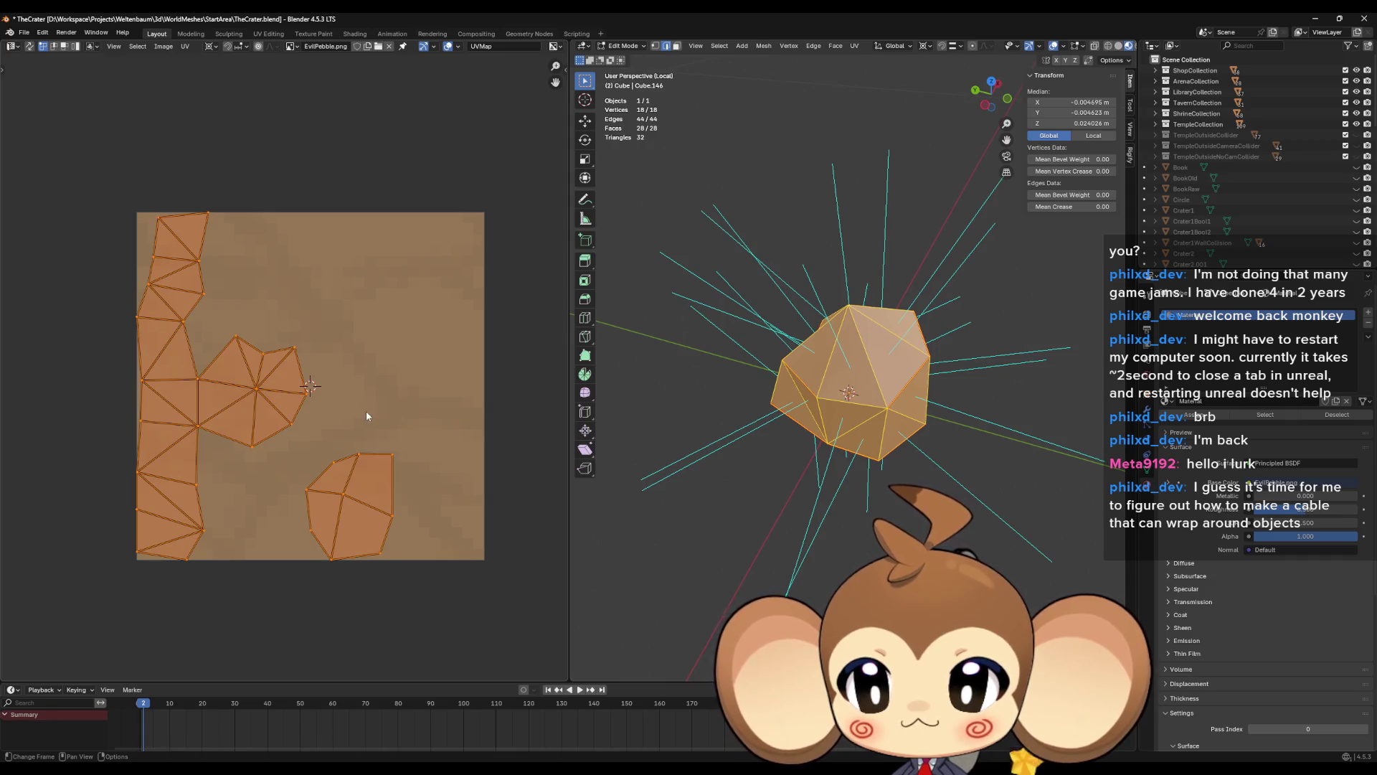
Move the lower-right UV island up-left, then shift it and the left strip right and down
drag(300, 434, 416, 560)
key(g)
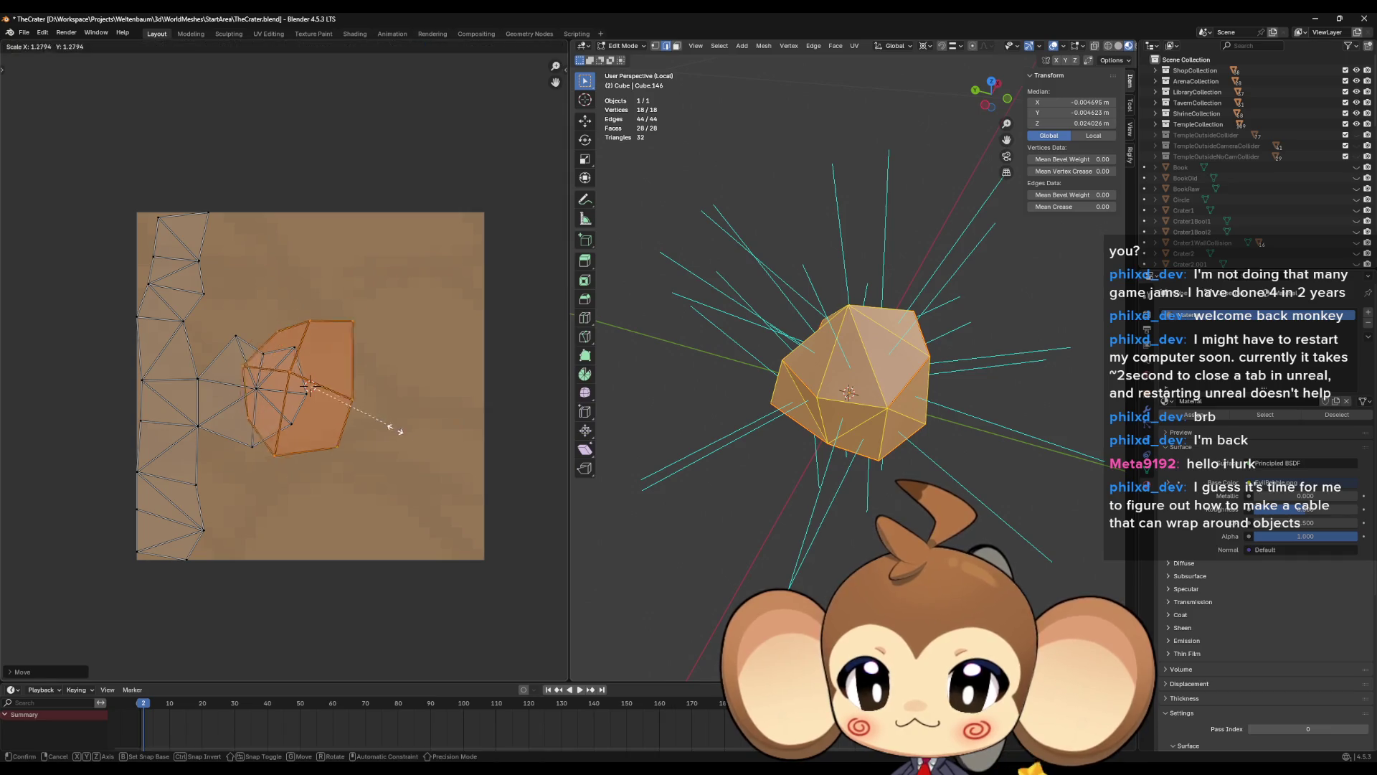
click(450, 465)
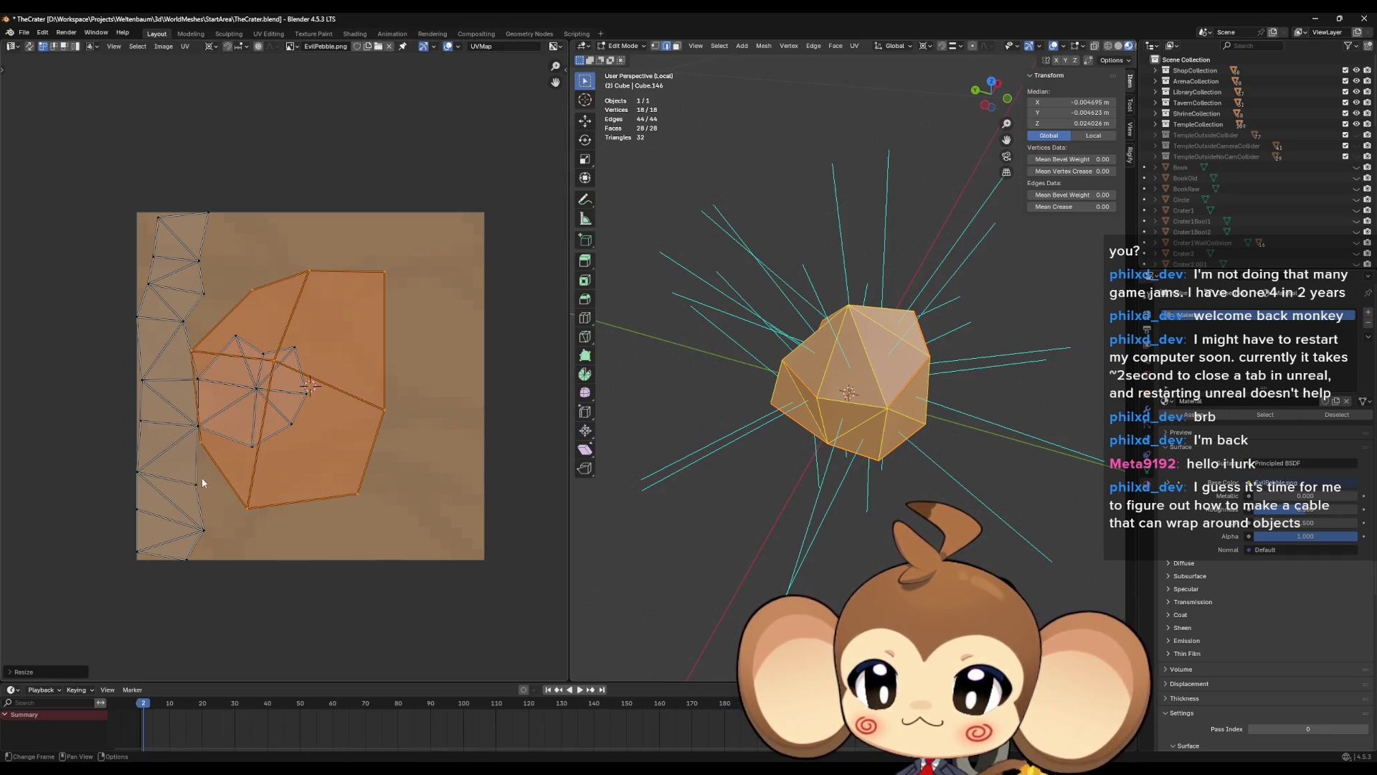
key(l)
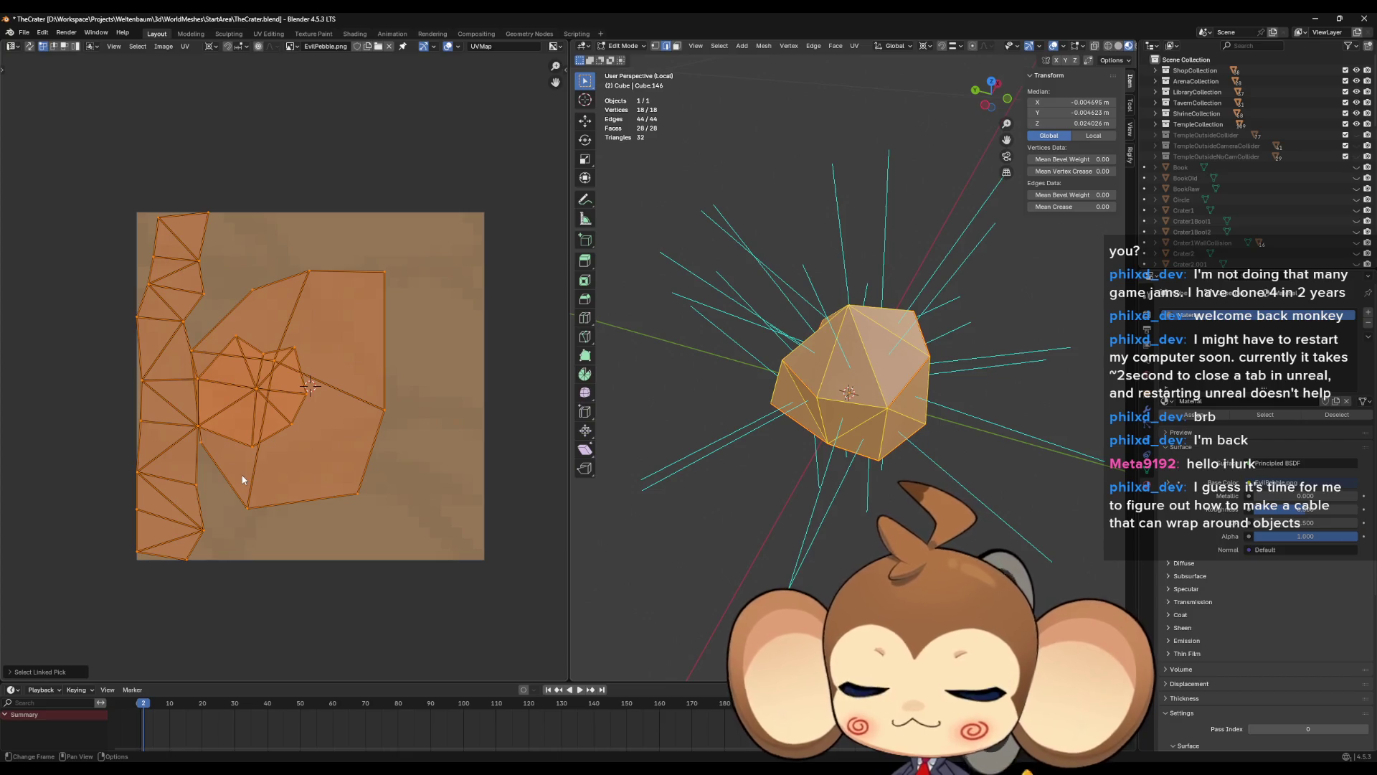
key(g)
click(252, 533)
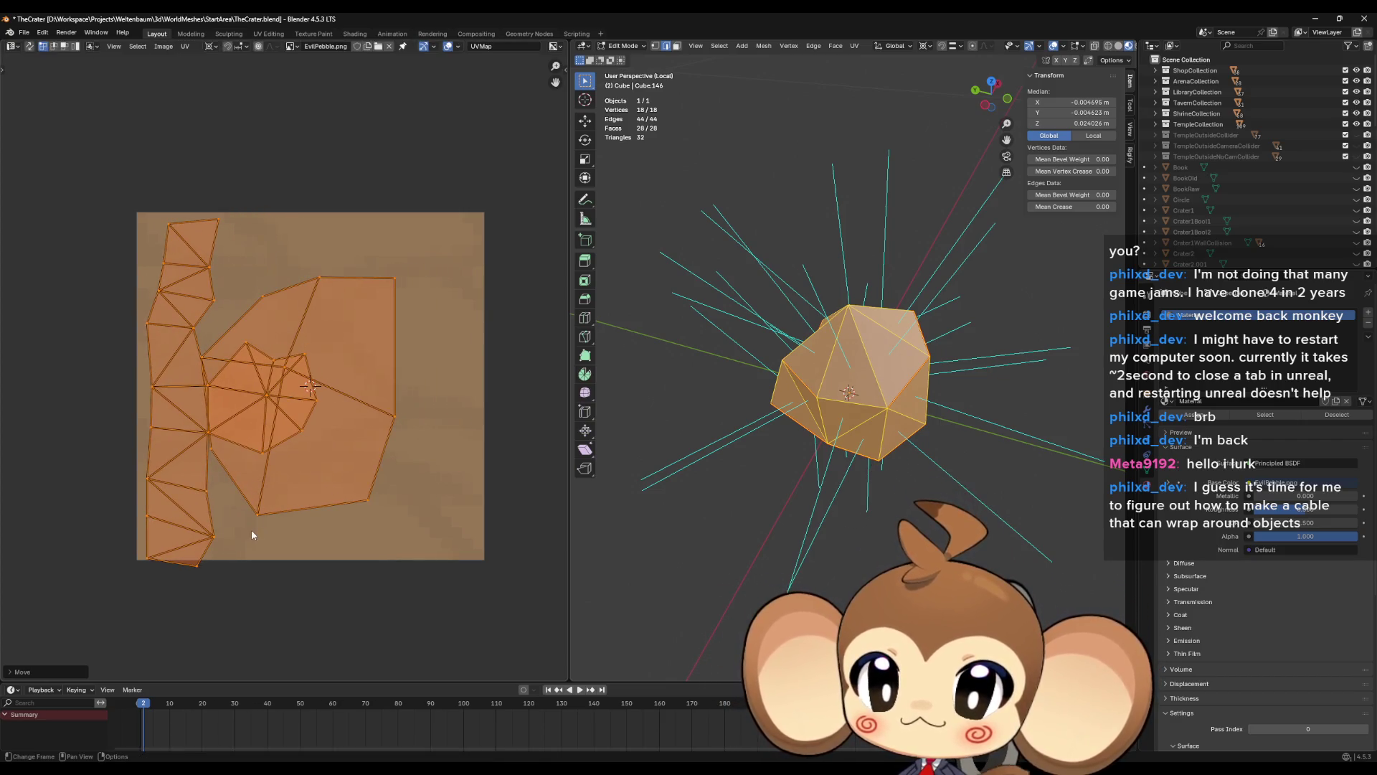
Scale up the left strip and middle UV island over the pebble texture
click(253, 529)
key(l)
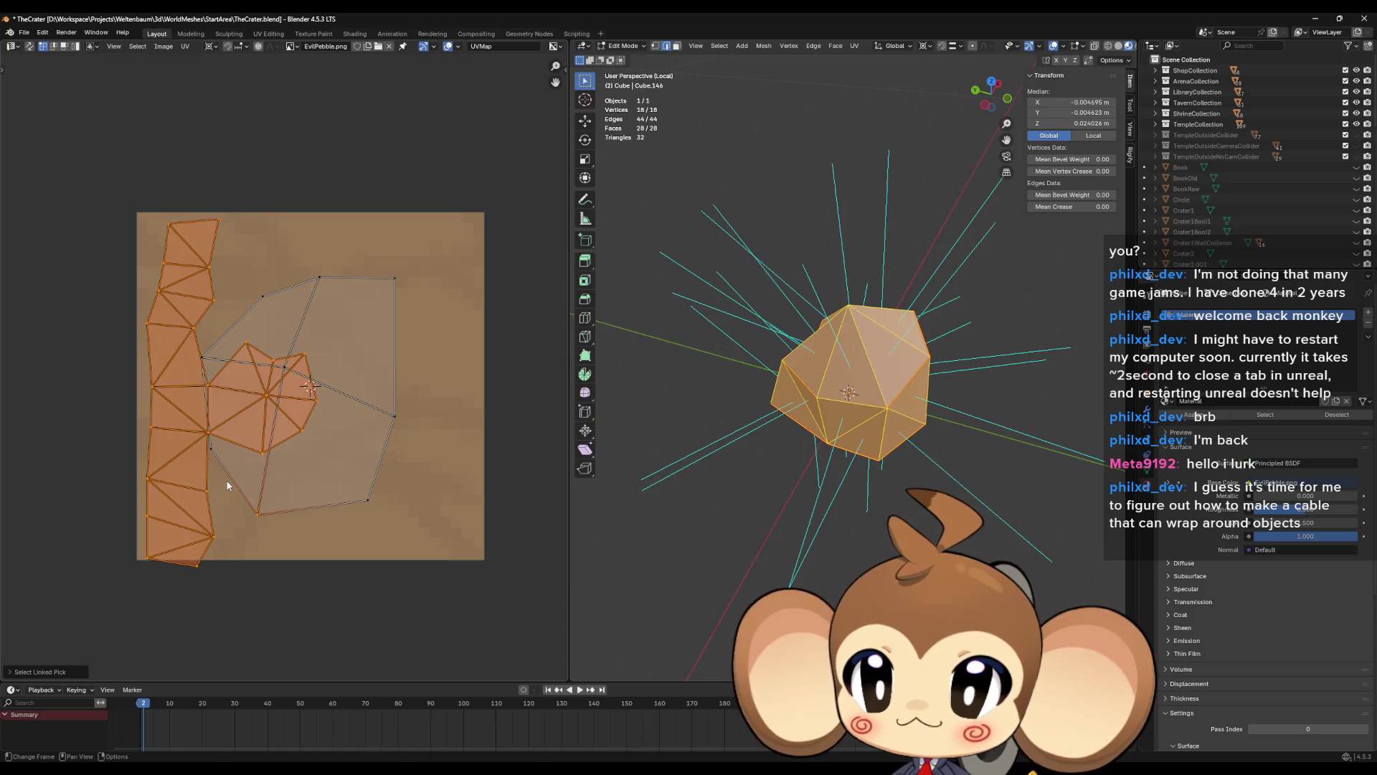
key(s)
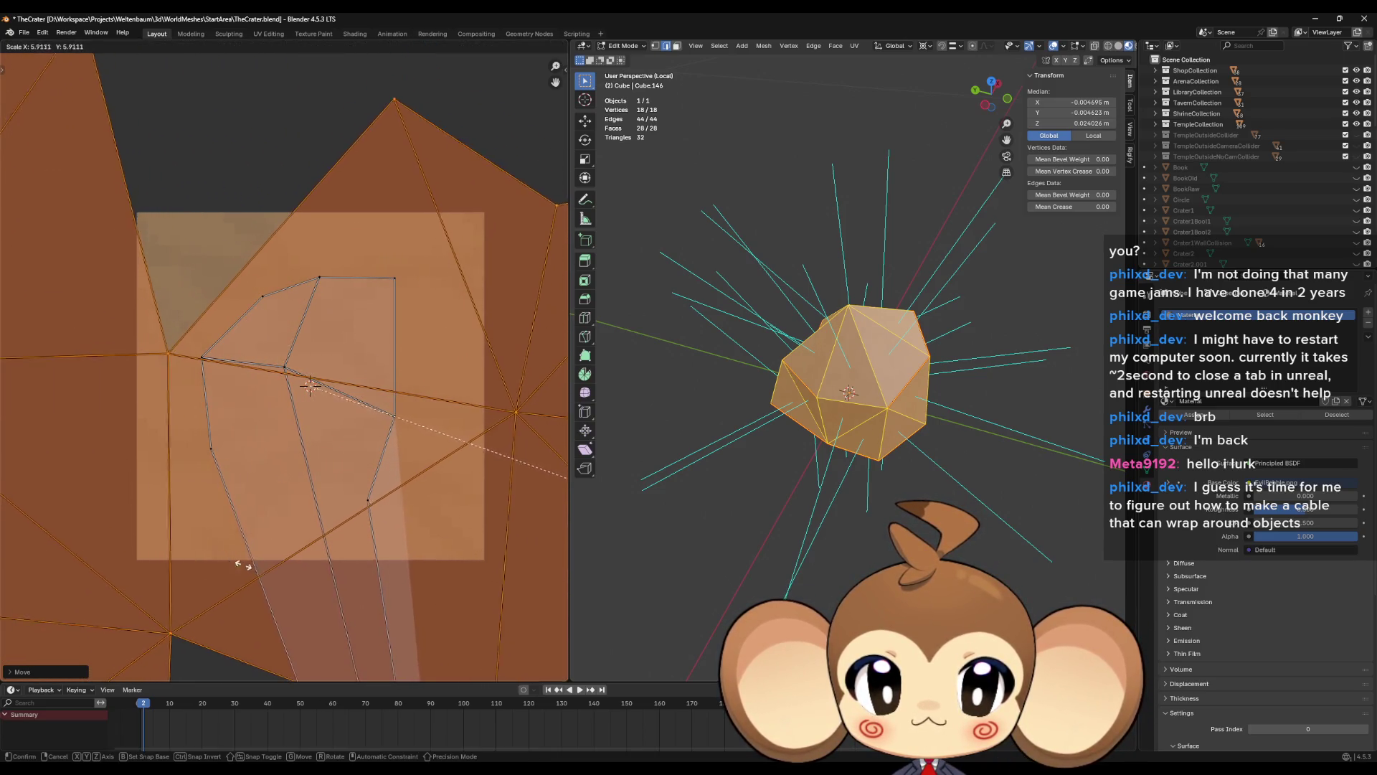
click(243, 566)
scroll(805, 481, up, 4)
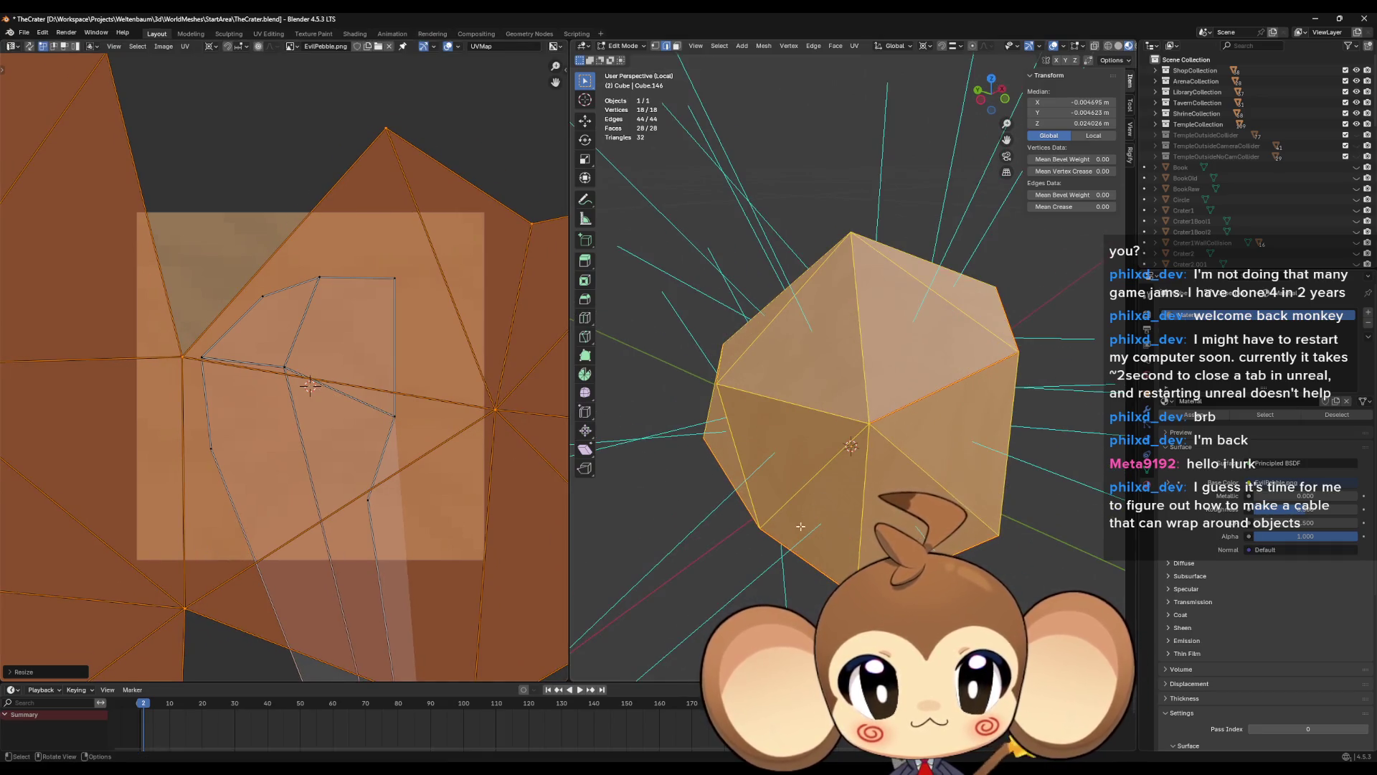
click(727, 534)
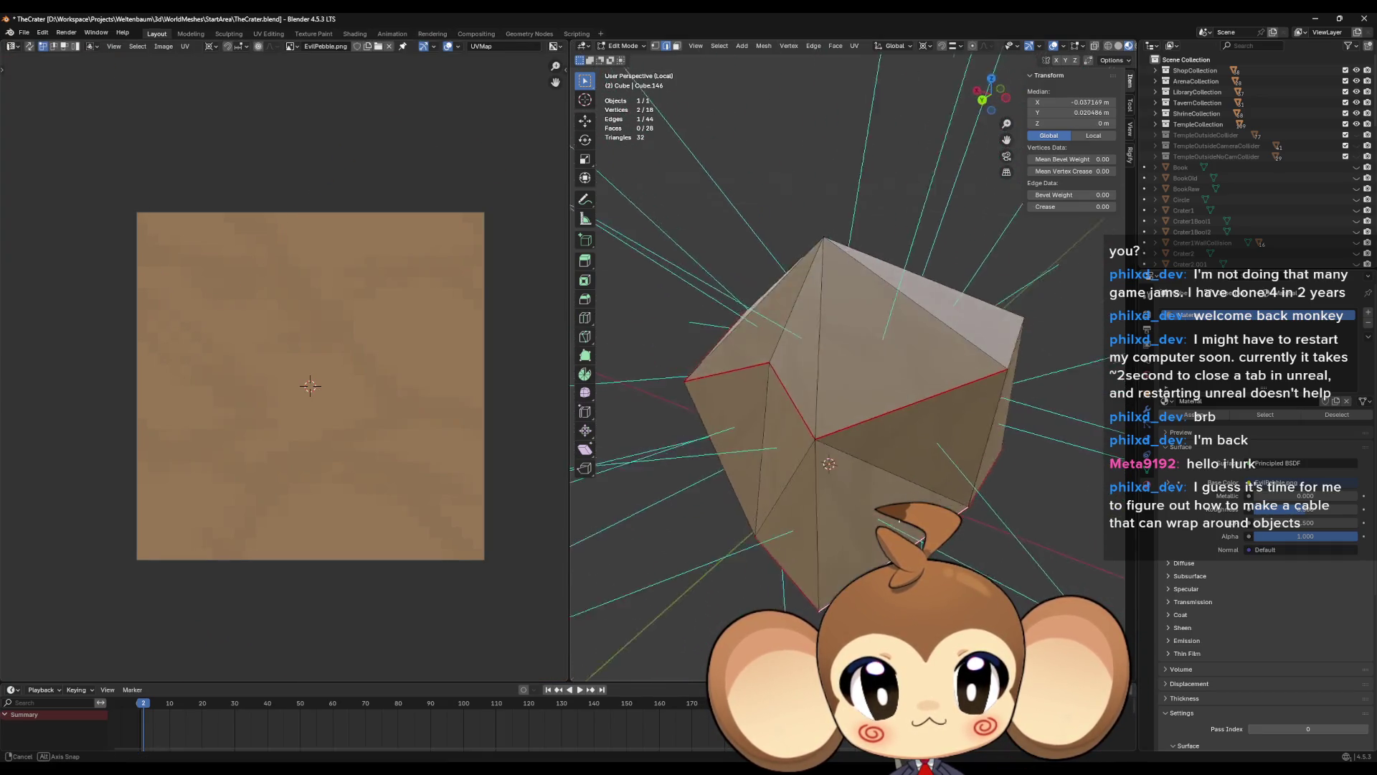
drag(899, 518, 968, 517)
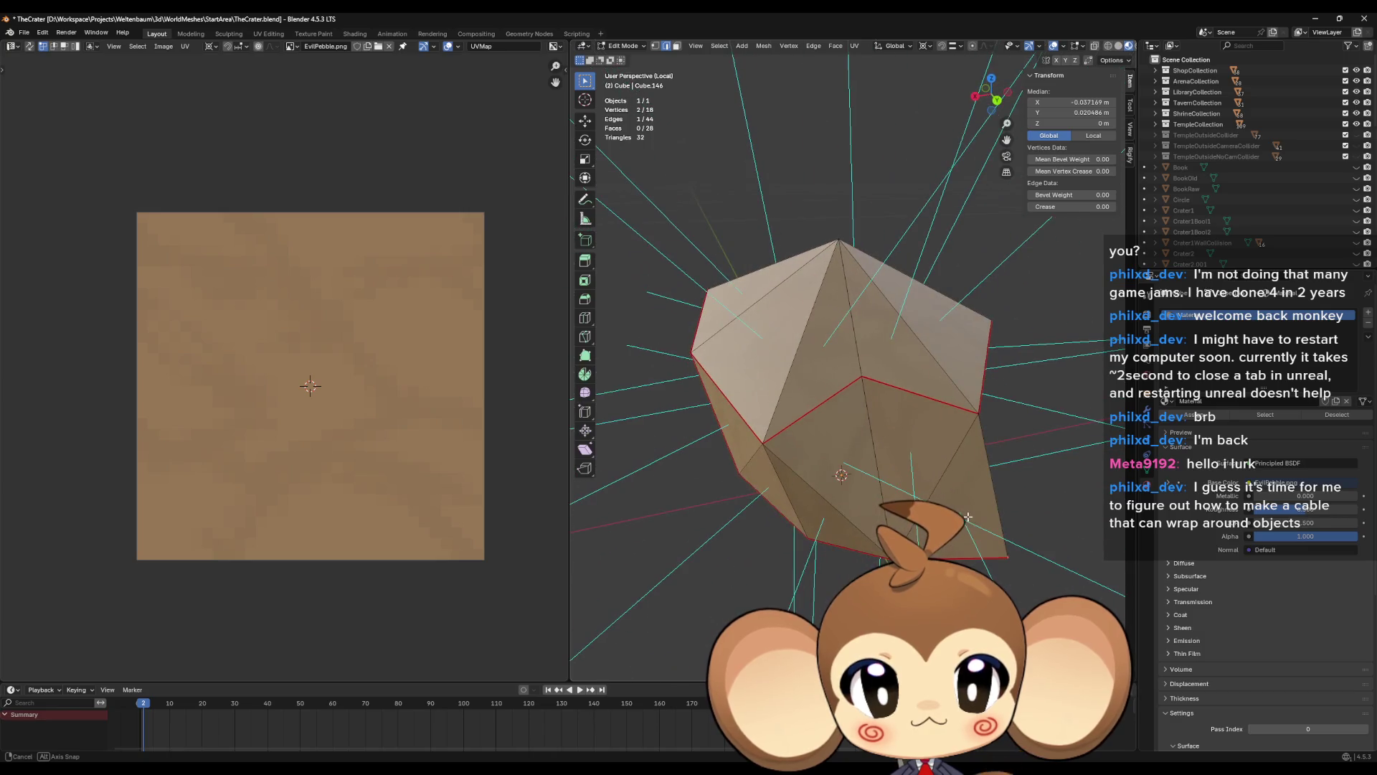
Turn the left panel into the Shader Editor and set the image texture interpolation to Closest
click(23, 33)
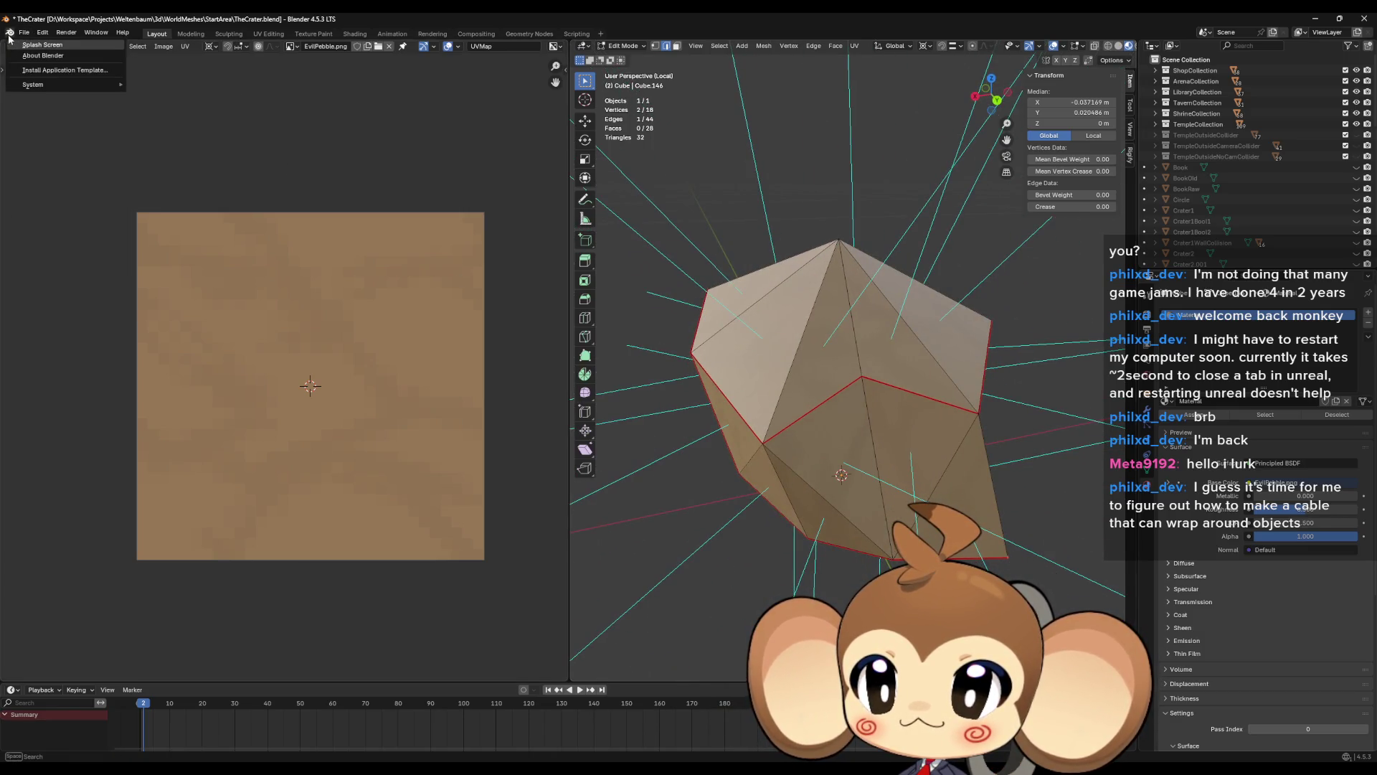
click(12, 45)
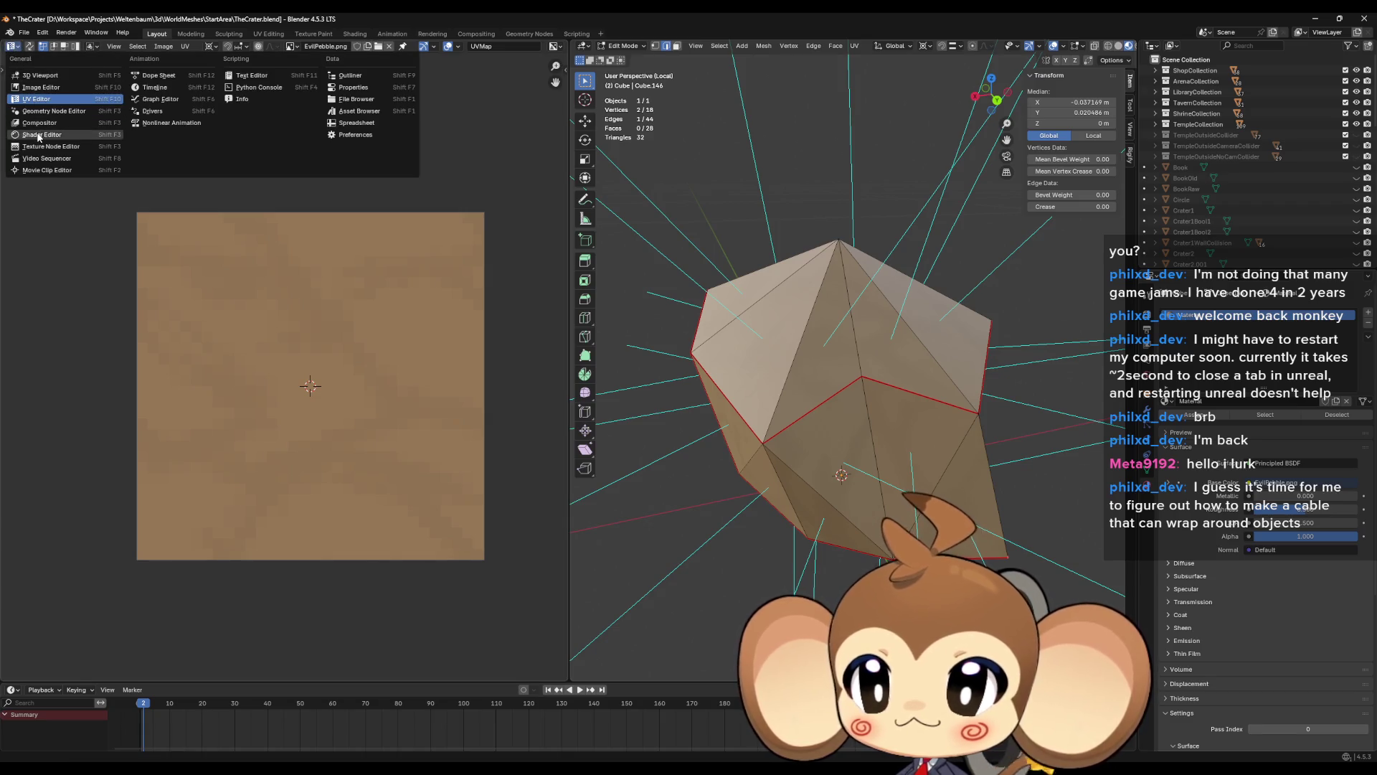
click(39, 134)
key(Home)
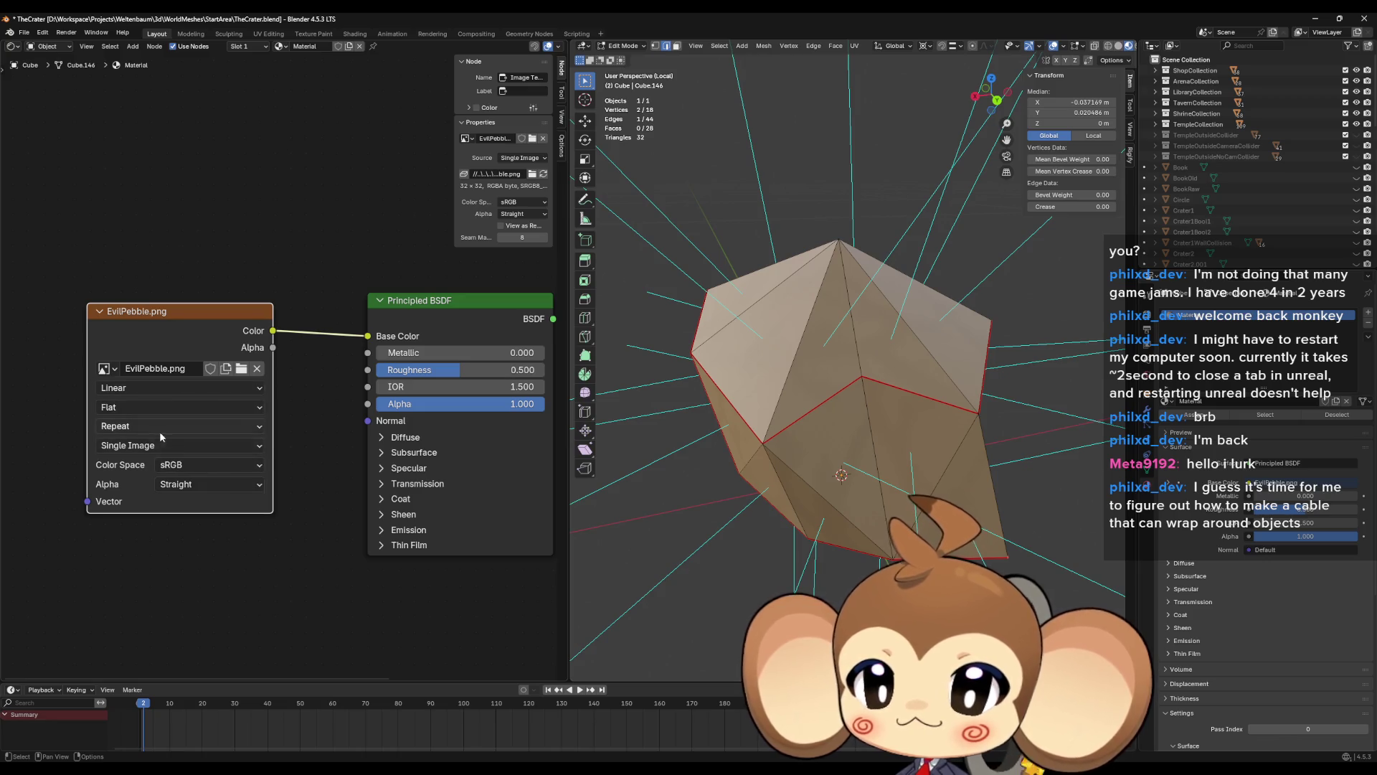
click(140, 388)
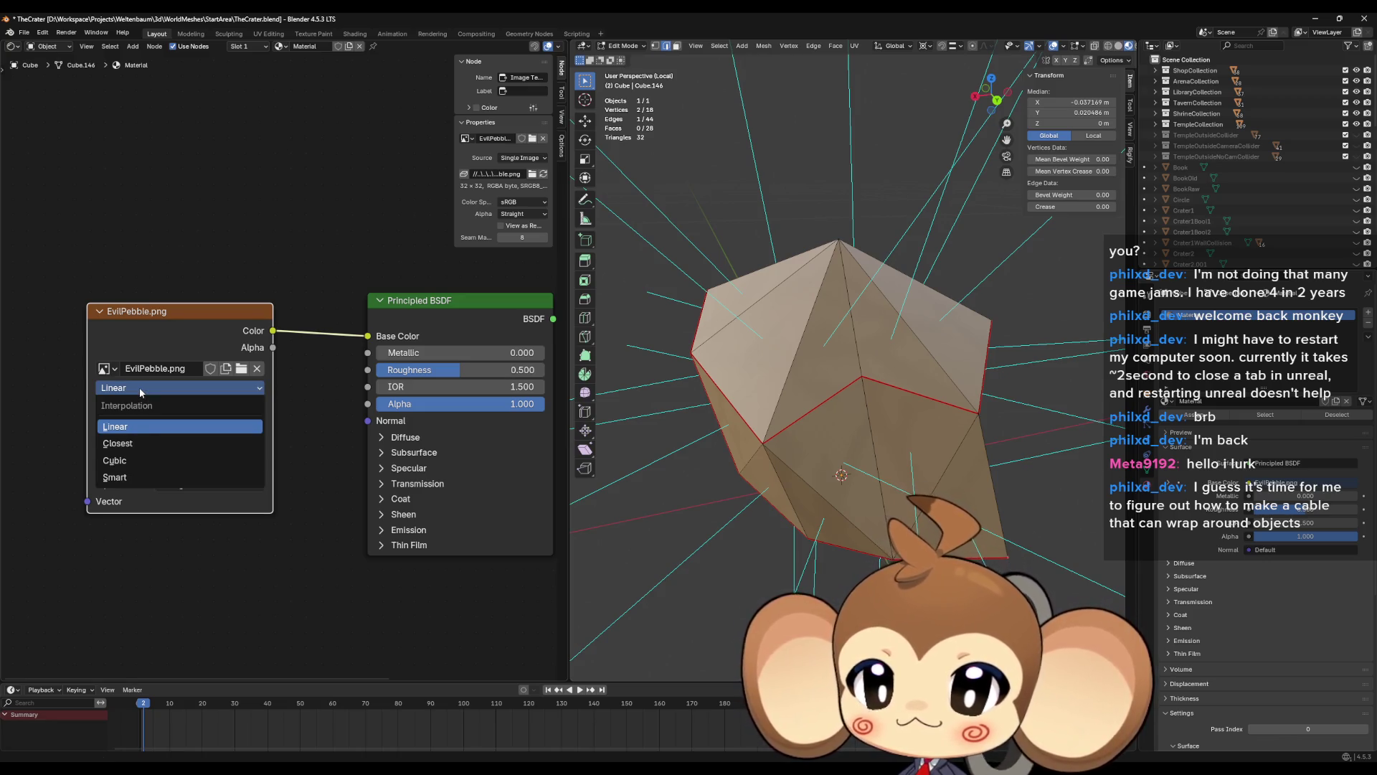
click(144, 443)
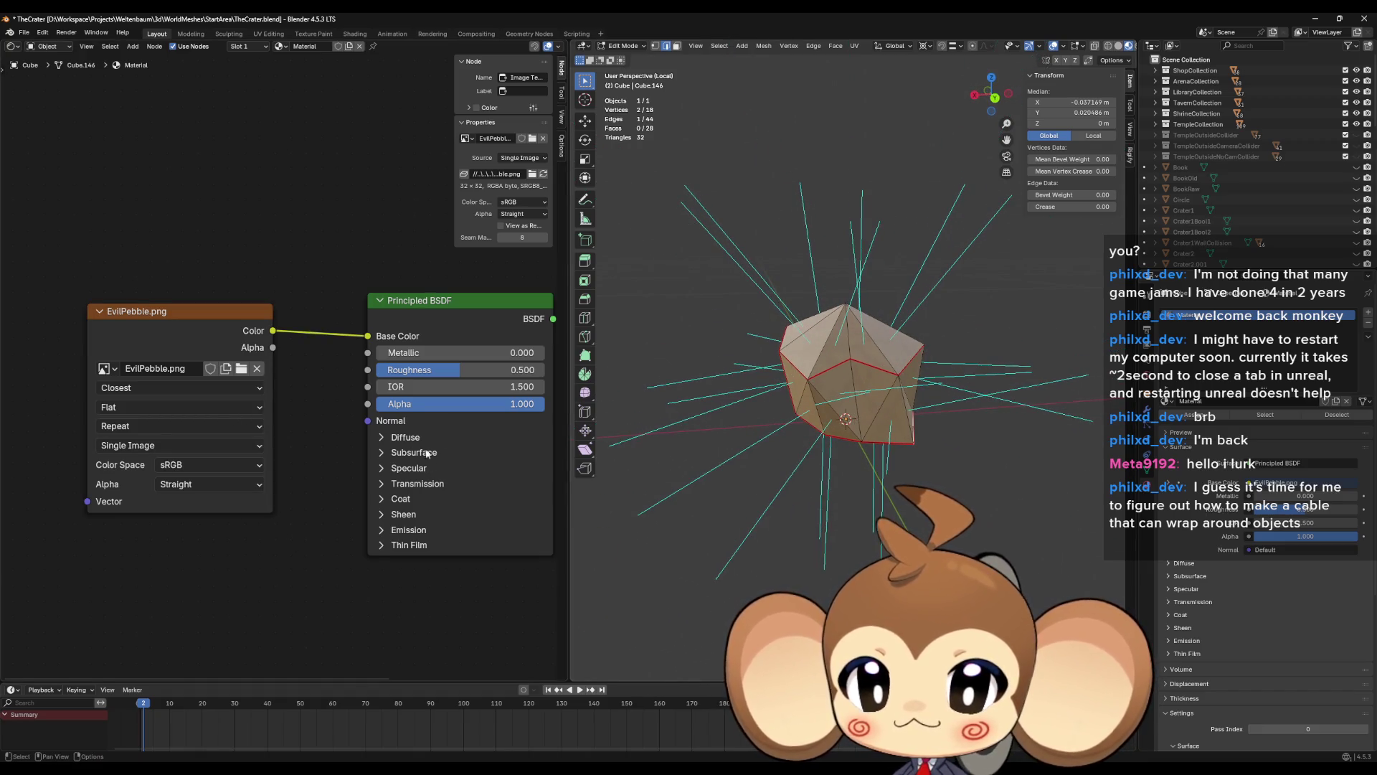
Raise the material Roughness from 0.500 to 1.000 and return the pebble to Object Mode
drag(454, 372, 543, 381)
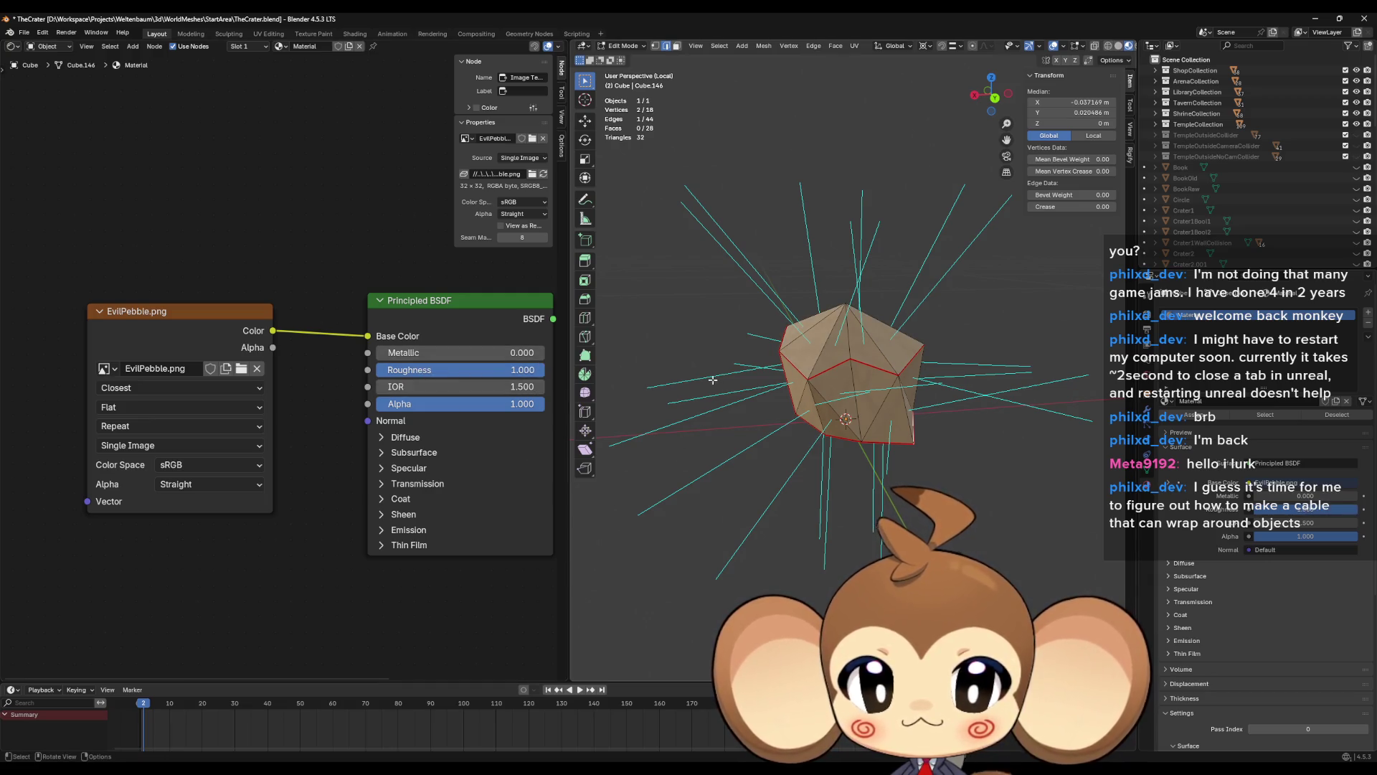
click(729, 467)
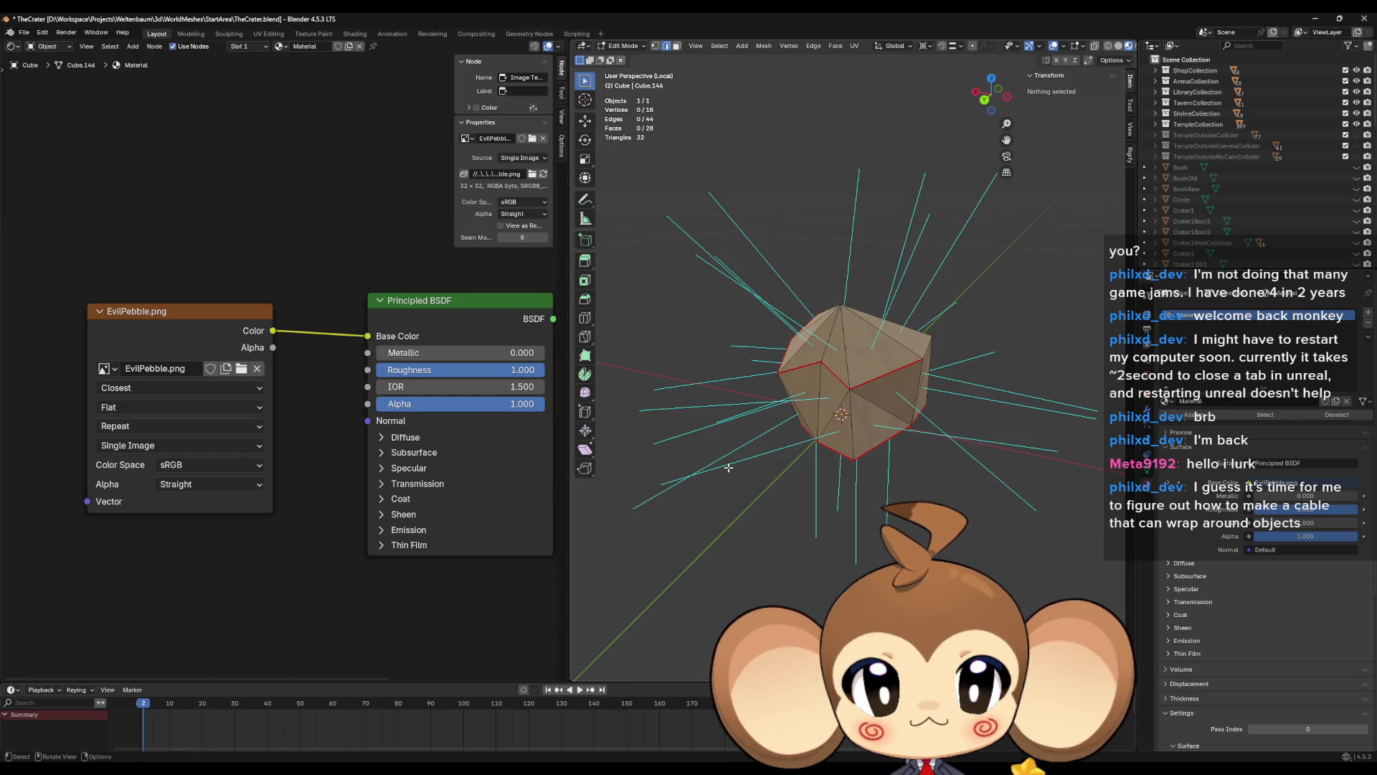
key(Tab)
scroll(729, 467, up, 5)
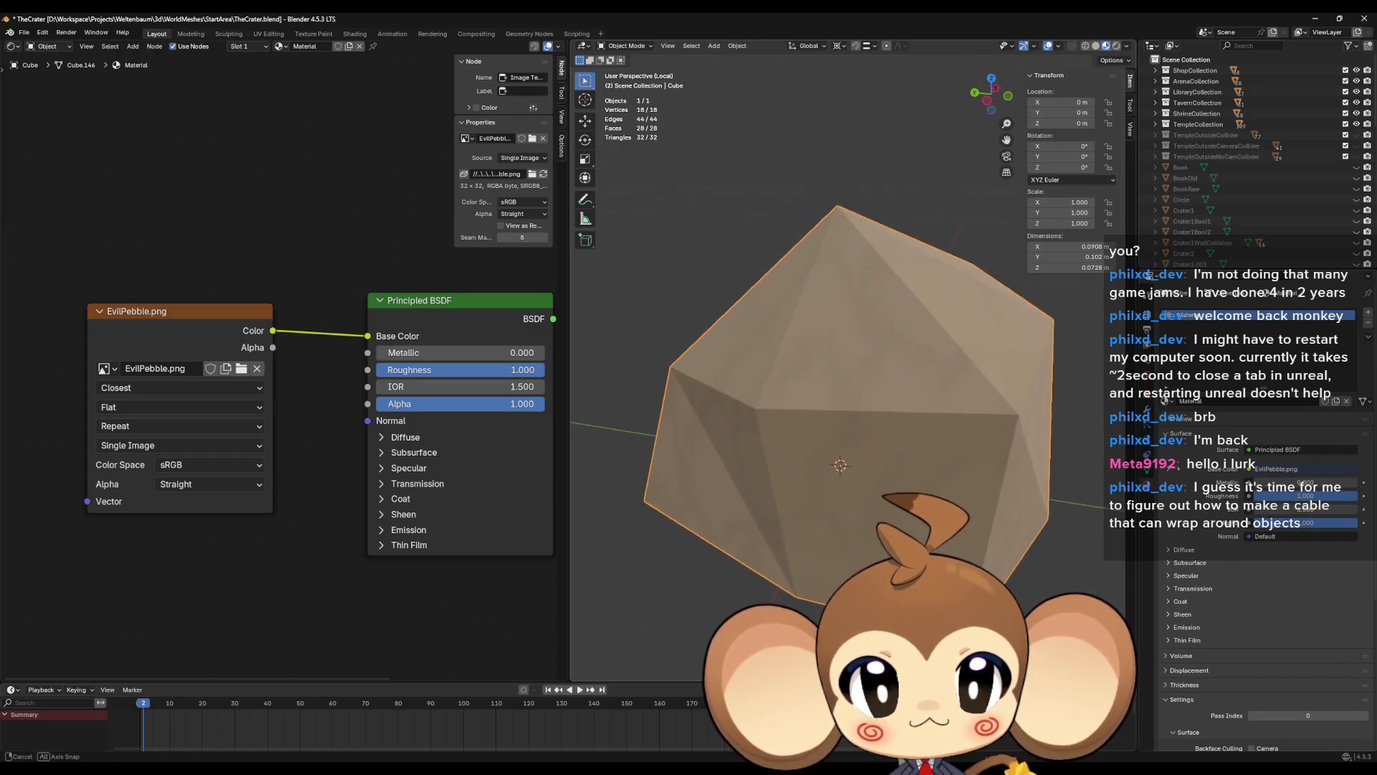
mouse_move(1026, 513)
mouse_down()
mouse_move(951, 493)
mouse_move(957, 463)
mouse_move(1027, 507)
mouse_move(1004, 506)
mouse_up()
click(13, 46)
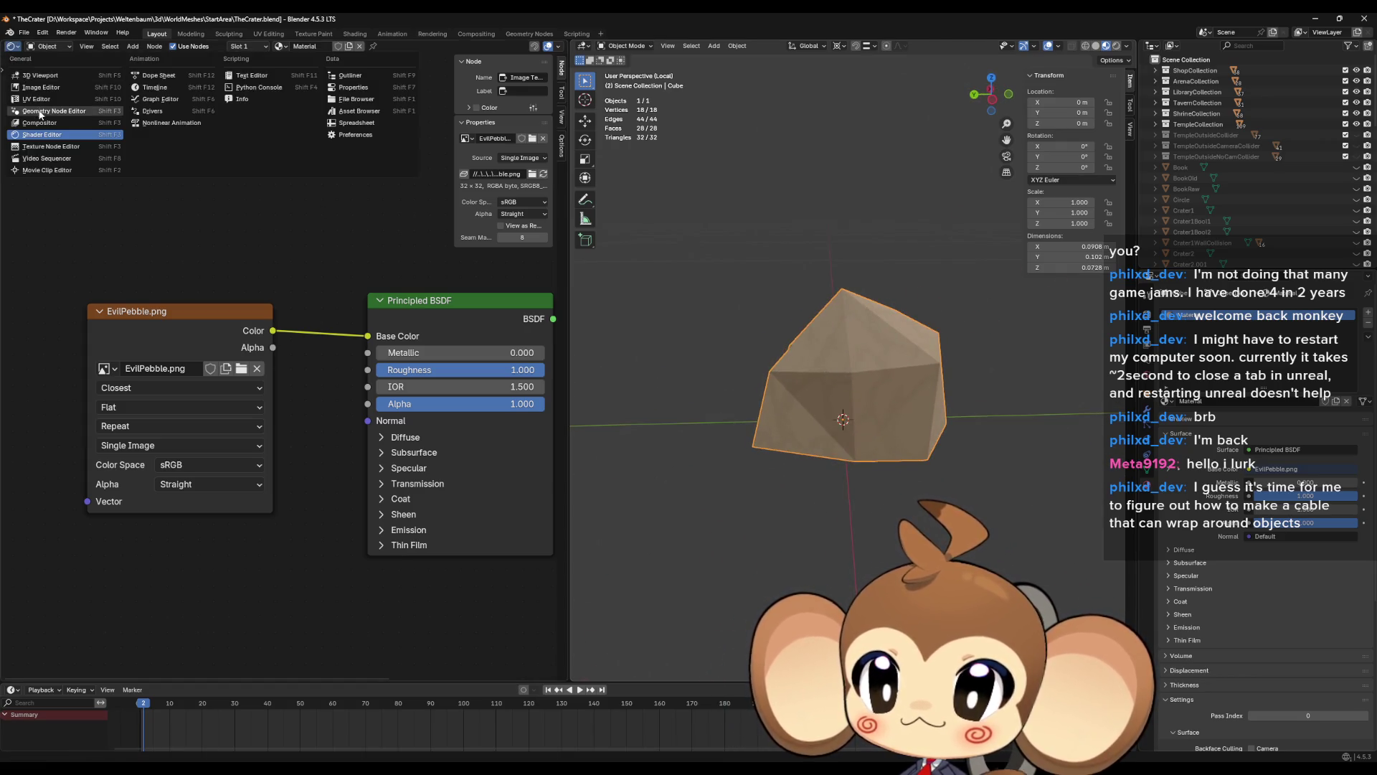
Switch to the Image Editor, enter Edit Mode and select the whole pebble mesh
click(41, 87)
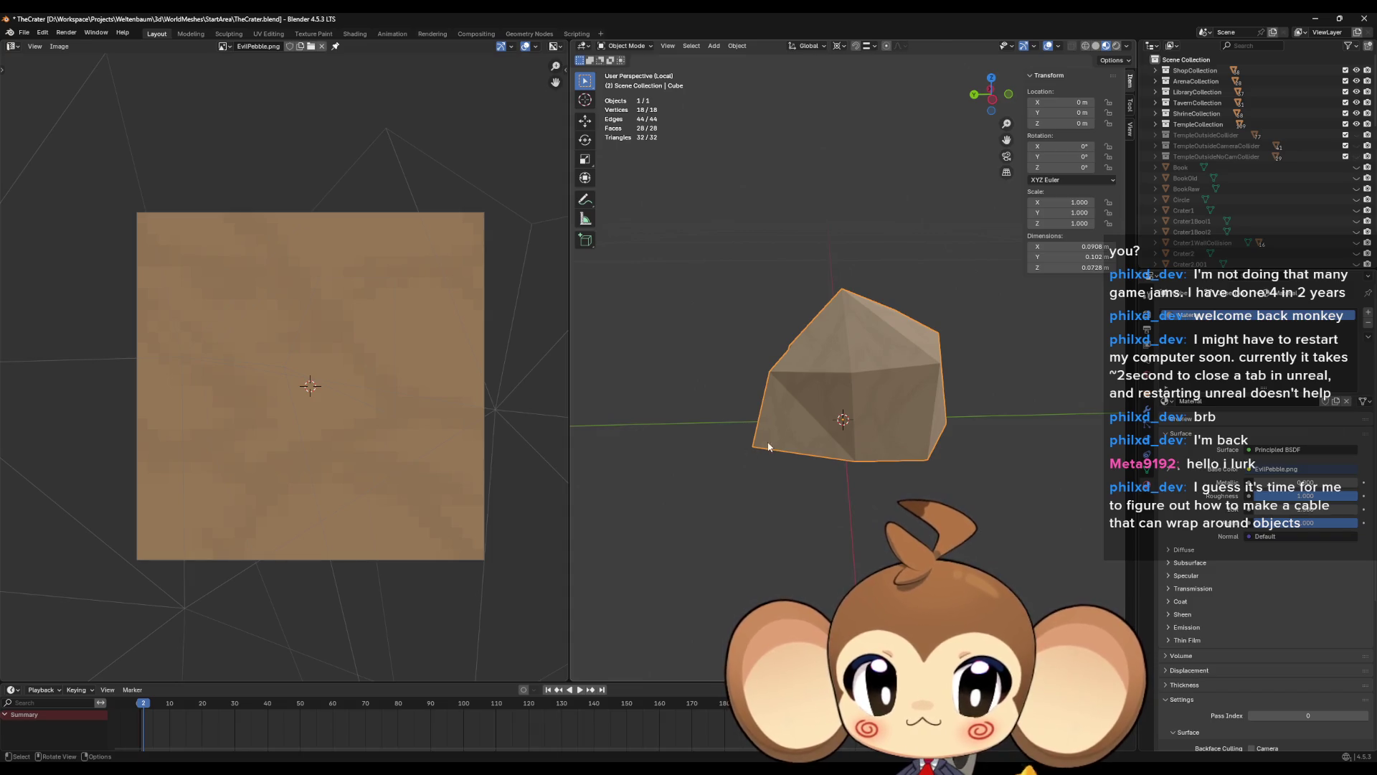
key(Tab)
key(a)
scroll(490, 436, down, 6)
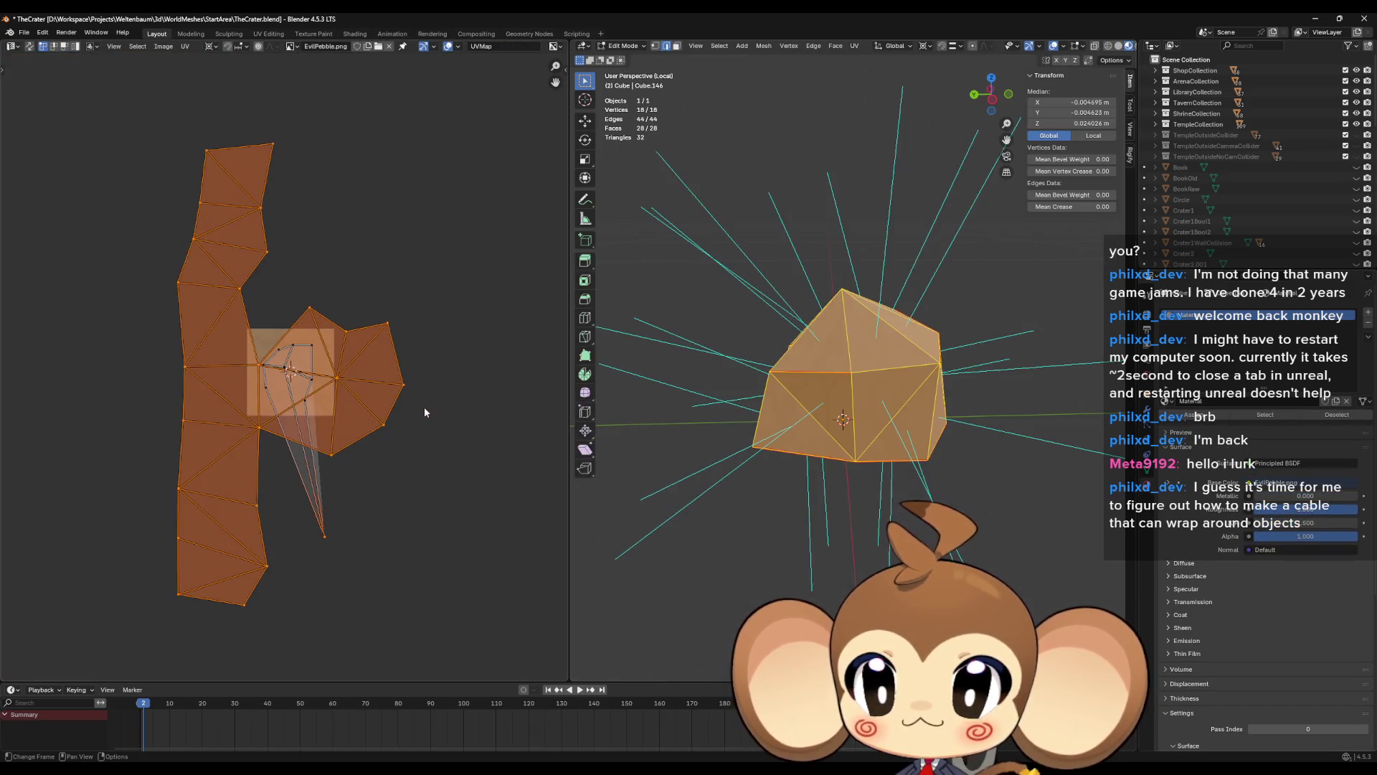
click(329, 522)
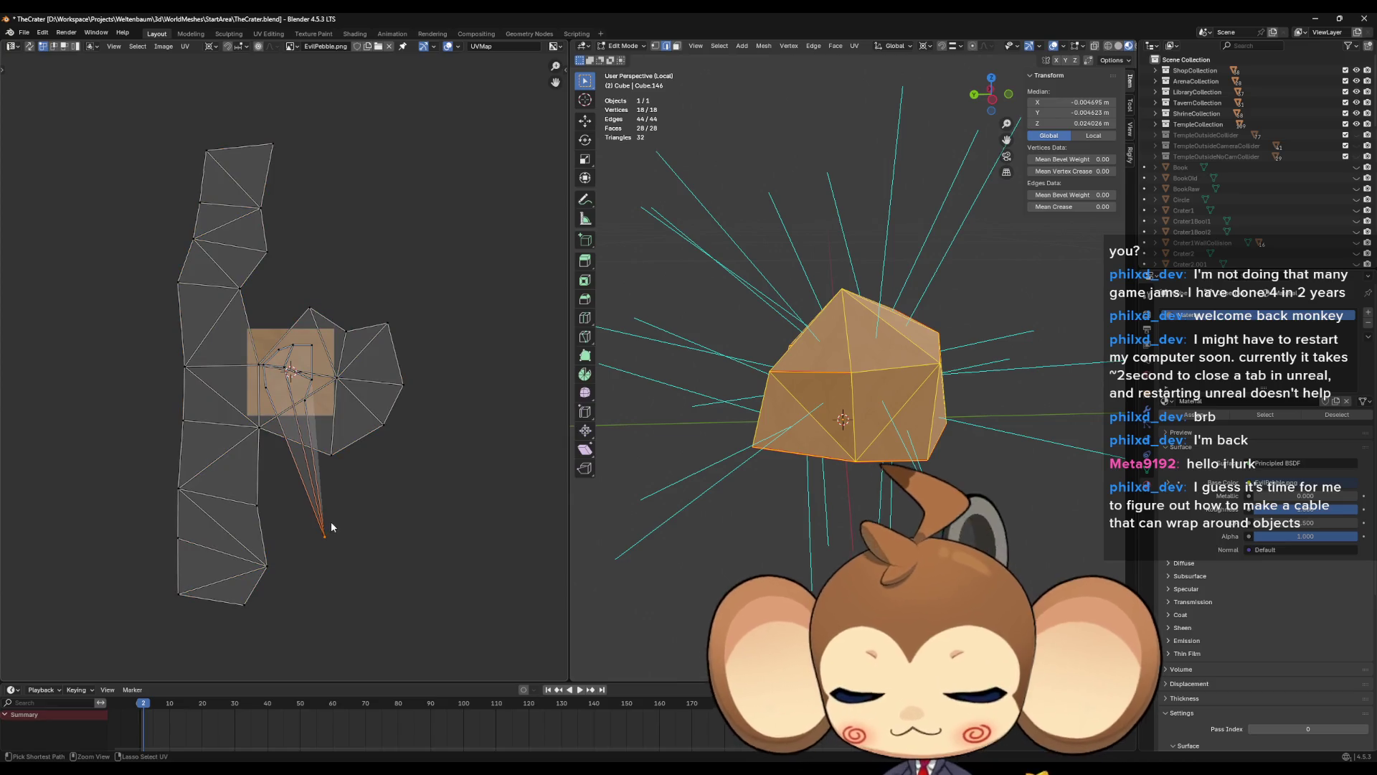
key(ctrl+z)
key(ctrl+z)
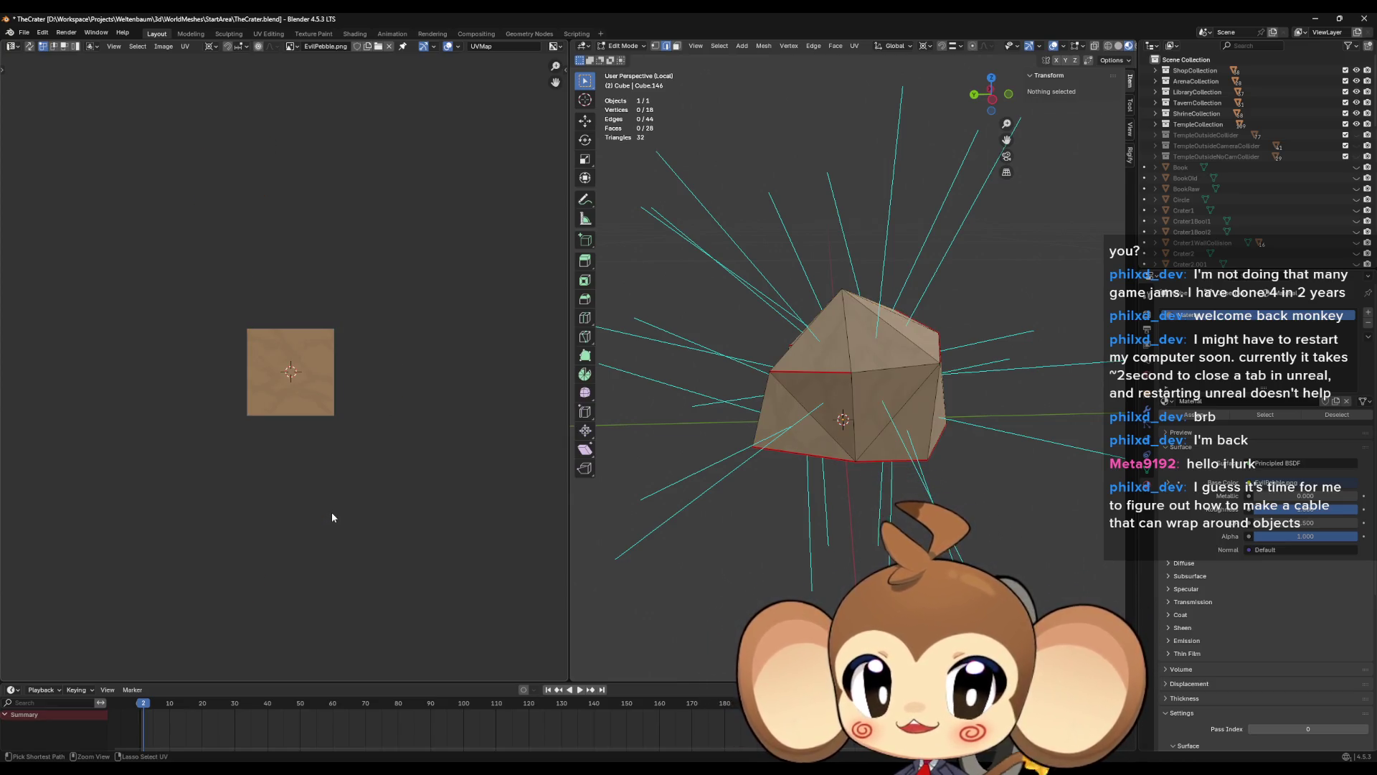
key(KP_Divide)
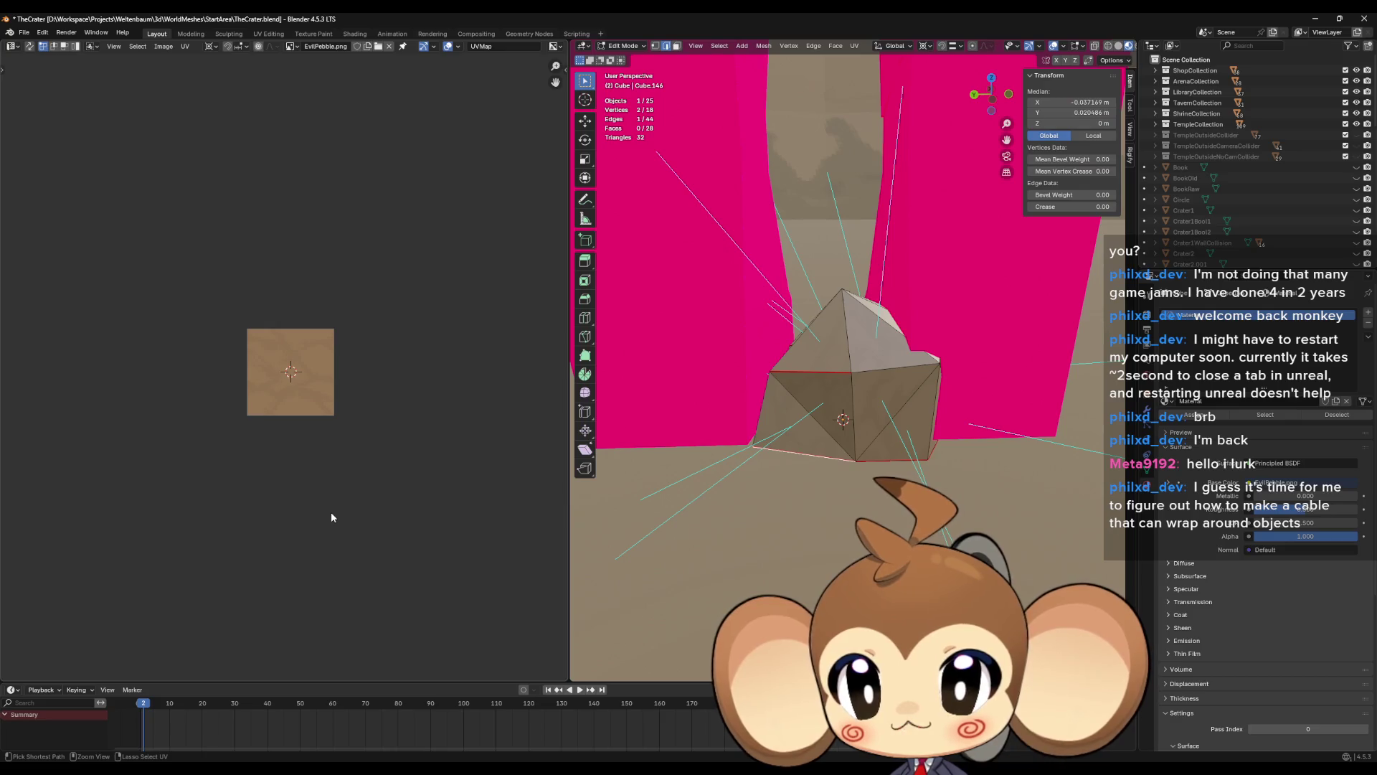
key(ctrl+shift+z)
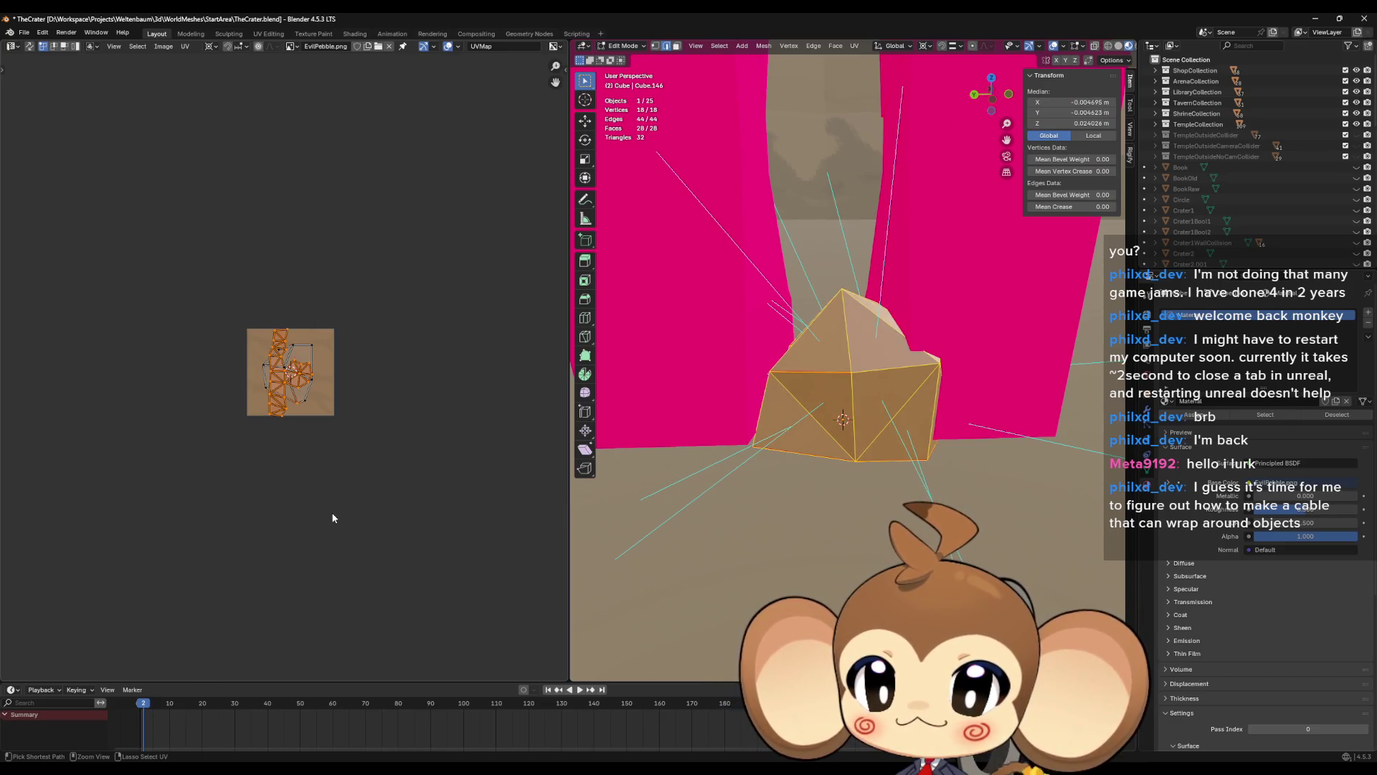
Select the linked UV islands and scale them up about 2.37 times across the EvilPebble texture
click(333, 512)
scroll(302, 320, up, 5)
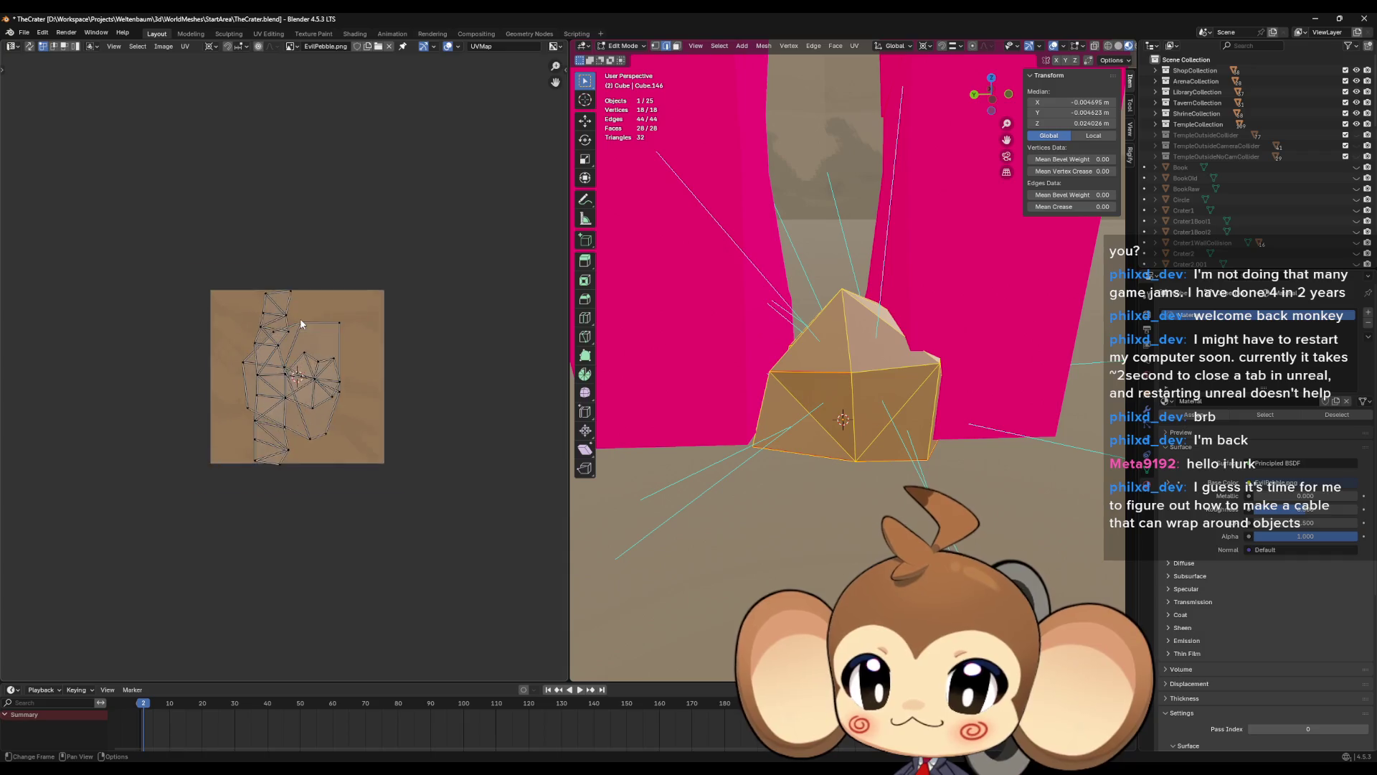
key(l)
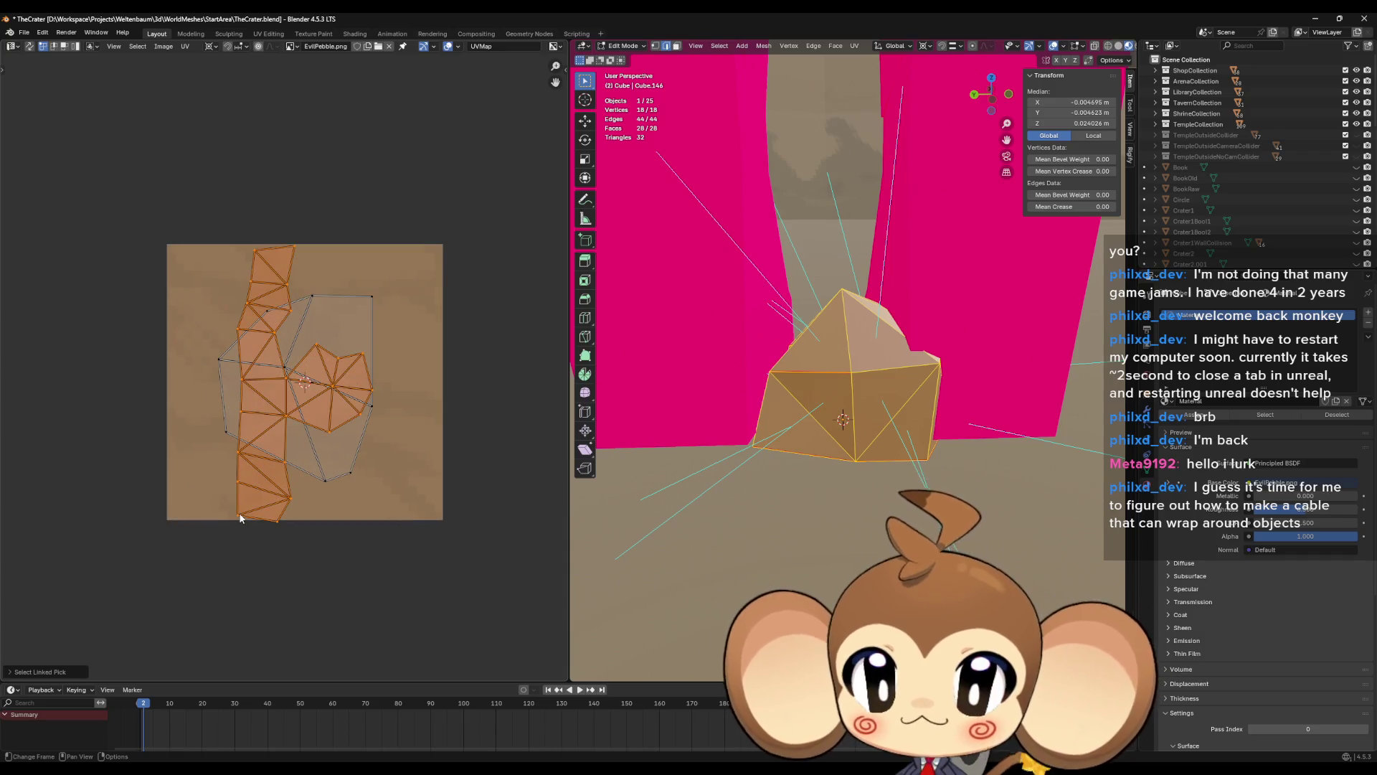
key(s)
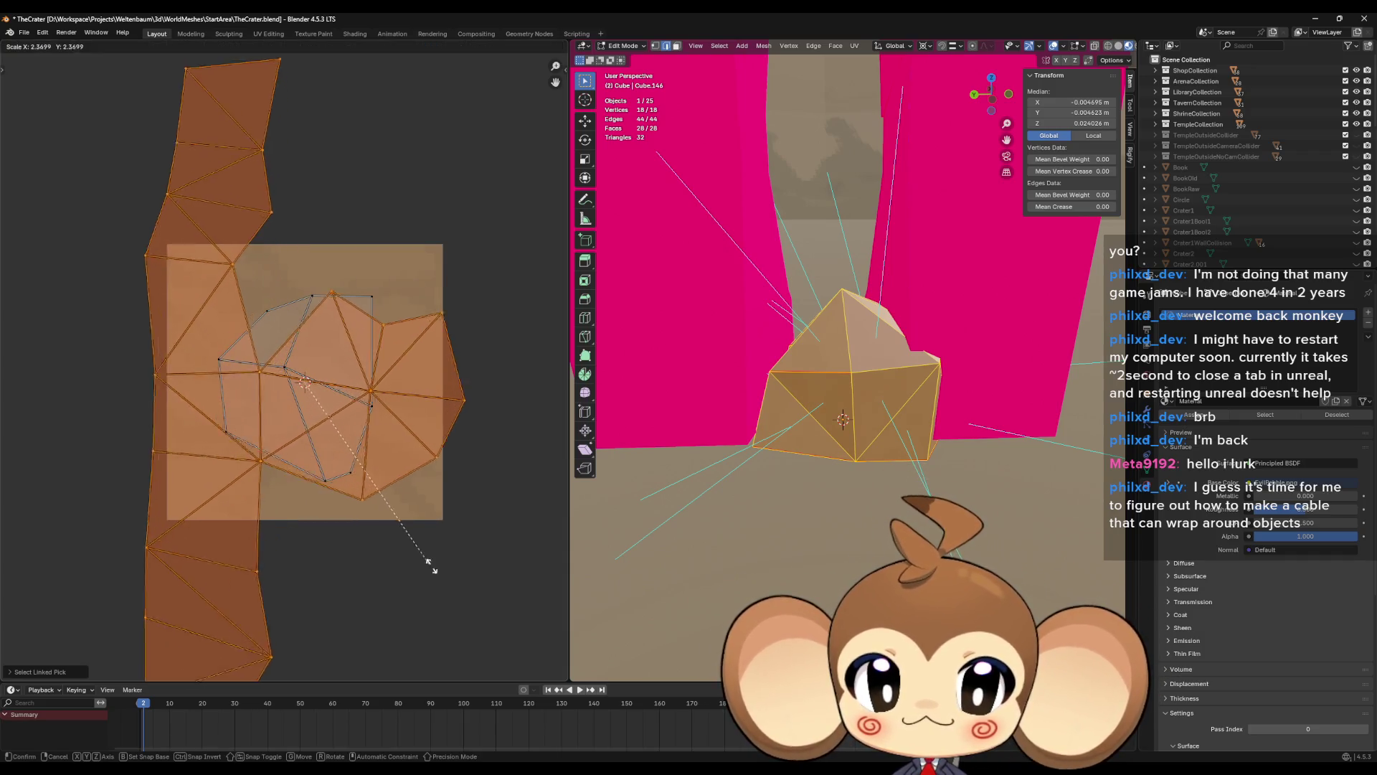
click(478, 595)
click(13, 46)
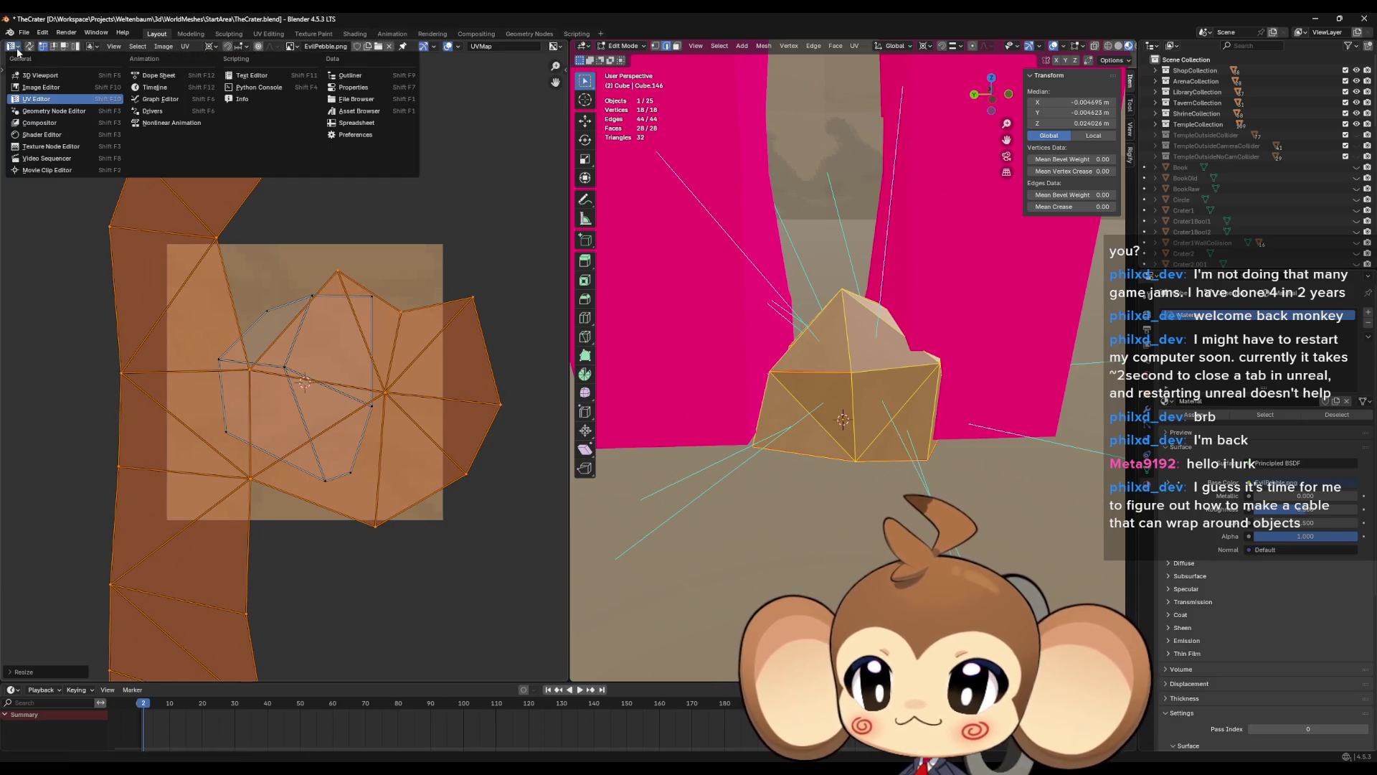
Set Principled BSDF Roughness to 1.000 and EvilPebble interpolation from Linear to Closest, then return to the UV Editor
click(36, 144)
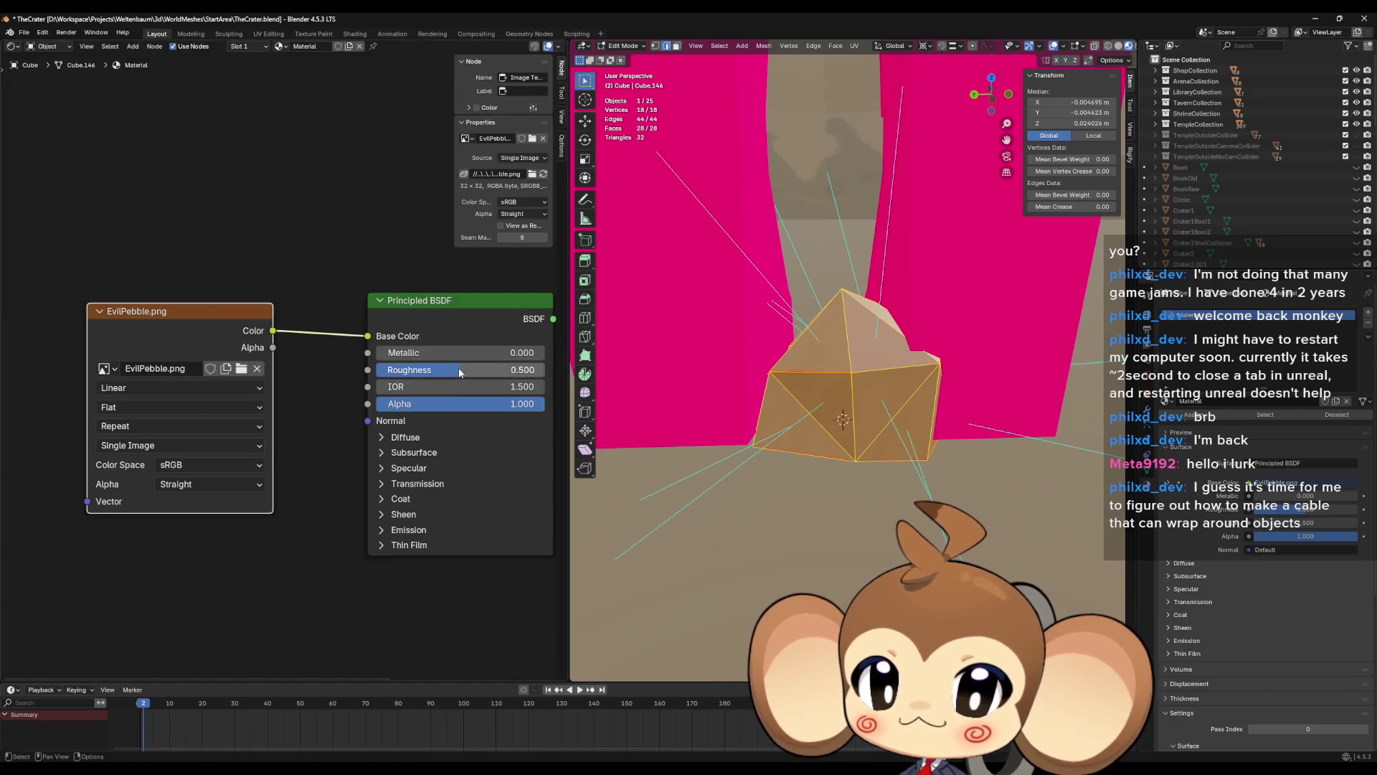
mouse_move(458, 368)
mouse_down()
mouse_move(375, 373)
mouse_move(546, 370)
mouse_up()
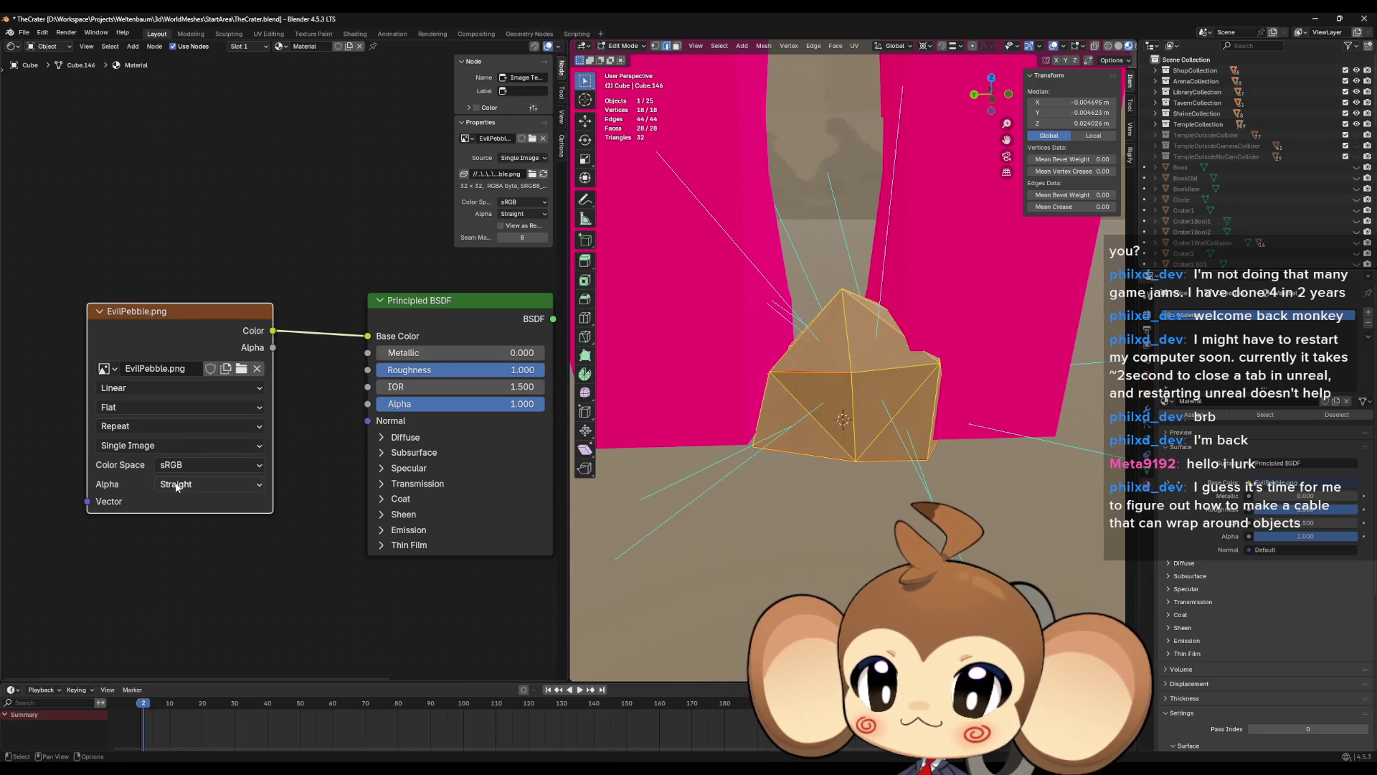
click(139, 389)
click(139, 446)
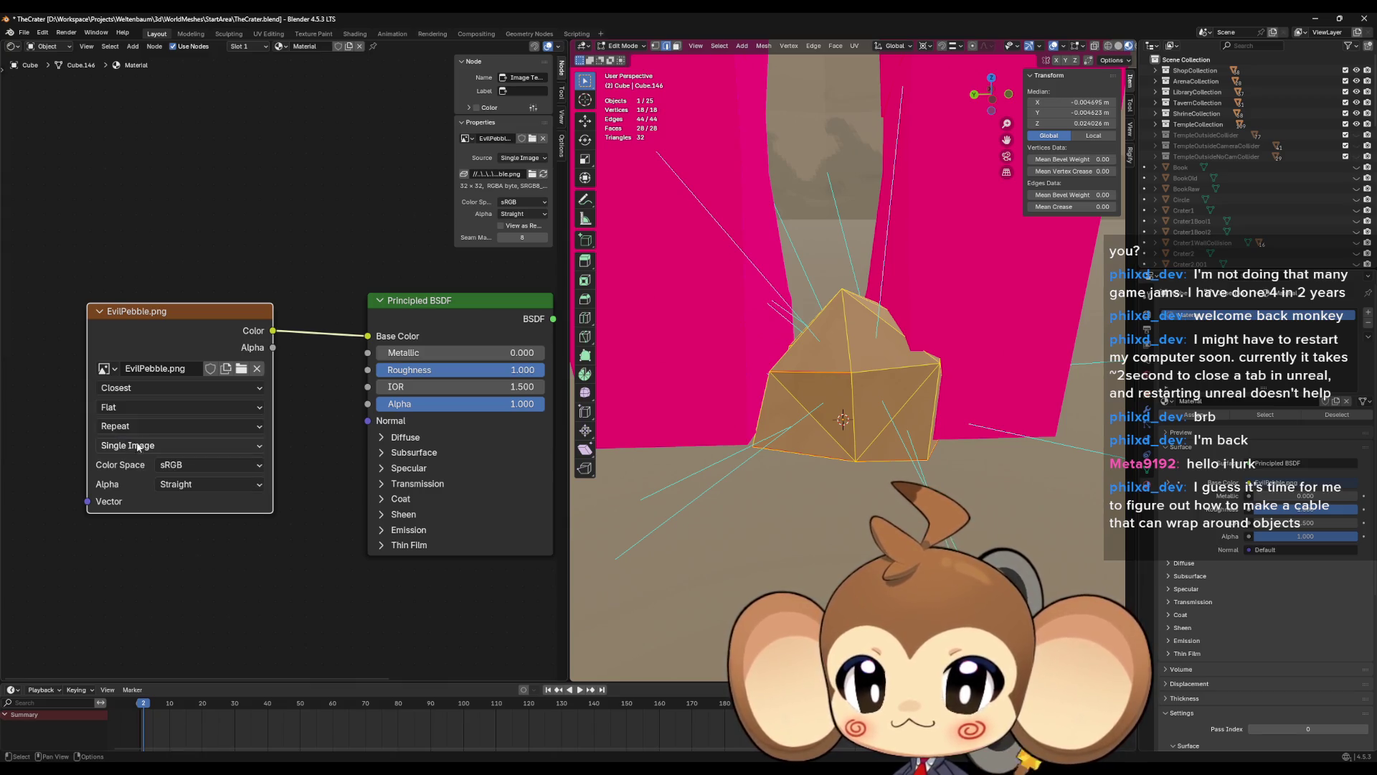
click(15, 48)
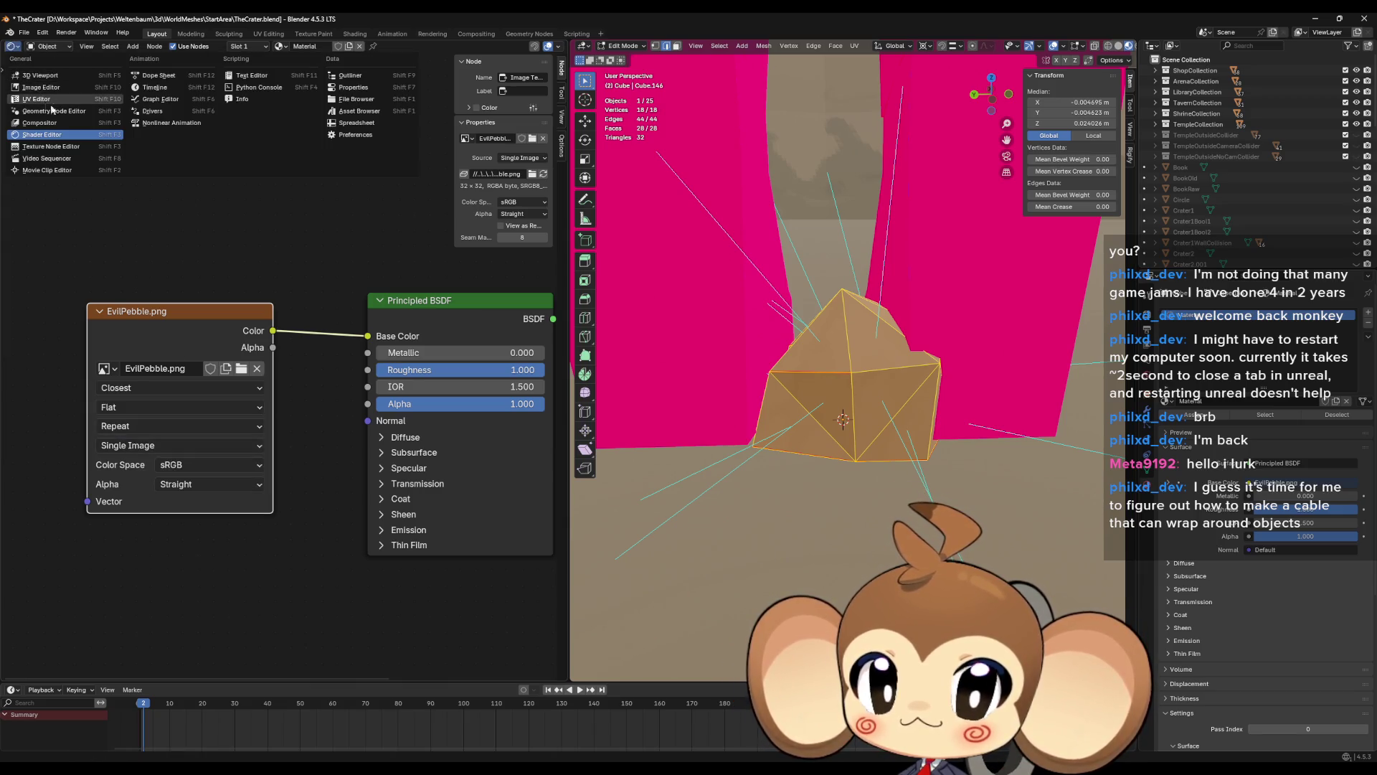
click(43, 104)
mouse_move(823, 421)
mouse_down()
mouse_move(827, 444)
mouse_move(901, 472)
mouse_move(885, 508)
mouse_move(854, 411)
mouse_up()
key(KP_Divide)
Select the whole pebble and shrink its linked UV islands
click(886, 509)
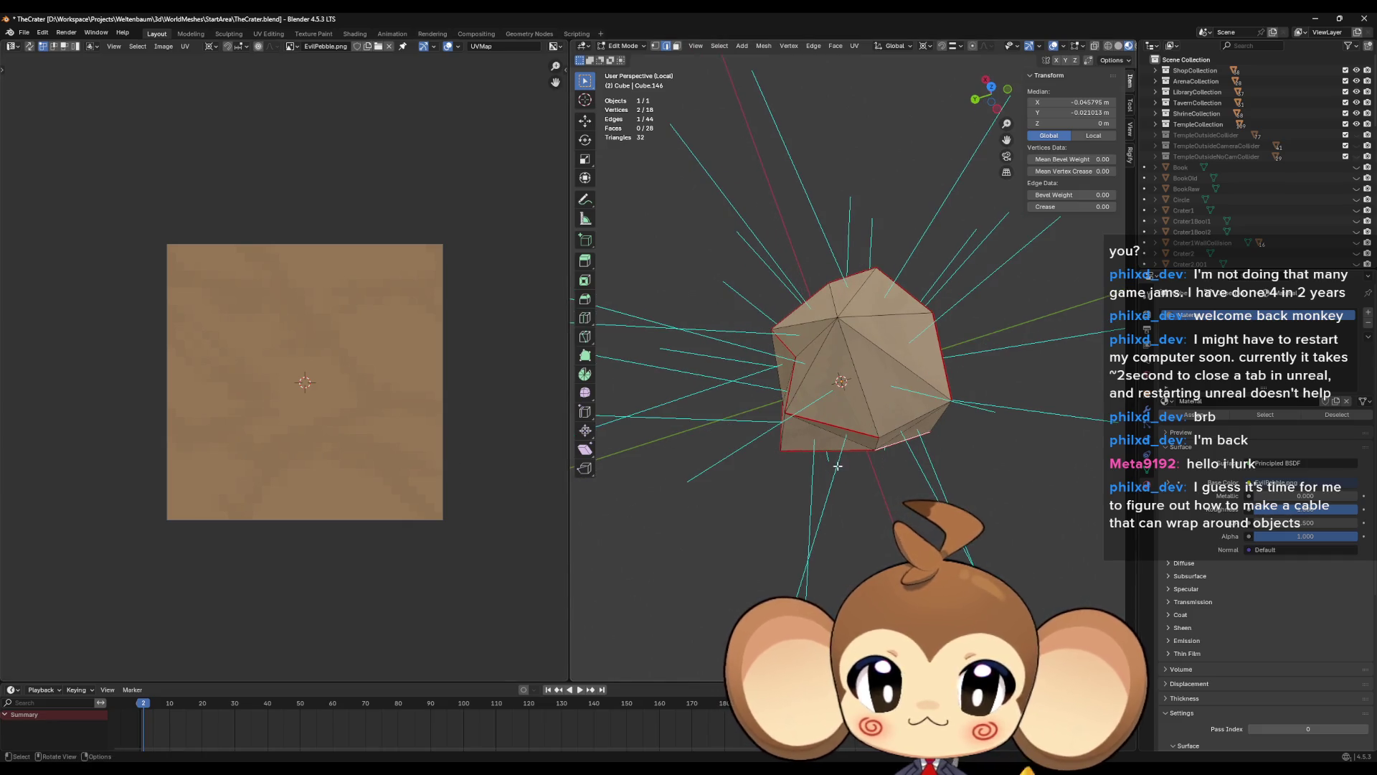
key(a)
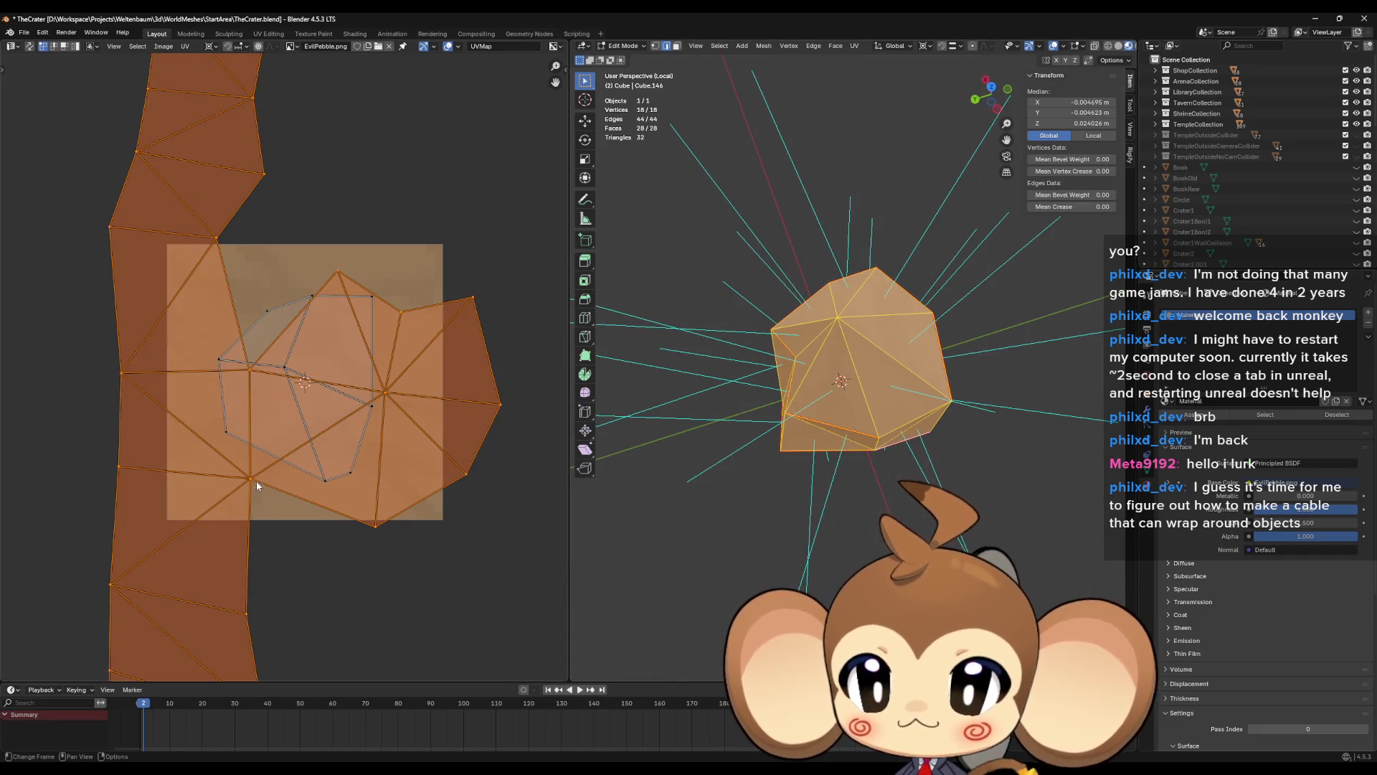
click(252, 477)
key(l)
key(l)
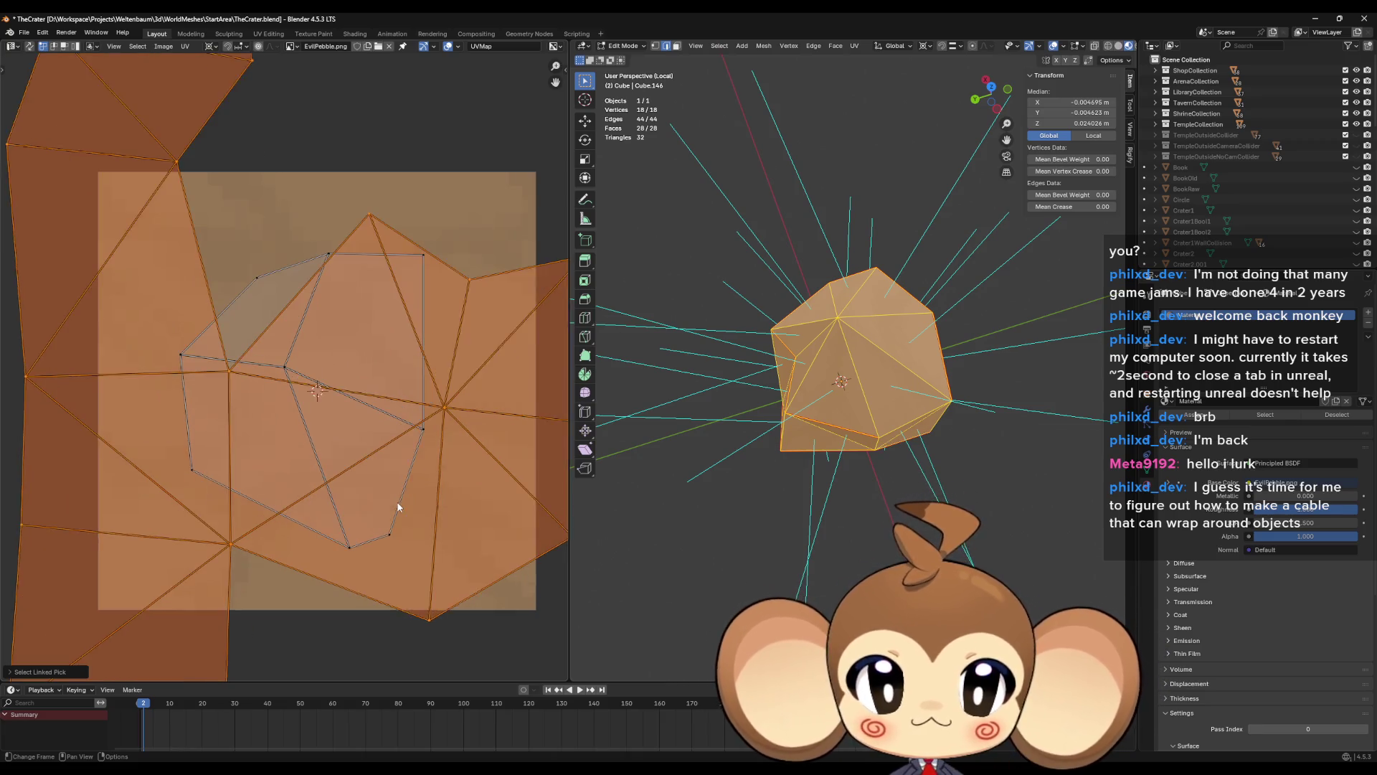
key(s)
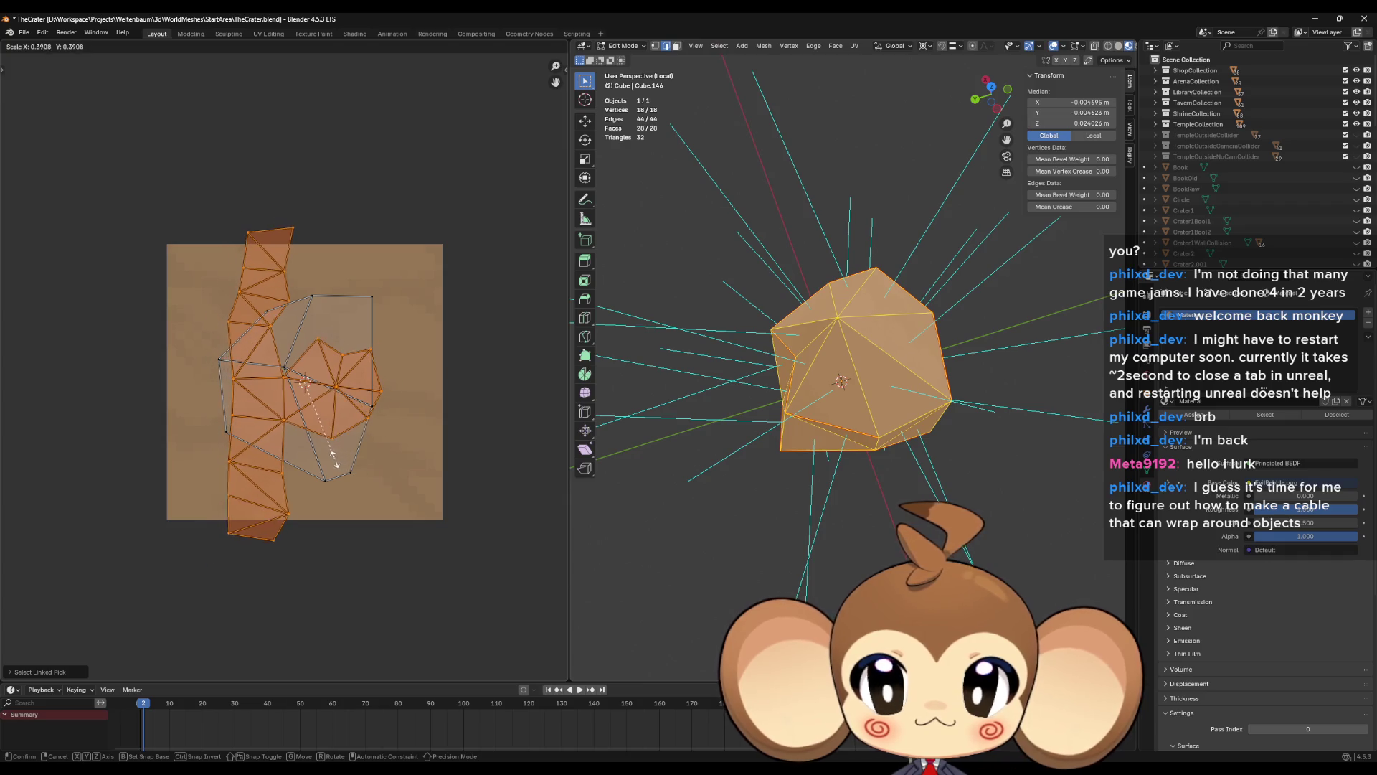
click(390, 463)
scroll(394, 462, up, 4)
scroll(394, 462, down, 2)
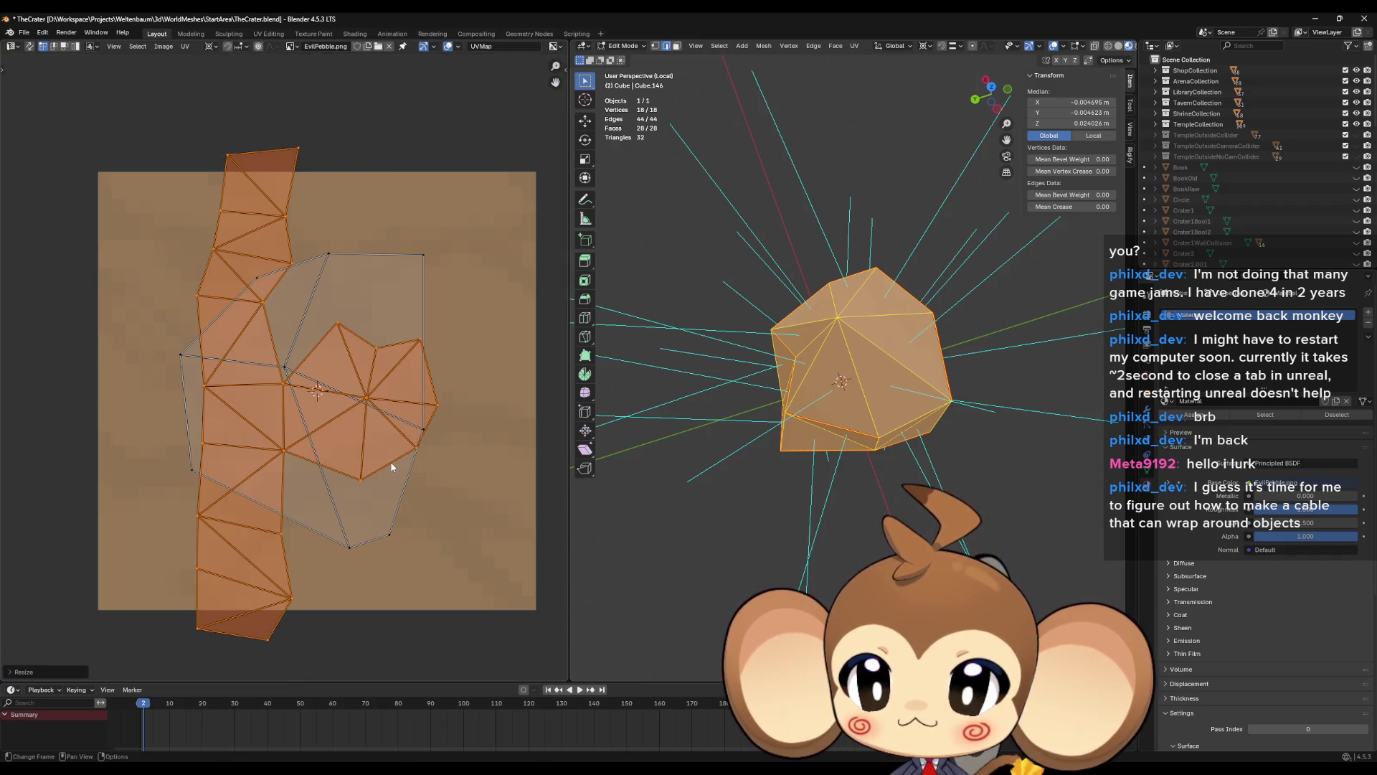
Move, rotate and raise the UV islands into a diagonal layout on the texture, then deselect the mesh
key(g)
click(439, 435)
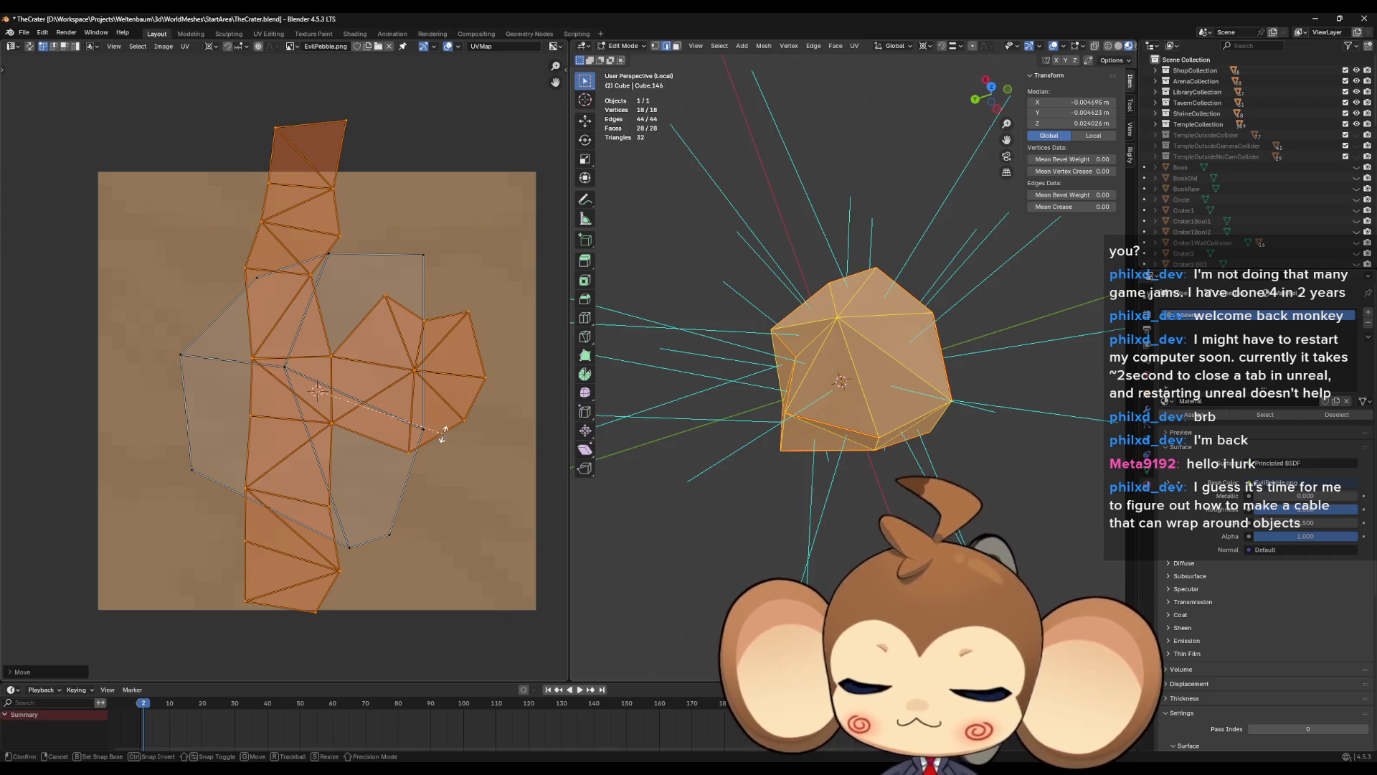
key(r)
click(371, 532)
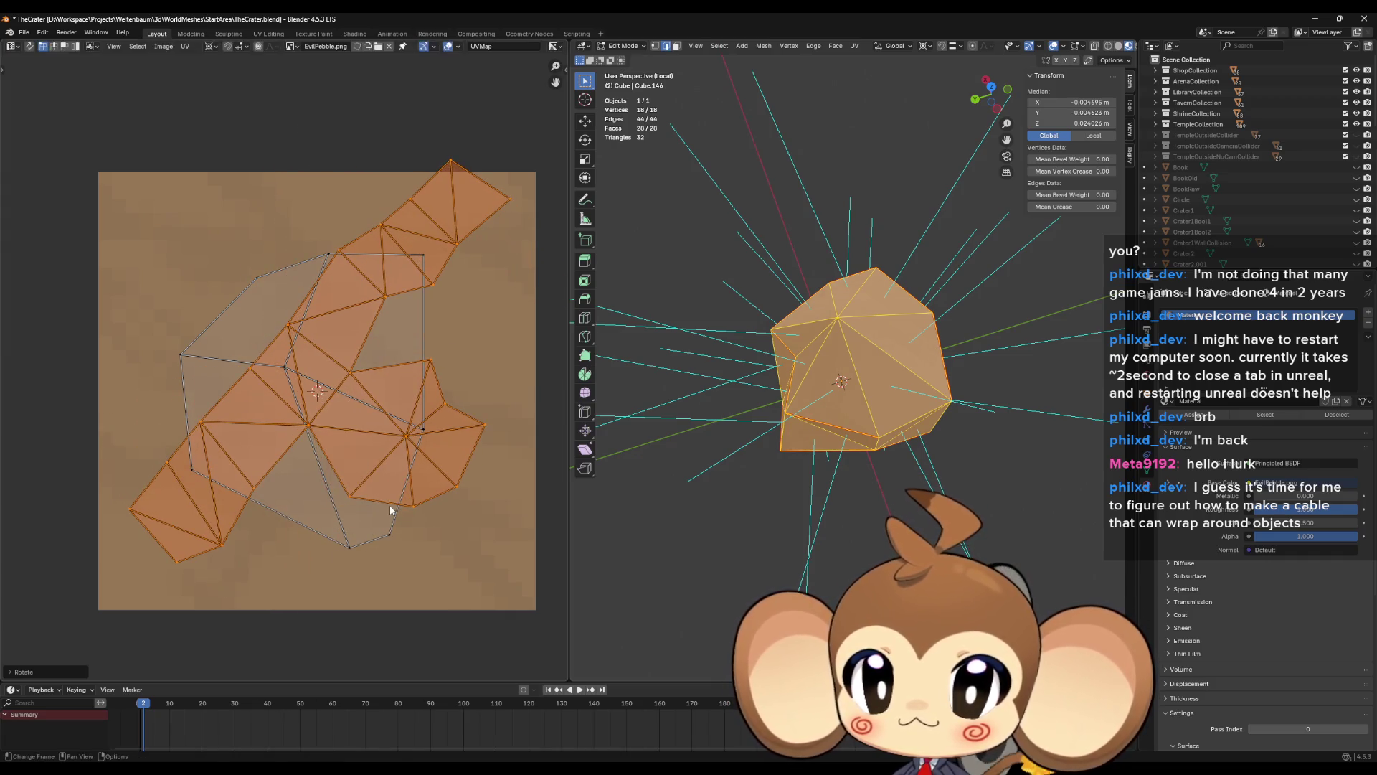
key(g)
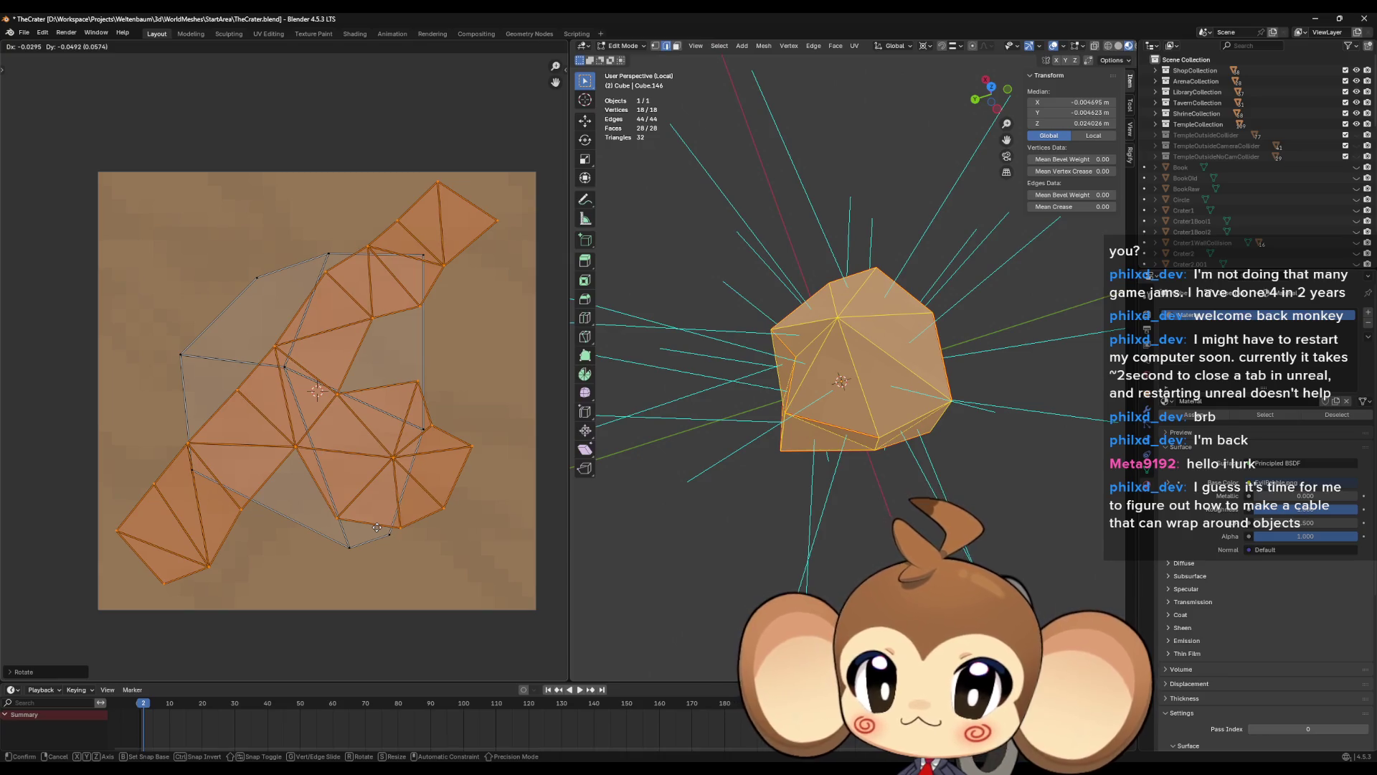
click(373, 459)
click(854, 520)
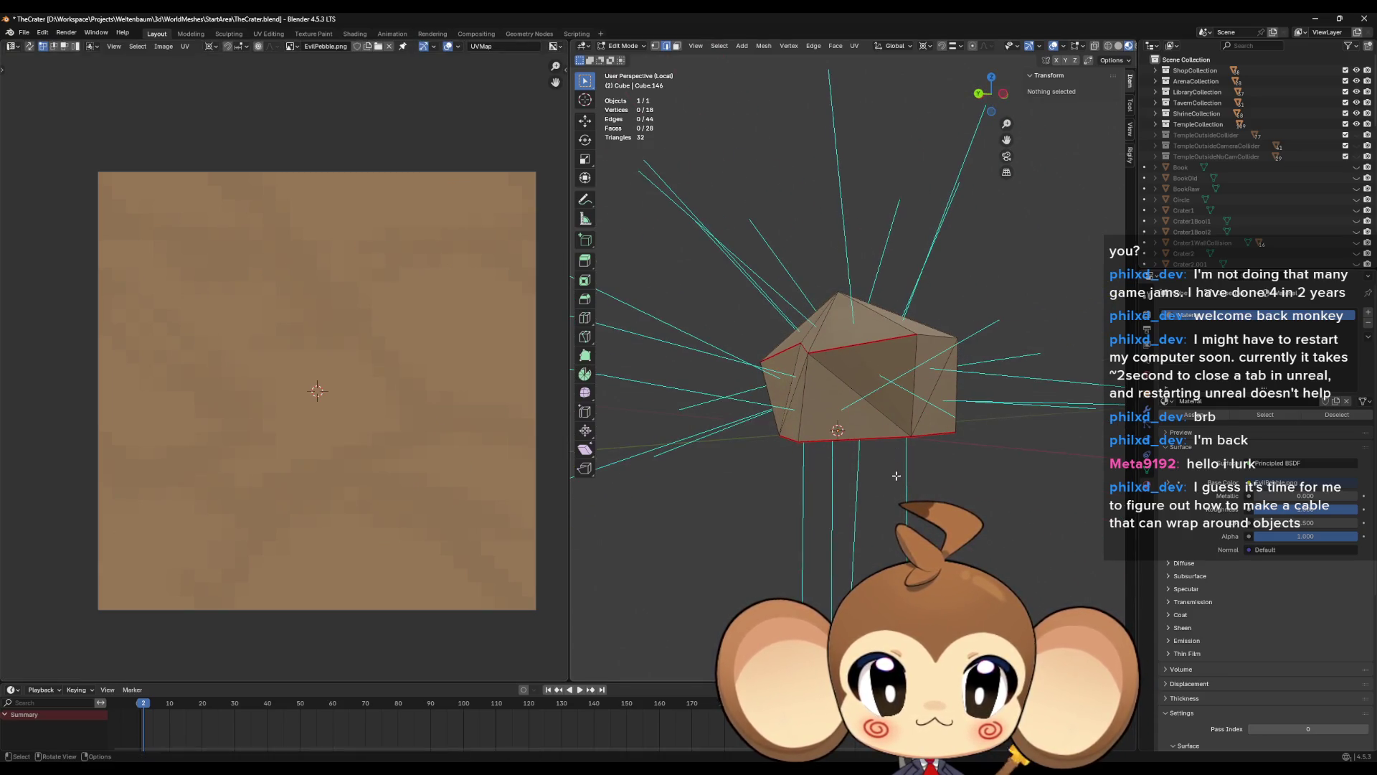
scroll(881, 515, up, 4)
mouse_move(881, 515)
mouse_down()
mouse_move(825, 545)
mouse_move(879, 505)
mouse_up()
scroll(878, 506, down, 3)
drag(797, 487, 719, 467)
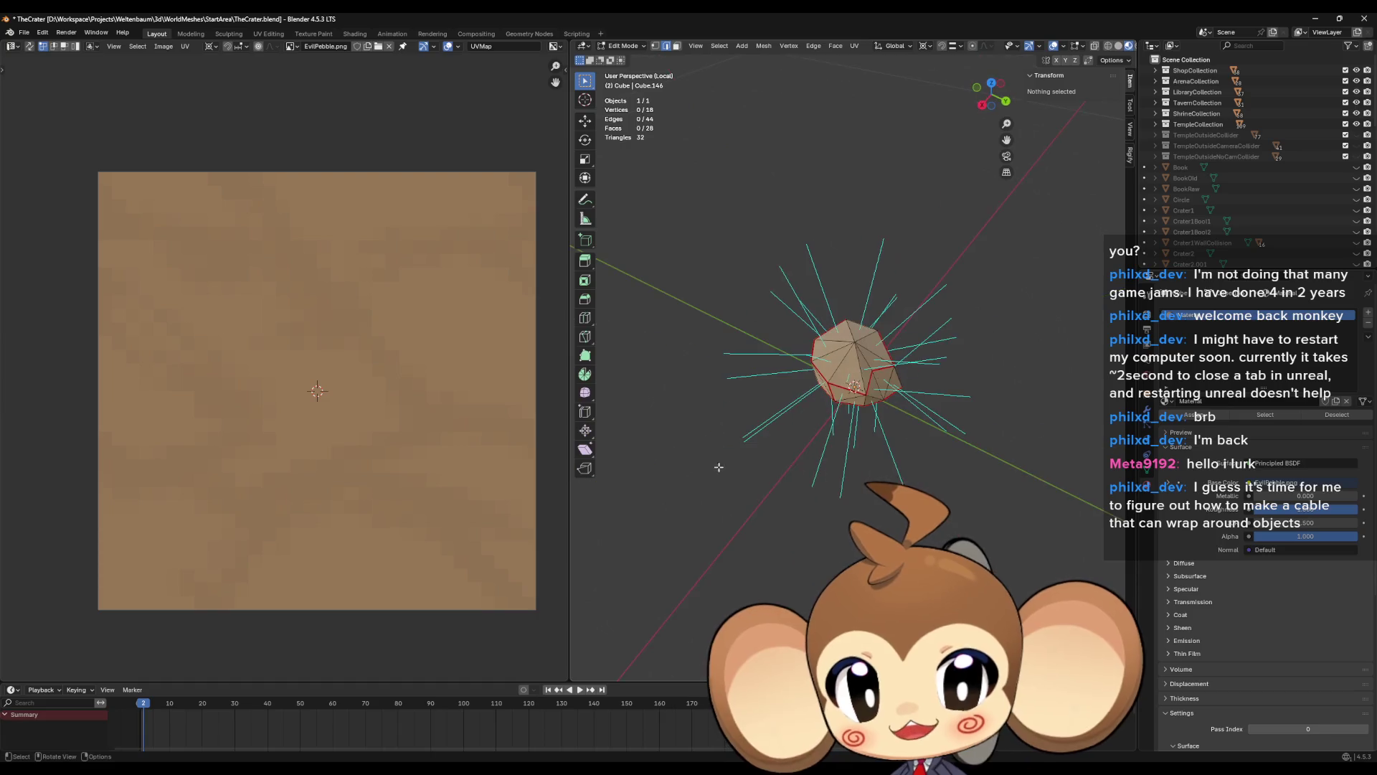
key(Tab)
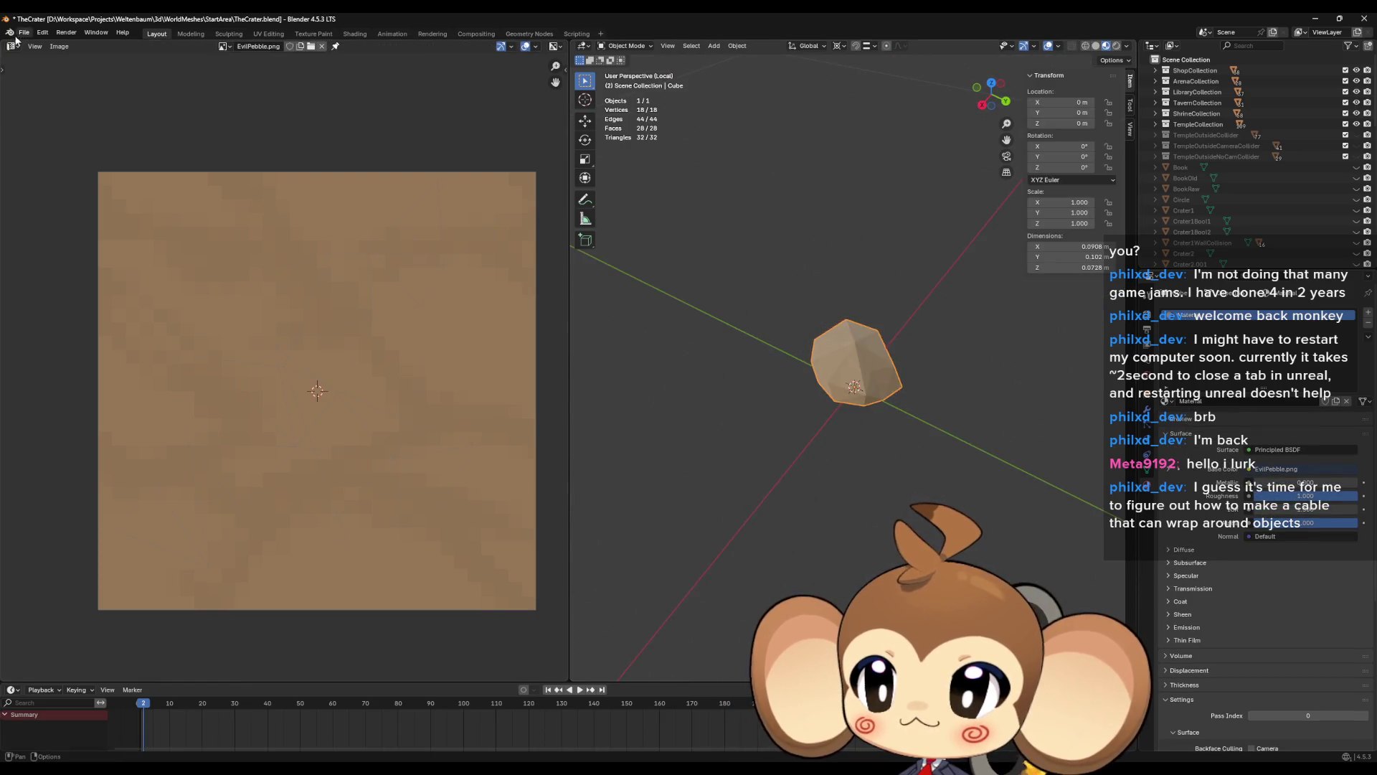
click(13, 45)
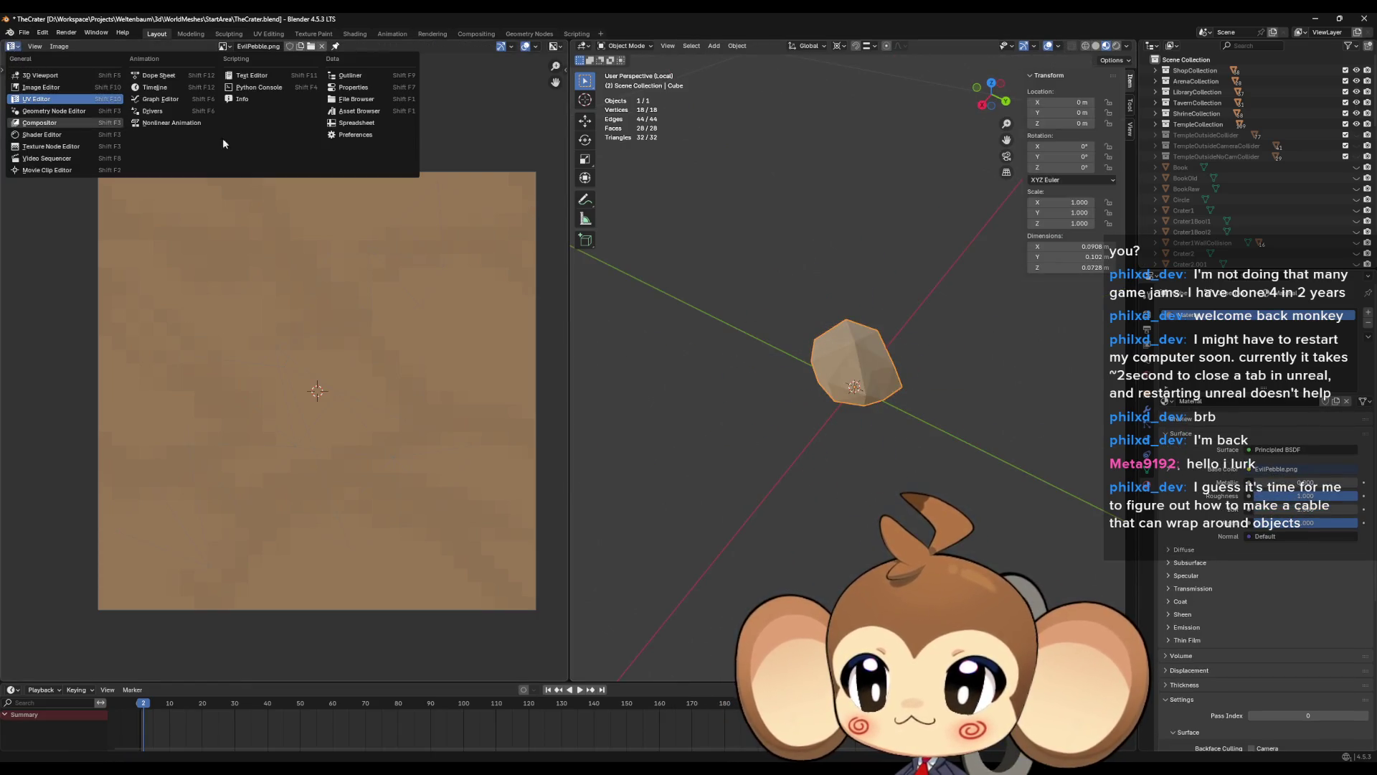
scroll(847, 370, down, 3)
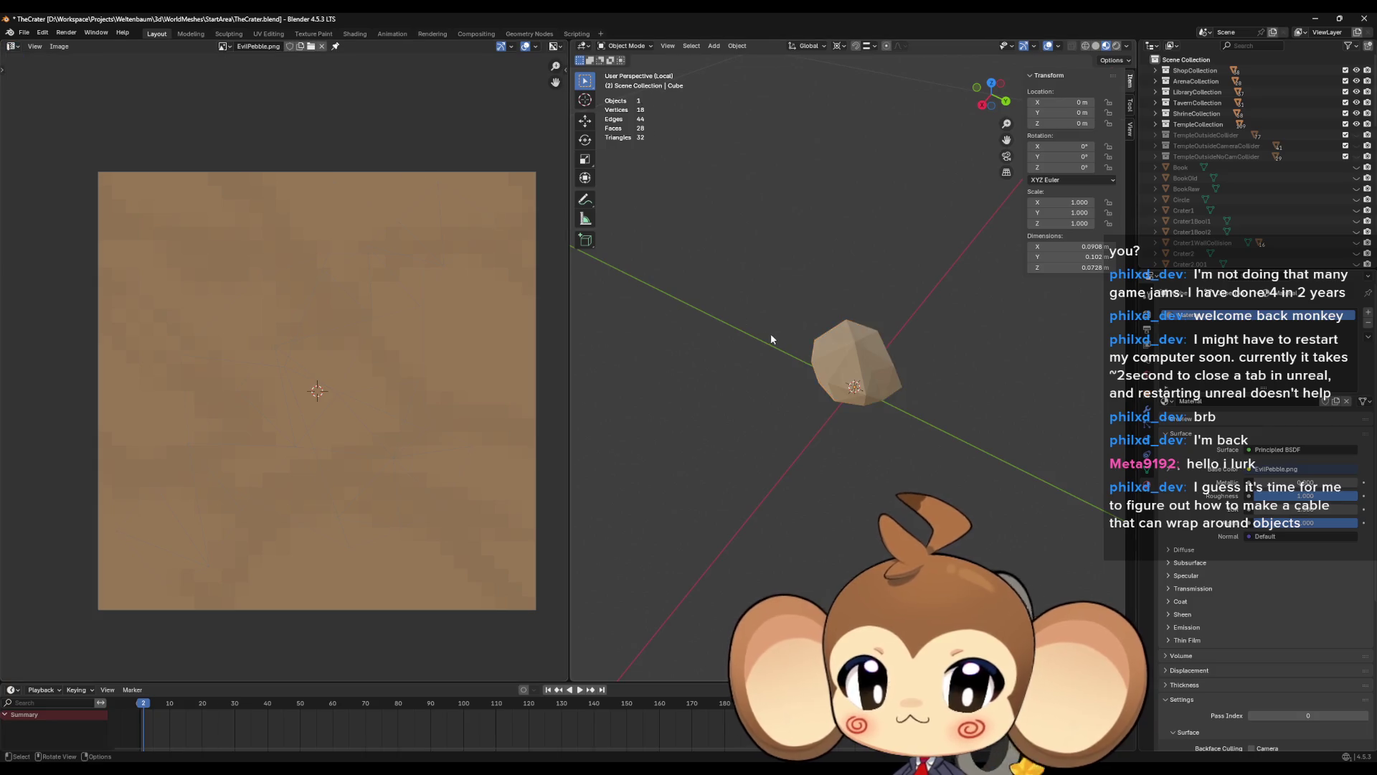
click(584, 46)
click(616, 69)
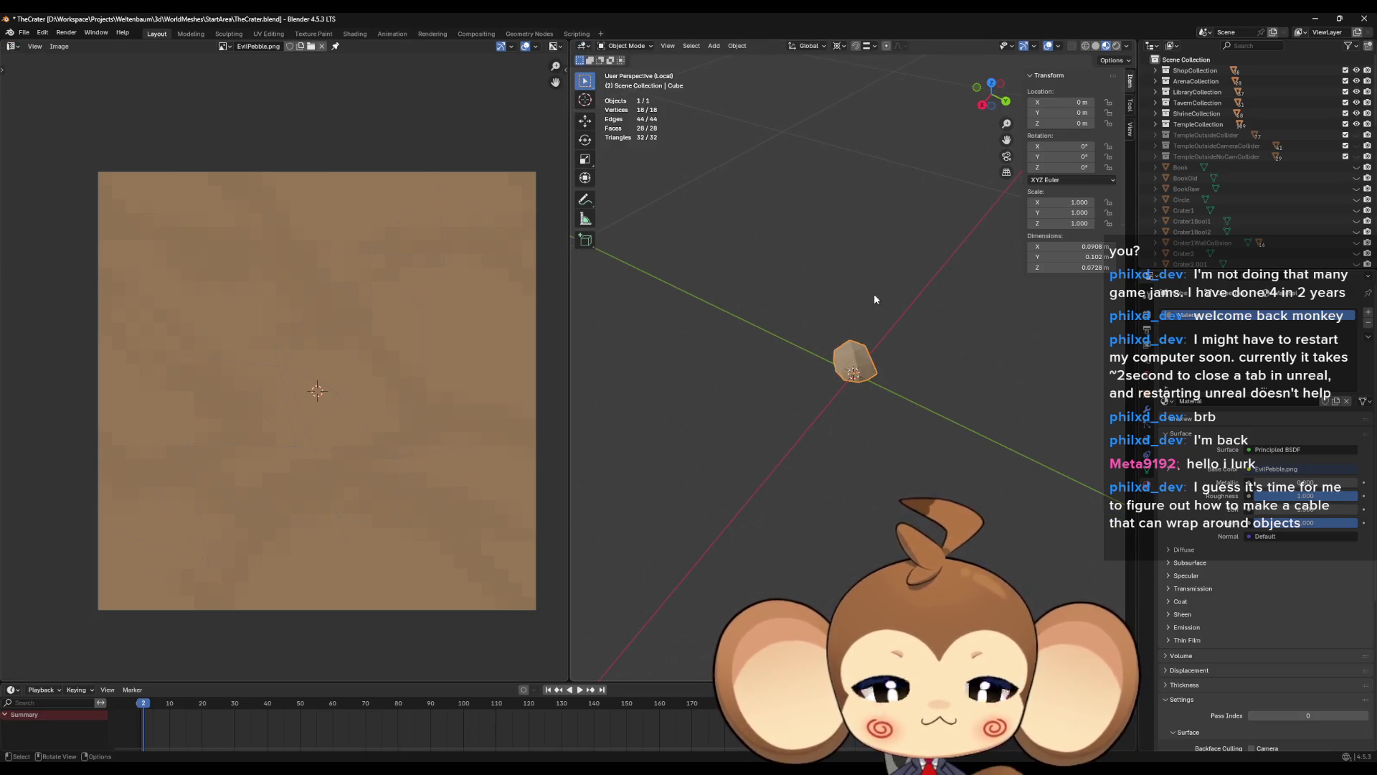
key(KP_Divide)
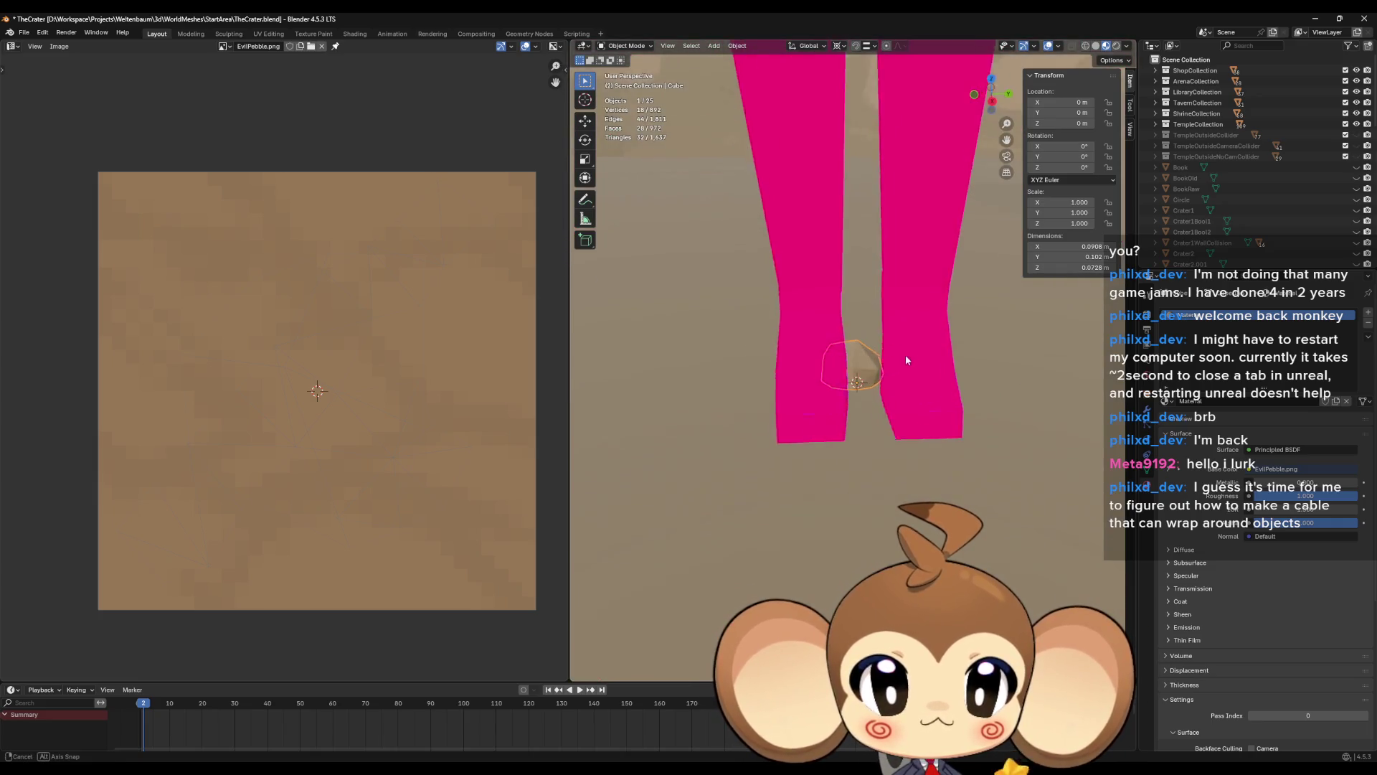
scroll(876, 367, up, 5)
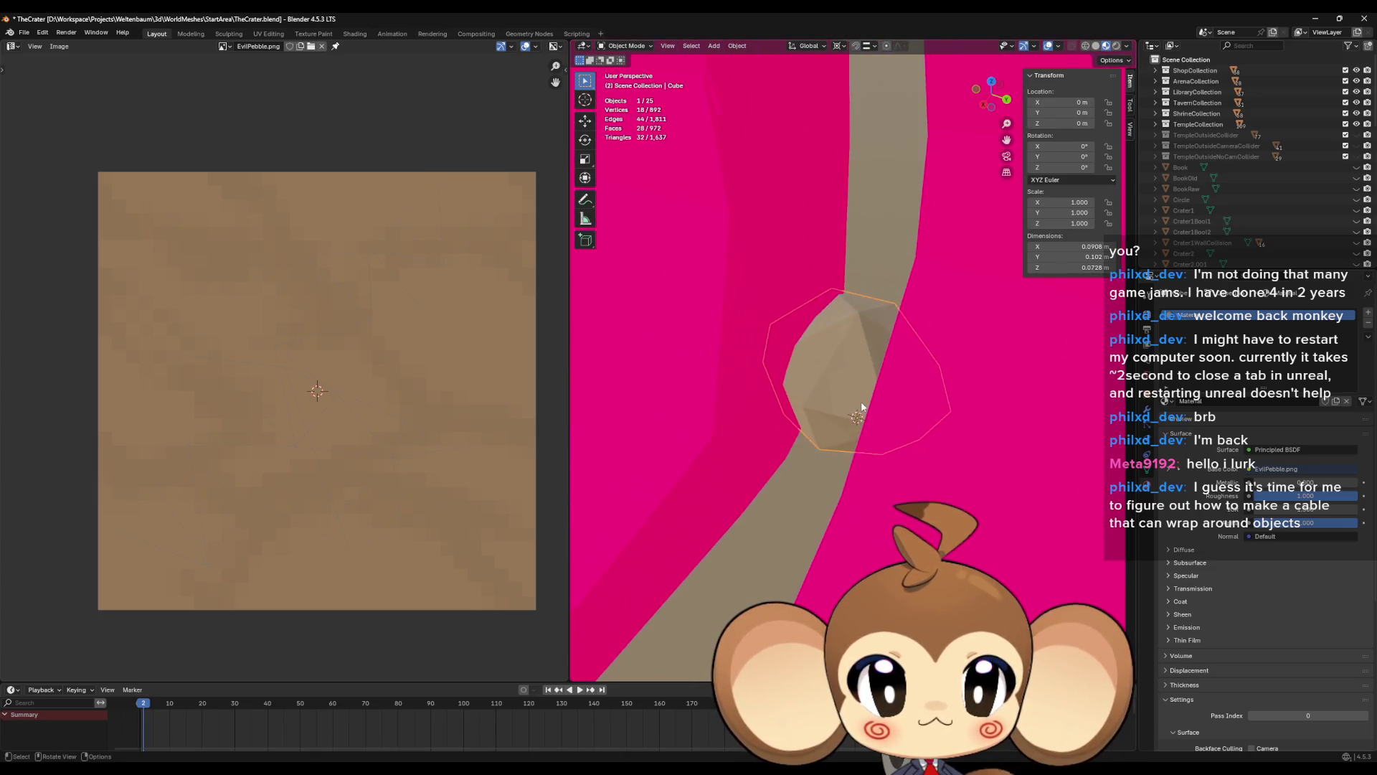
scroll(862, 407, down, 4)
mouse_move(854, 391)
mouse_down()
mouse_move(894, 339)
mouse_move(871, 356)
mouse_up()
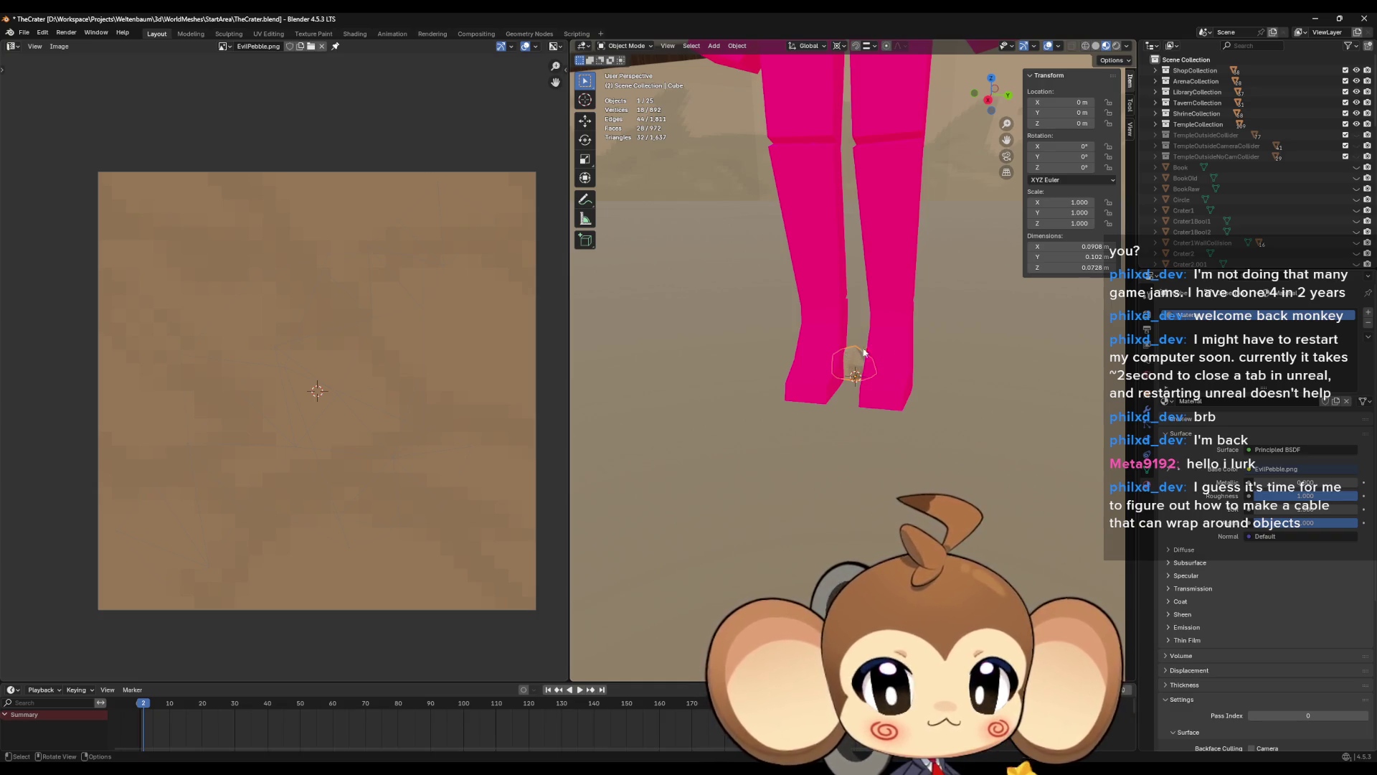
click(25, 36)
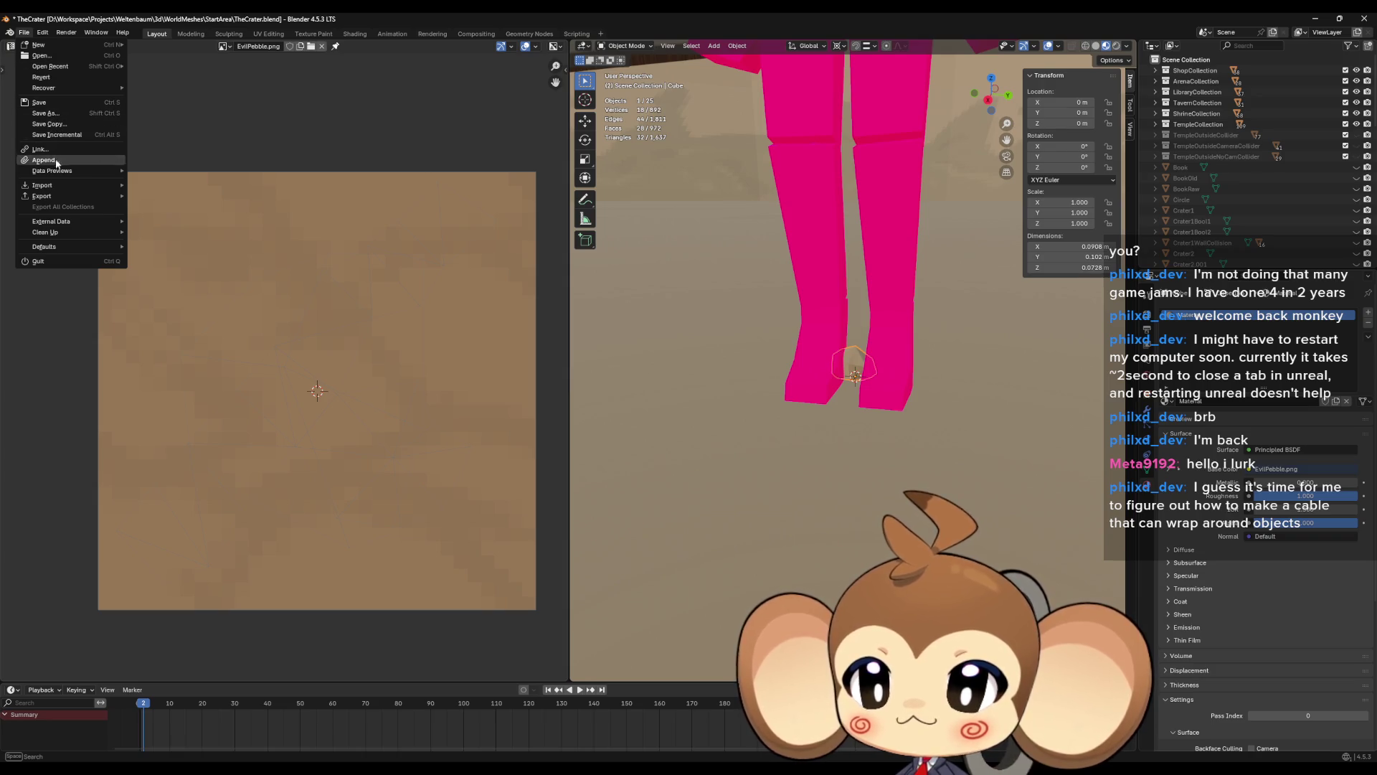
Export the pebble as EvilPebble.fbx with the 'unreal' preset (X Forward, Z Up) and save TheCrater.blend
mouse_move(63, 197)
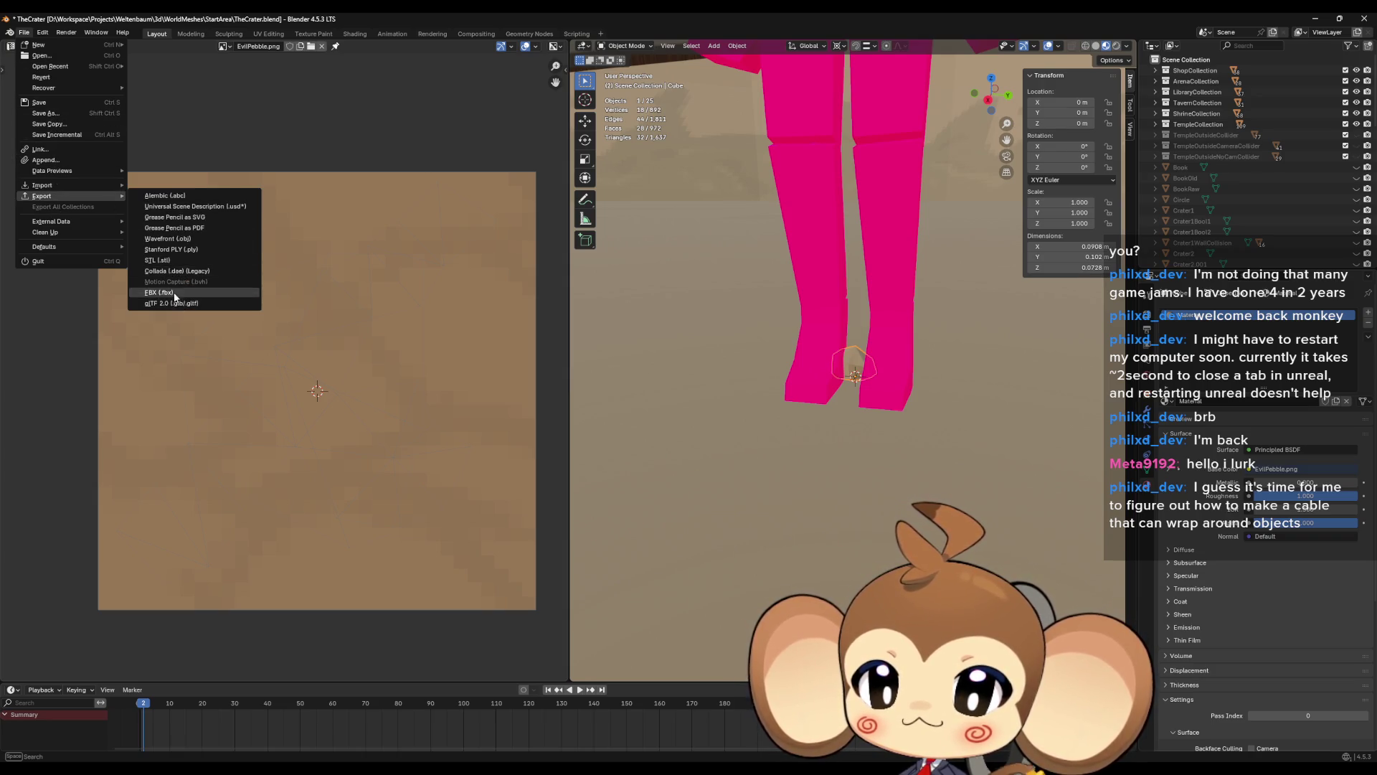
click(175, 292)
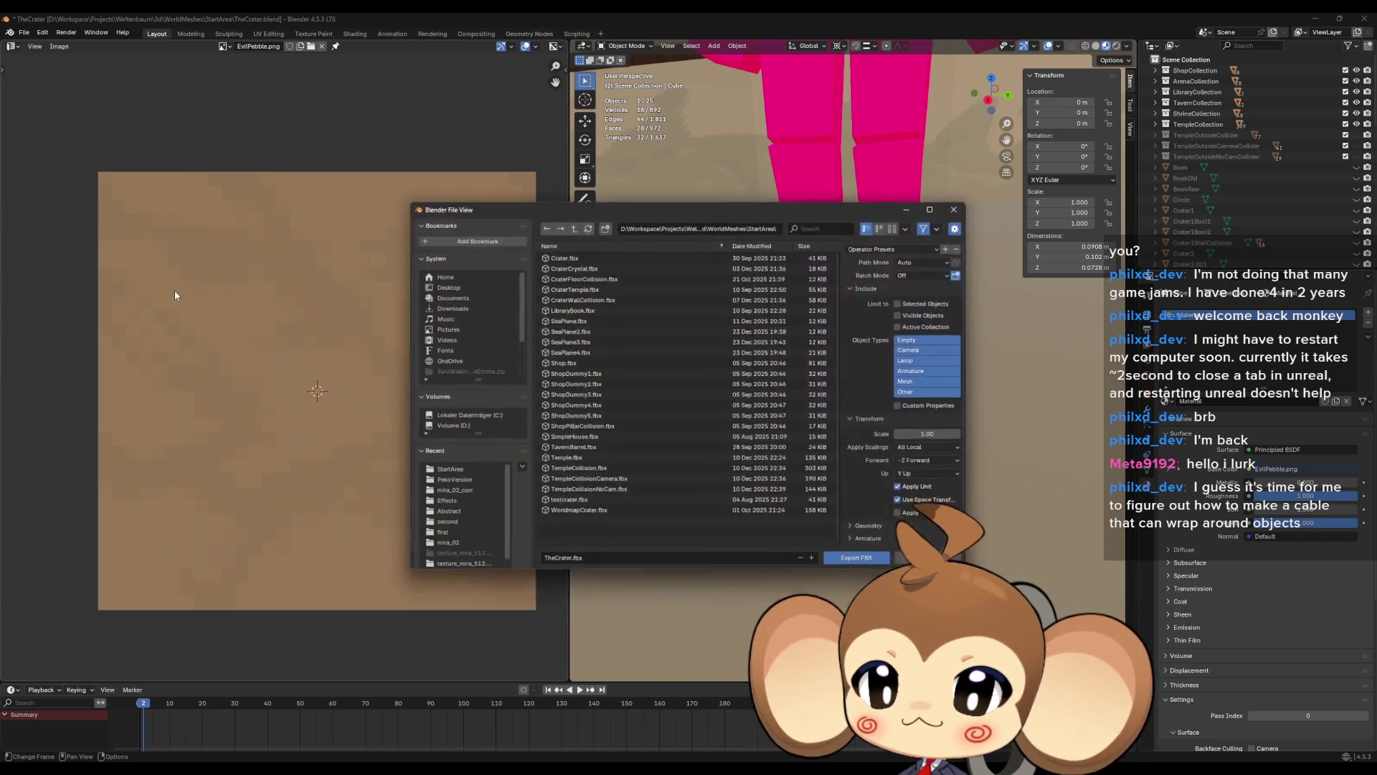
click(647, 563)
text(Ev)
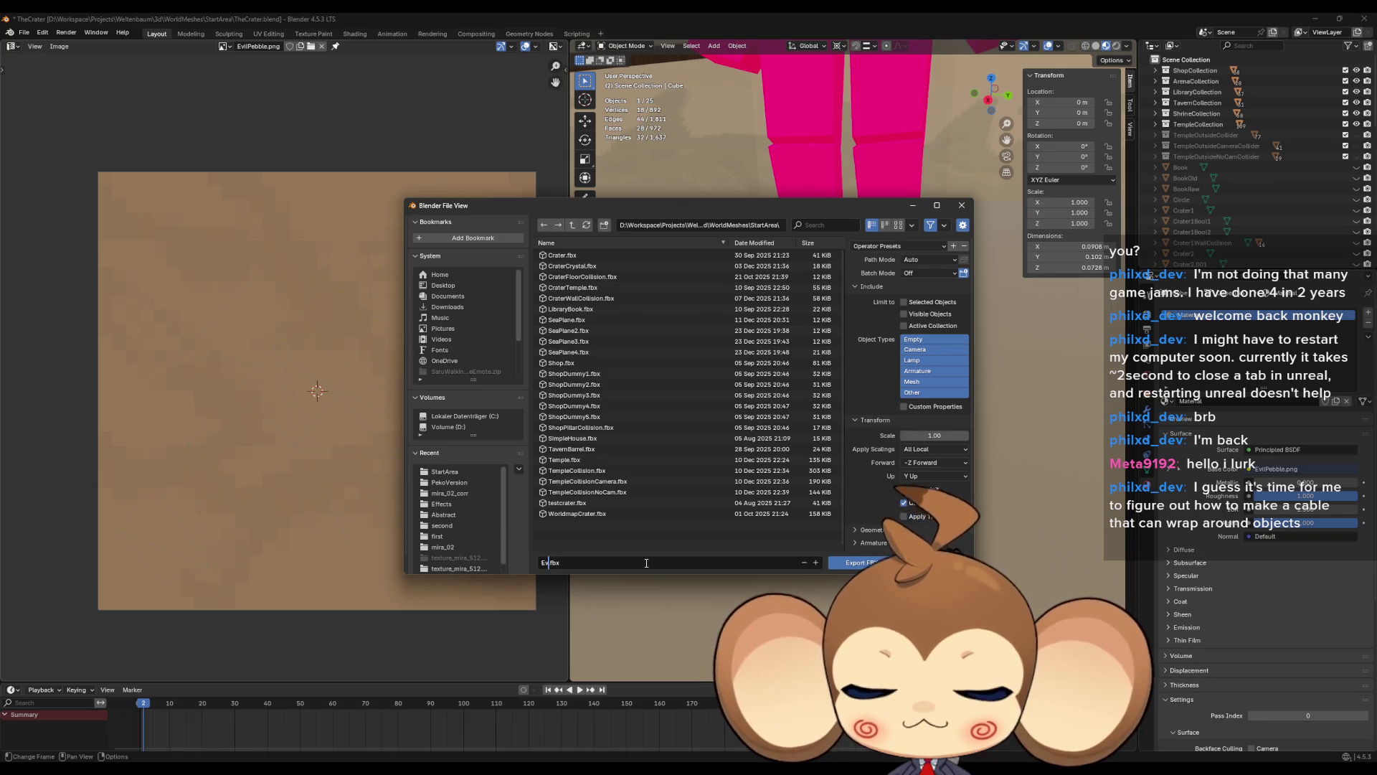
text(ilPe)
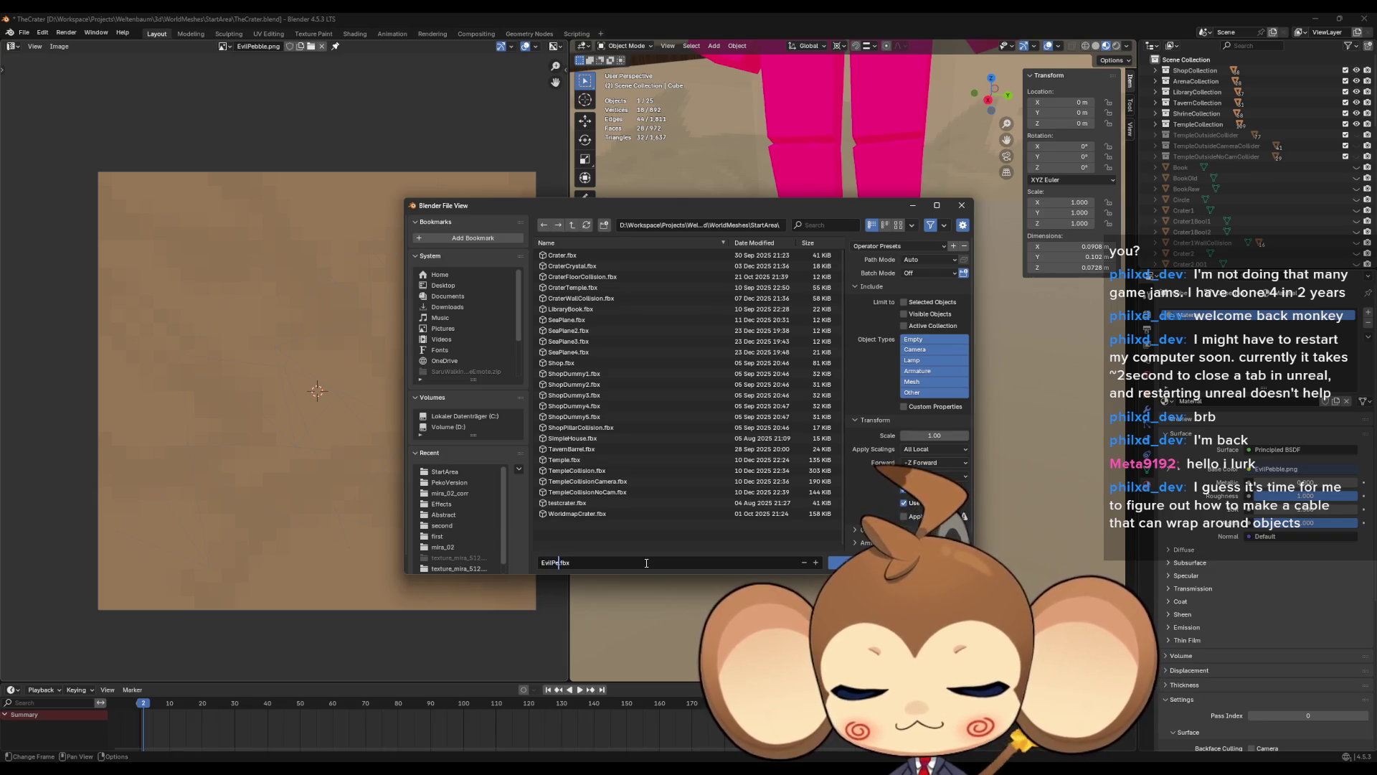
text(bble)
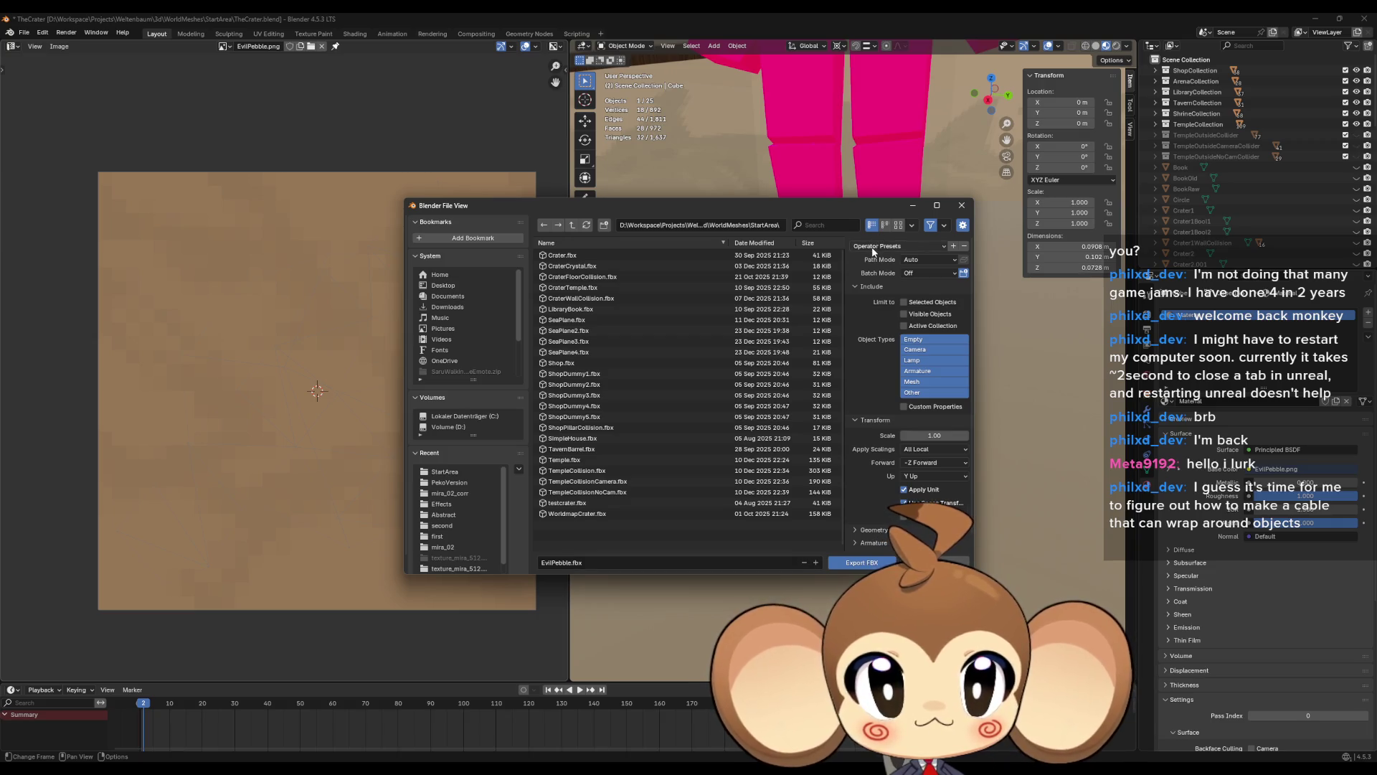
click(876, 246)
click(870, 273)
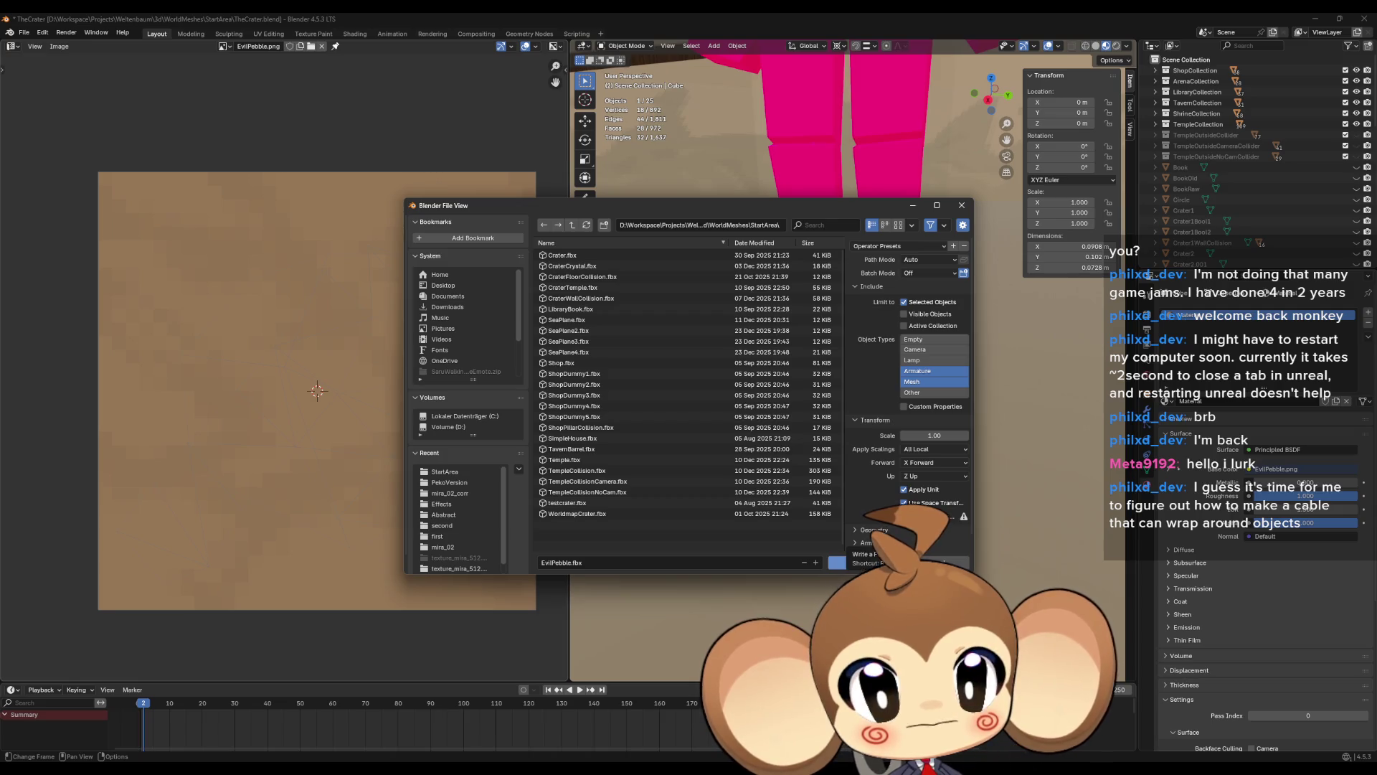
click(860, 564)
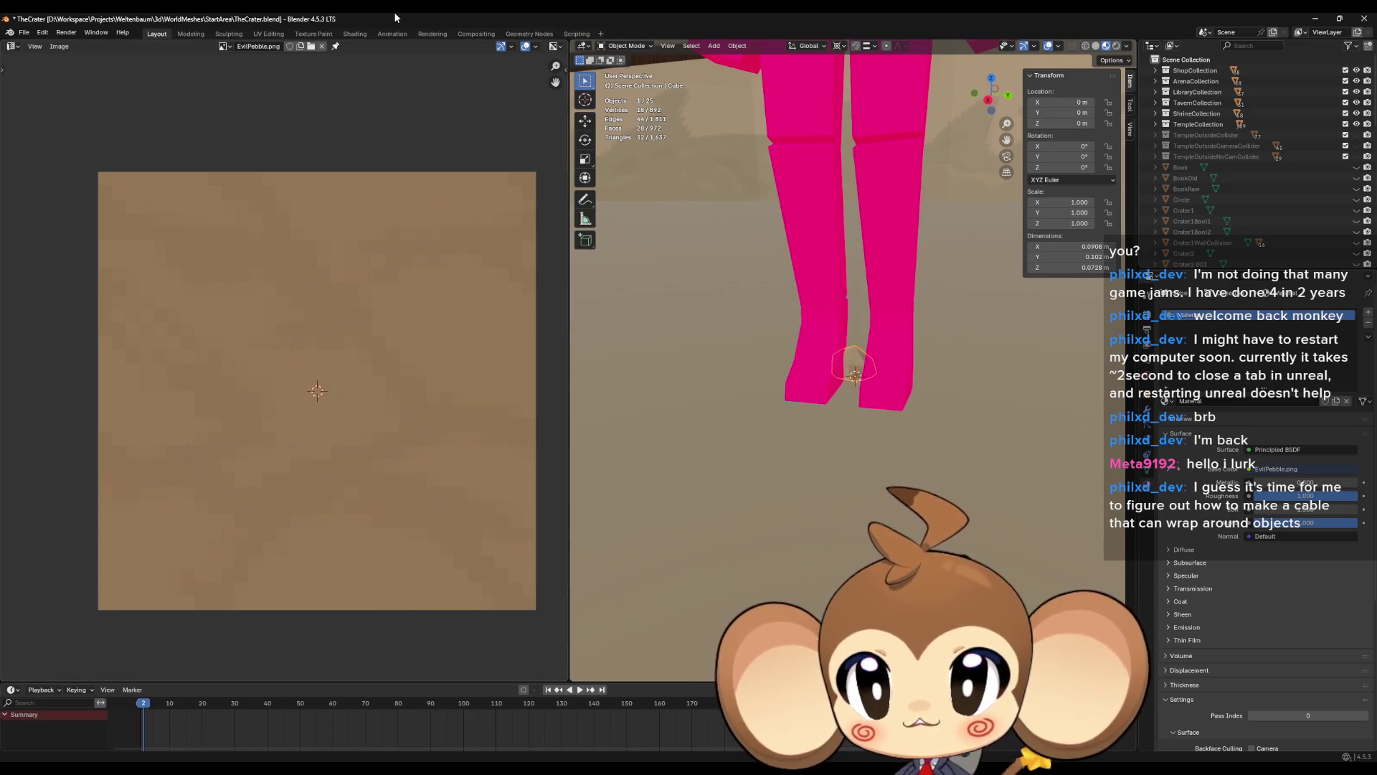
key(ctrl+s)
click(1317, 19)
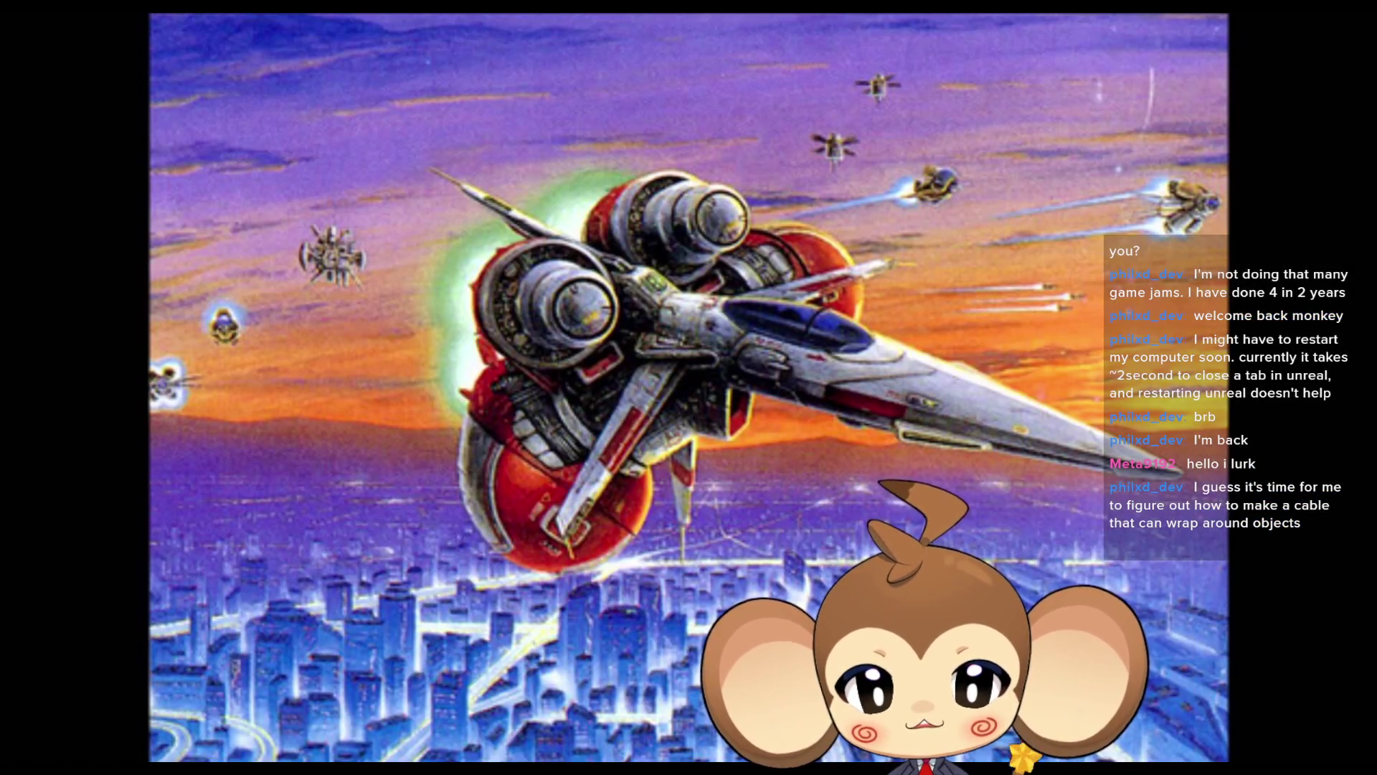
In Unreal, browse Content > Maps > Dummy > StartArea > Objects > Crater to the EvilPebble assets
key(alt+Tab)
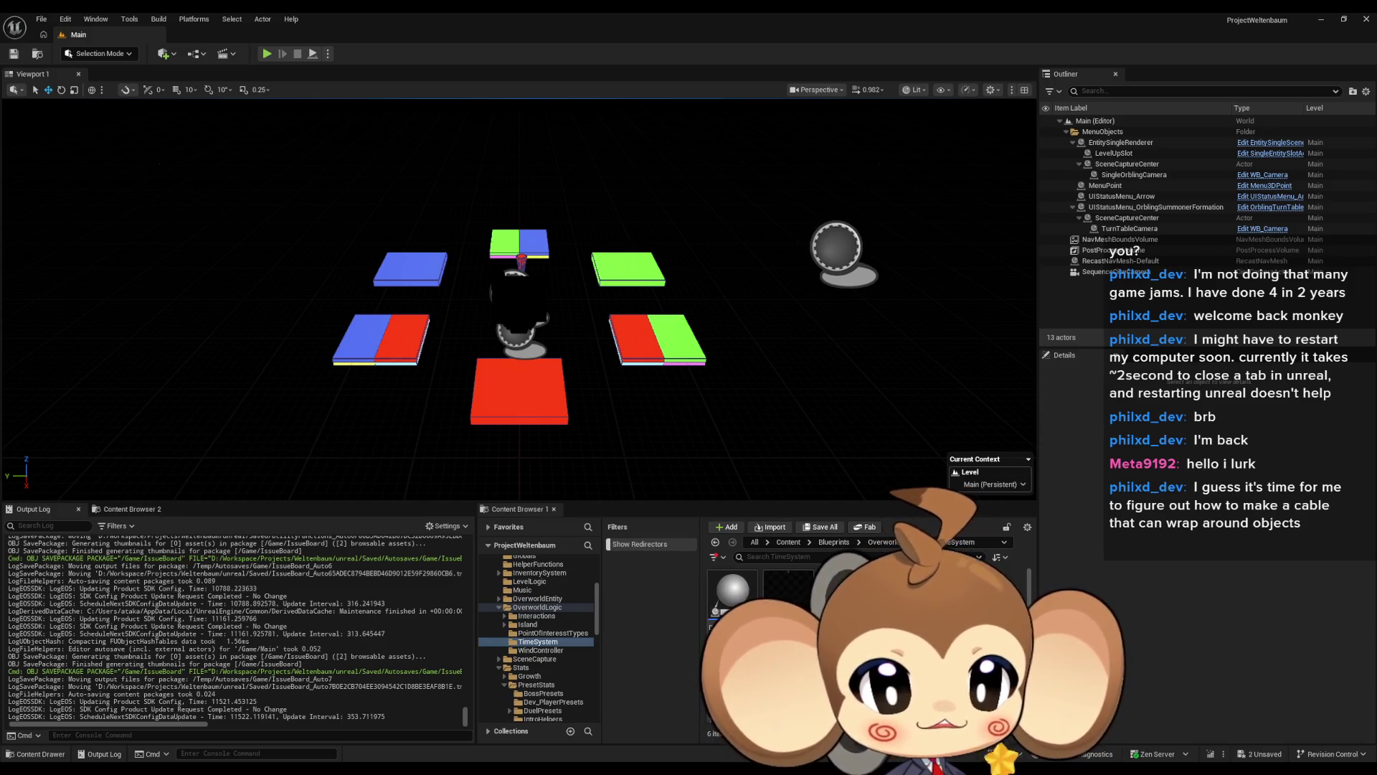
click(788, 542)
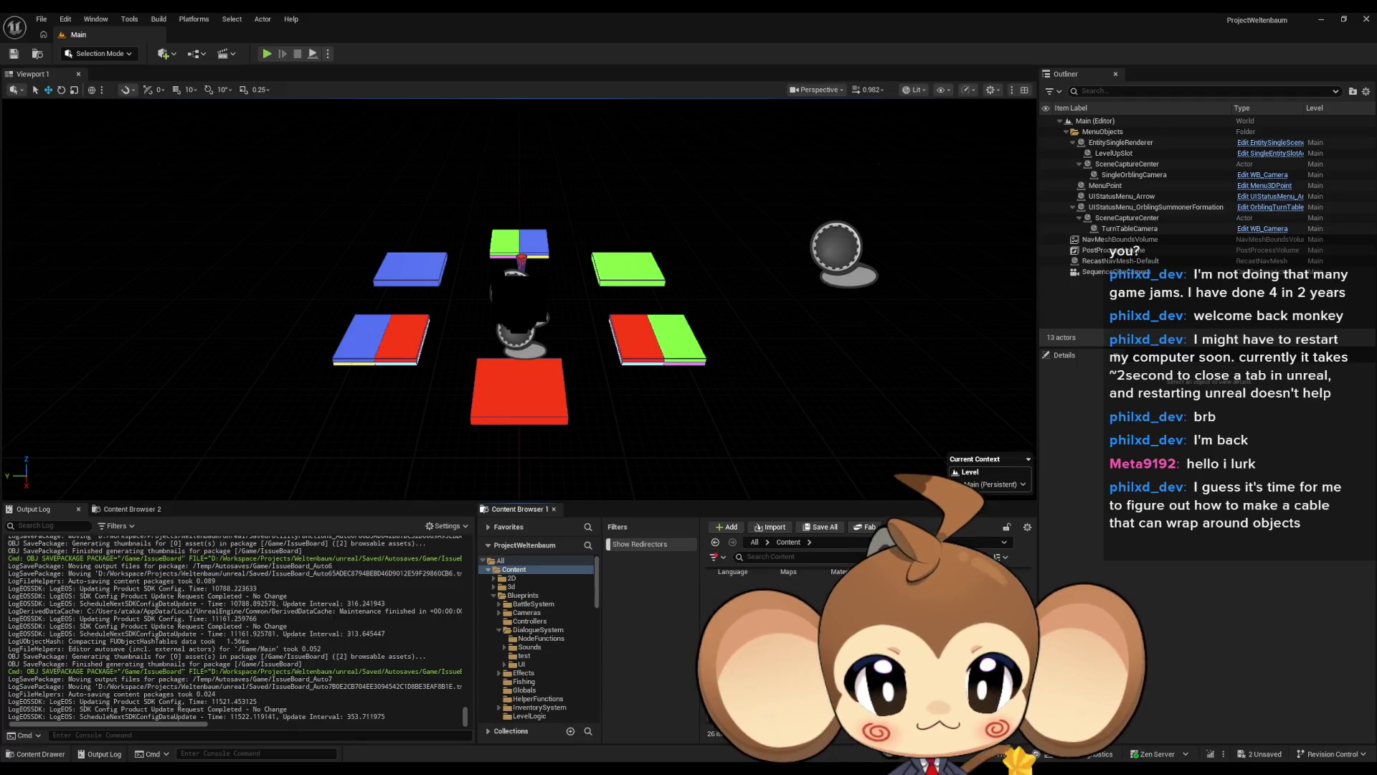
click(516, 641)
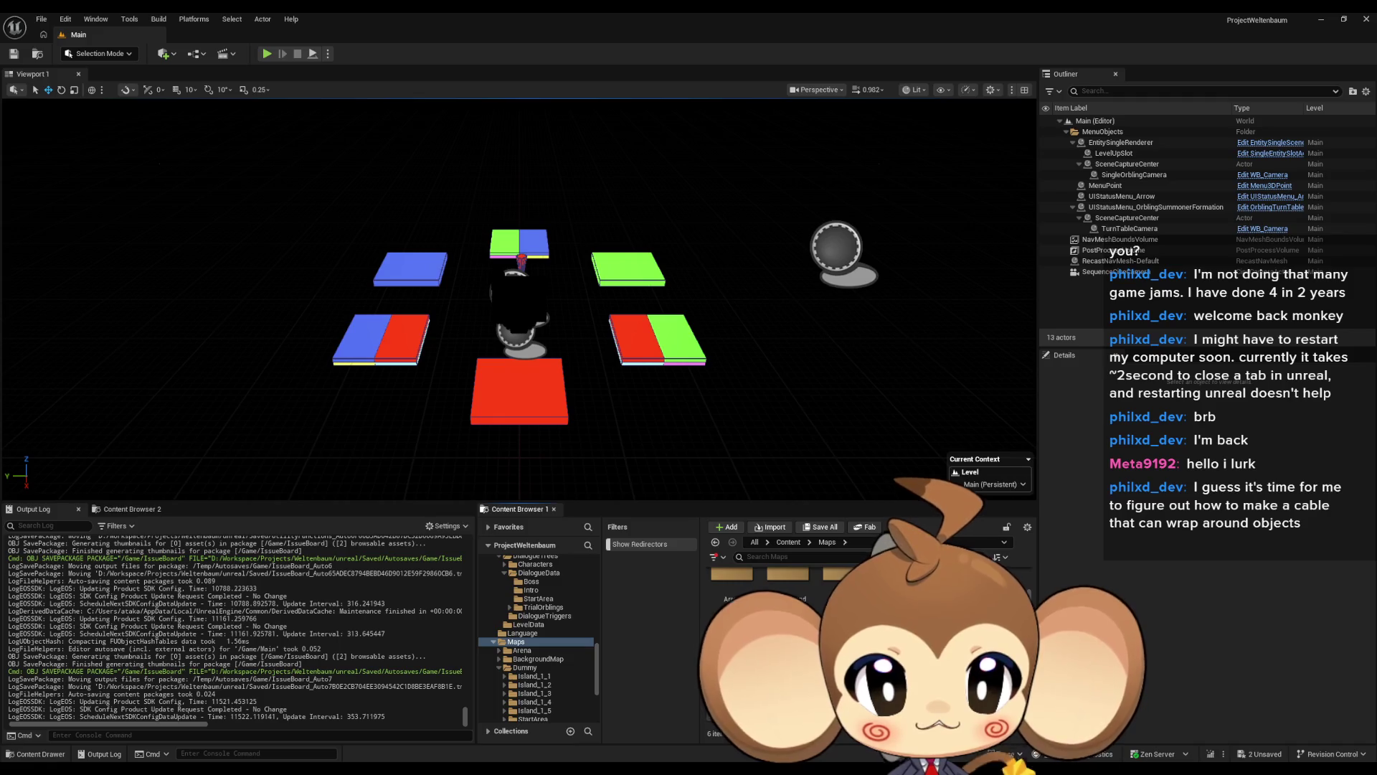
click(525, 668)
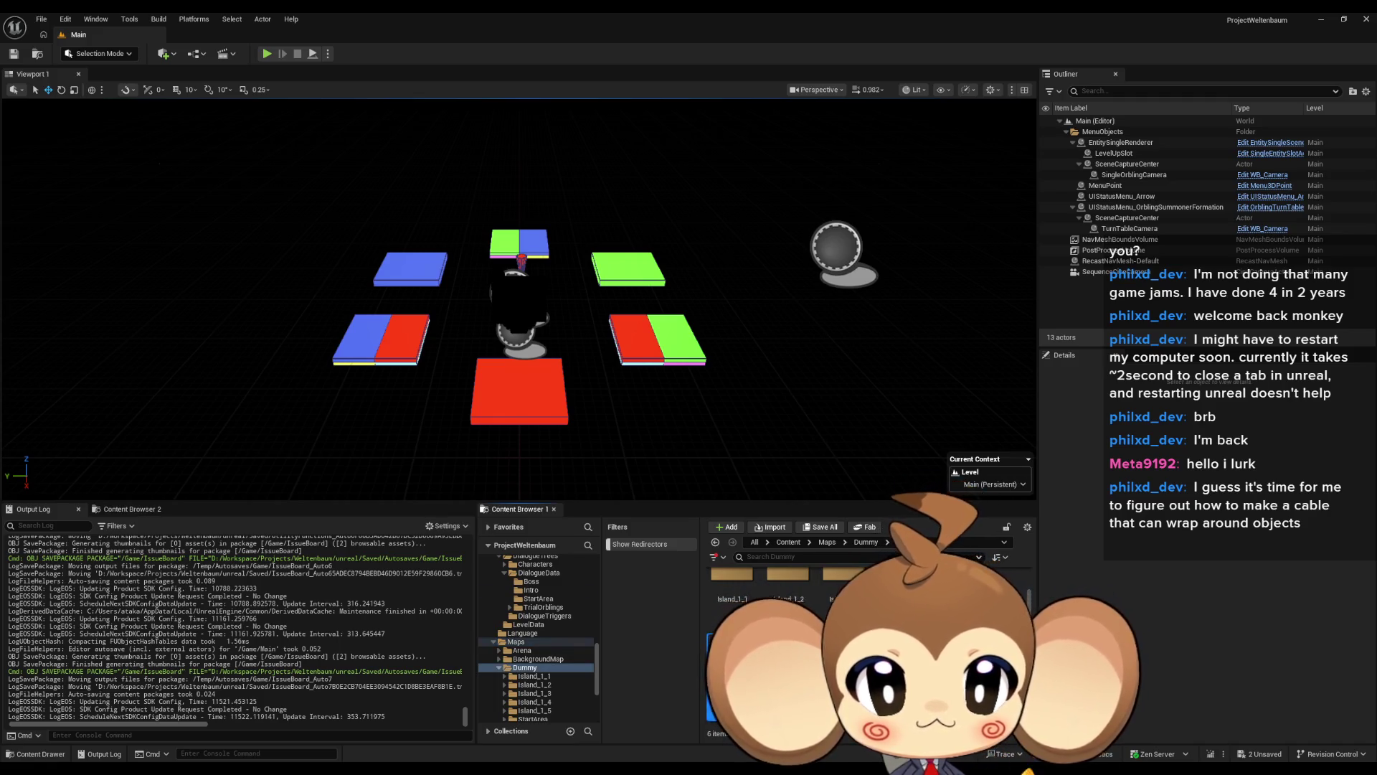
click(533, 718)
double_click(843, 574)
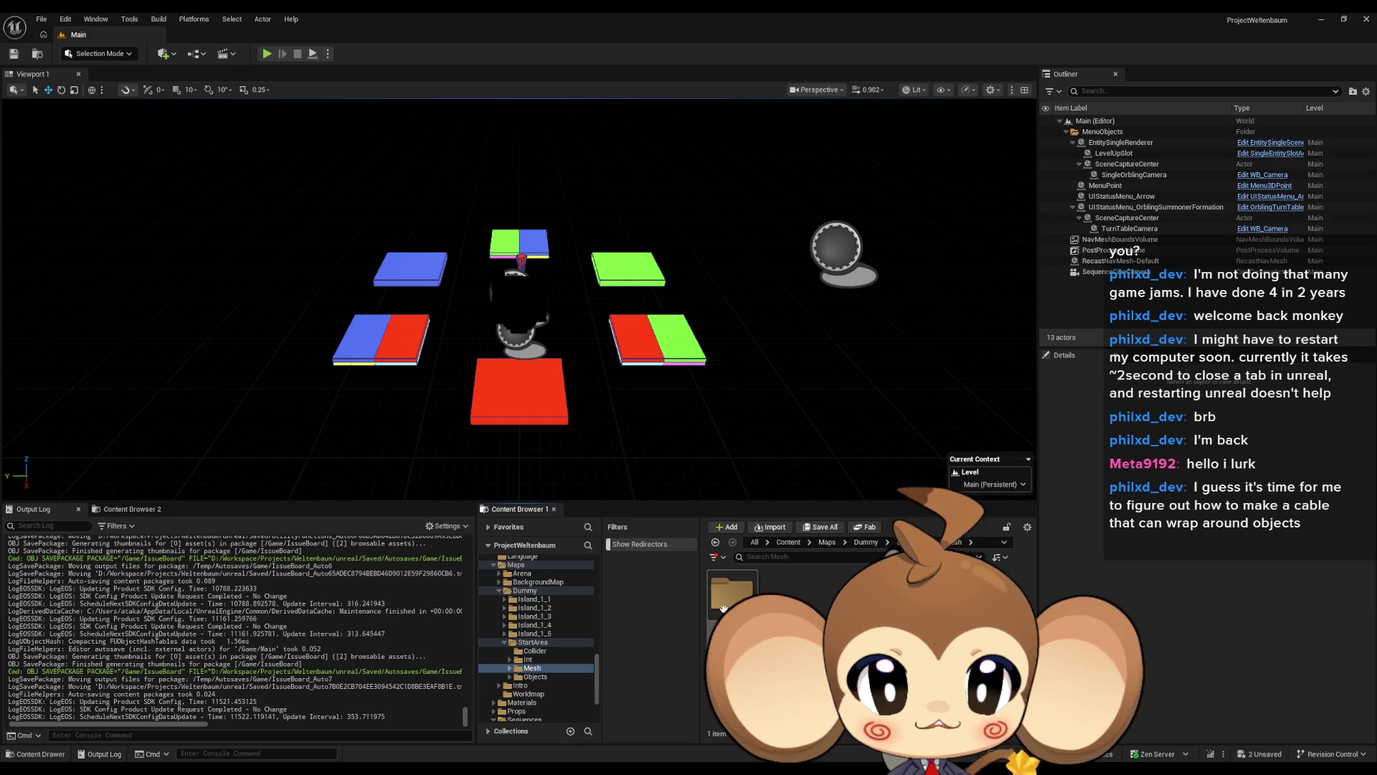
double_click(726, 609)
click(533, 642)
click(535, 686)
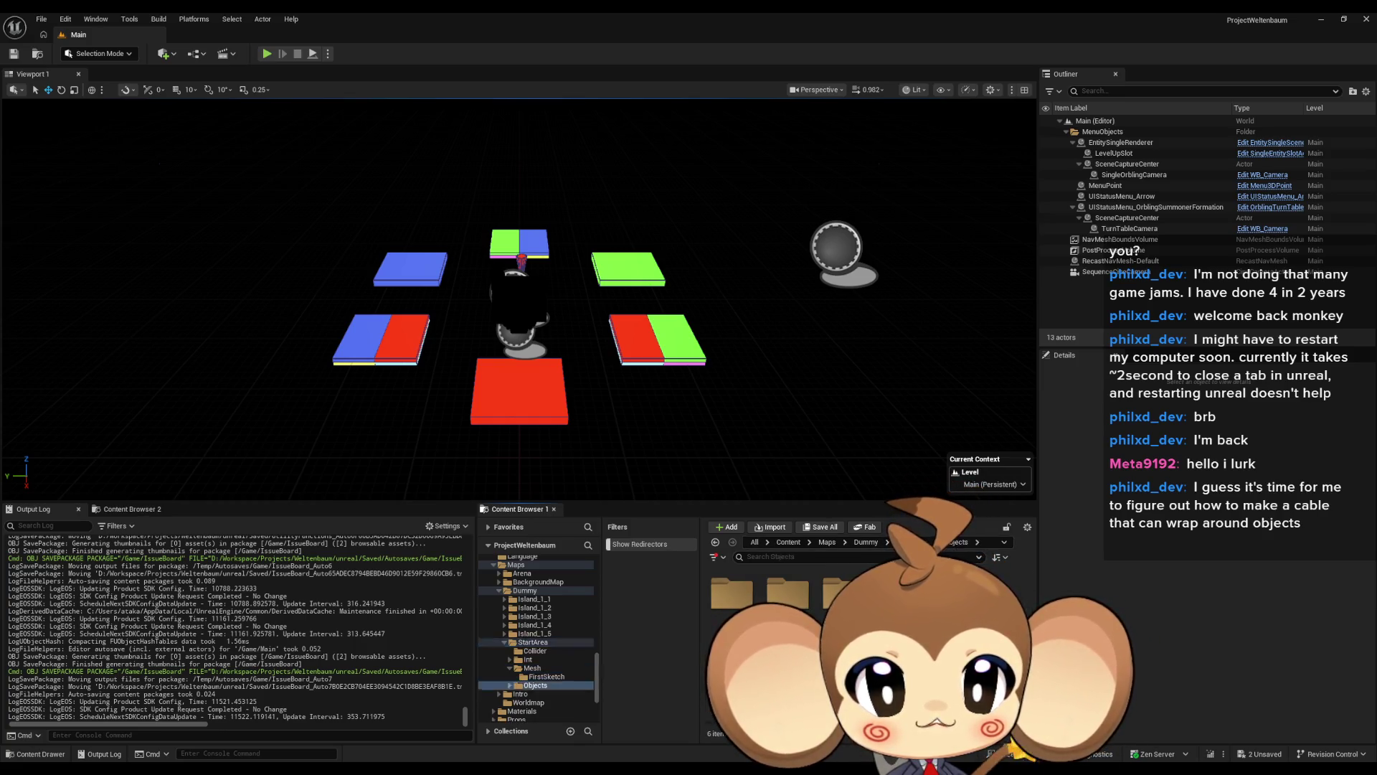
double_click(731, 595)
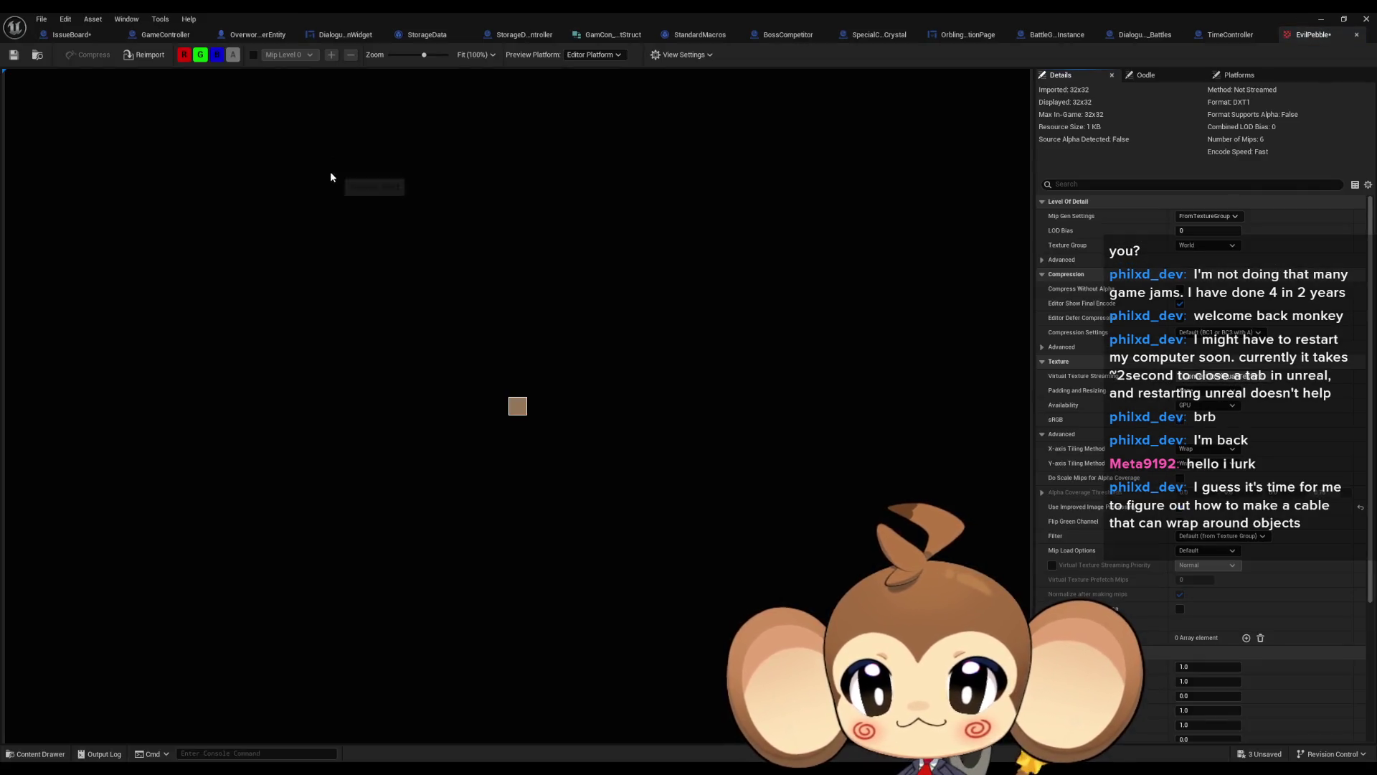
Set EvilPebble's Mip Gen Settings to NoMipmaps, Compression Settings to Uncompressed and Filter to Nearest
click(1208, 216)
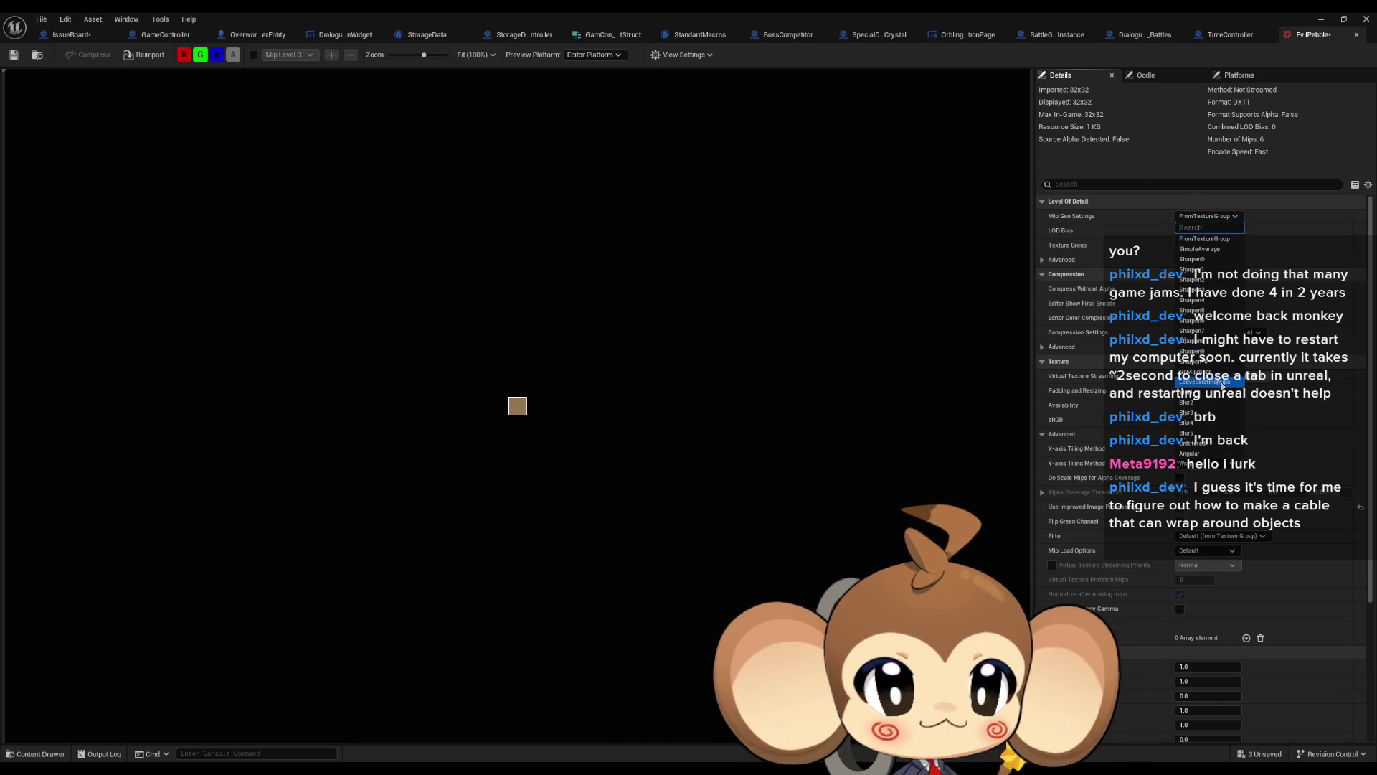
click(1200, 371)
click(1212, 332)
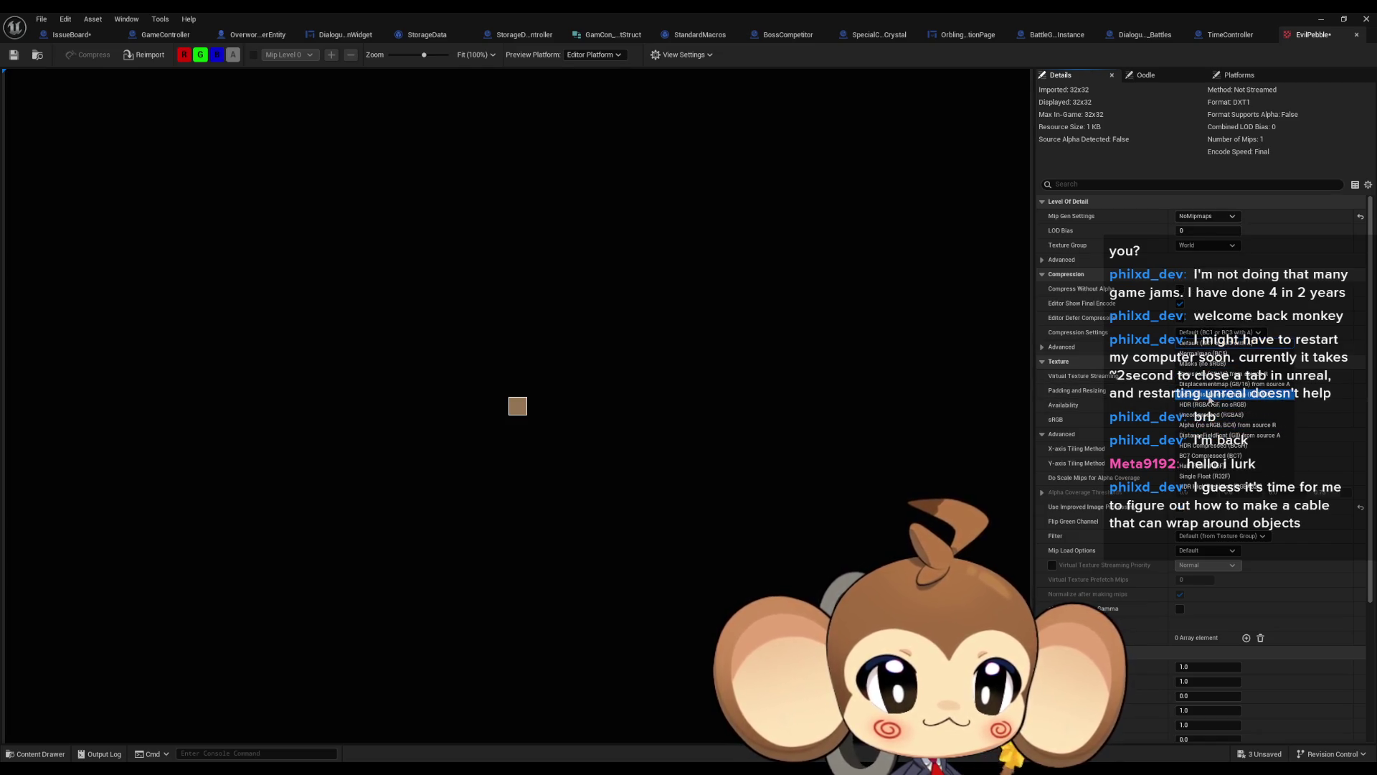
click(1213, 415)
scroll(1213, 502, down, 1)
click(1213, 519)
click(1198, 530)
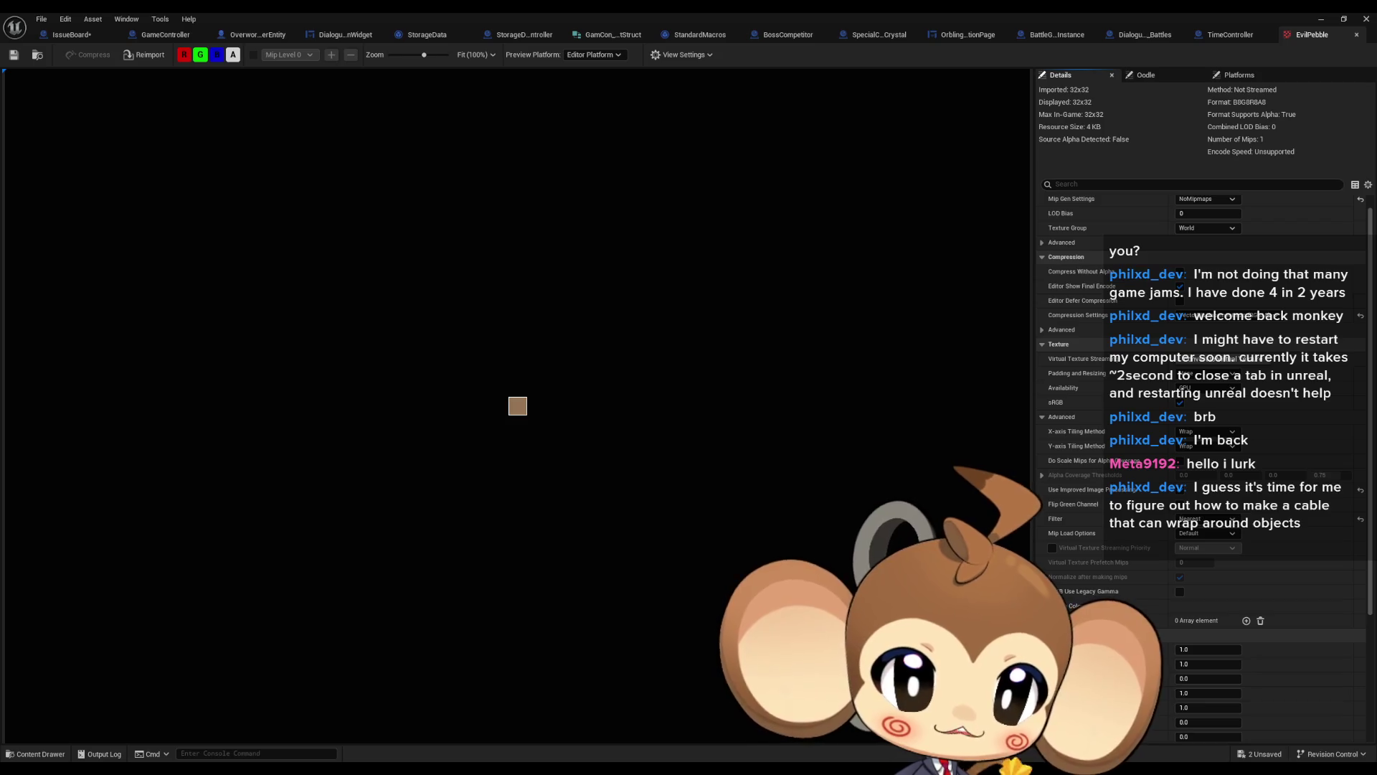
double_click(549, 11)
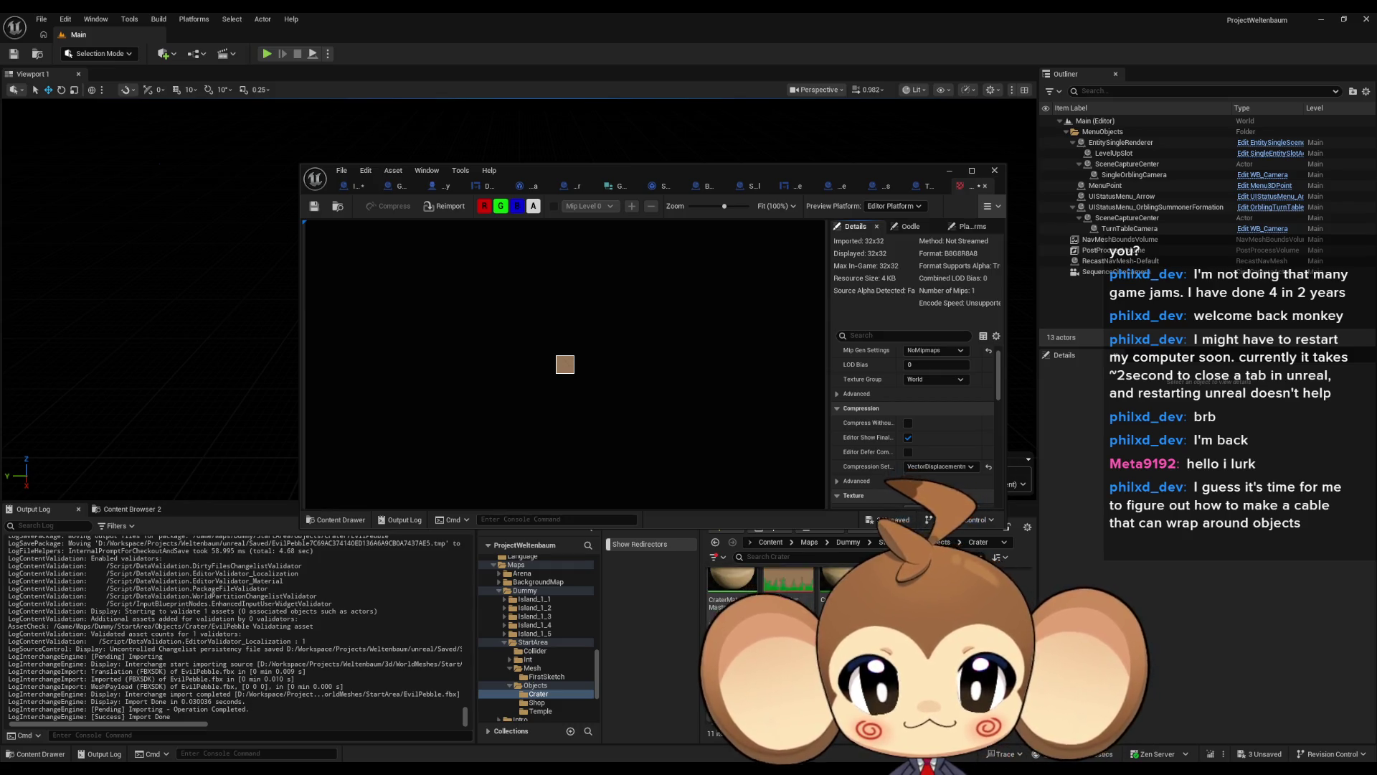
Switch briefly to Blender and back, then save the EvilPebble texture asset with Ctrl+S
scroll(789, 609, down, 2)
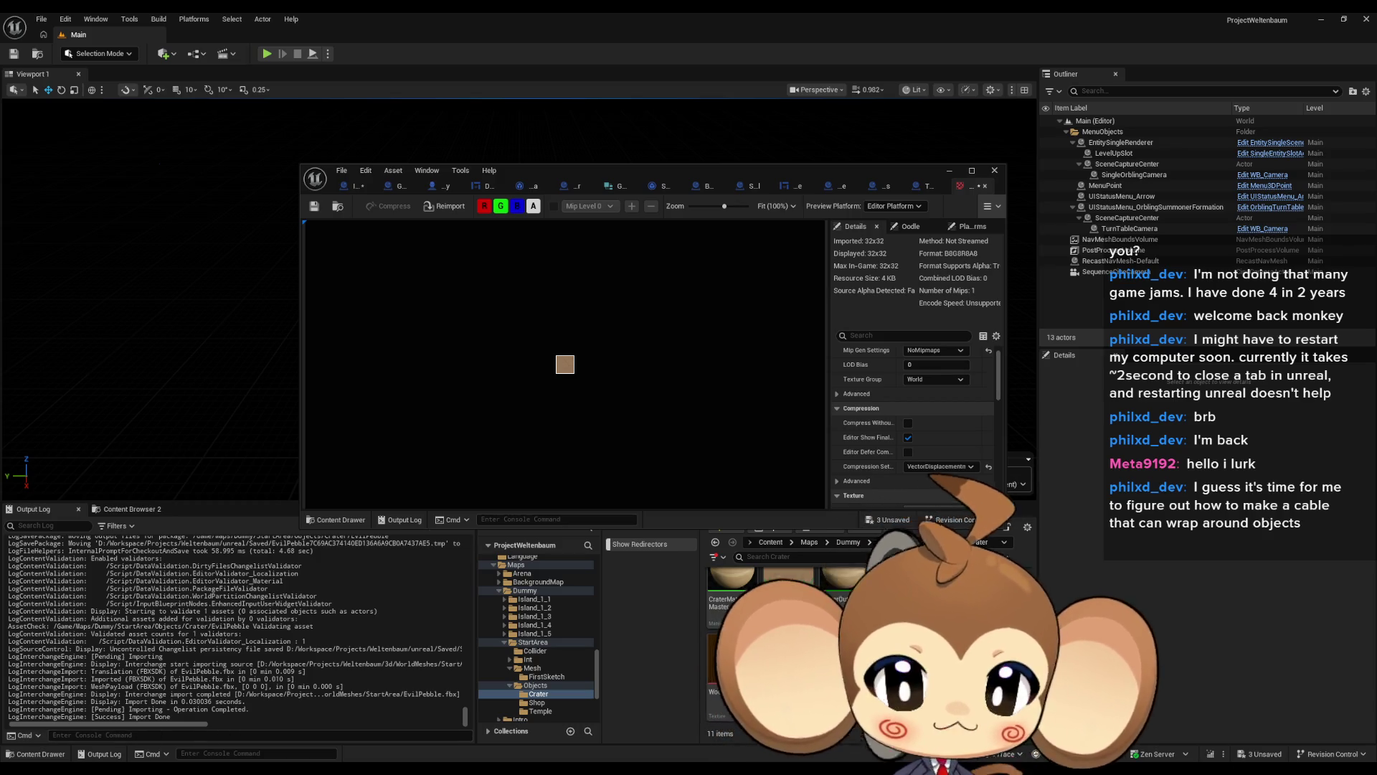
key(alt+Tab)
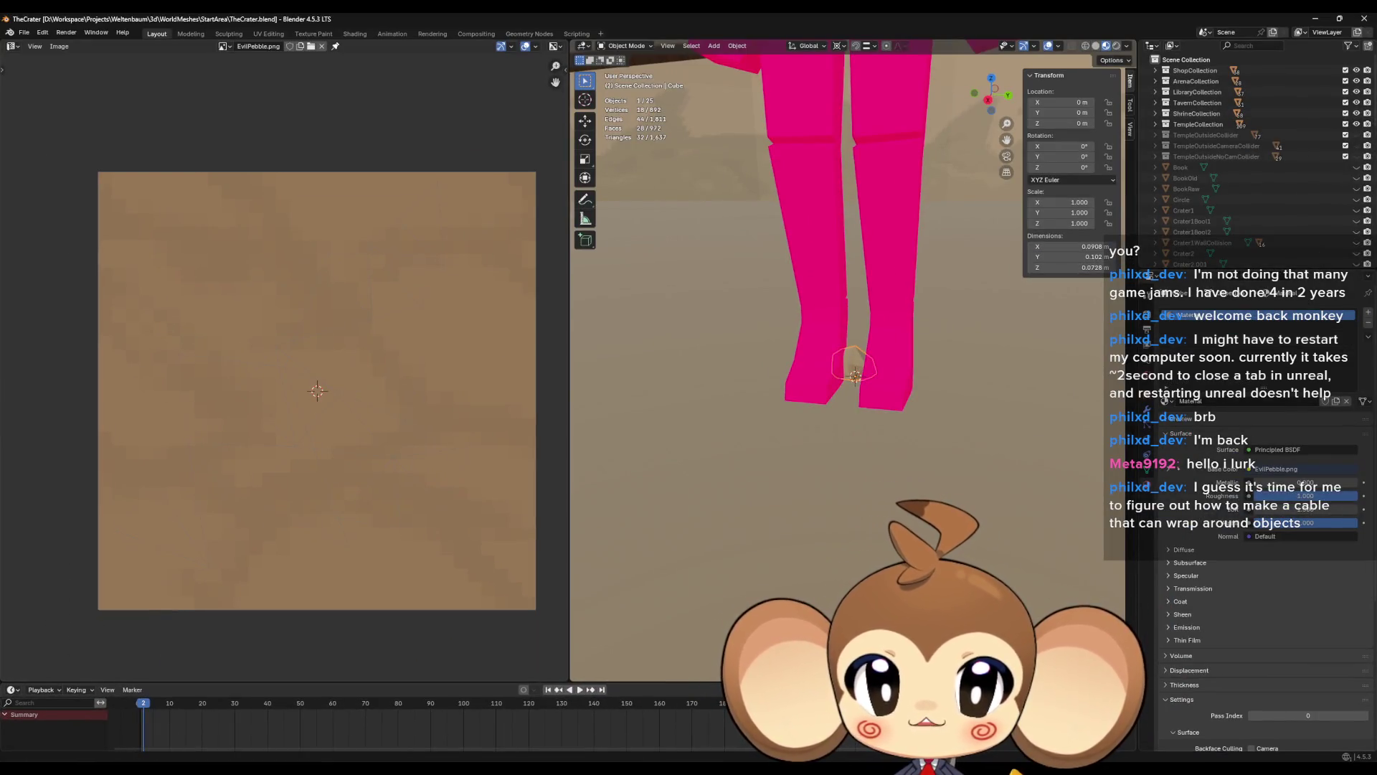
key(alt+Tab)
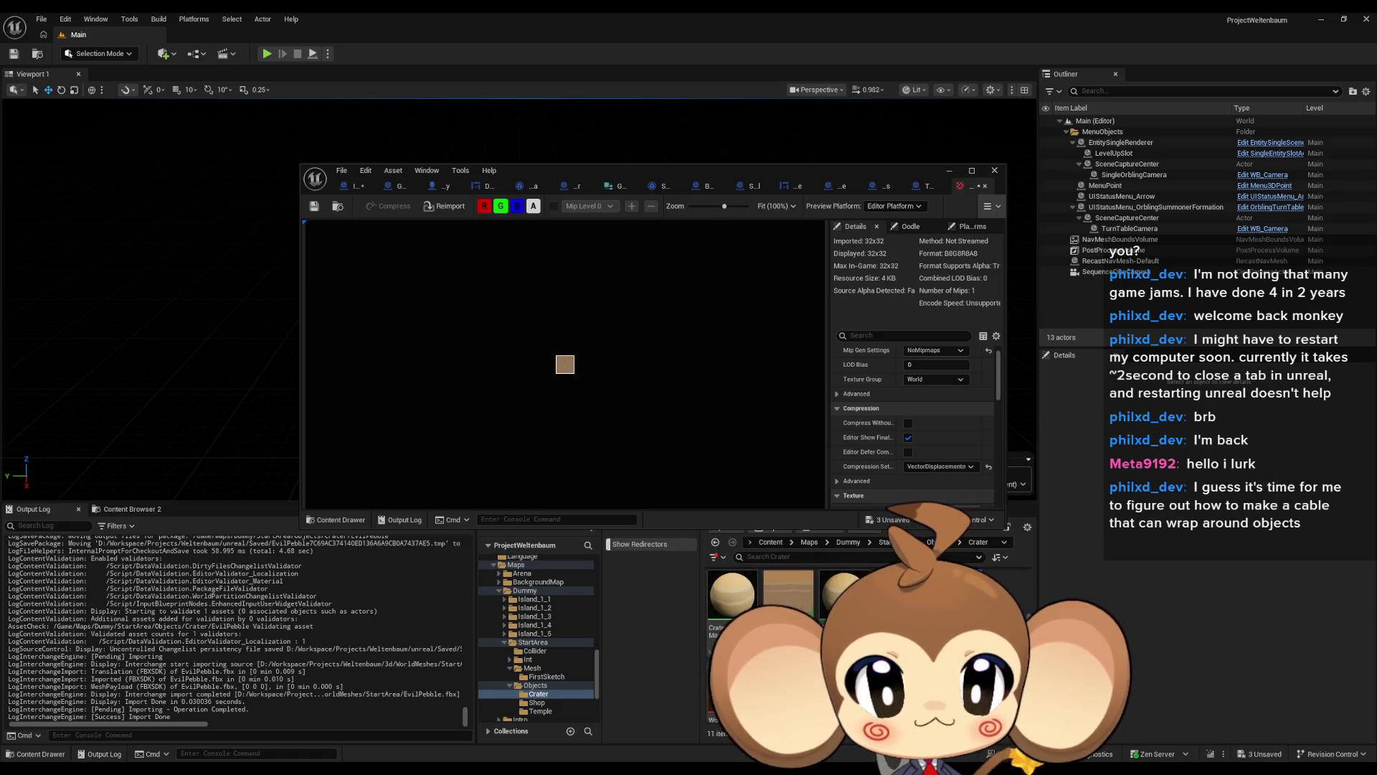
key(ctrl+s)
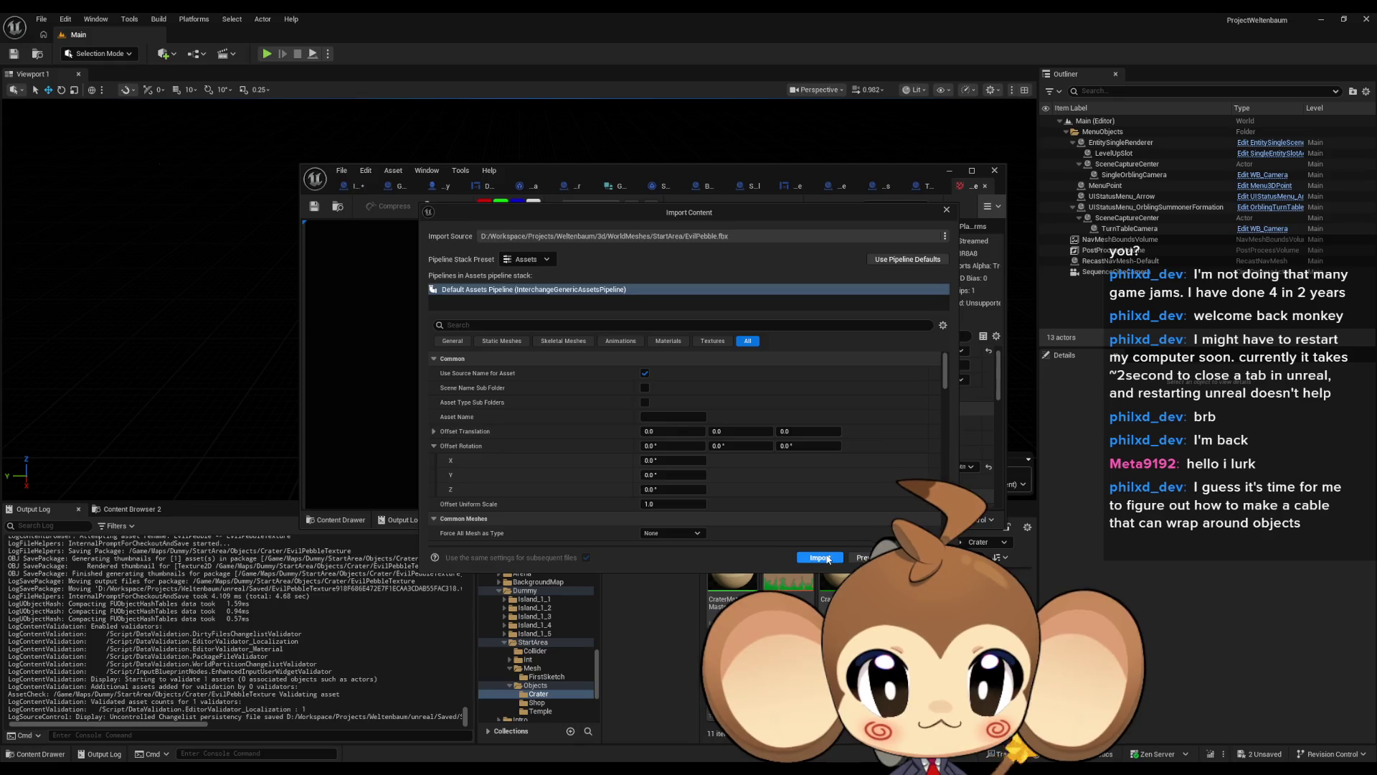
Confirm the EvilPebble.fbx mesh import into the Crater folder and return to the content browser
click(826, 558)
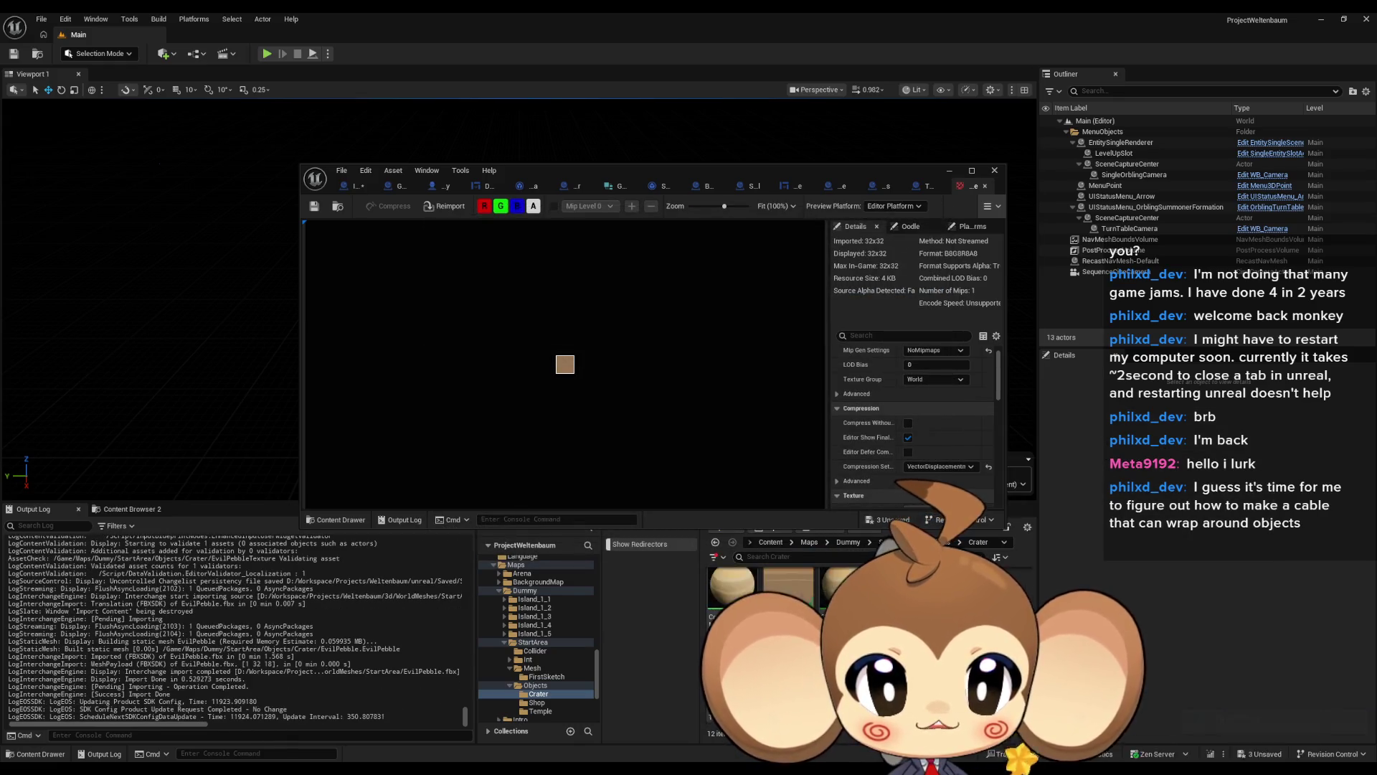
right_click(897, 646)
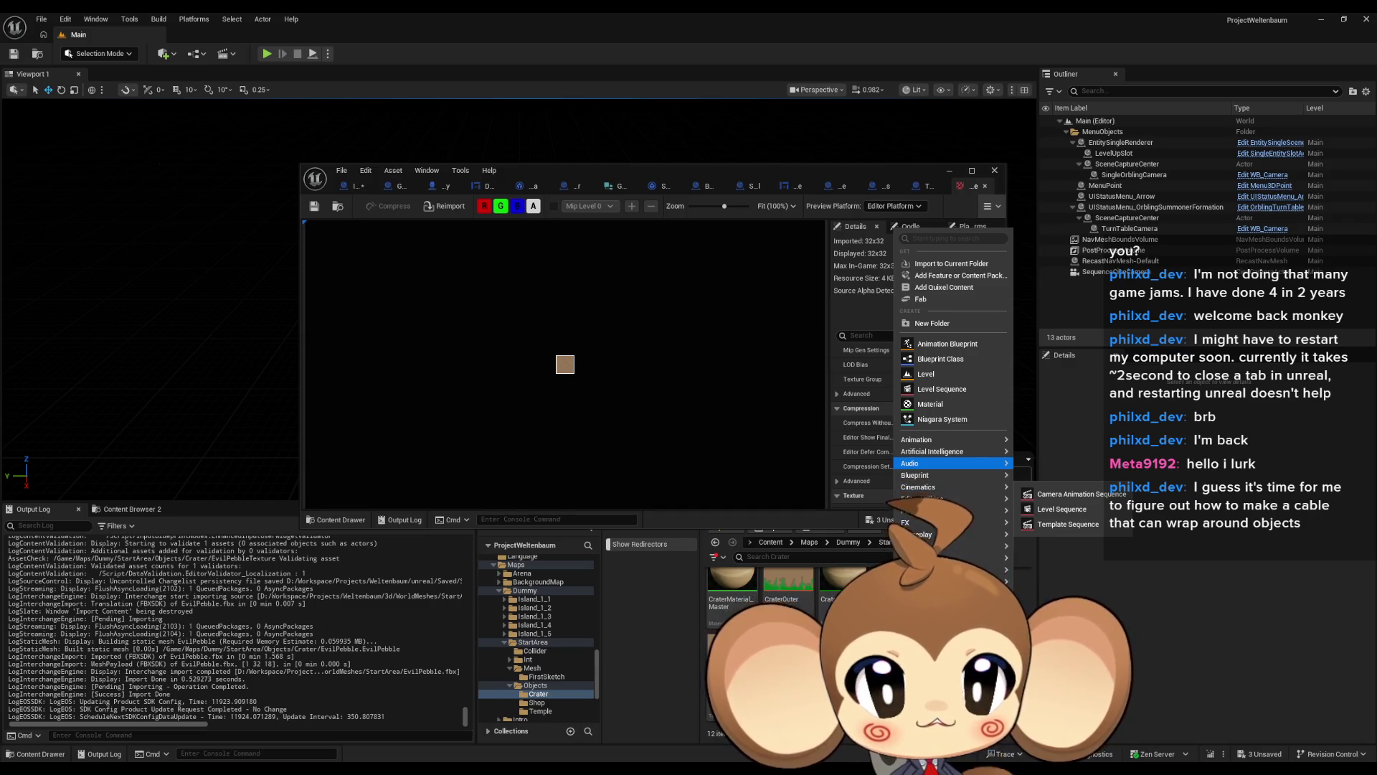
key(Escape)
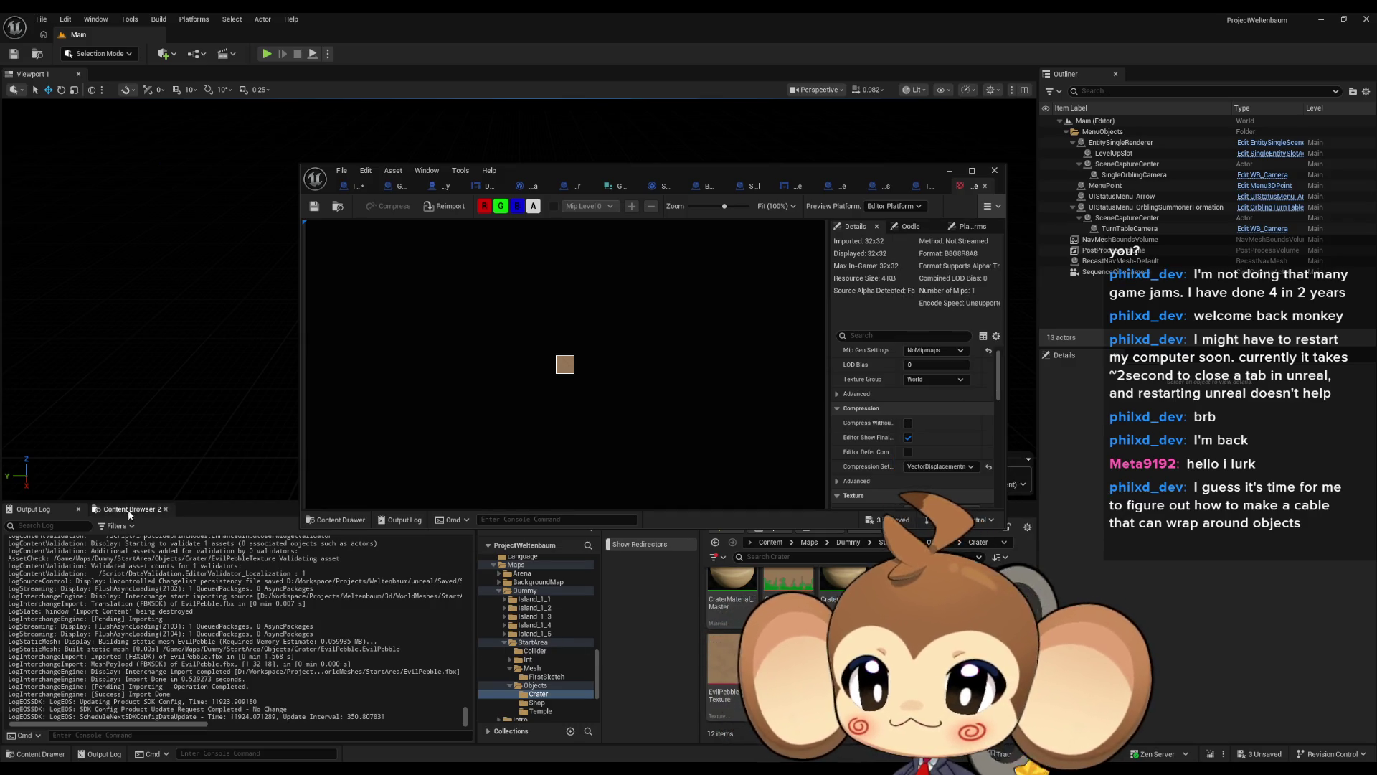
click(120, 511)
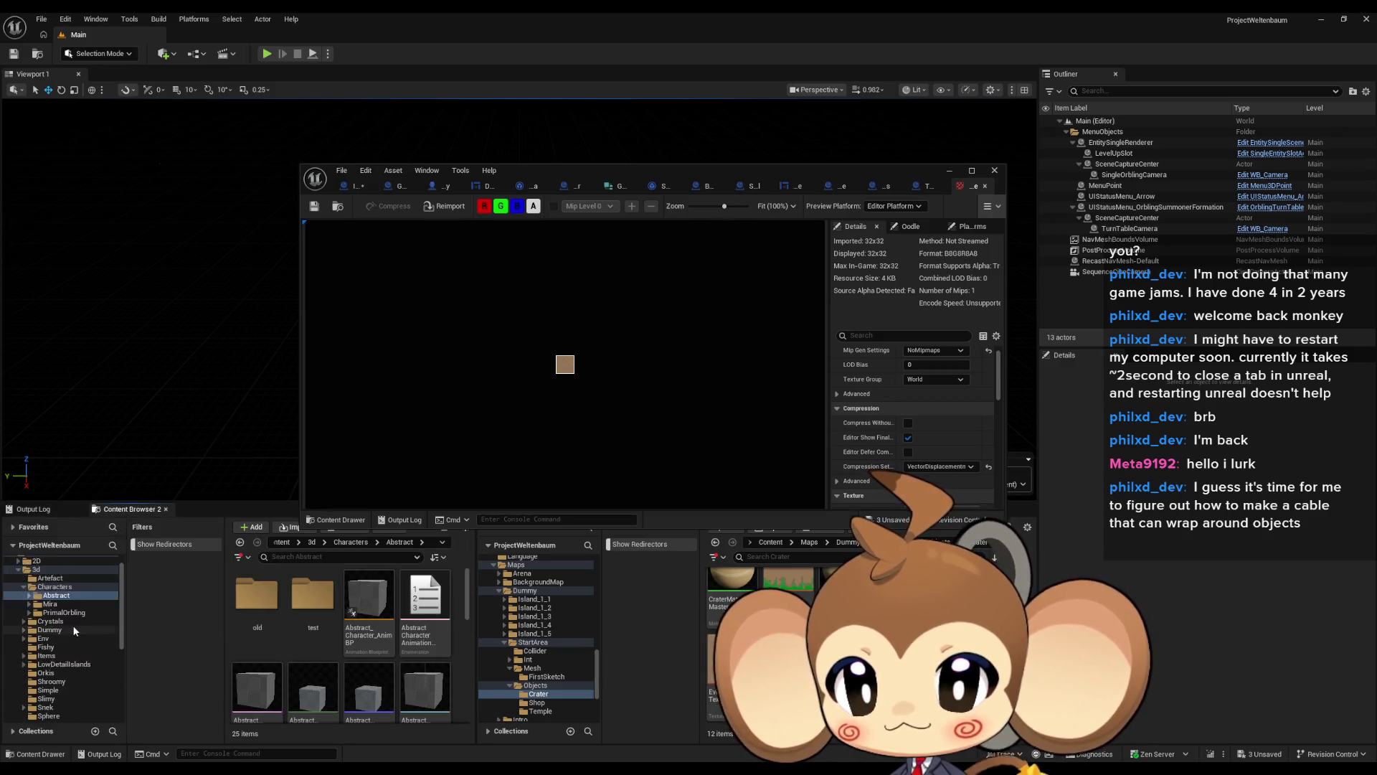
Browse to the Materials folder and open Standard_OneColorMaterial
scroll(74, 628, down, 3)
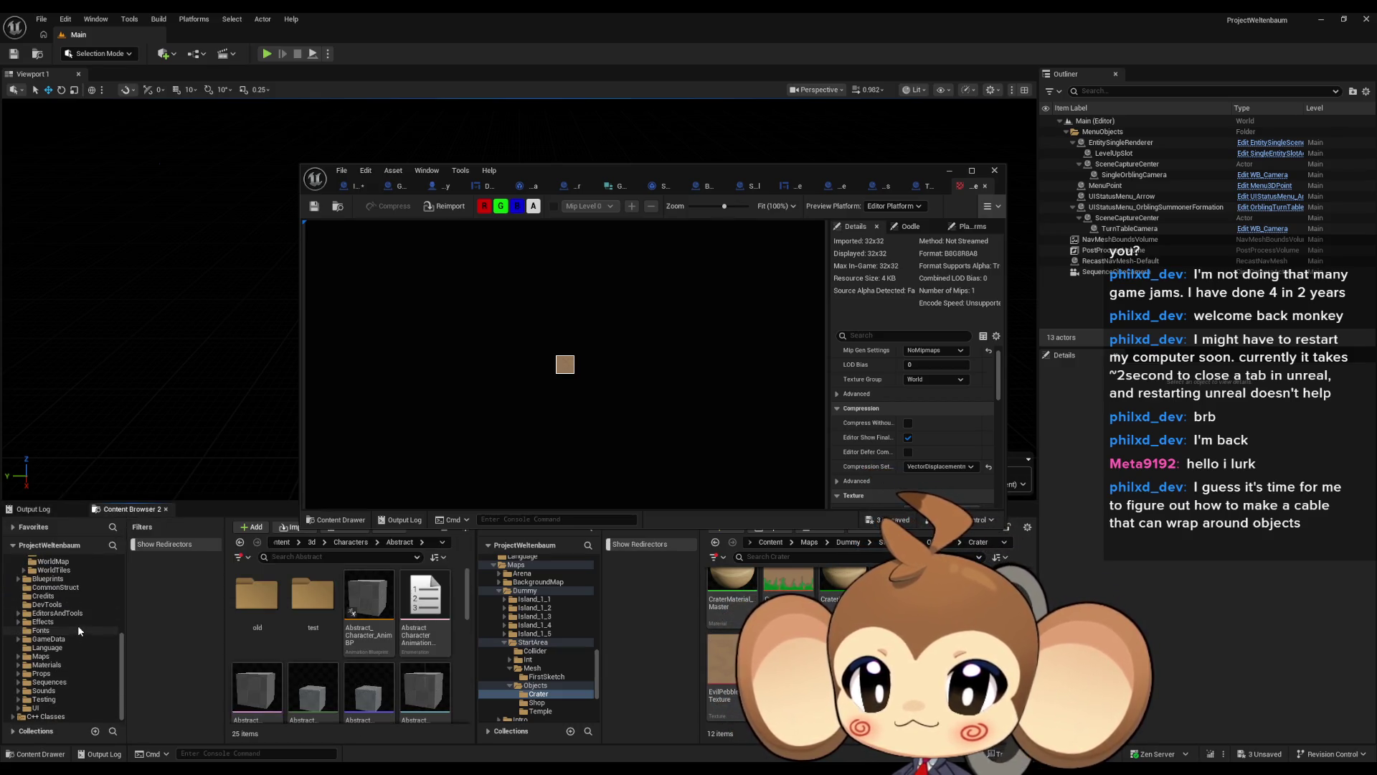
click(69, 664)
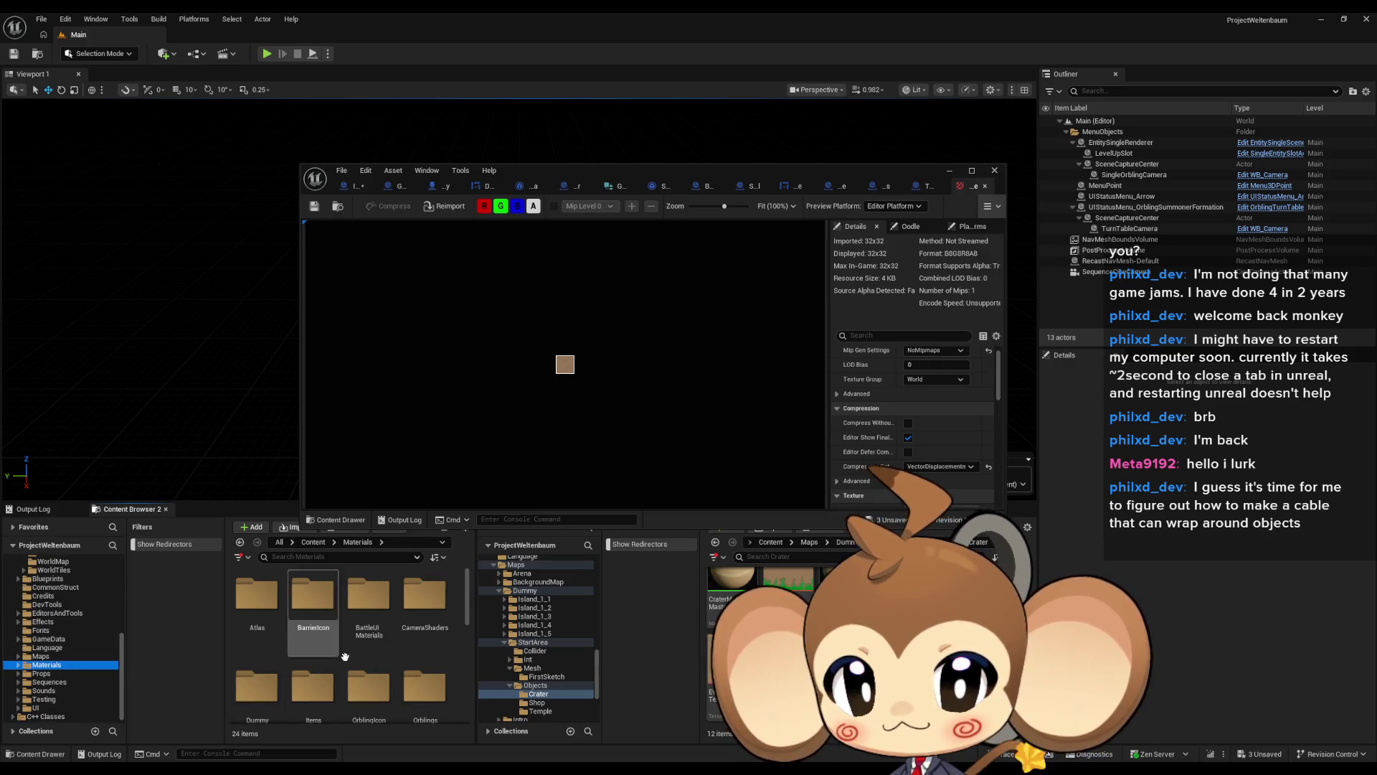
scroll(463, 648, down, 5)
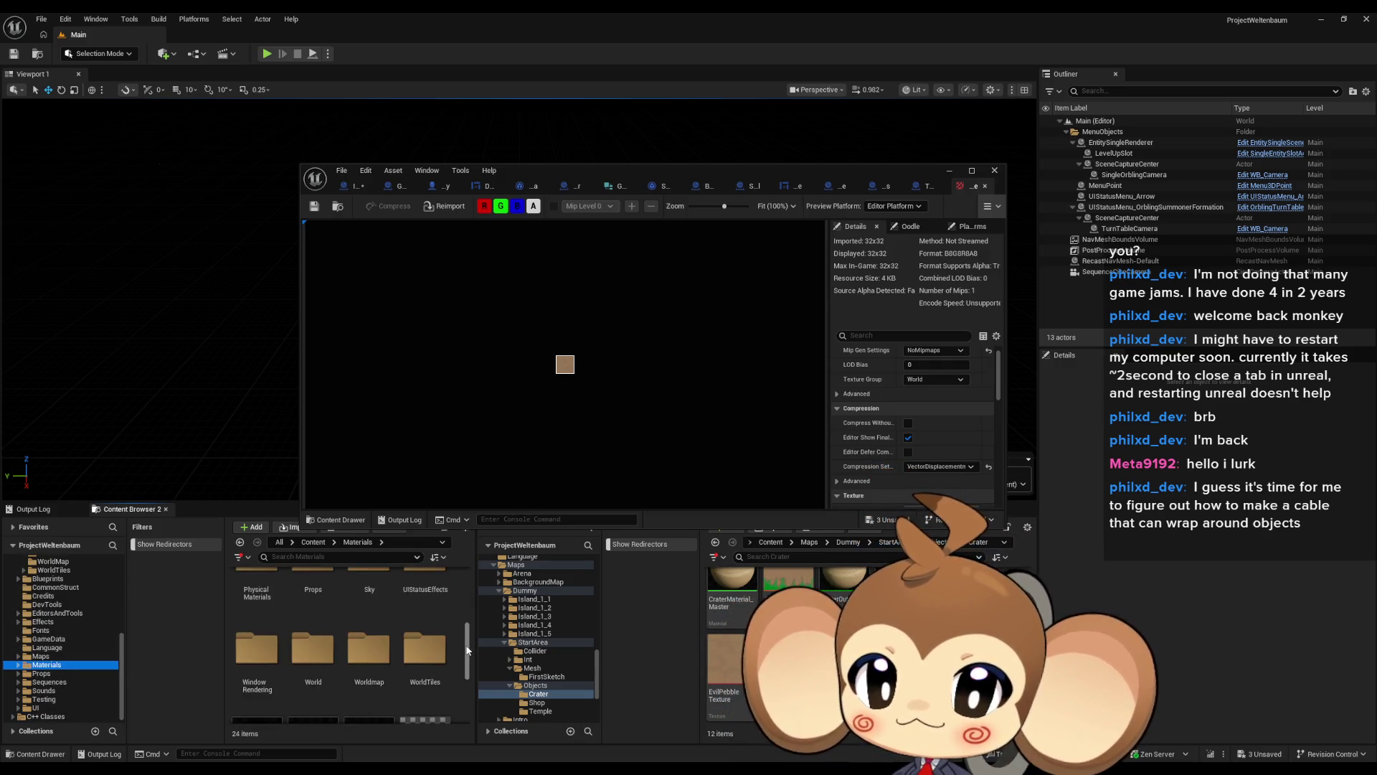
scroll(466, 650, down, 3)
scroll(466, 650, down, 1)
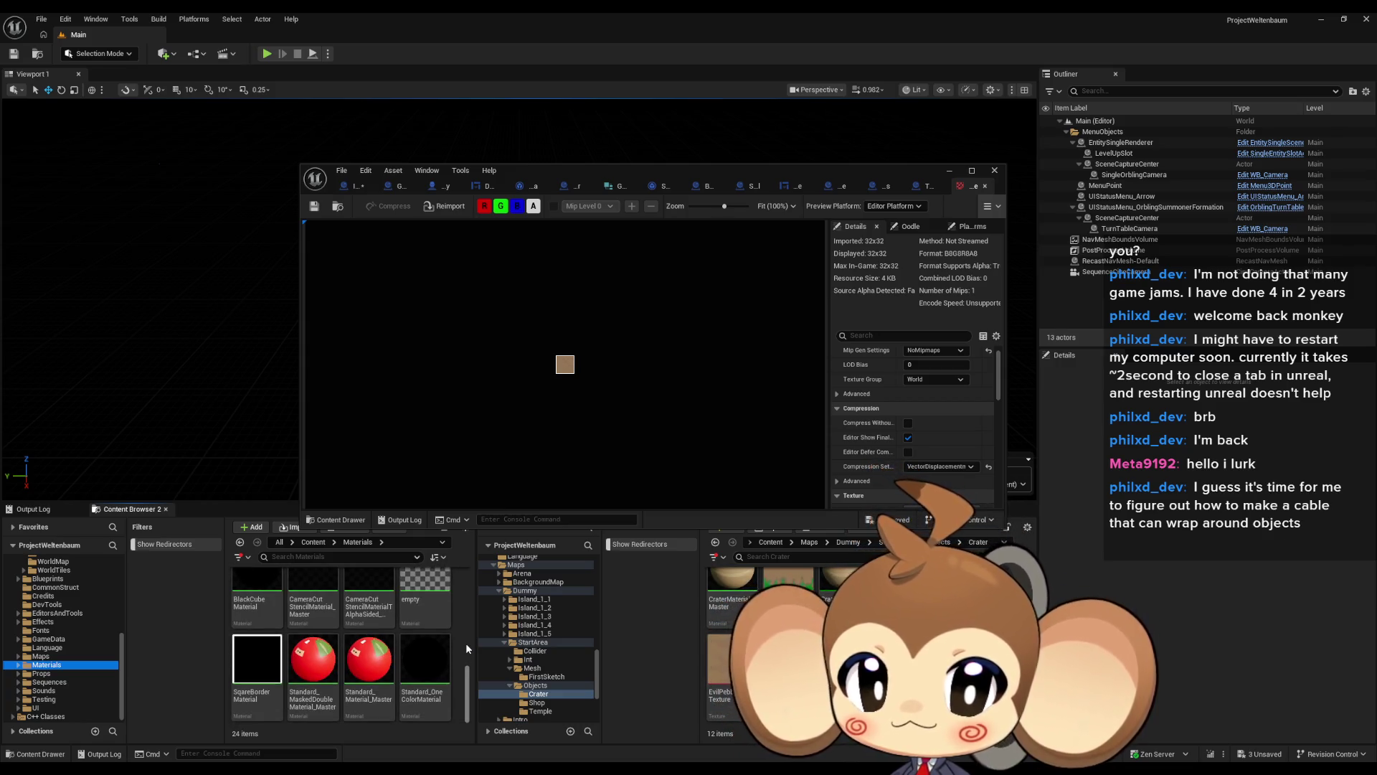
double_click(432, 663)
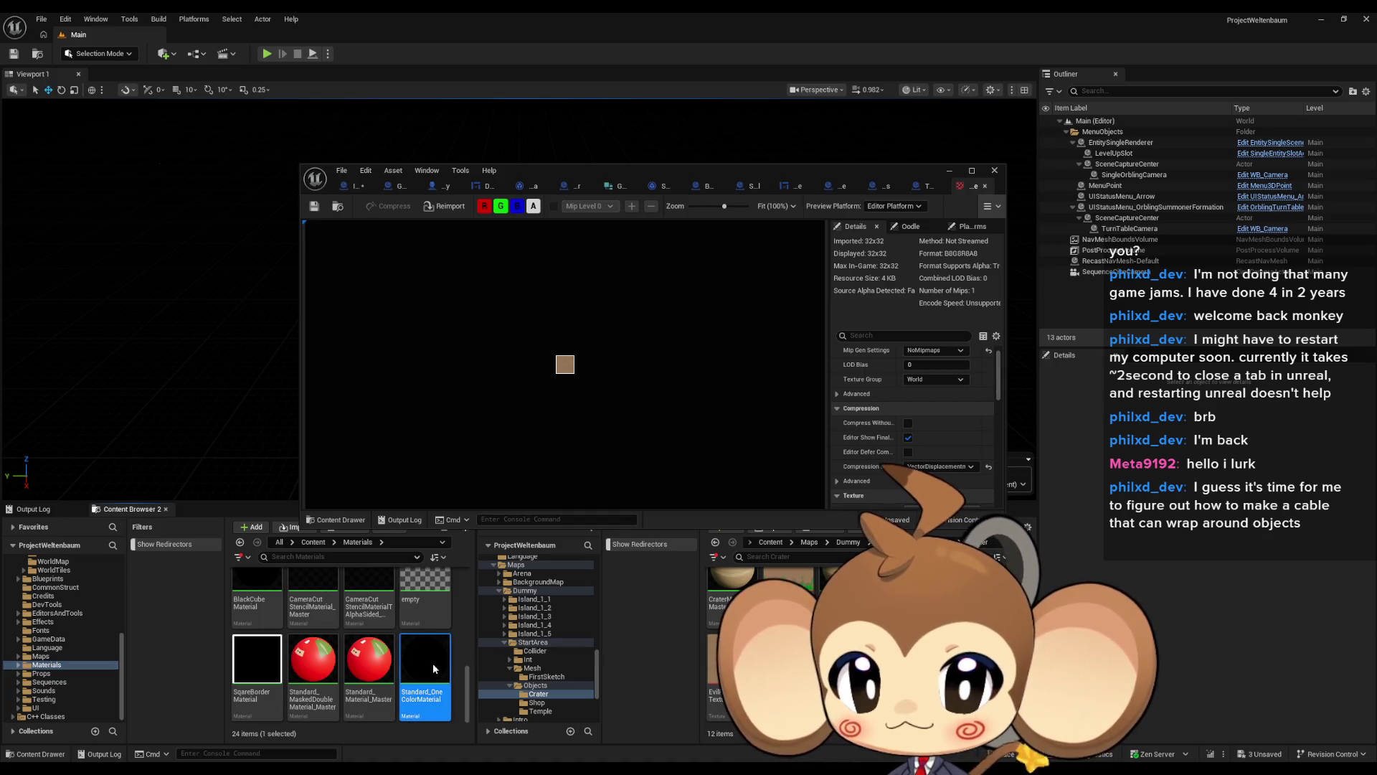
Create a material instance of Standard_OneColorMaterial named MI_EvilPebbleMaterial and save it
scroll(646, 287, up, 5)
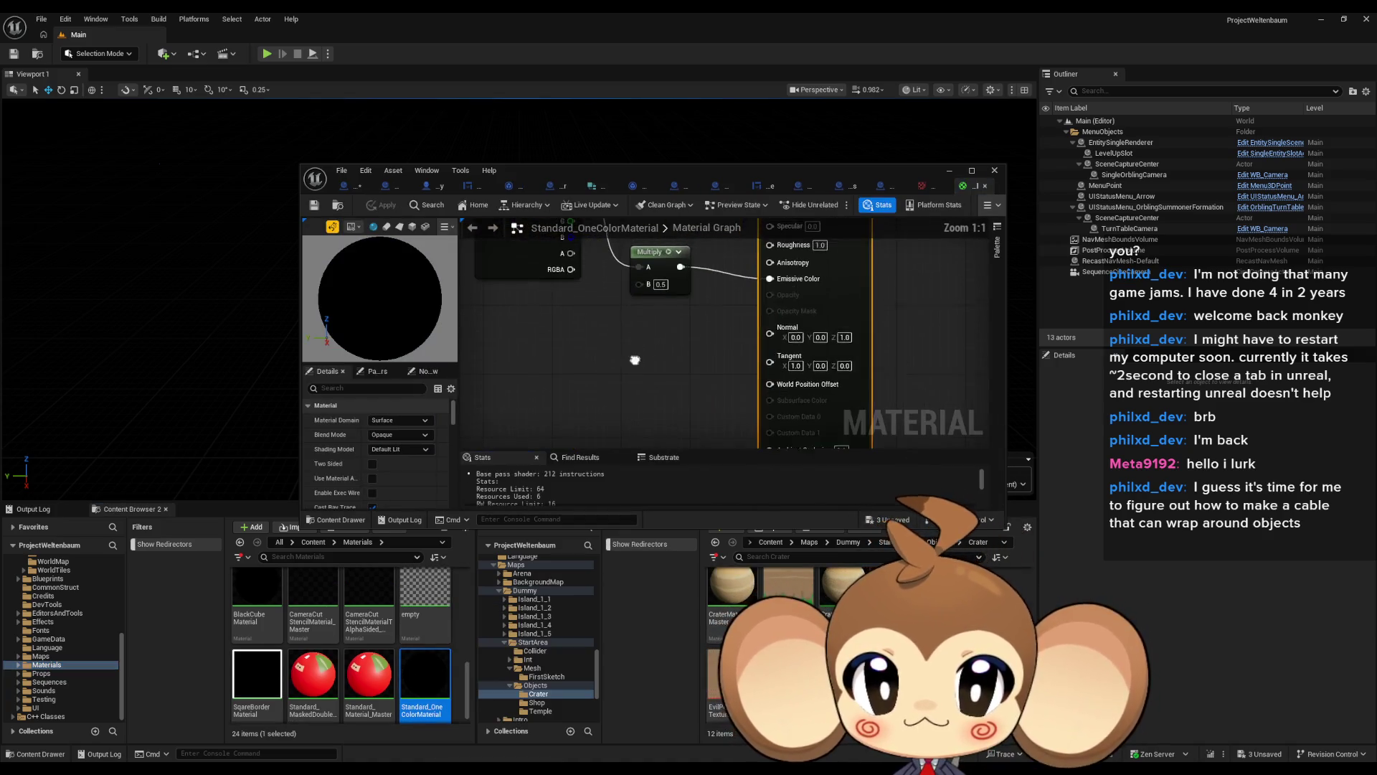
right_click(429, 674)
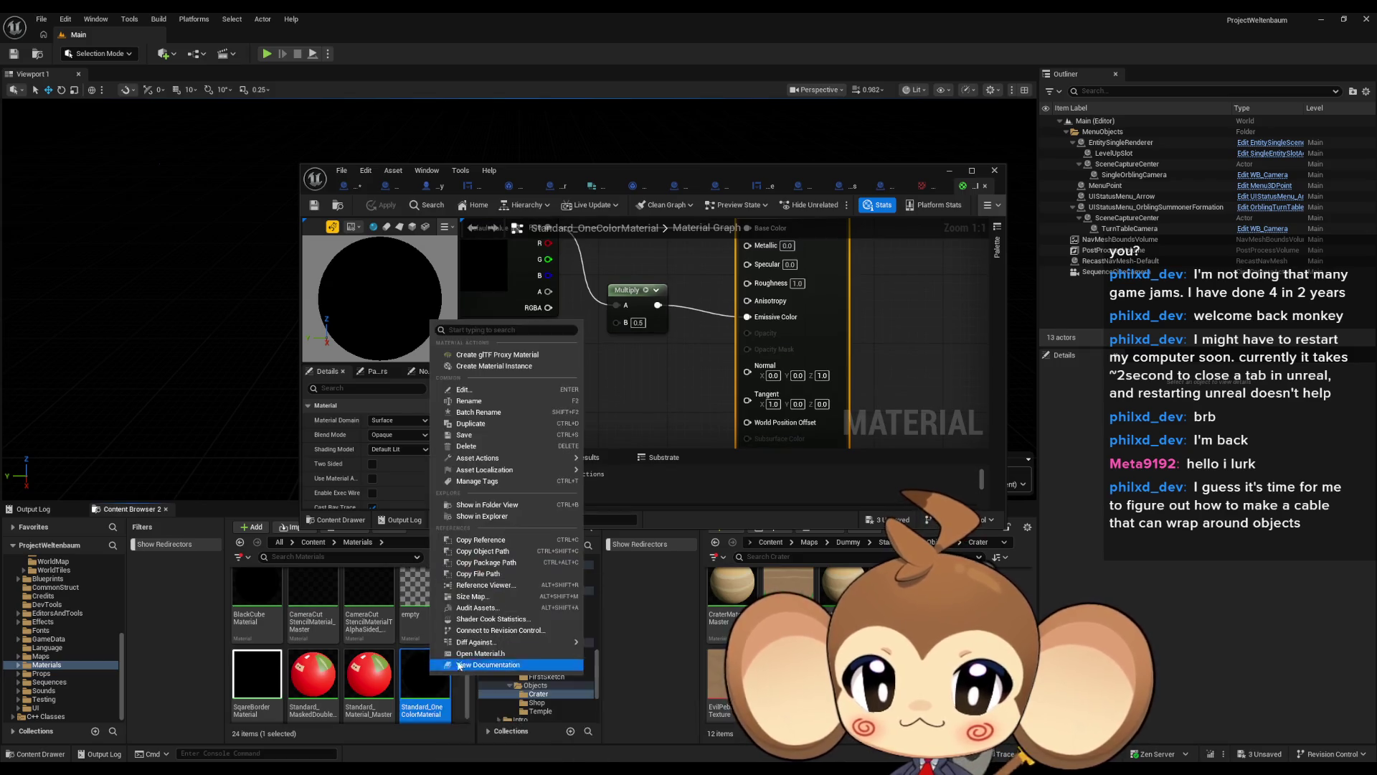
click(512, 367)
text(E)
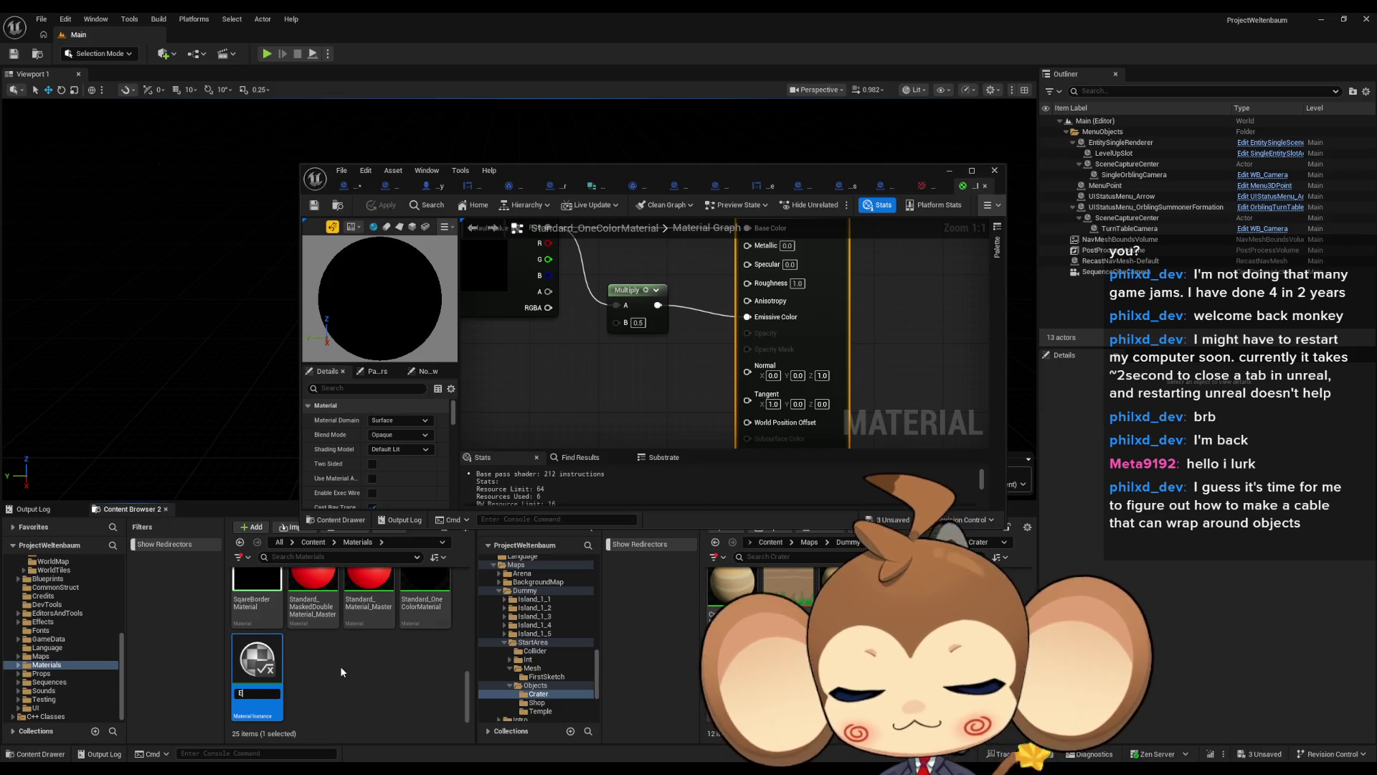
text(bble)
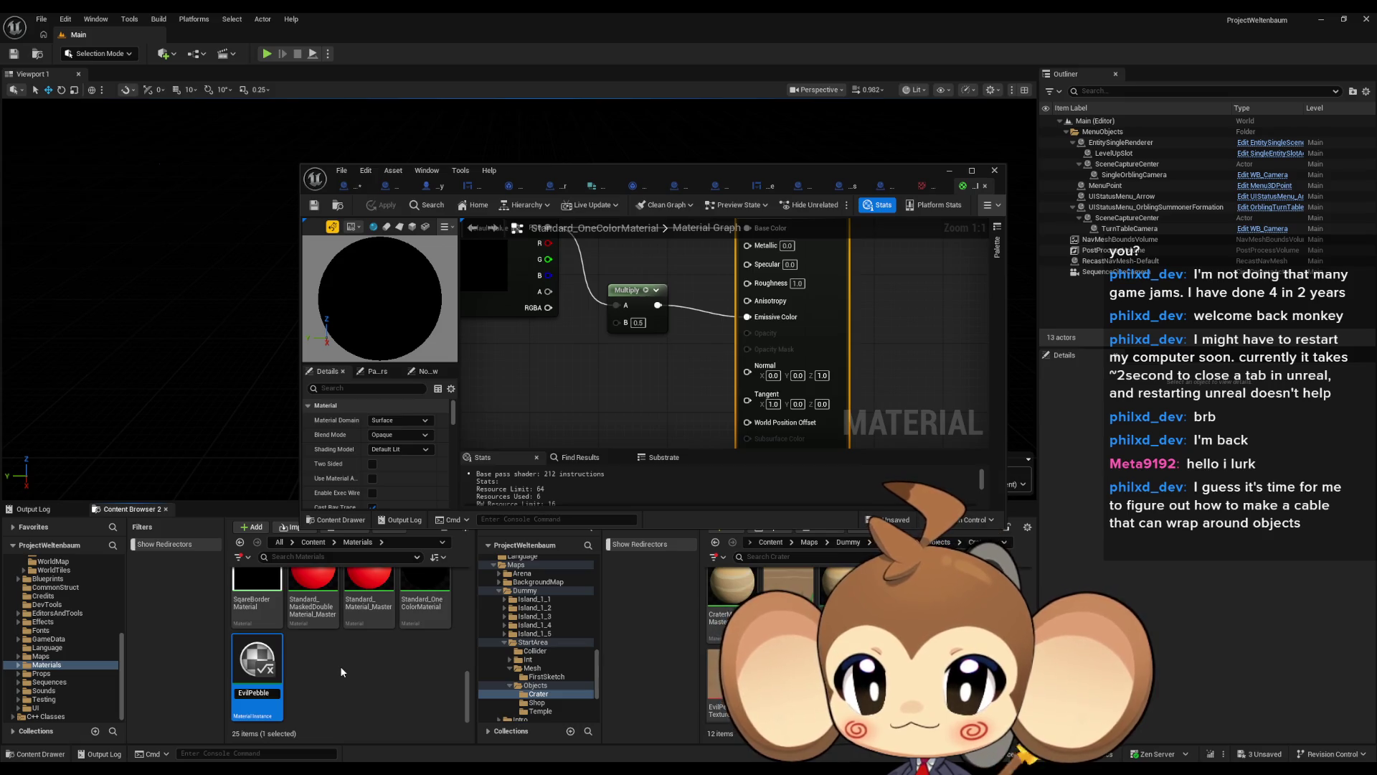
text(ateria)
key(Home)
text(MI_)
key(Return)
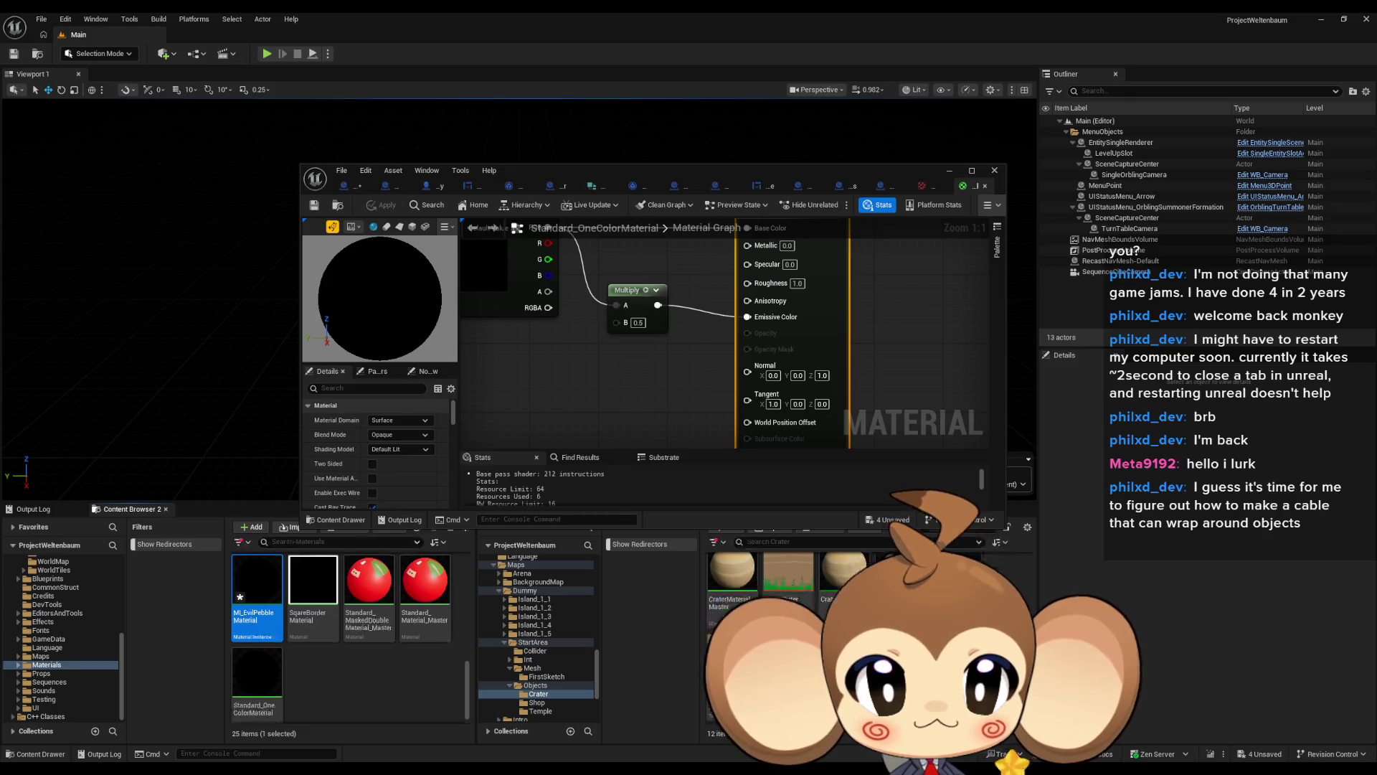
key(ctrl+s)
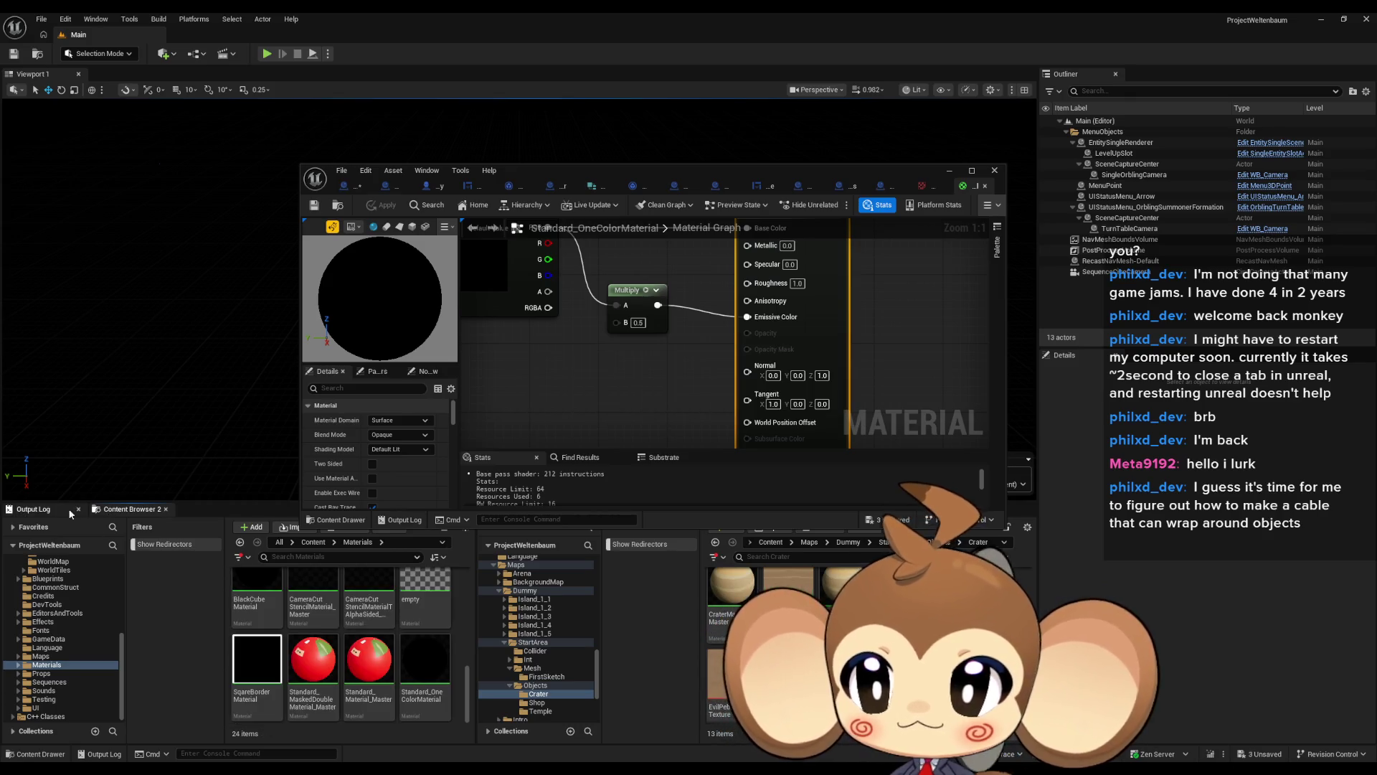
click(33, 509)
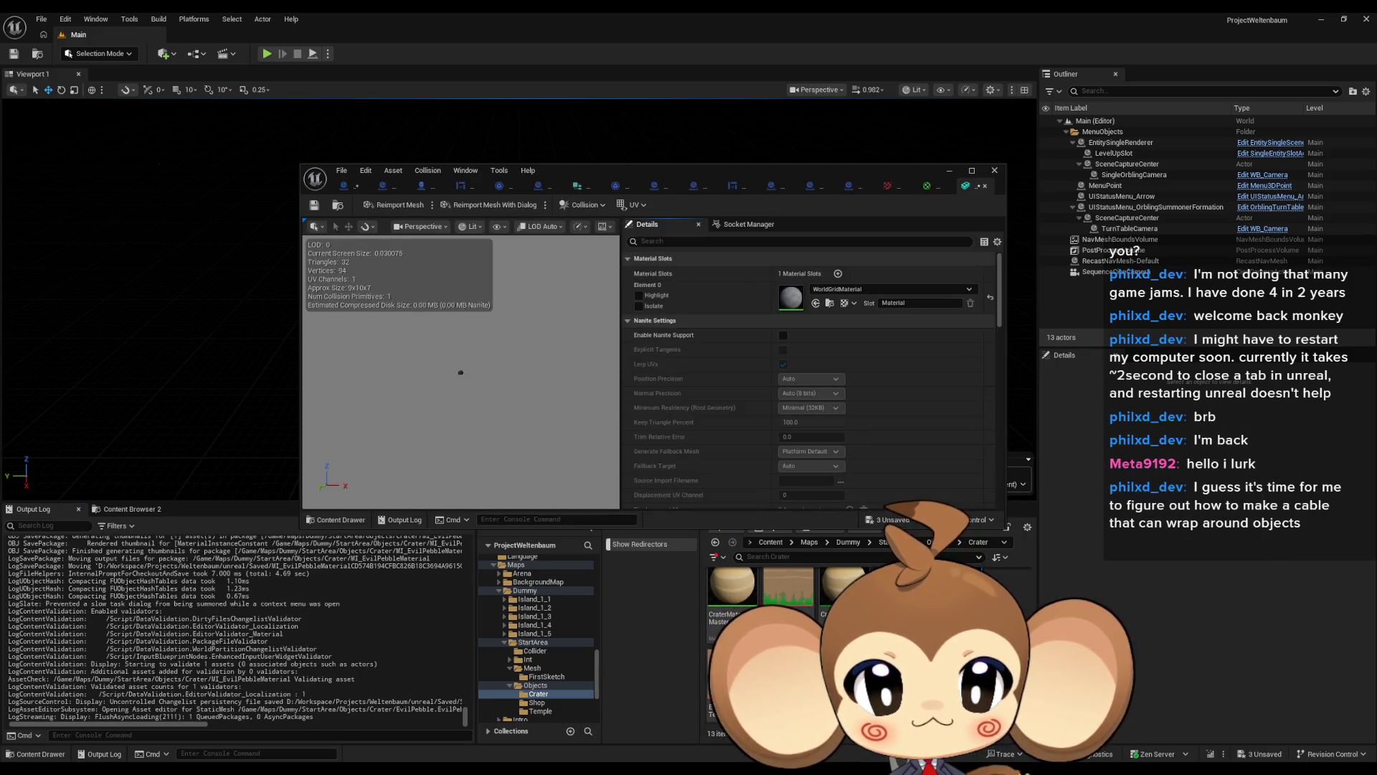
Assign MI_EvilPebbleMaterial to the EvilPebble mesh's Element 0 material slot
drag(843, 584, 889, 290)
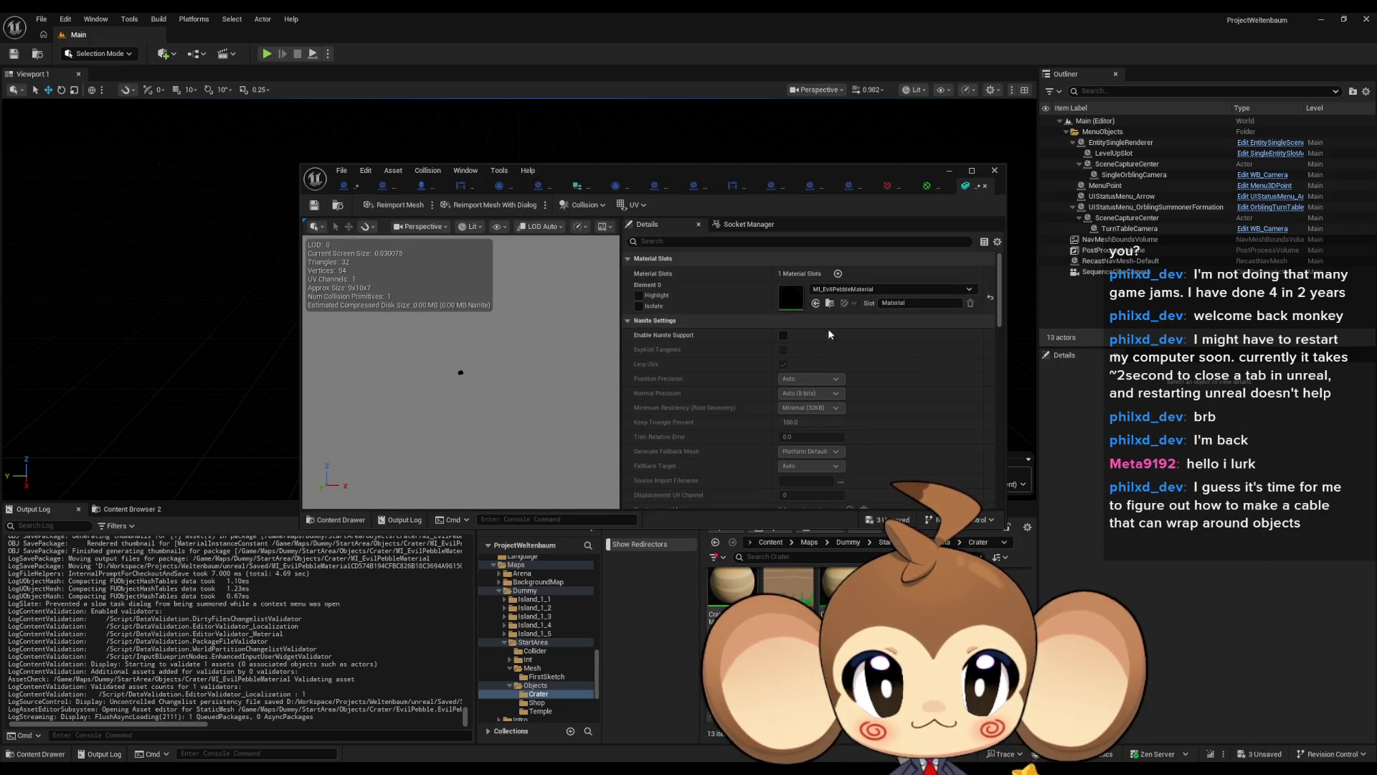
scroll(837, 391, down, 1)
scroll(836, 386, down, 5)
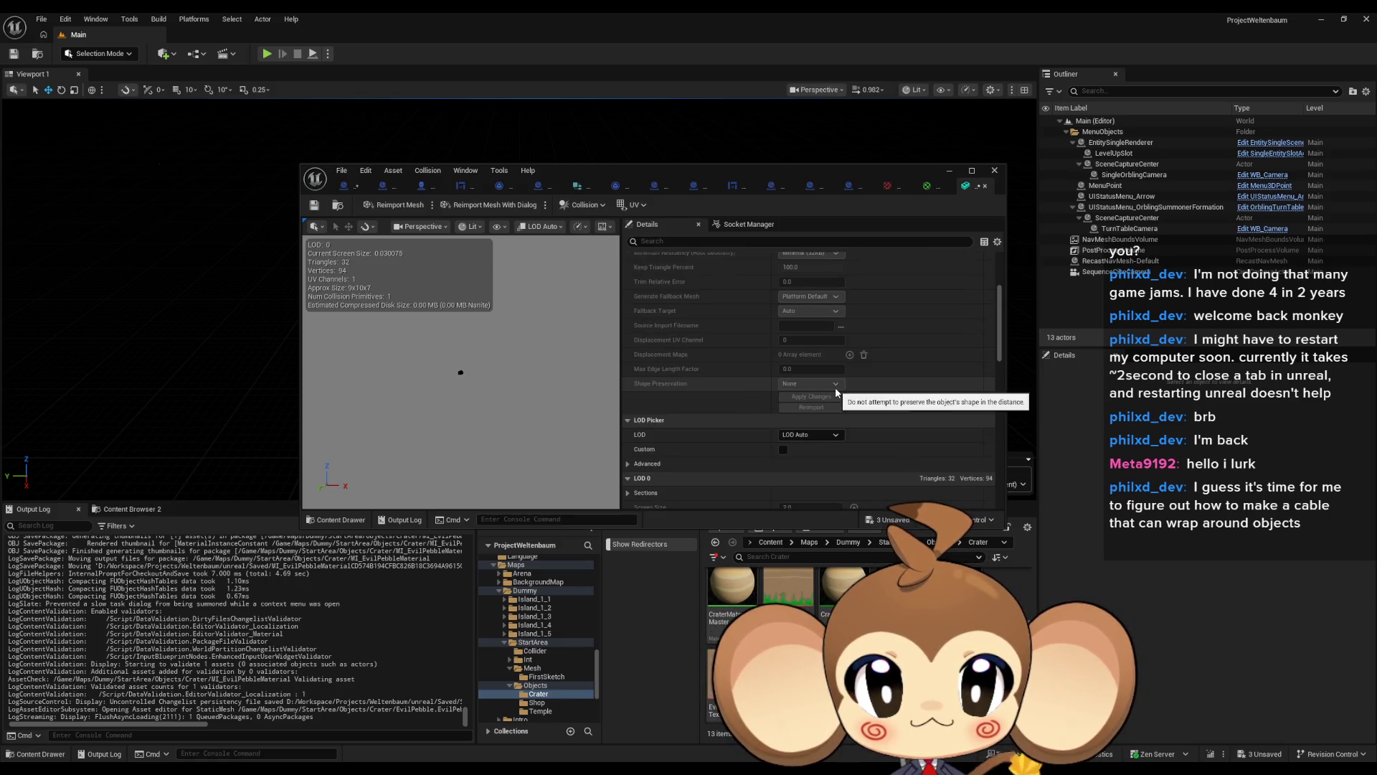
scroll(692, 394, down, 10)
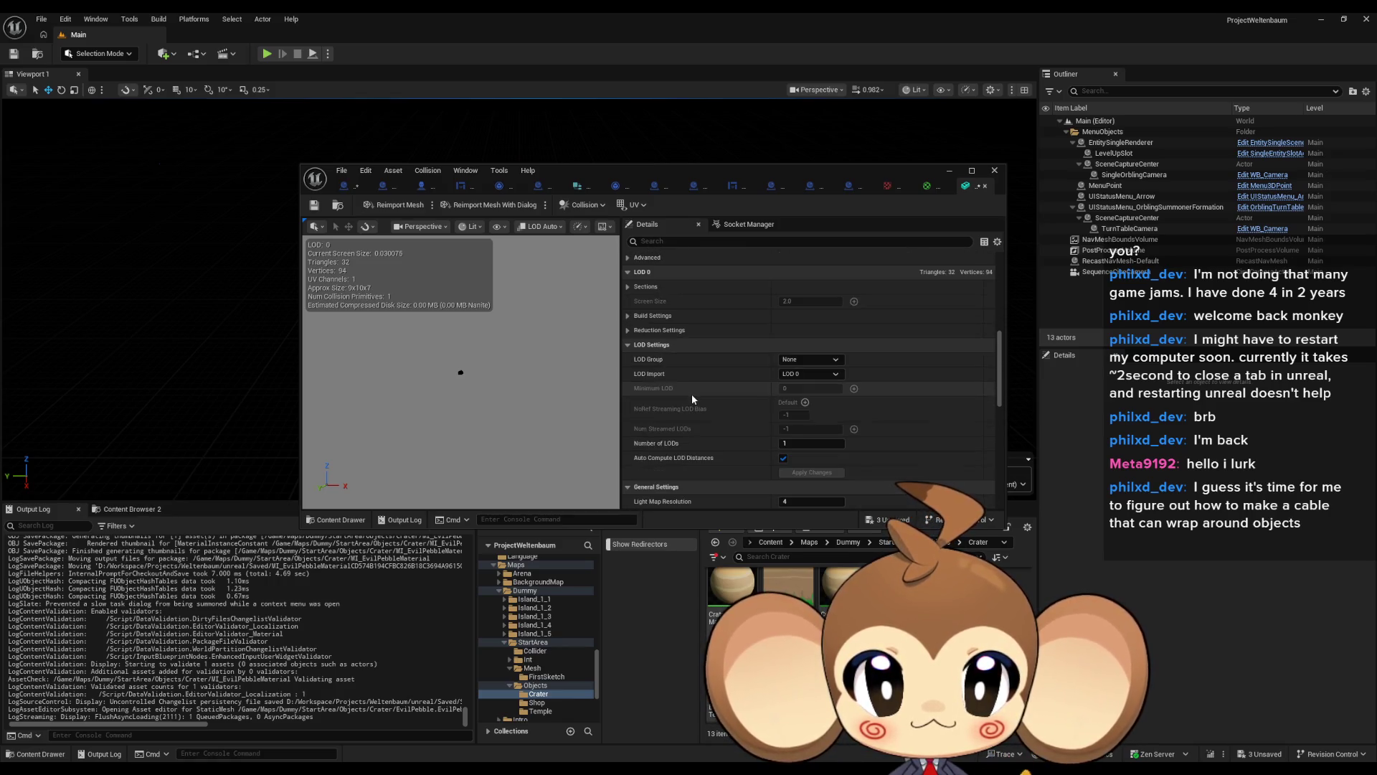
scroll(692, 393, down, 6)
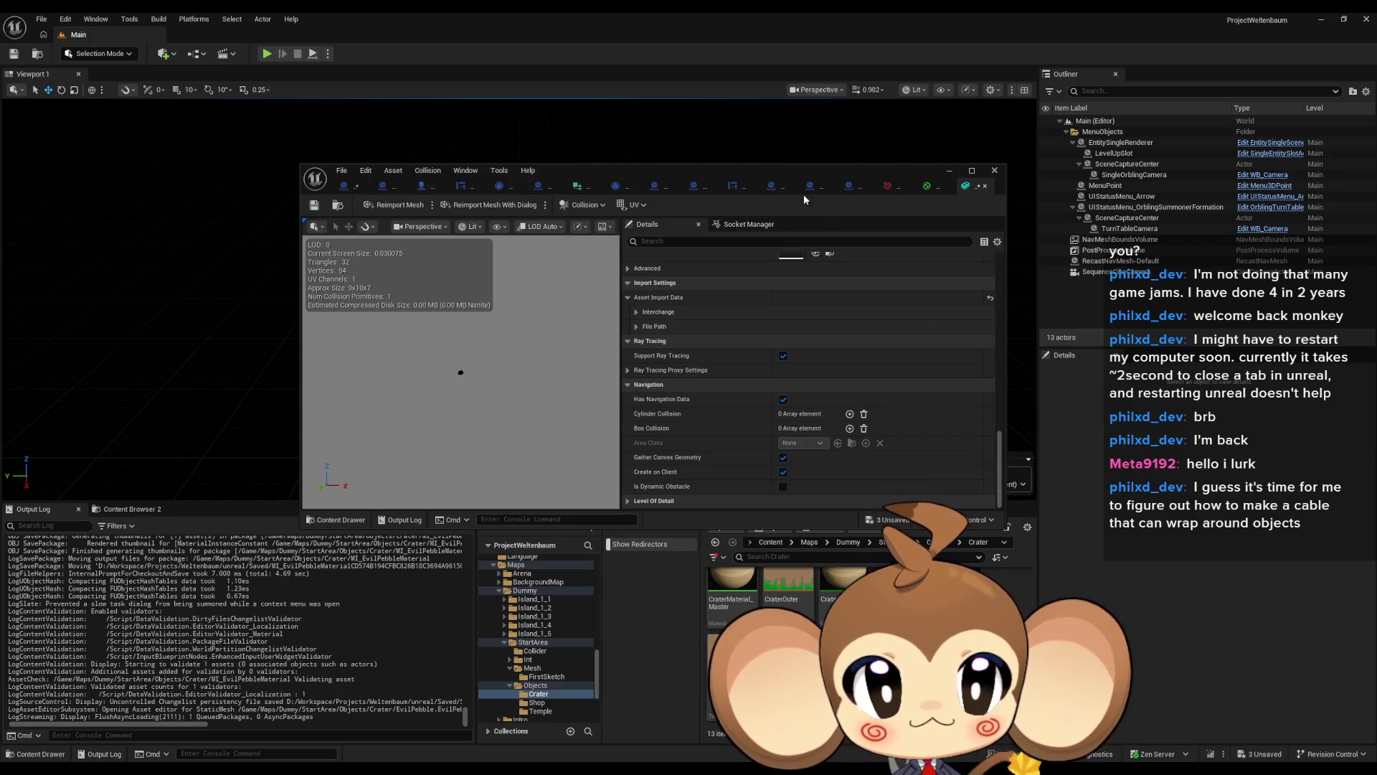
Set the pebble mesh's Collision Presets to NoCollision and save the mesh
double_click(780, 173)
scroll(823, 420, up, 3)
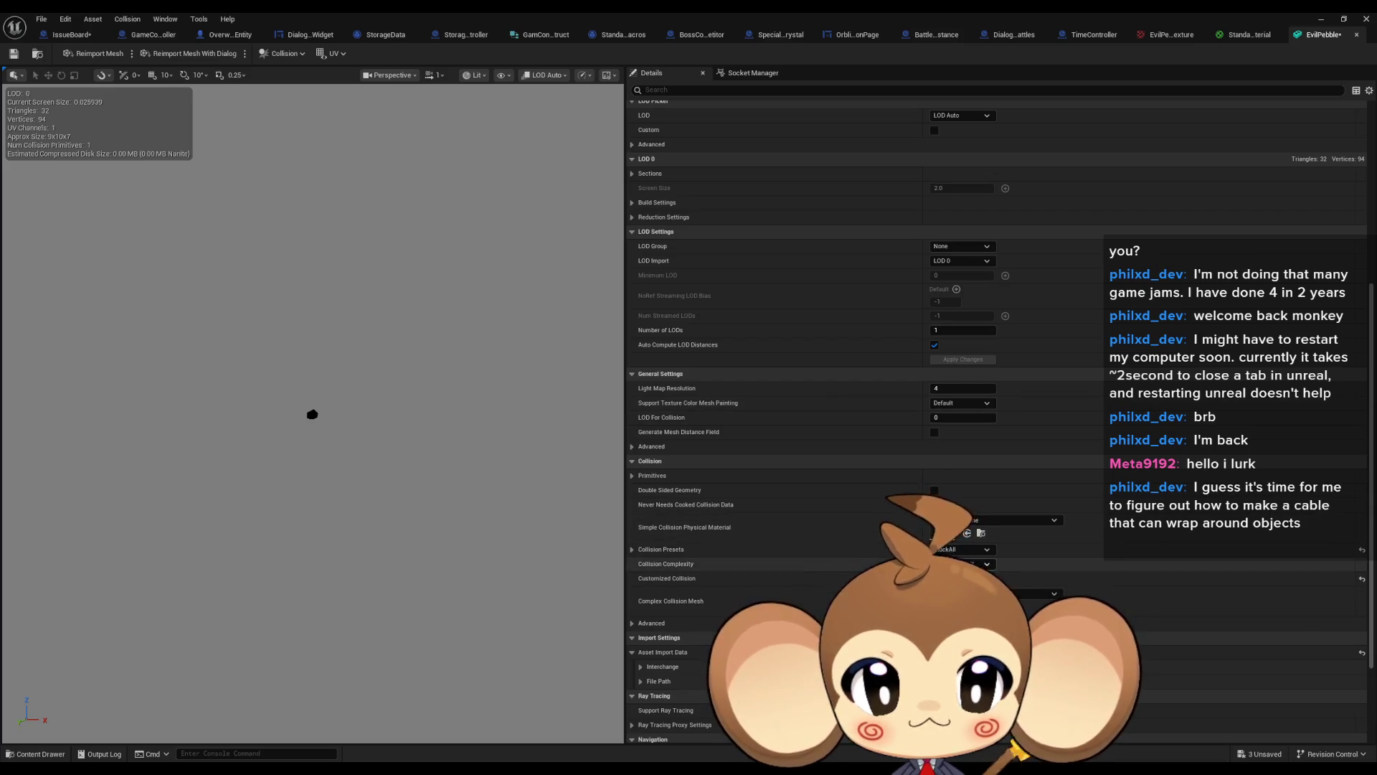
click(965, 555)
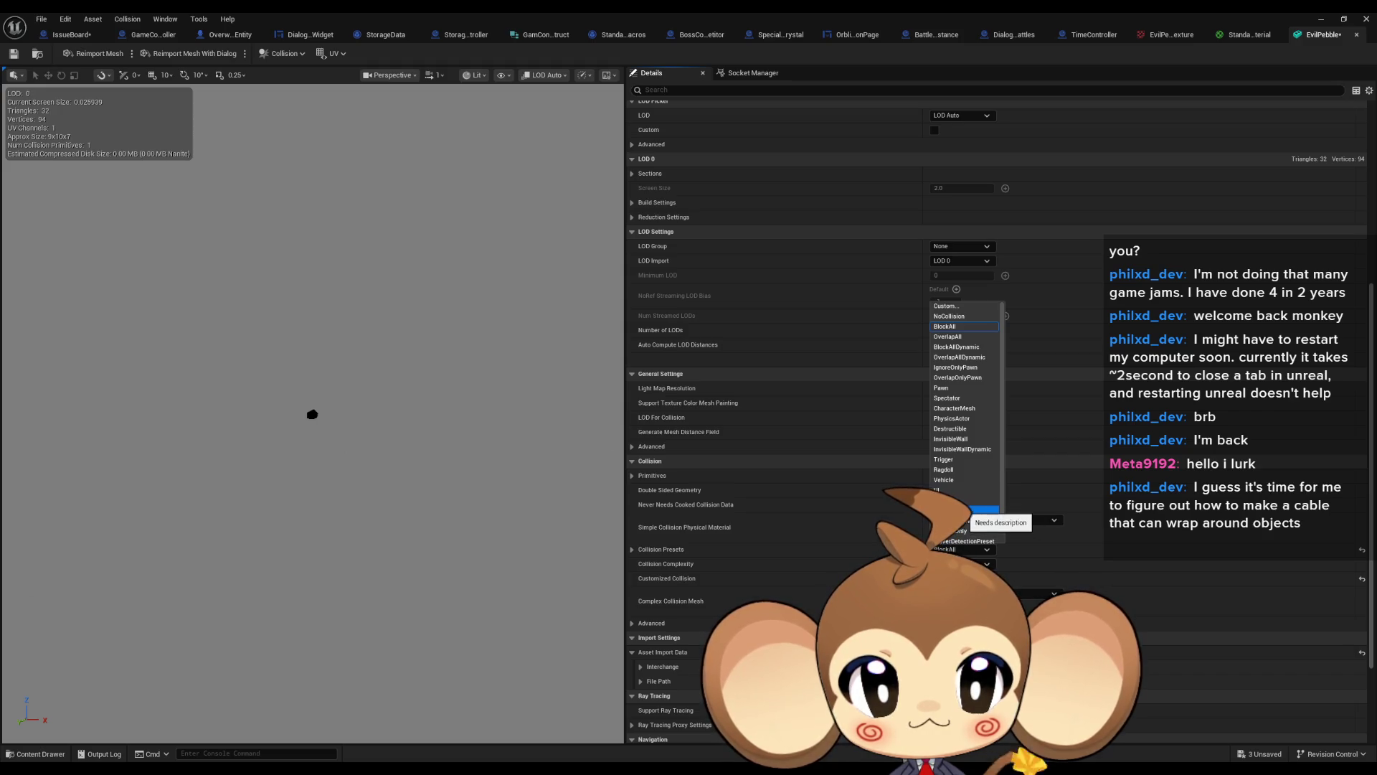
click(952, 317)
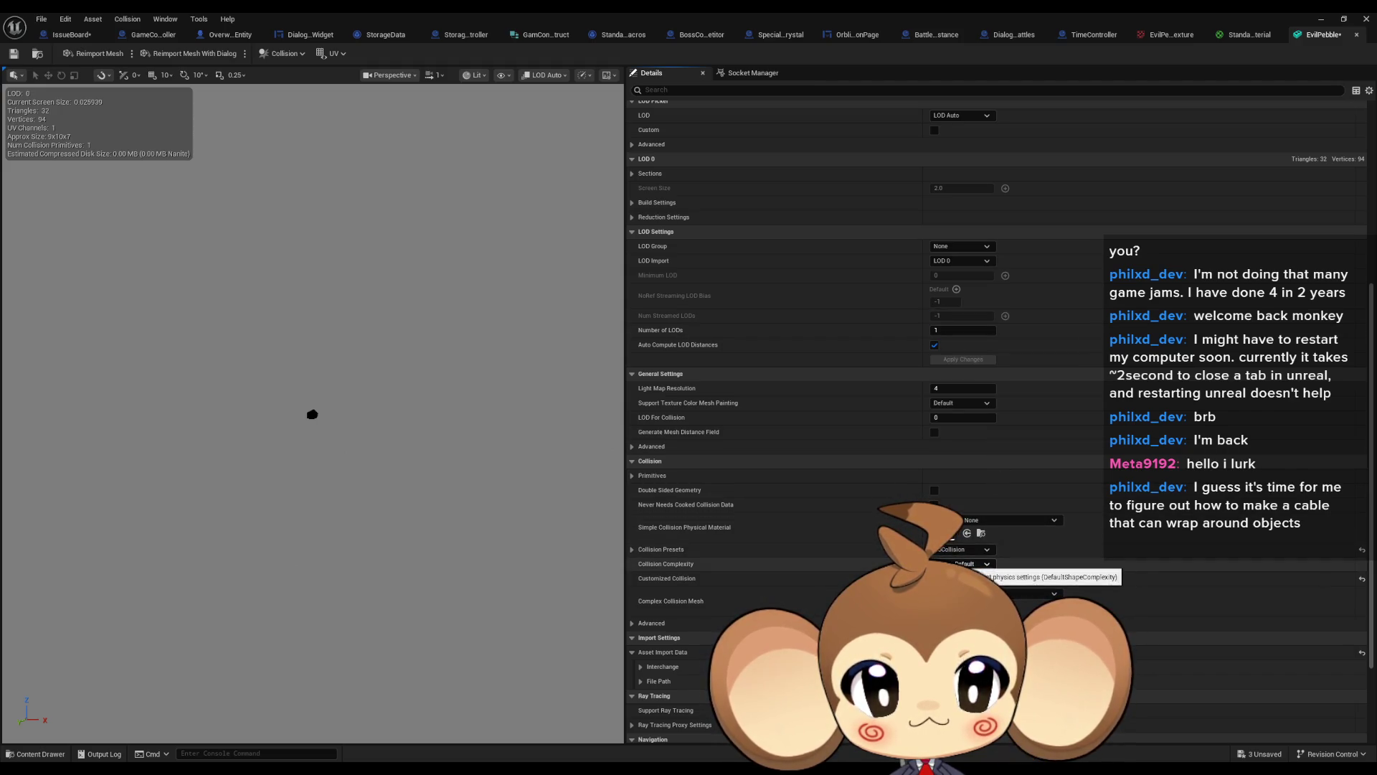
click(14, 56)
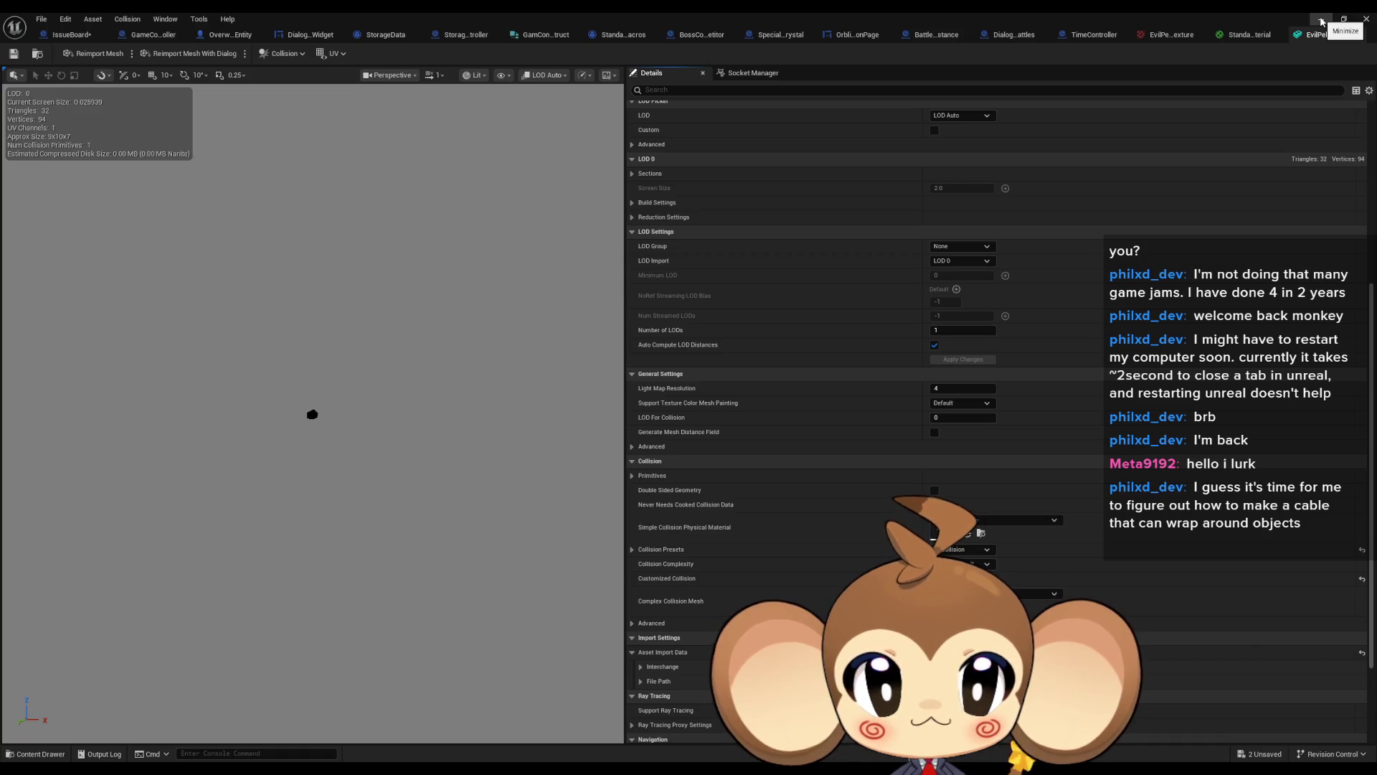
Bring up the MI_EvilPebbleMaterial instance editor as a floating window
scroll(359, 415, up, 5)
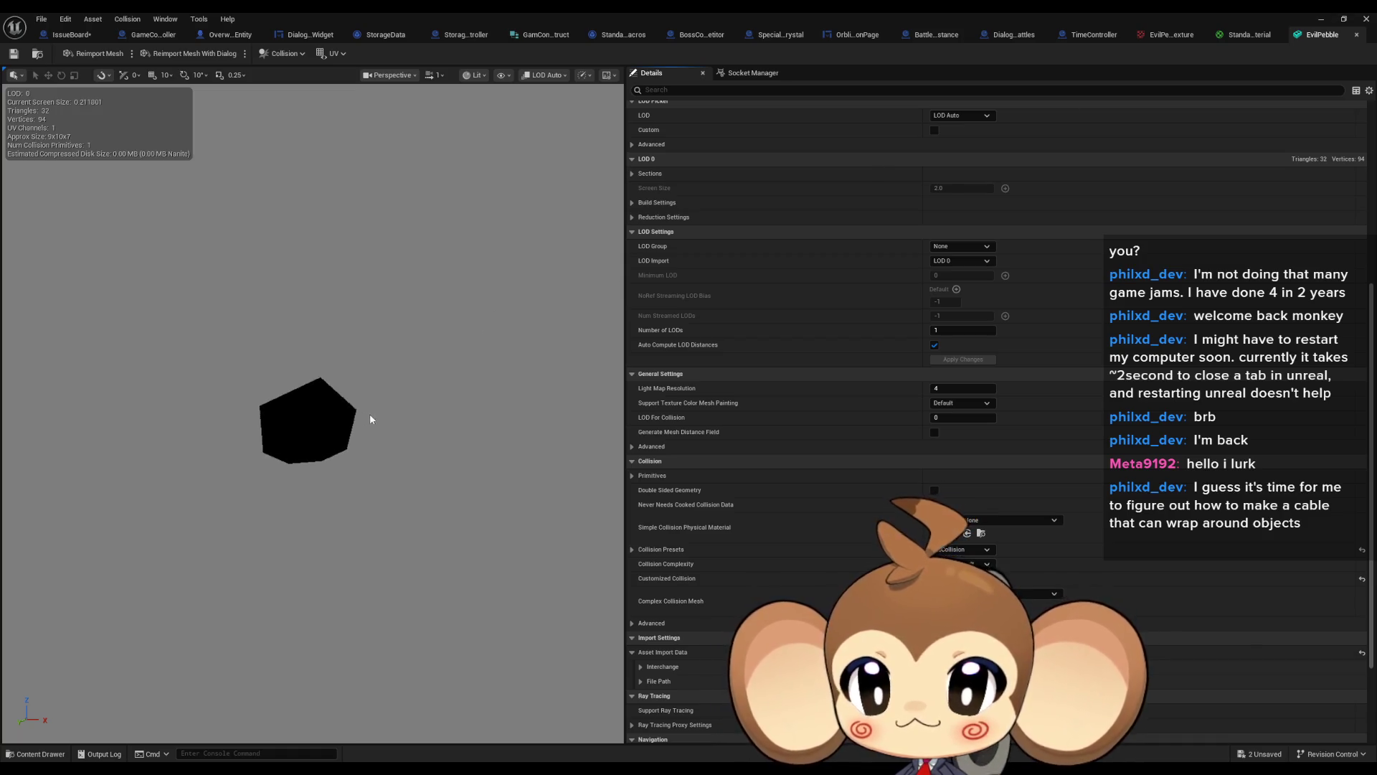
scroll(373, 410, down, 5)
click(1250, 34)
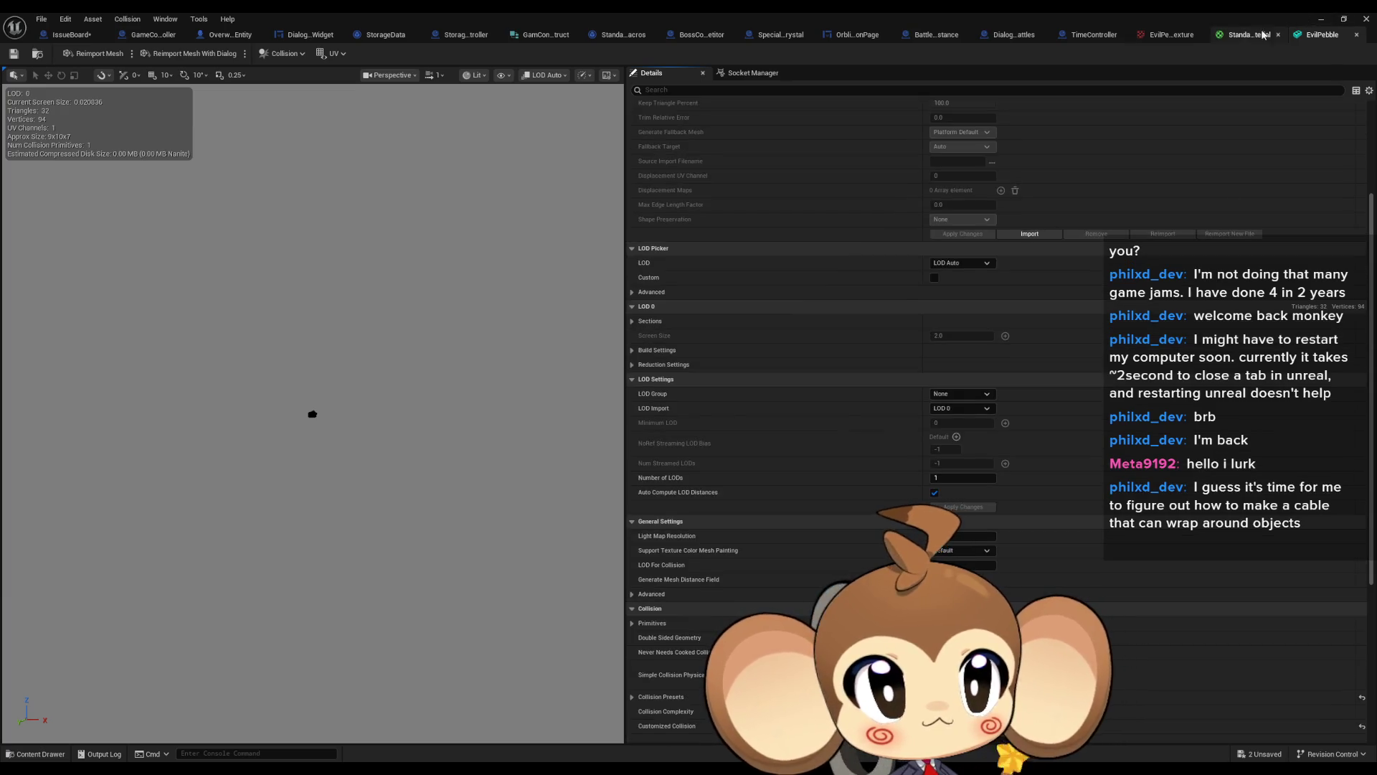
double_click(1229, 11)
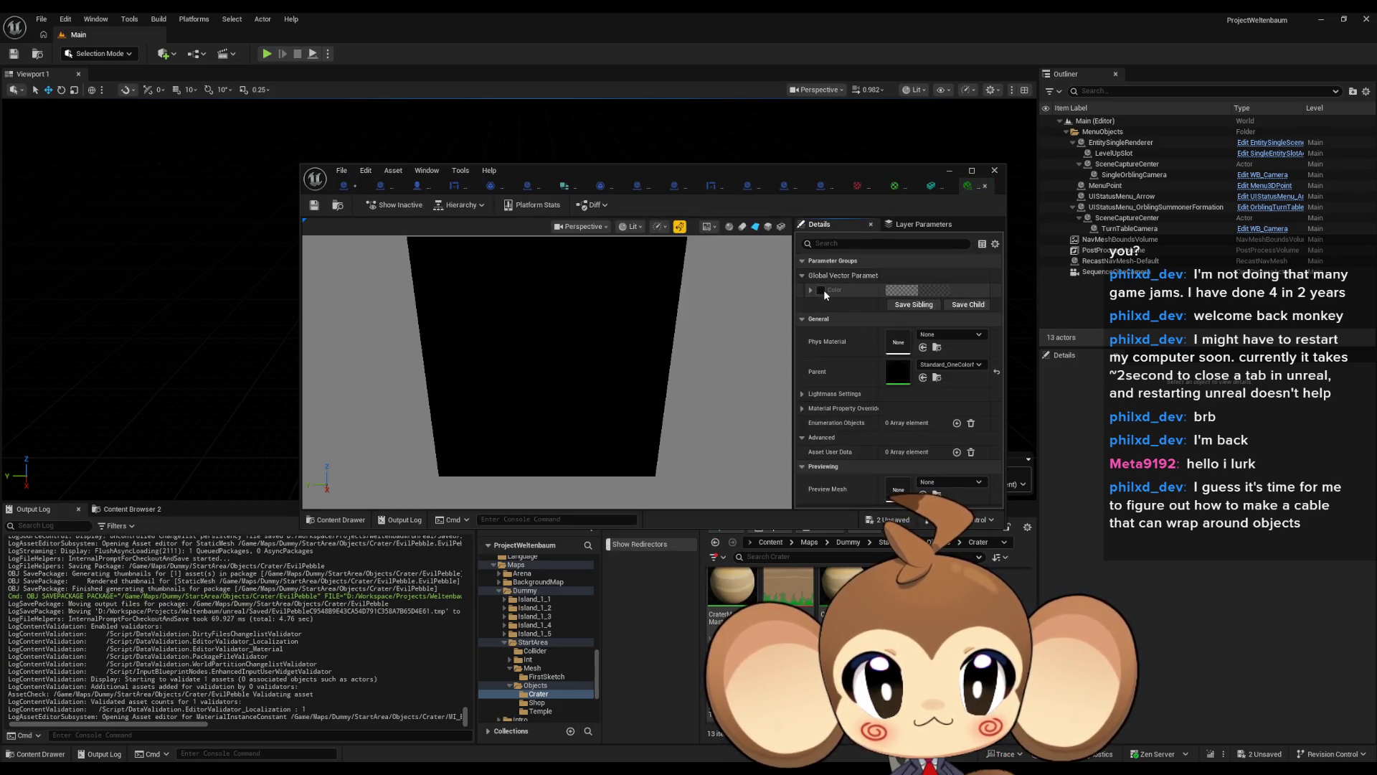
Select MI_EvilPebbleMaterial in the Materials folder and delete it, revealing the EvilPebble mesh reference
click(128, 509)
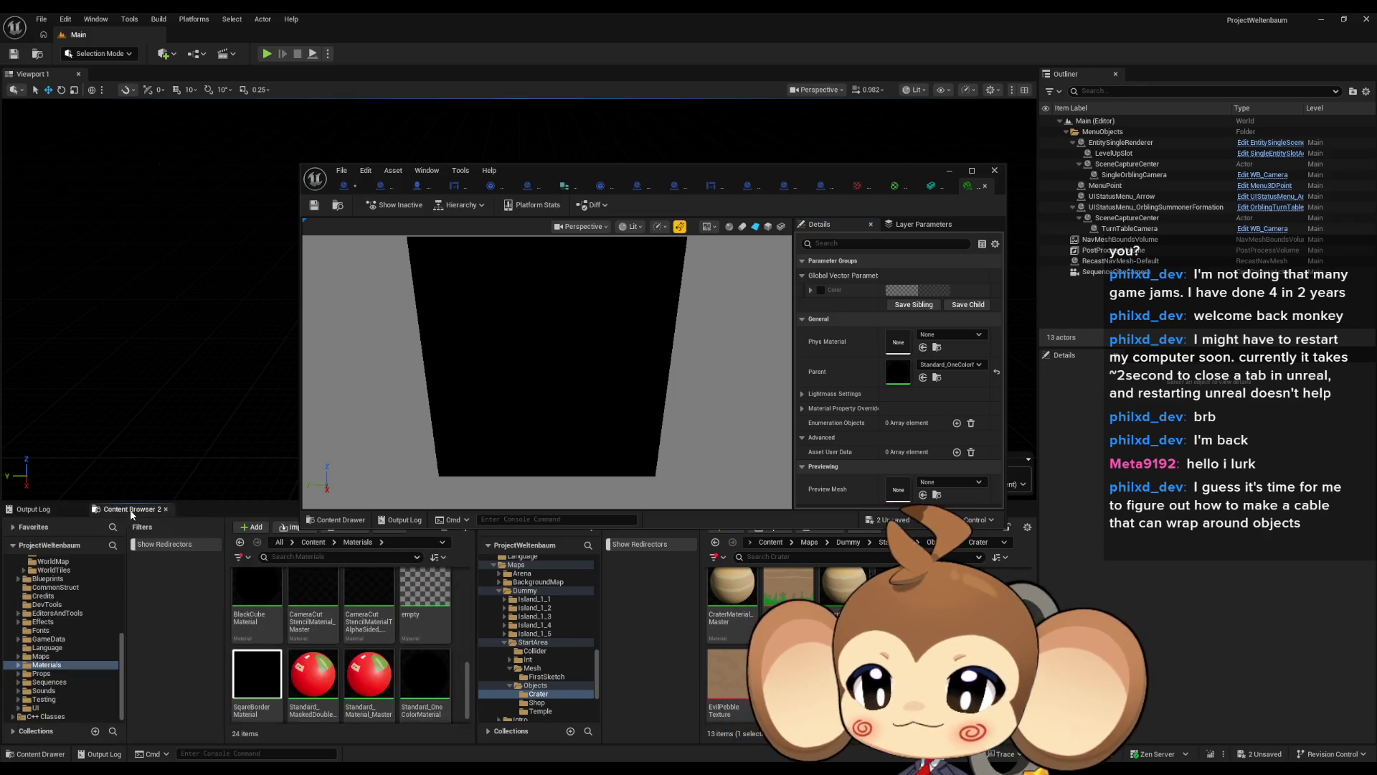
scroll(409, 653, down, 1)
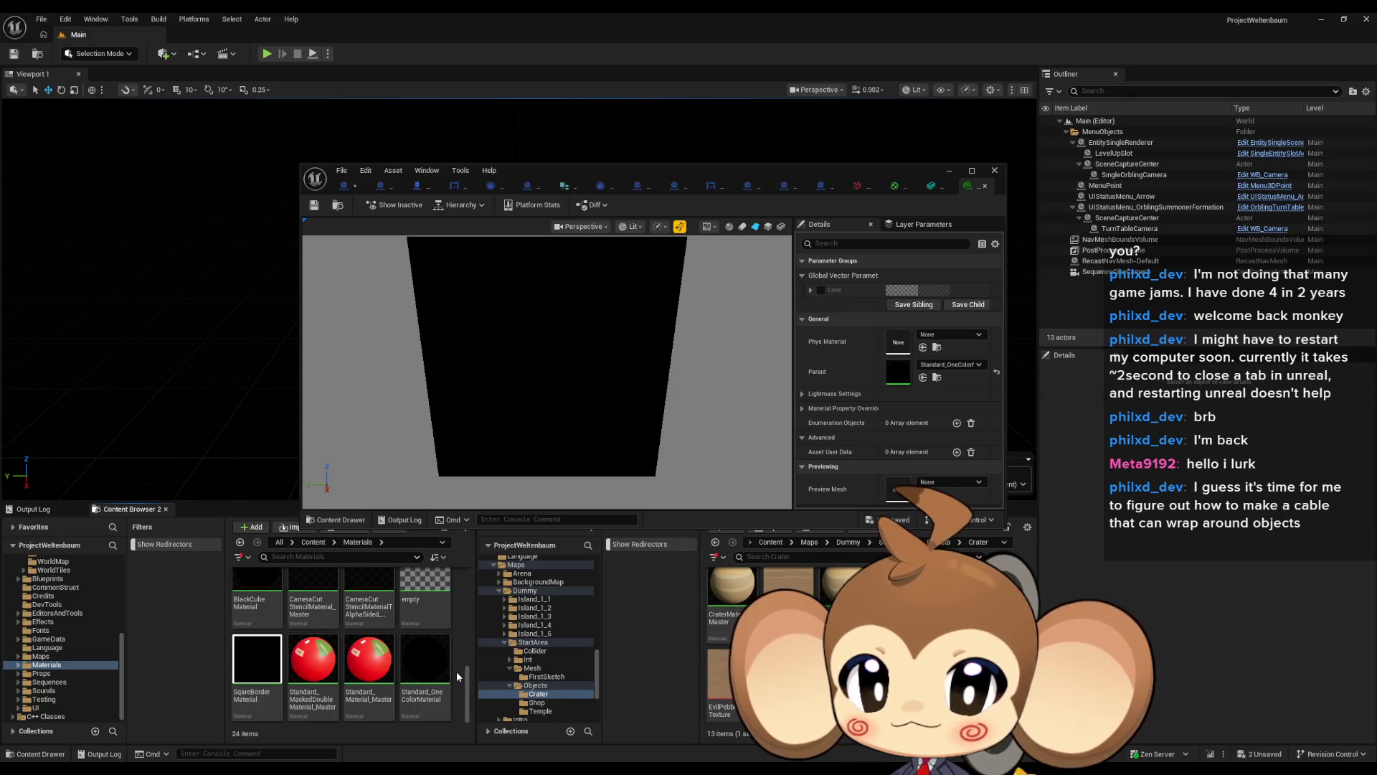
scroll(456, 670, up, 3)
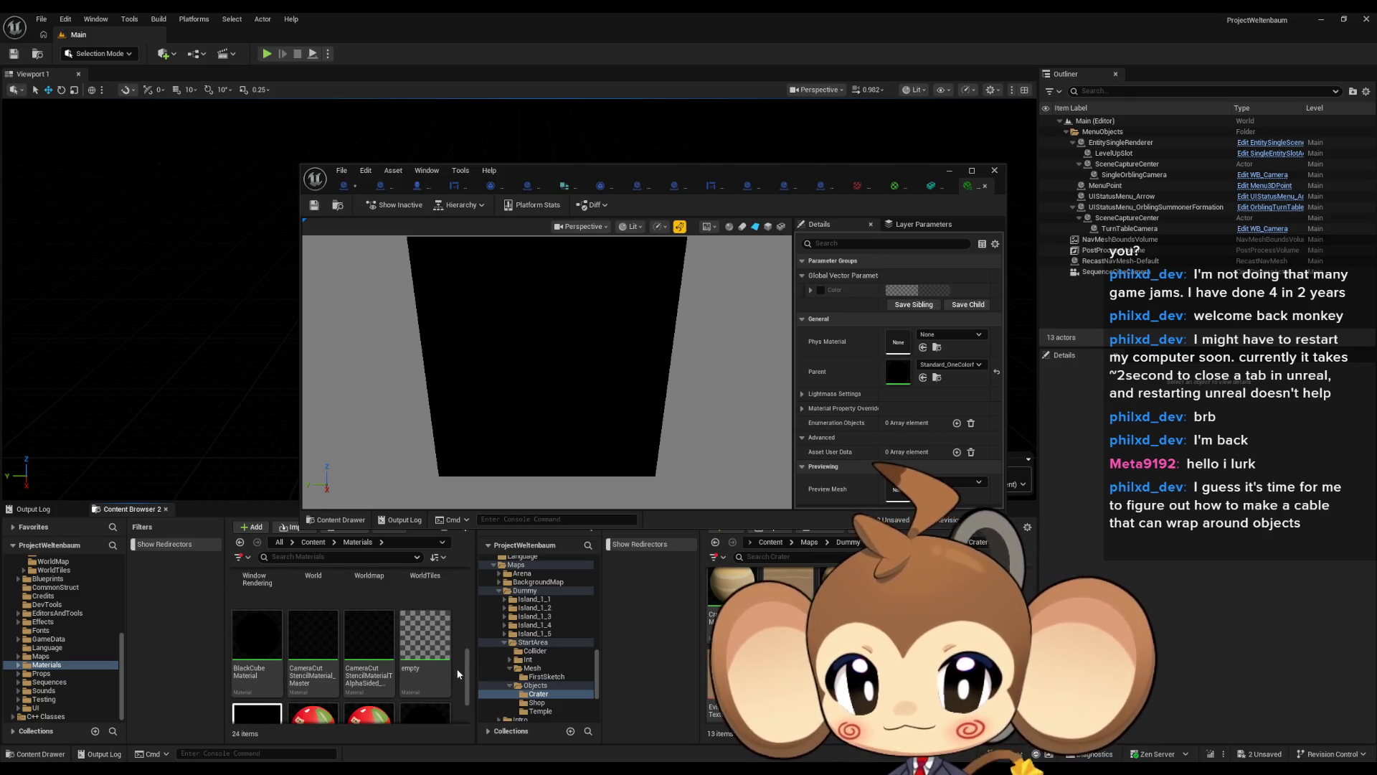
scroll(458, 664, down, 3)
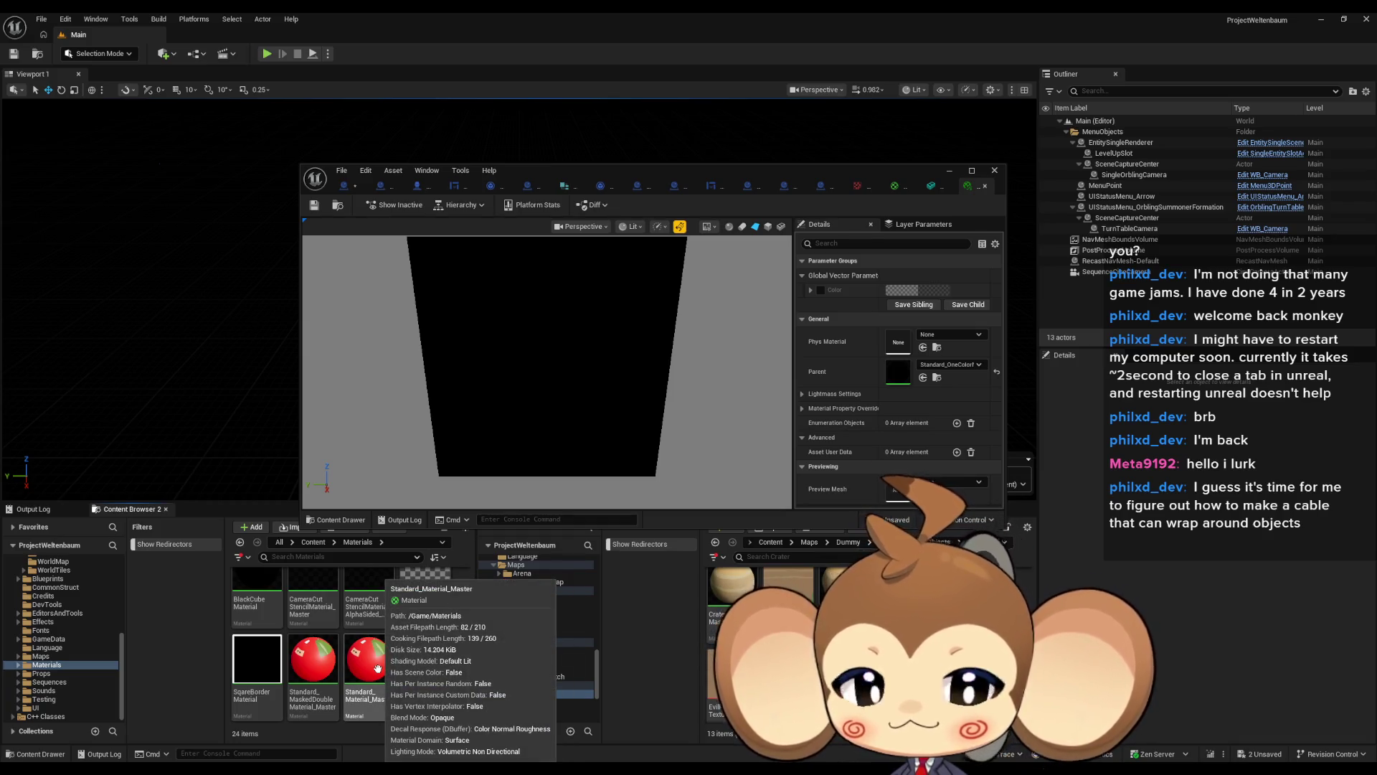
click(379, 668)
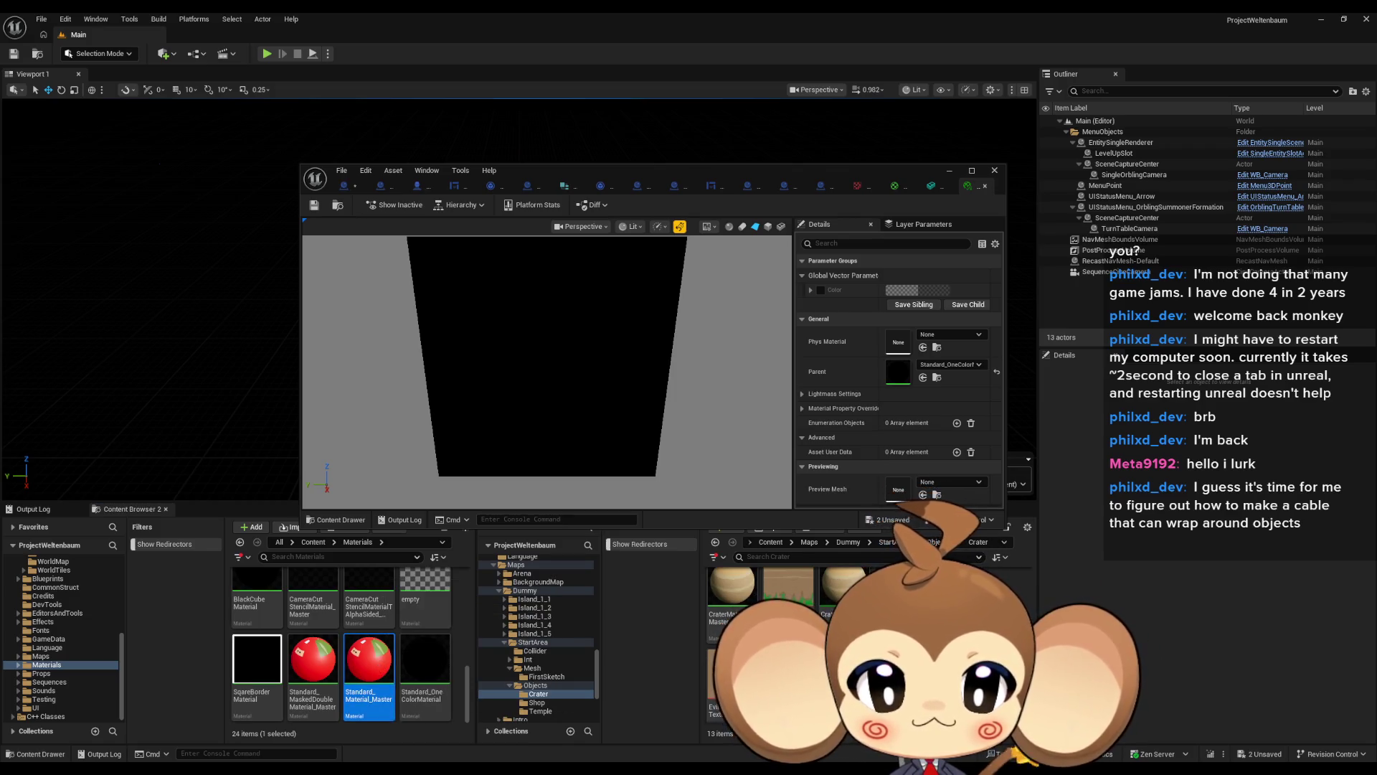
key(Delete)
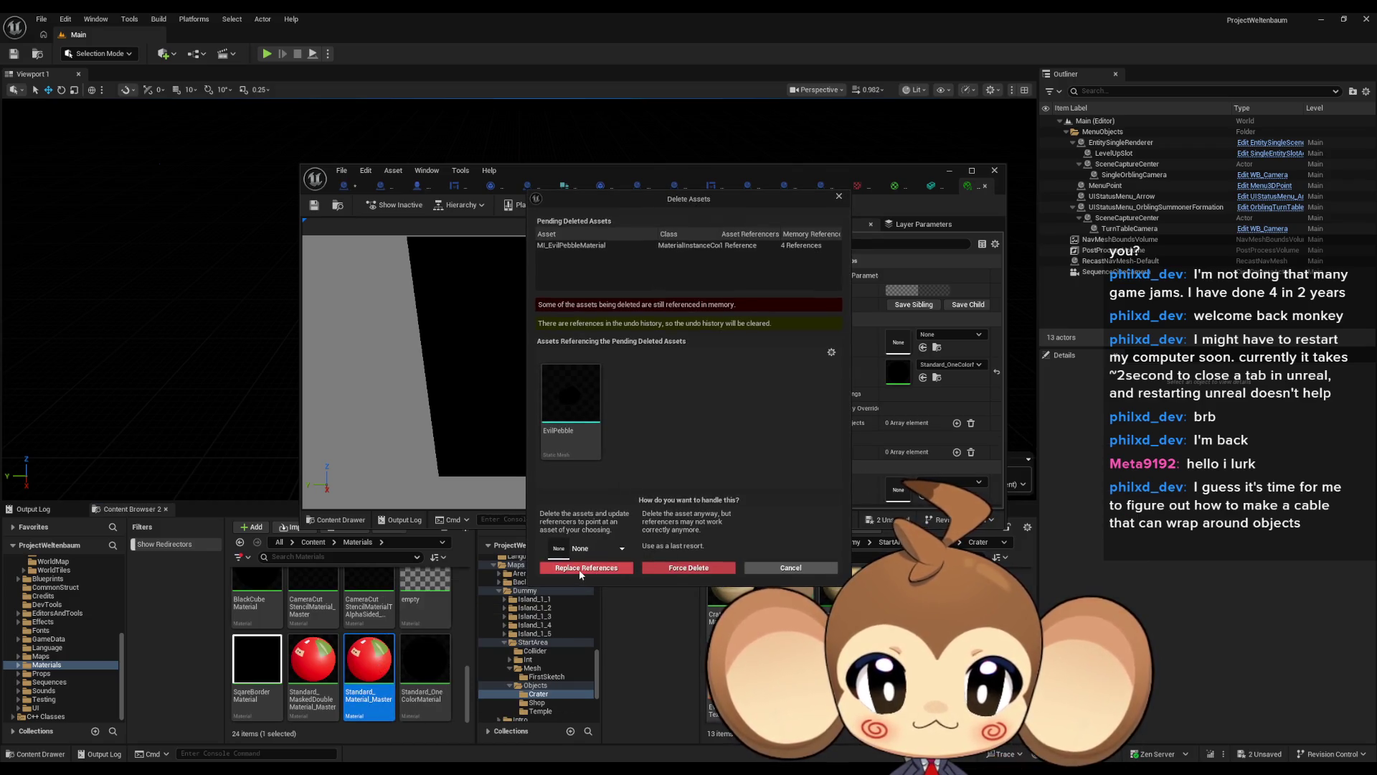
Force delete the old material and create an MI_EvilPebbleMaterial instance of Standard_Material_Master
click(685, 571)
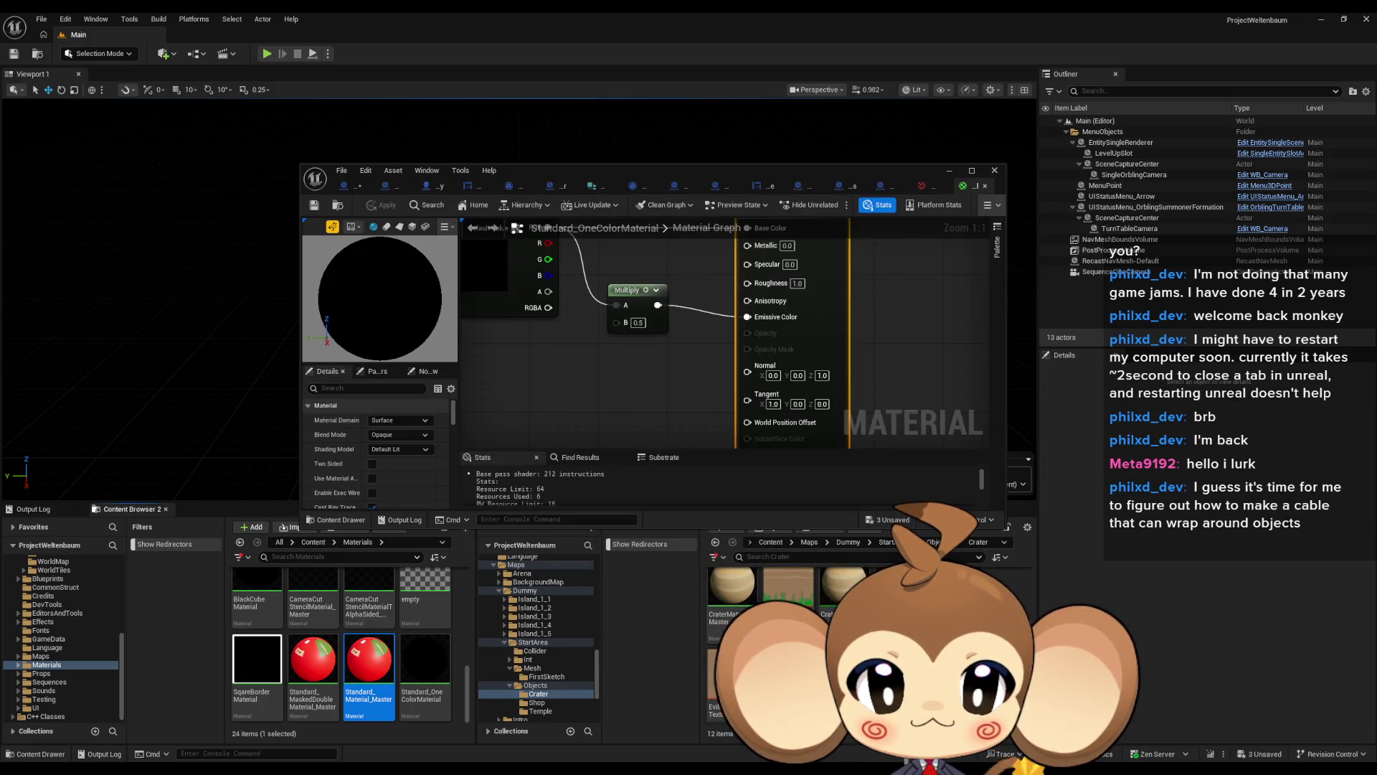
right_click(358, 666)
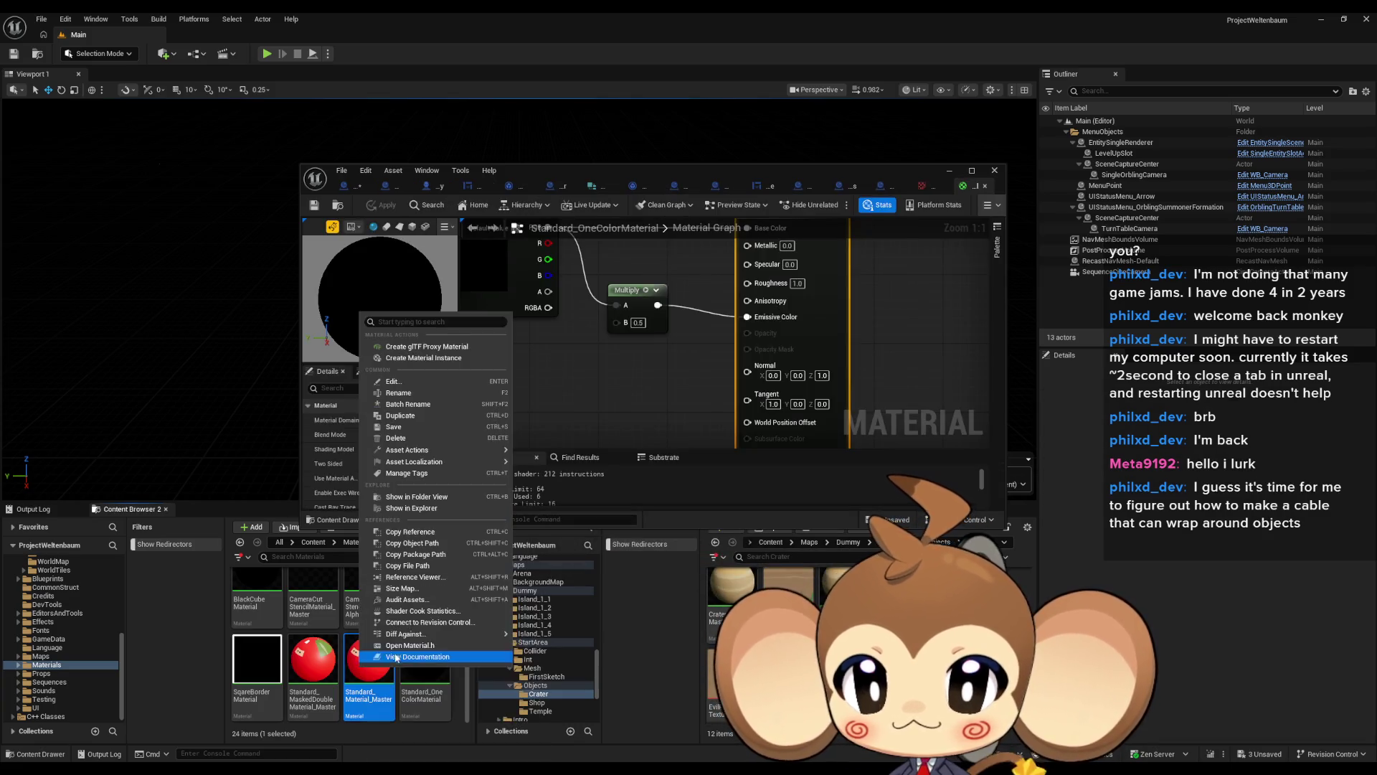
click(424, 358)
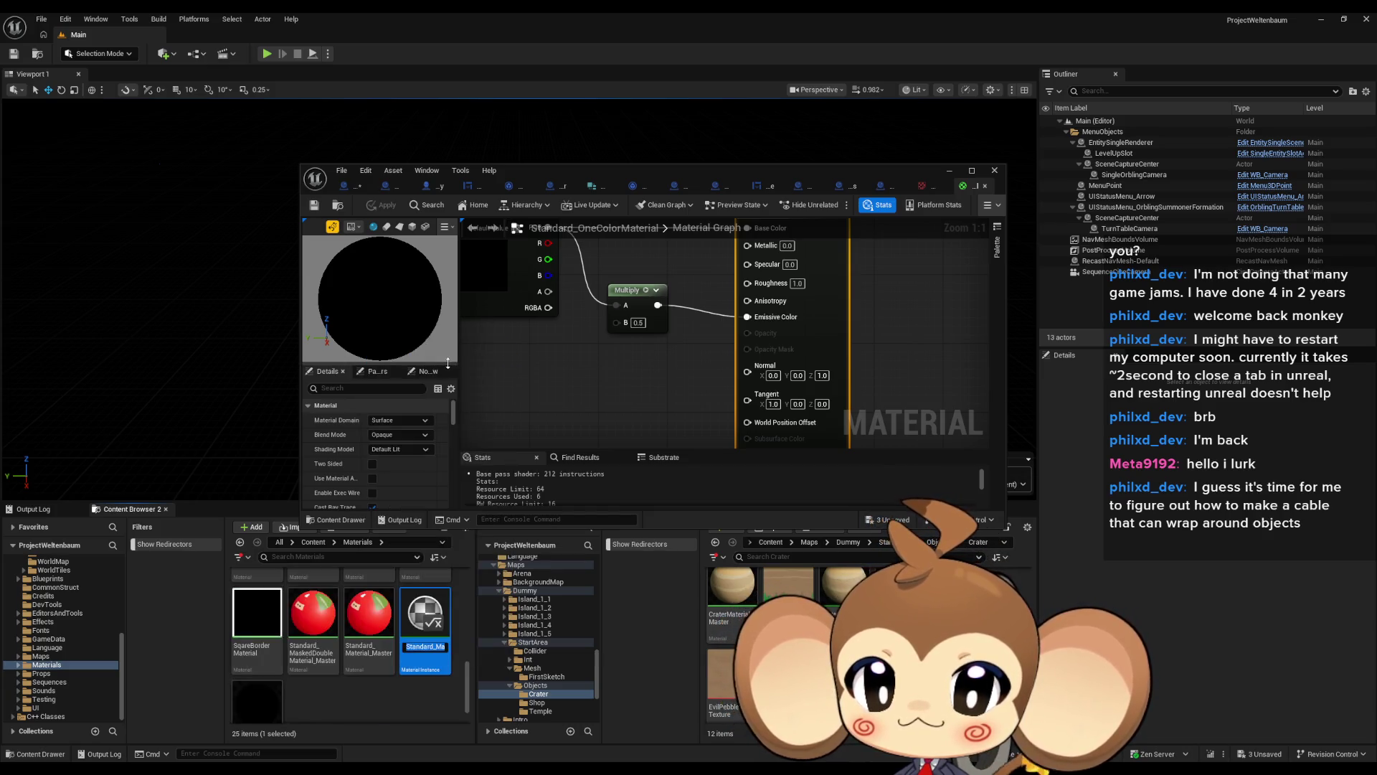
text(MI_Evil)
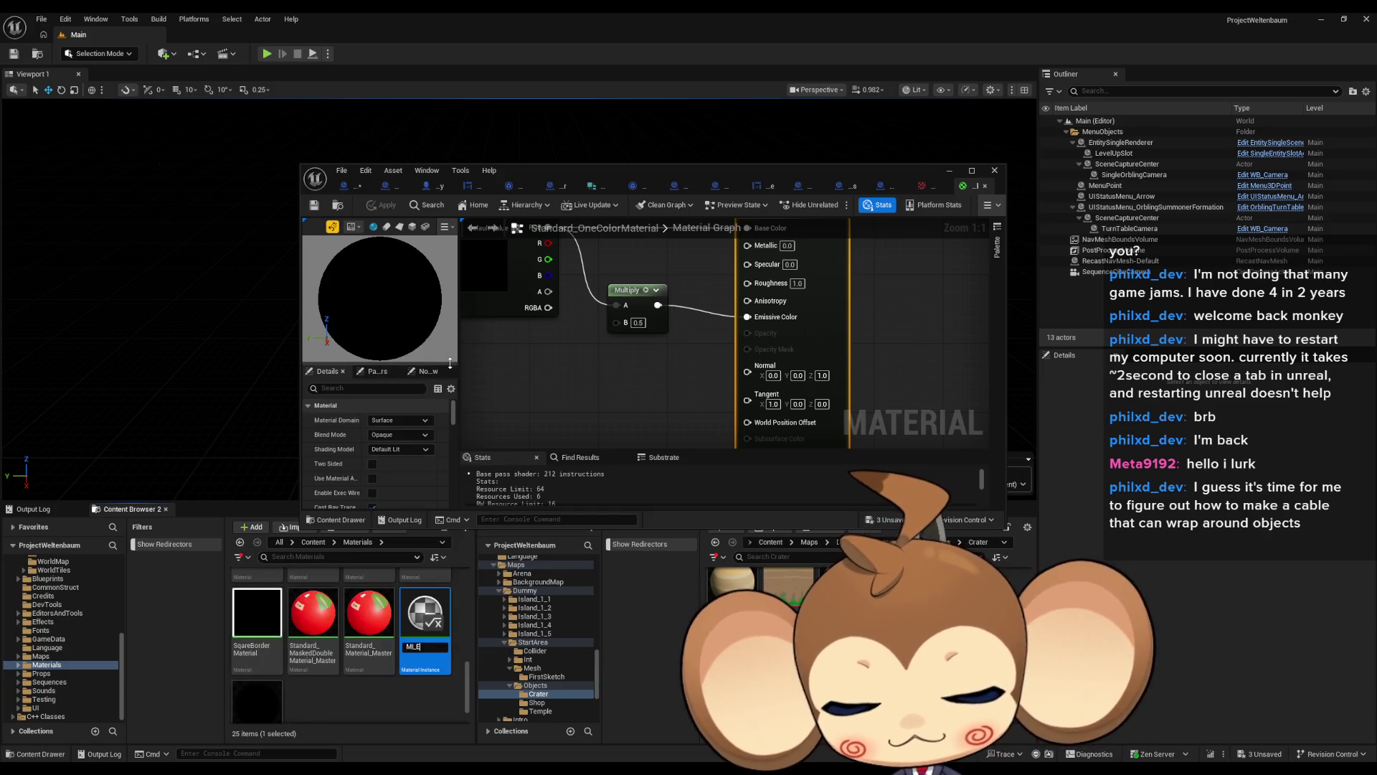
text(P)
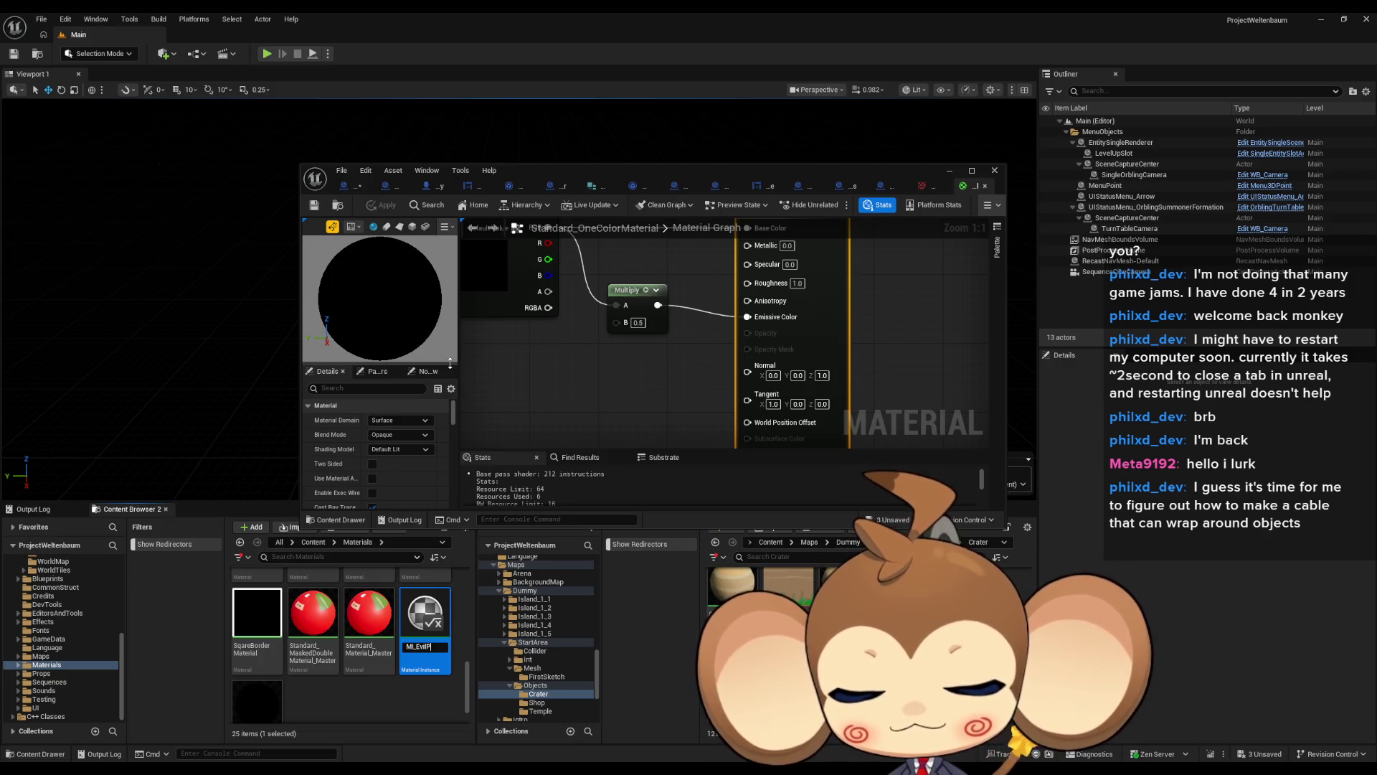
text(ebbleMaterial)
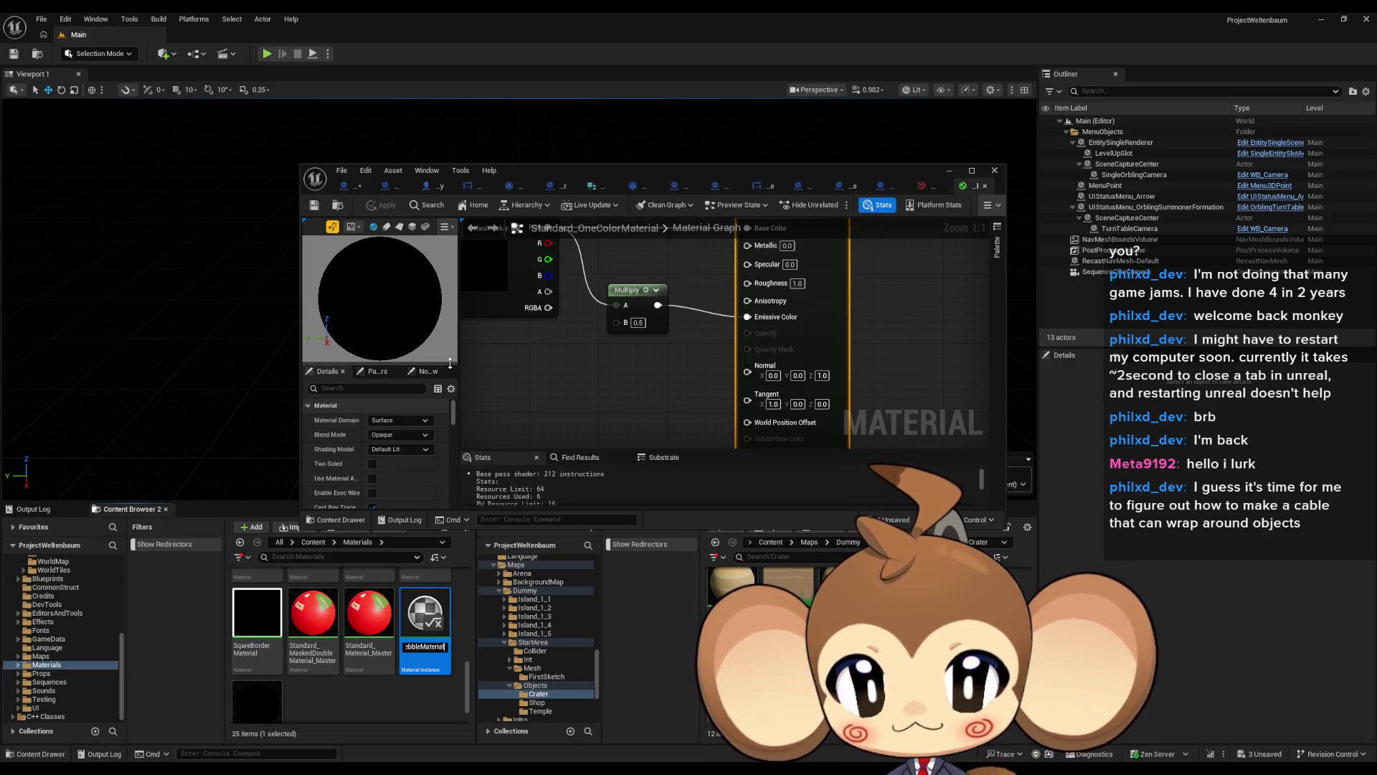
key(Return)
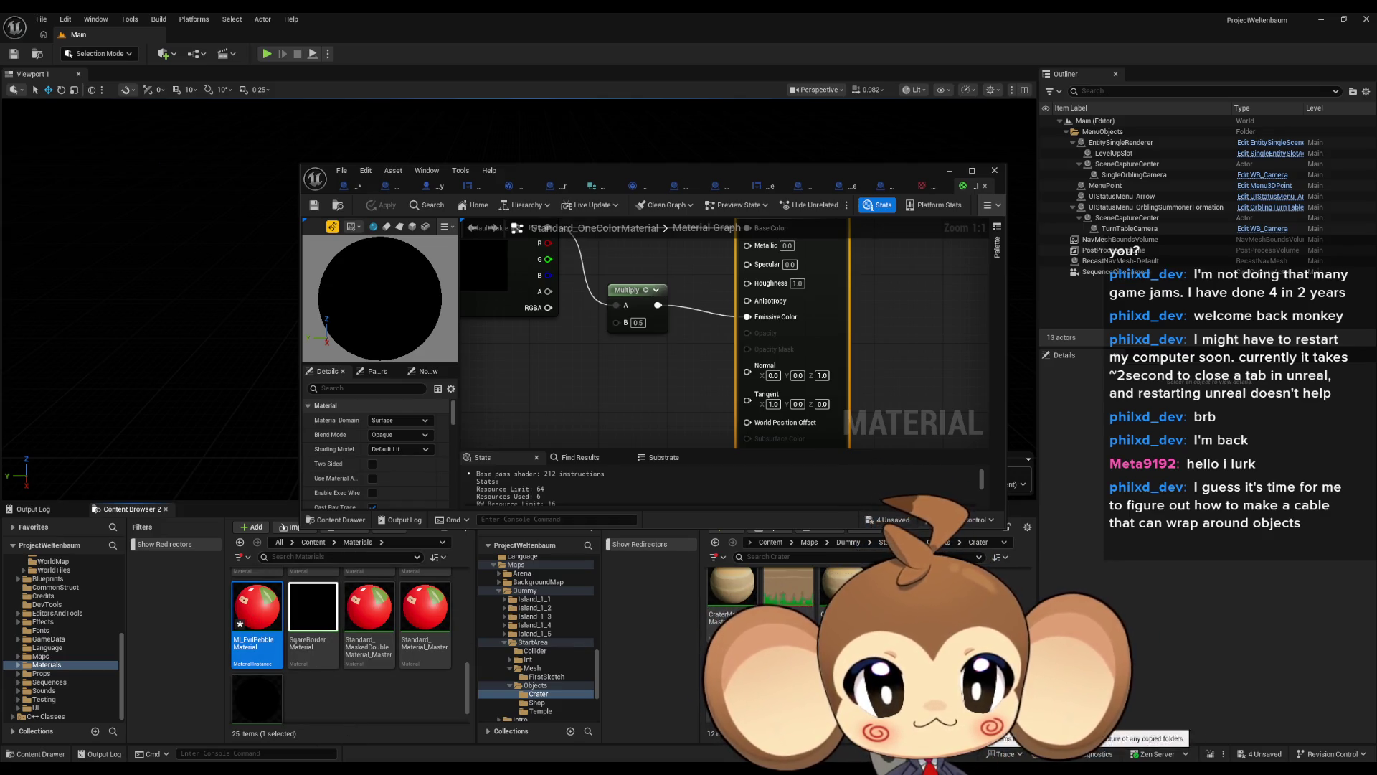
Override the instance's Texture parameter with EvilPebbleTexture and save it
double_click(257, 606)
click(820, 297)
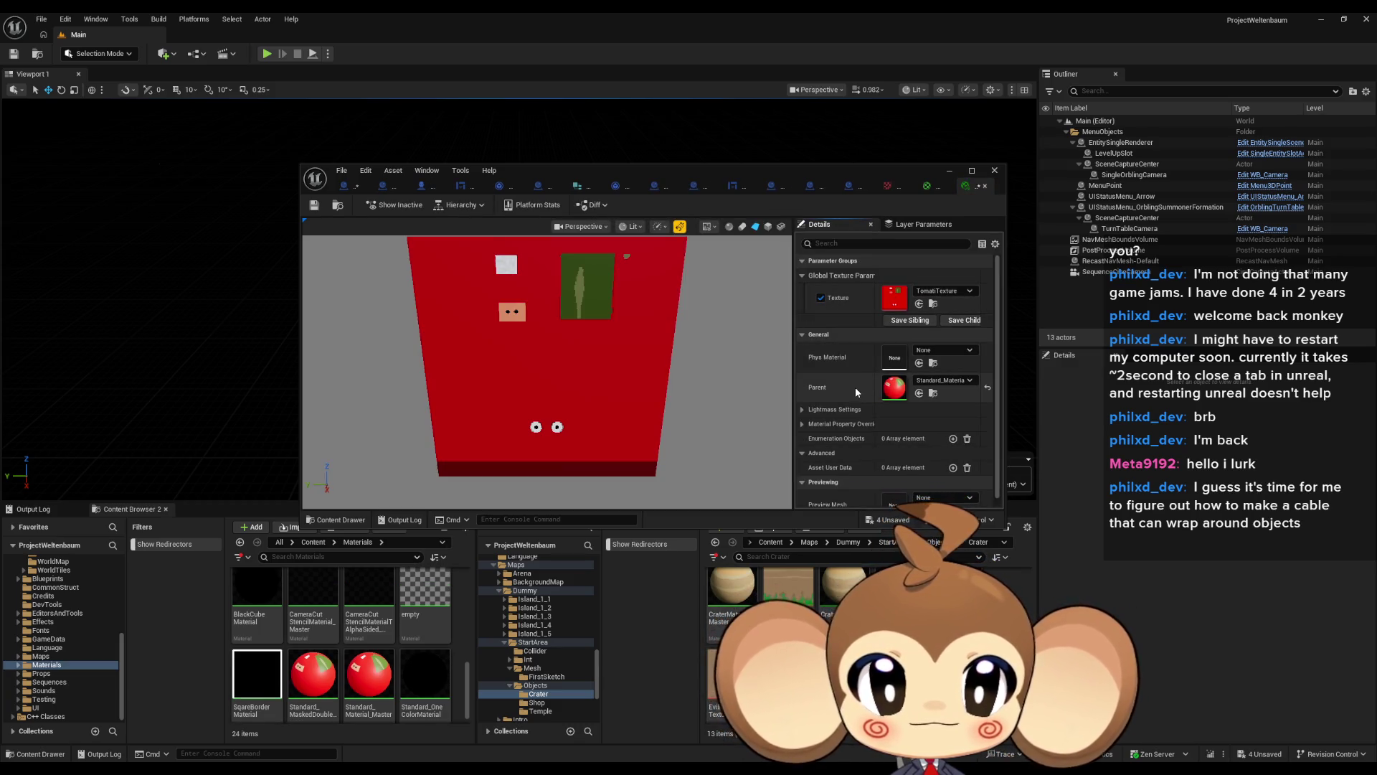
click(943, 294)
text(evil)
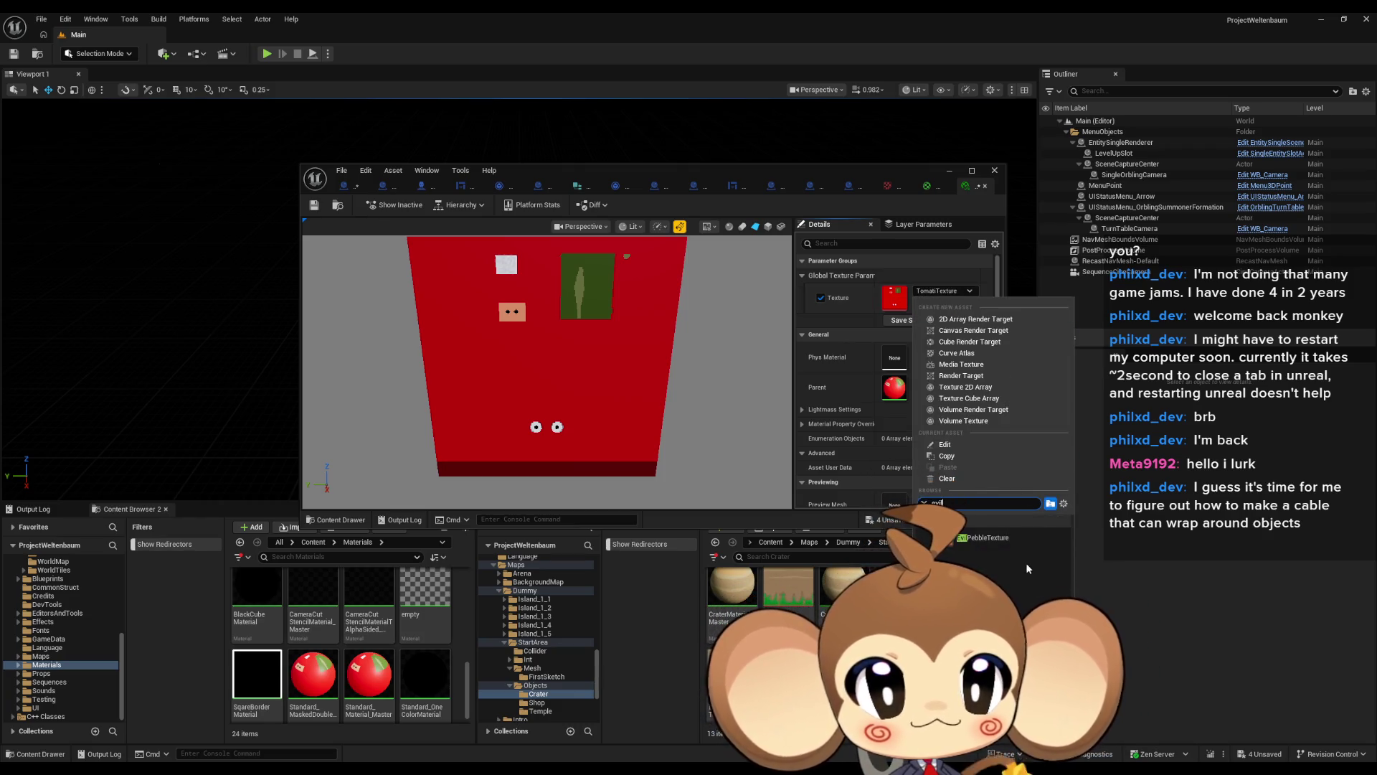
click(1014, 543)
click(310, 207)
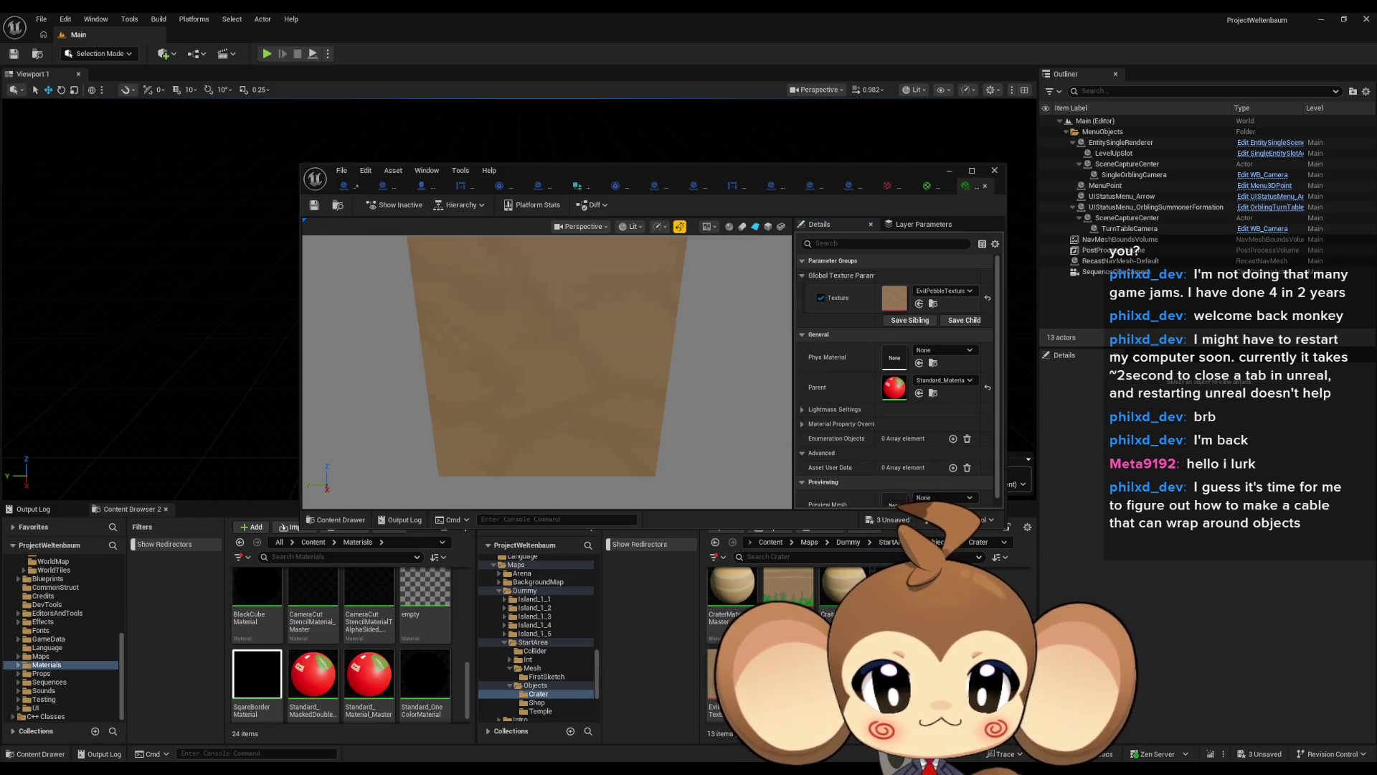
Assign MI_EvilPebbleMaterial to the EvilPebble mesh slot, save the mesh and close its editor
drag(855, 571, 792, 298)
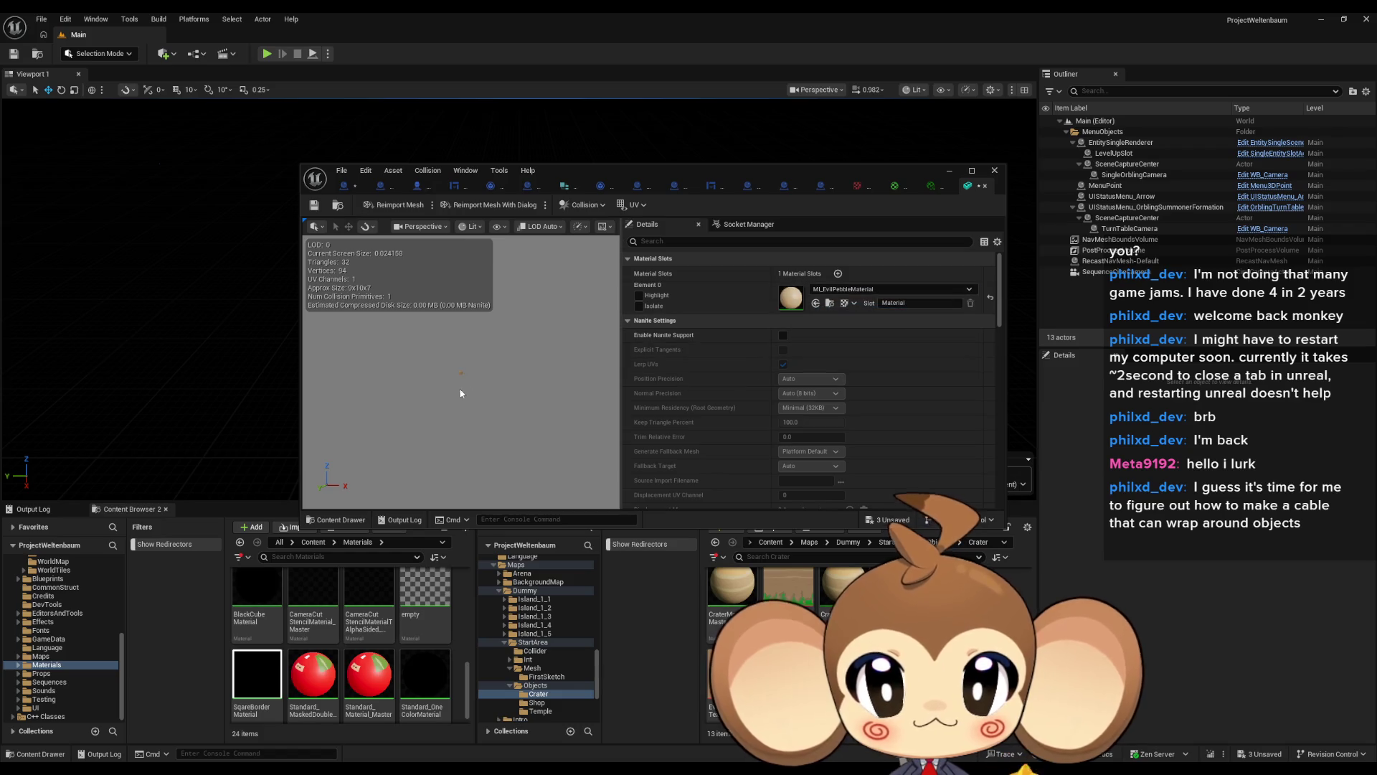
drag(480, 412, 445, 437)
click(315, 206)
click(946, 172)
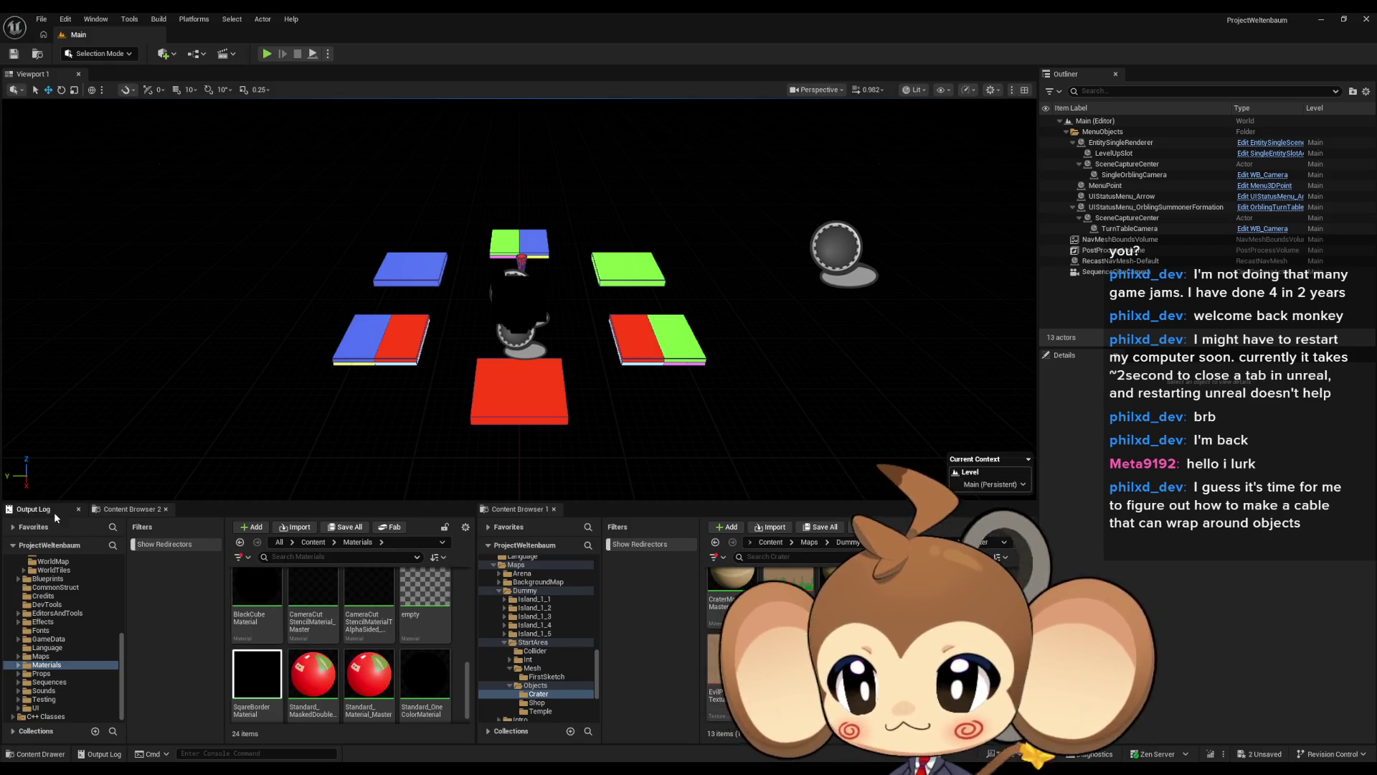
Open the StartArea level from Content > Maps > Dummy > StartArea, saving the pending IssueBoard and UtilityFunctions assets
click(124, 510)
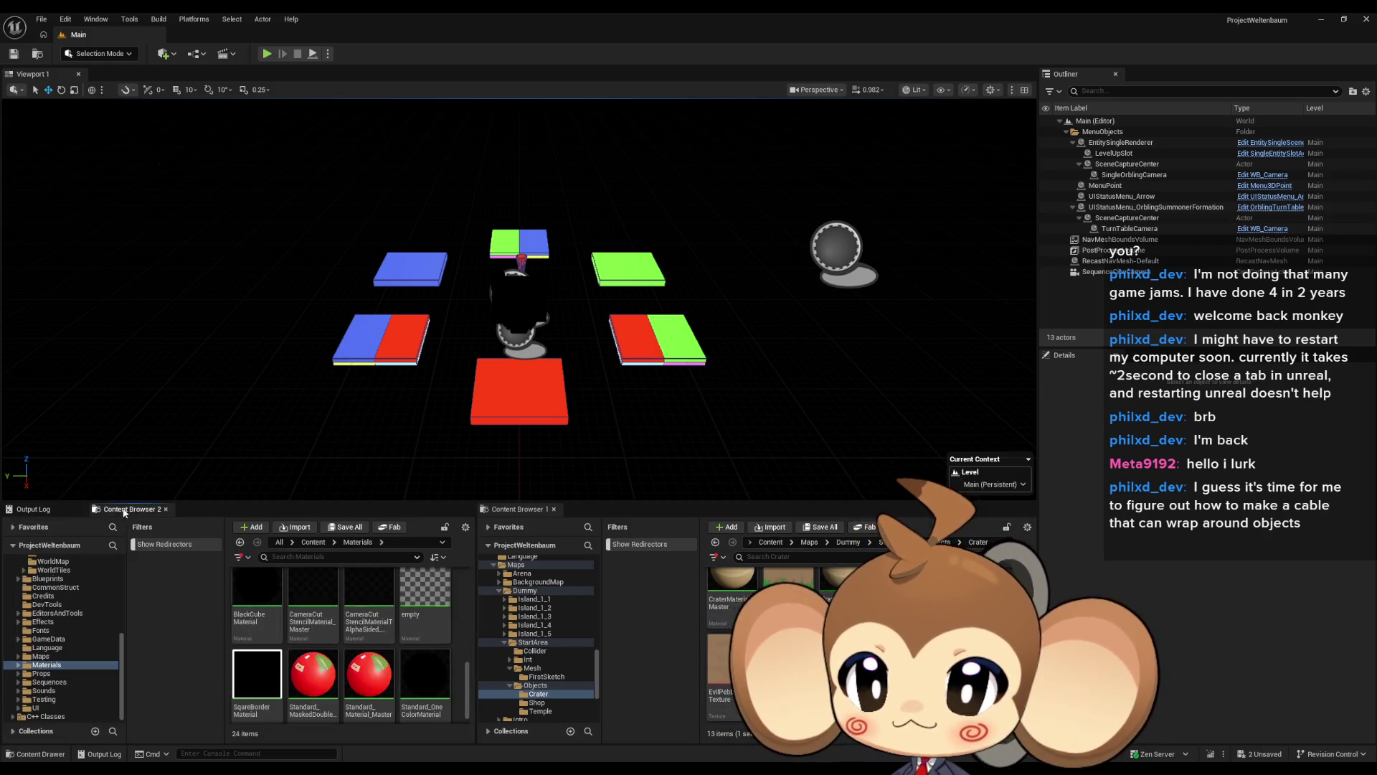
click(314, 541)
scroll(373, 631, down, 1)
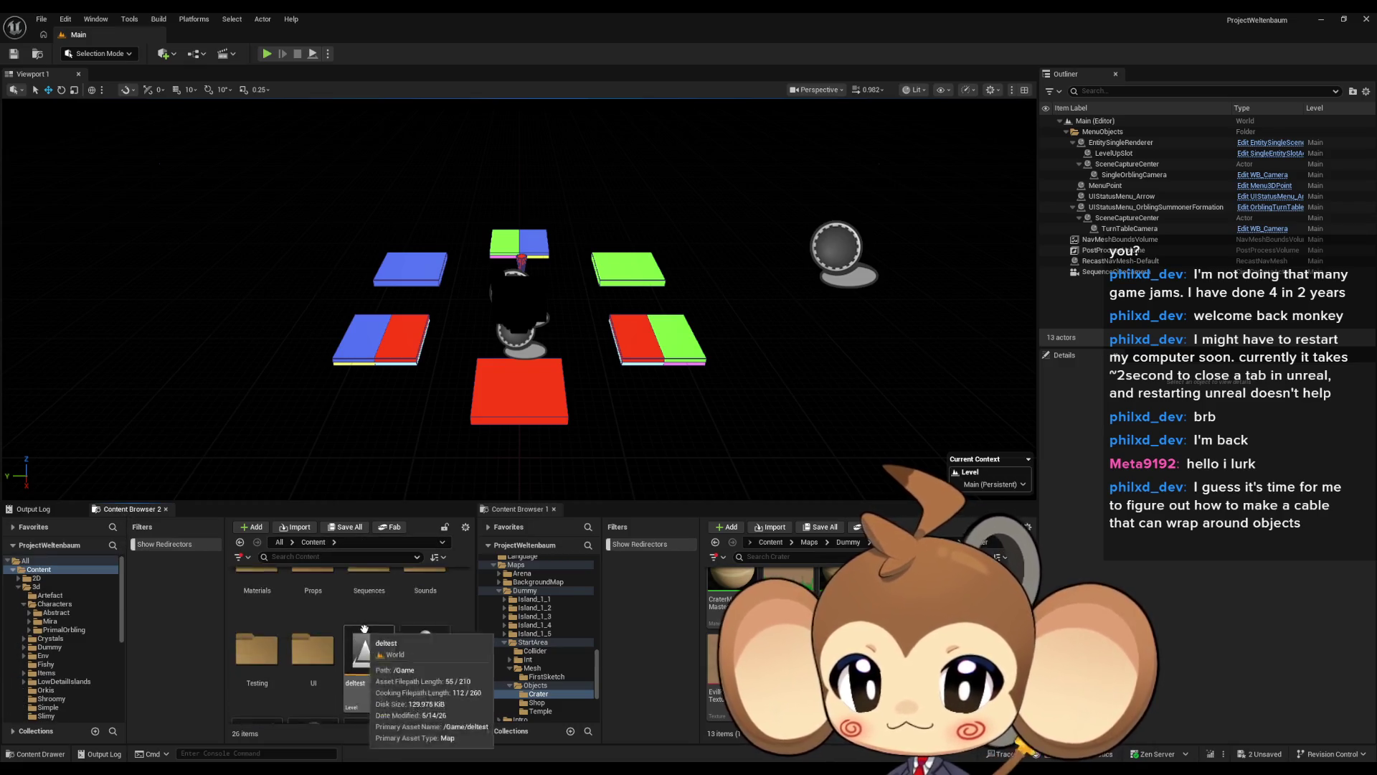
scroll(423, 617, up, 1)
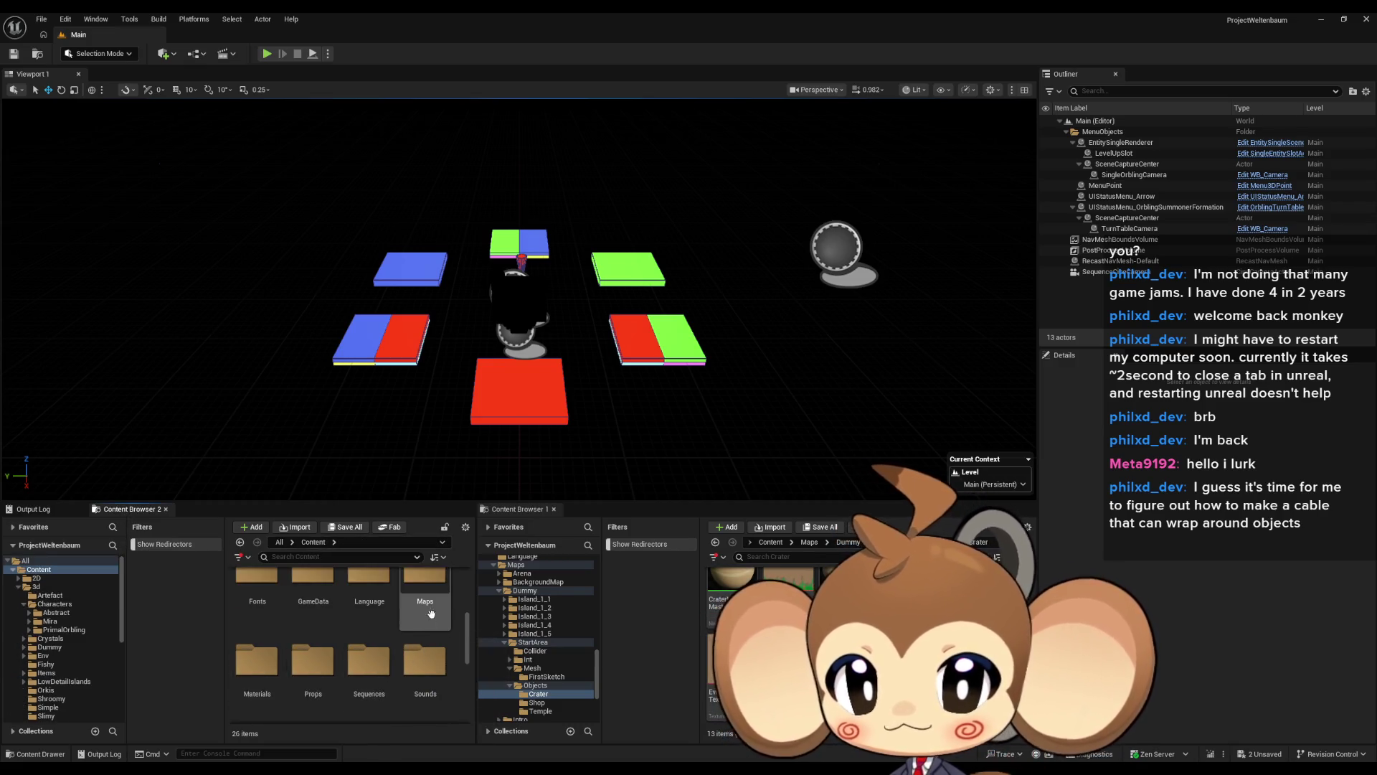
double_click(428, 587)
scroll(409, 632, up, 1)
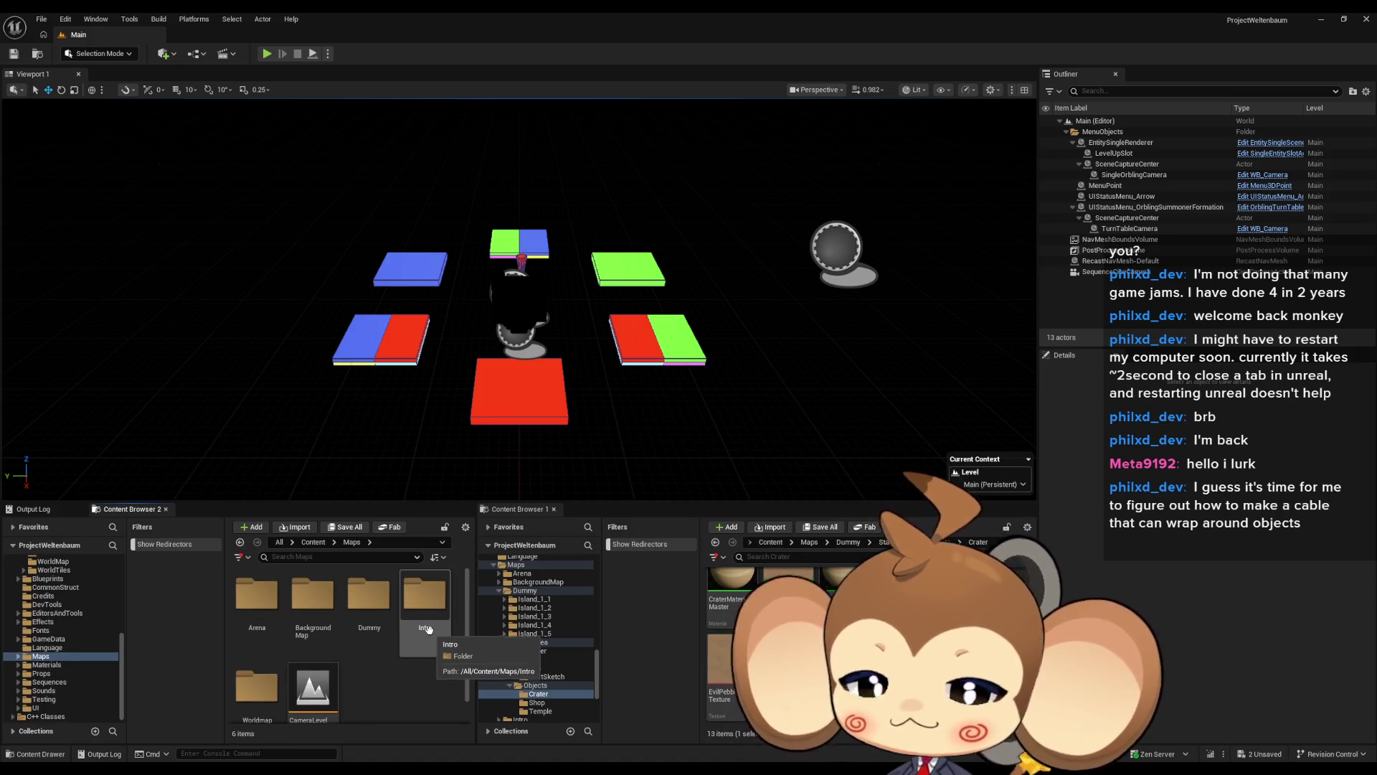
double_click(374, 608)
scroll(325, 630, down, 1)
double_click(312, 661)
double_click(267, 675)
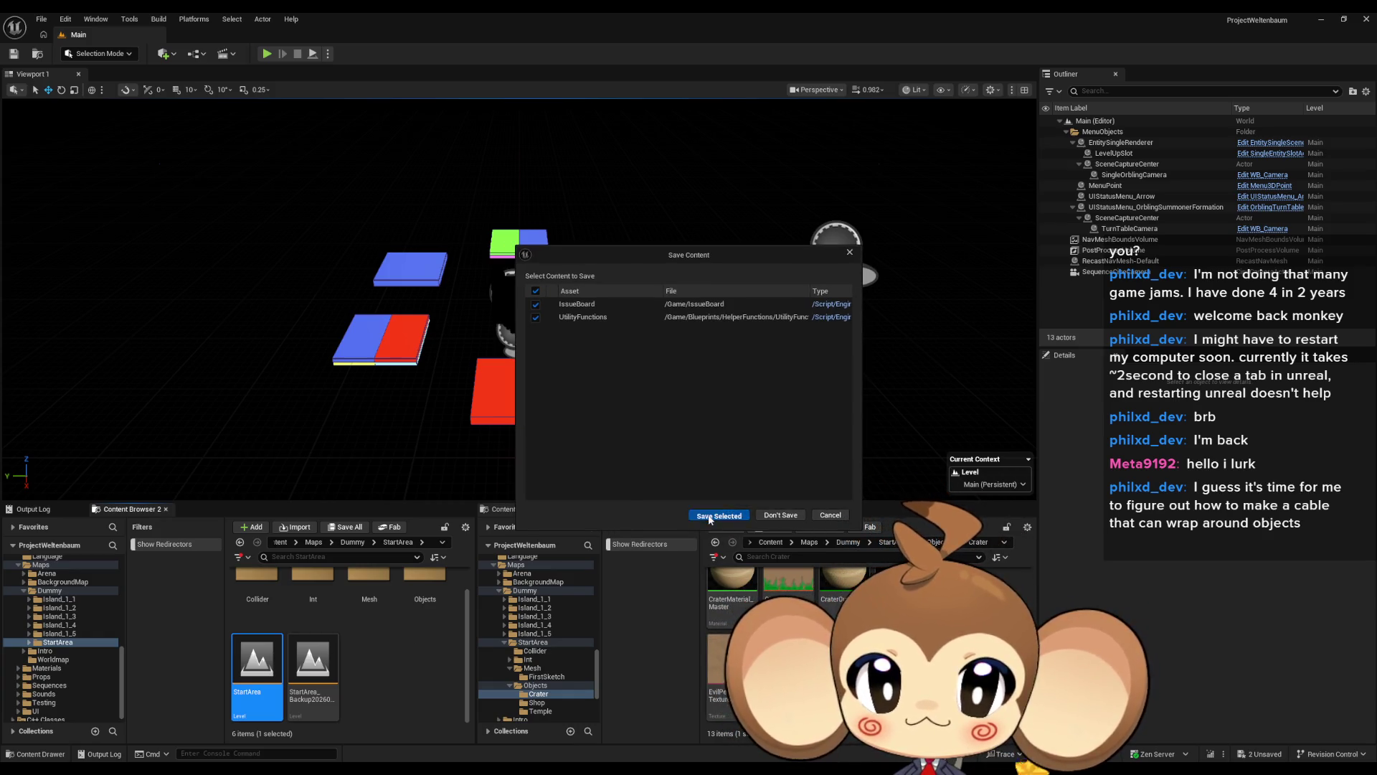
click(719, 516)
Place an EvilPebble actor in the StartArea level, framed with the buildings behind it
mouse_move(520, 299)
mouse_down()
mouse_move(416, 271)
mouse_move(474, 268)
mouse_move(476, 287)
mouse_move(715, 398)
mouse_up()
mouse_move(790, 578)
mouse_down()
mouse_move(824, 421)
mouse_move(628, 285)
mouse_up()
drag(852, 385, 789, 423)
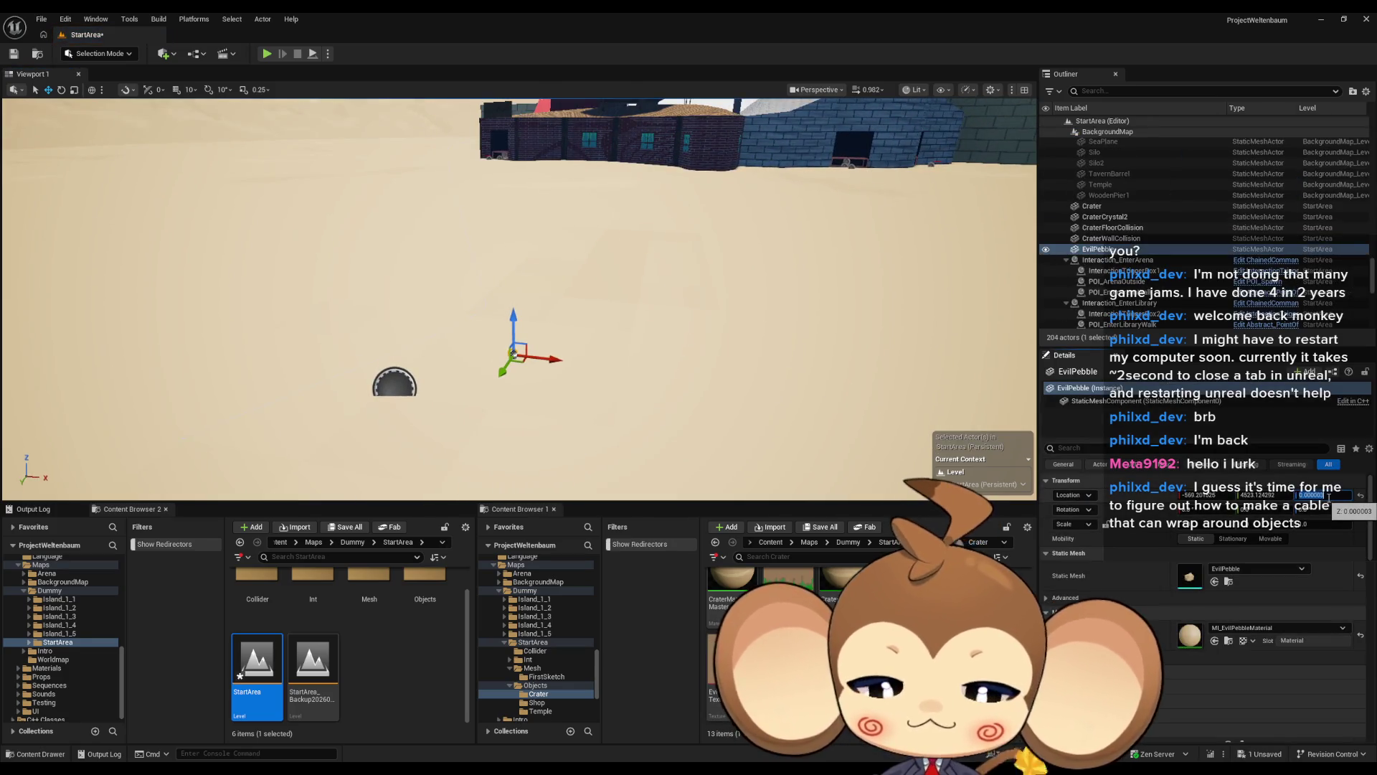
mouse_move(532, 443)
mouse_down()
mouse_move(523, 434)
mouse_move(543, 445)
mouse_move(535, 432)
mouse_up()
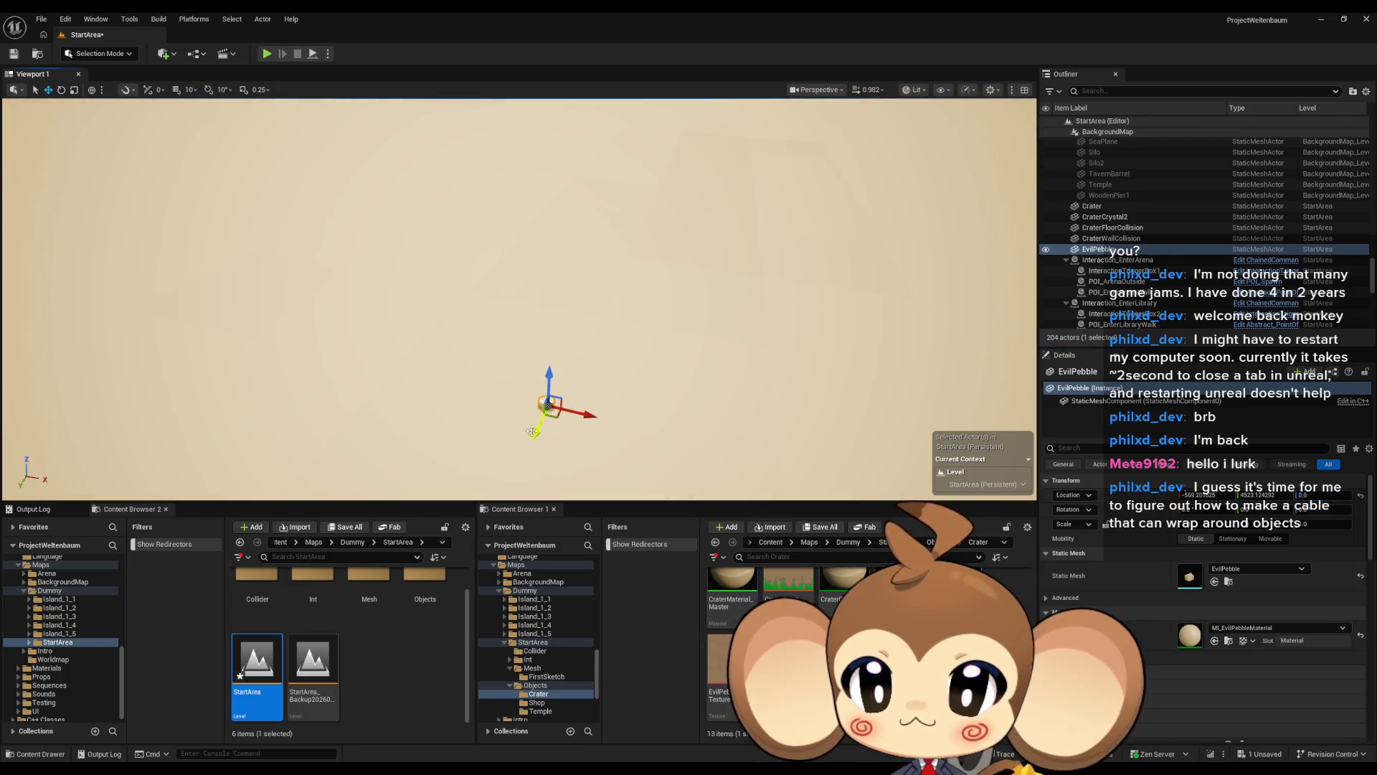
drag(524, 268, 715, 373)
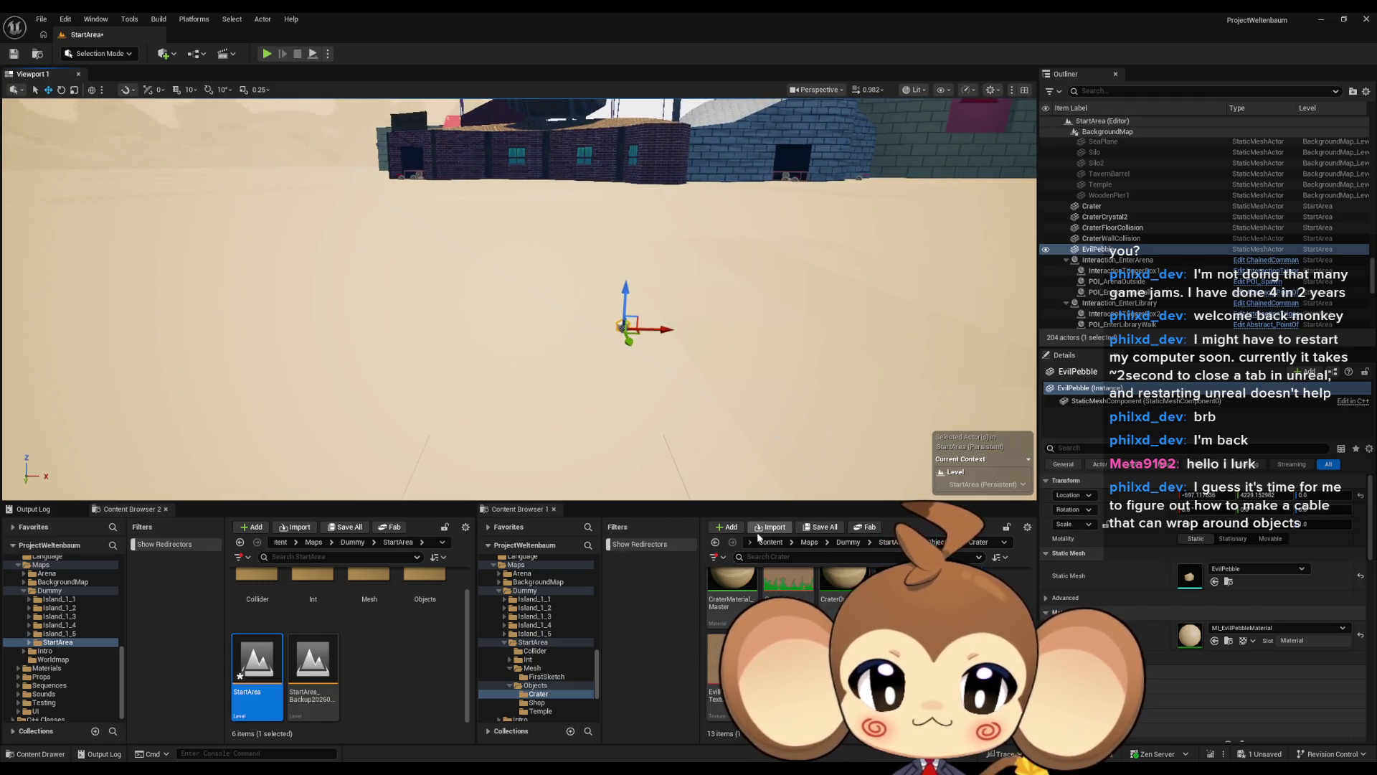
scroll(406, 663, up, 1)
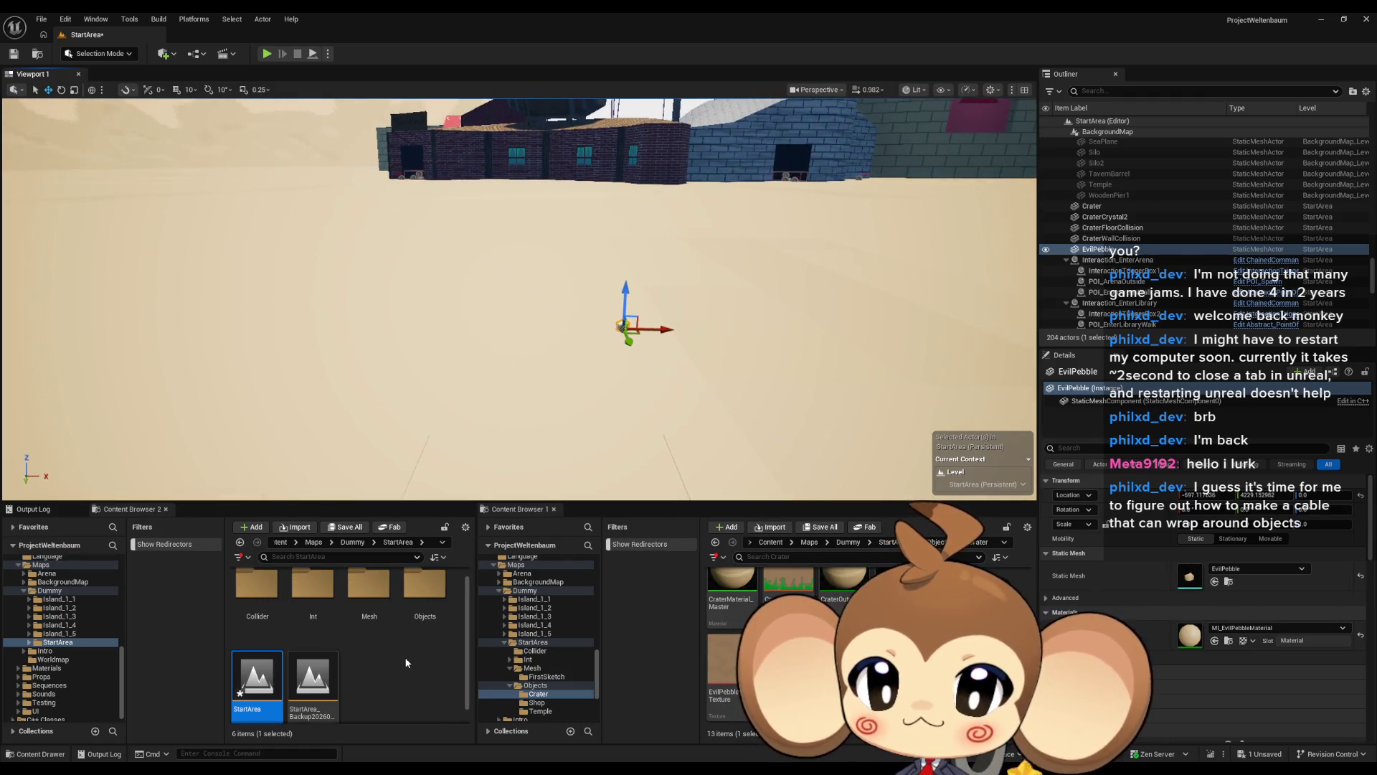
Open the LS_MiraIntro sequence from Content > Sequences > StartArea
click(770, 542)
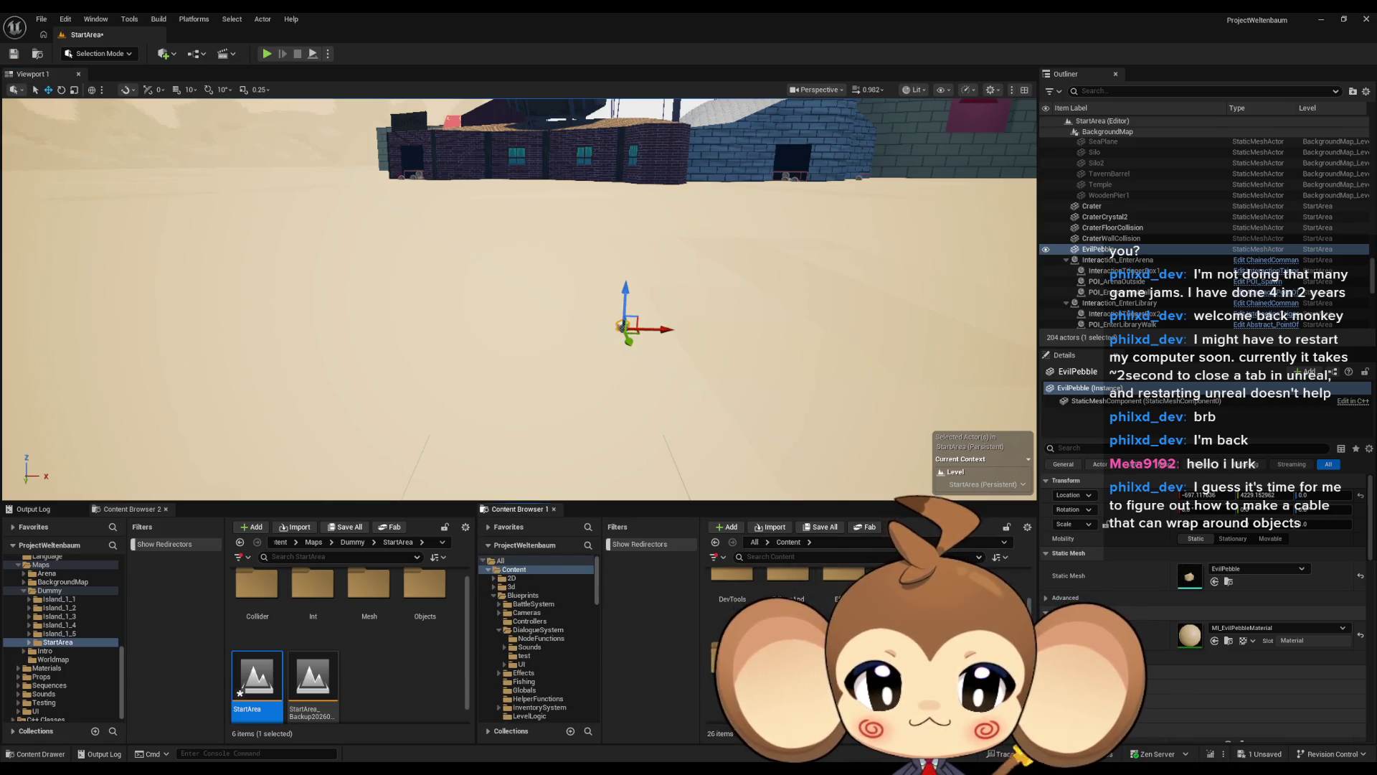
scroll(538, 638, down, 10)
click(524, 641)
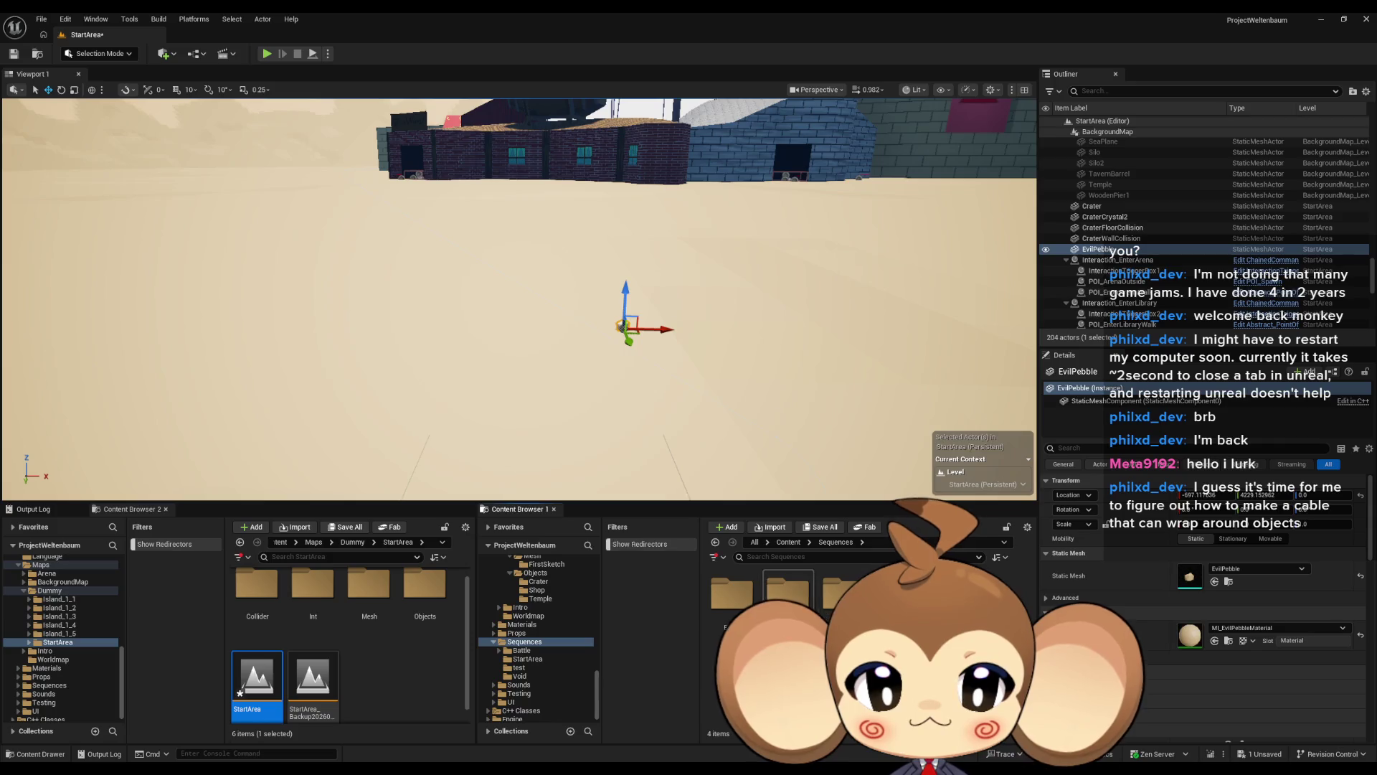
double_click(788, 593)
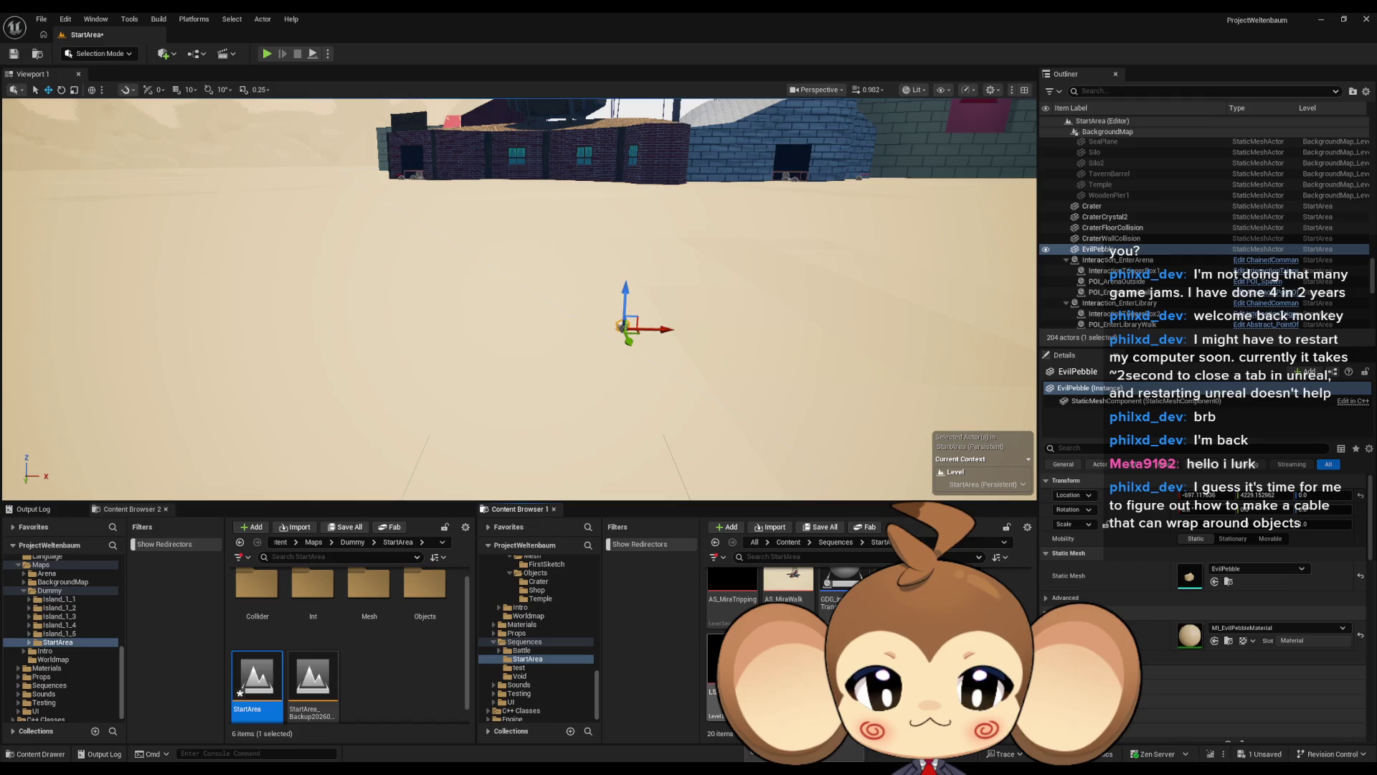
double_click(721, 667)
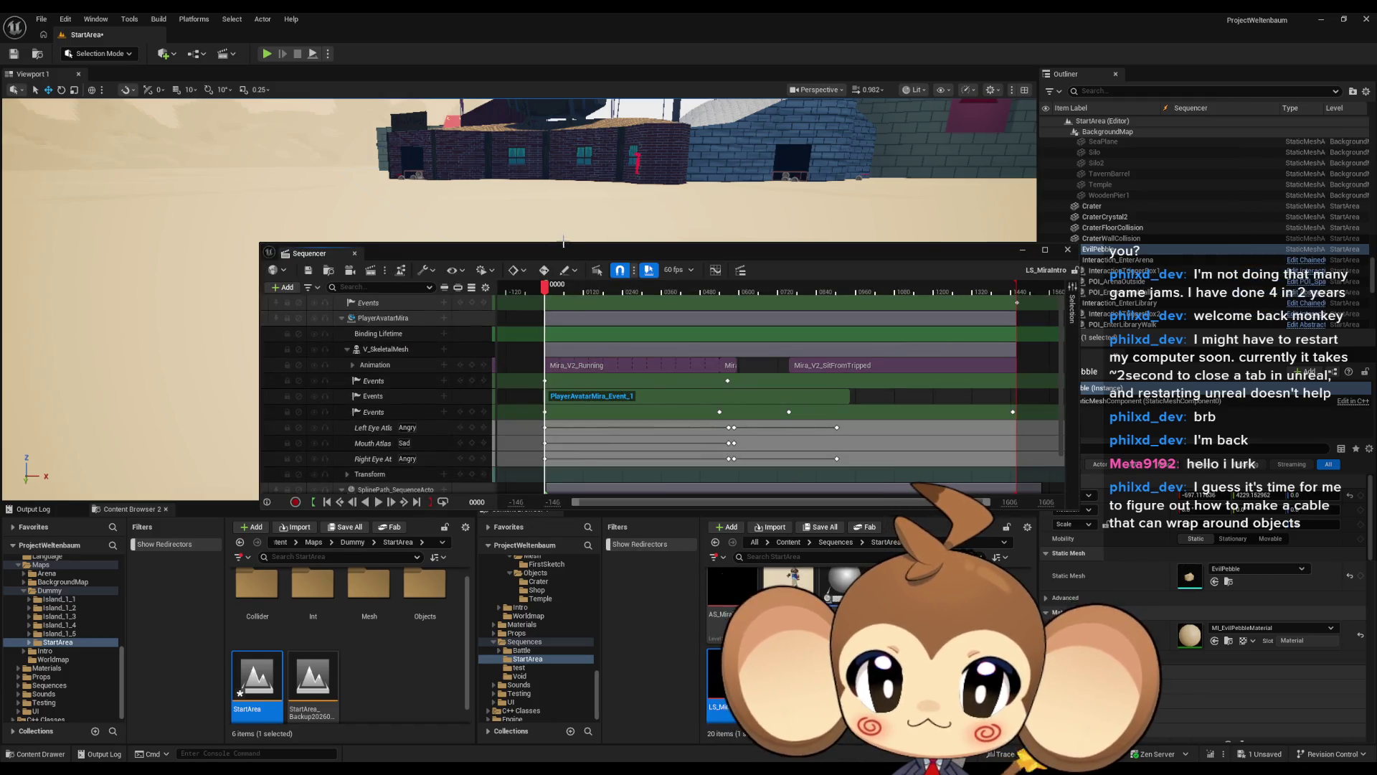
Play the game, pause the intro sequence, close Sequencer and open LS_MiraIntroBackup instead
drag(571, 248, 437, 416)
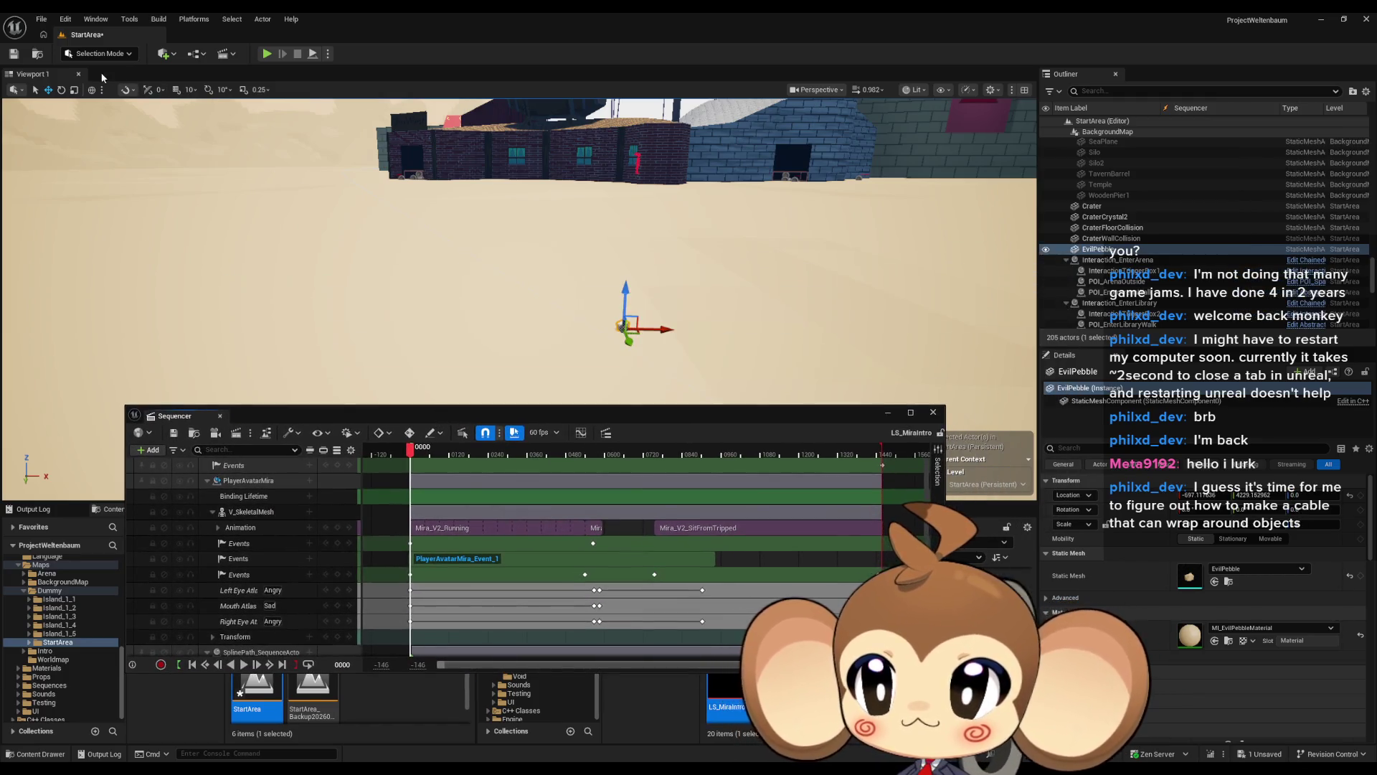
click(269, 53)
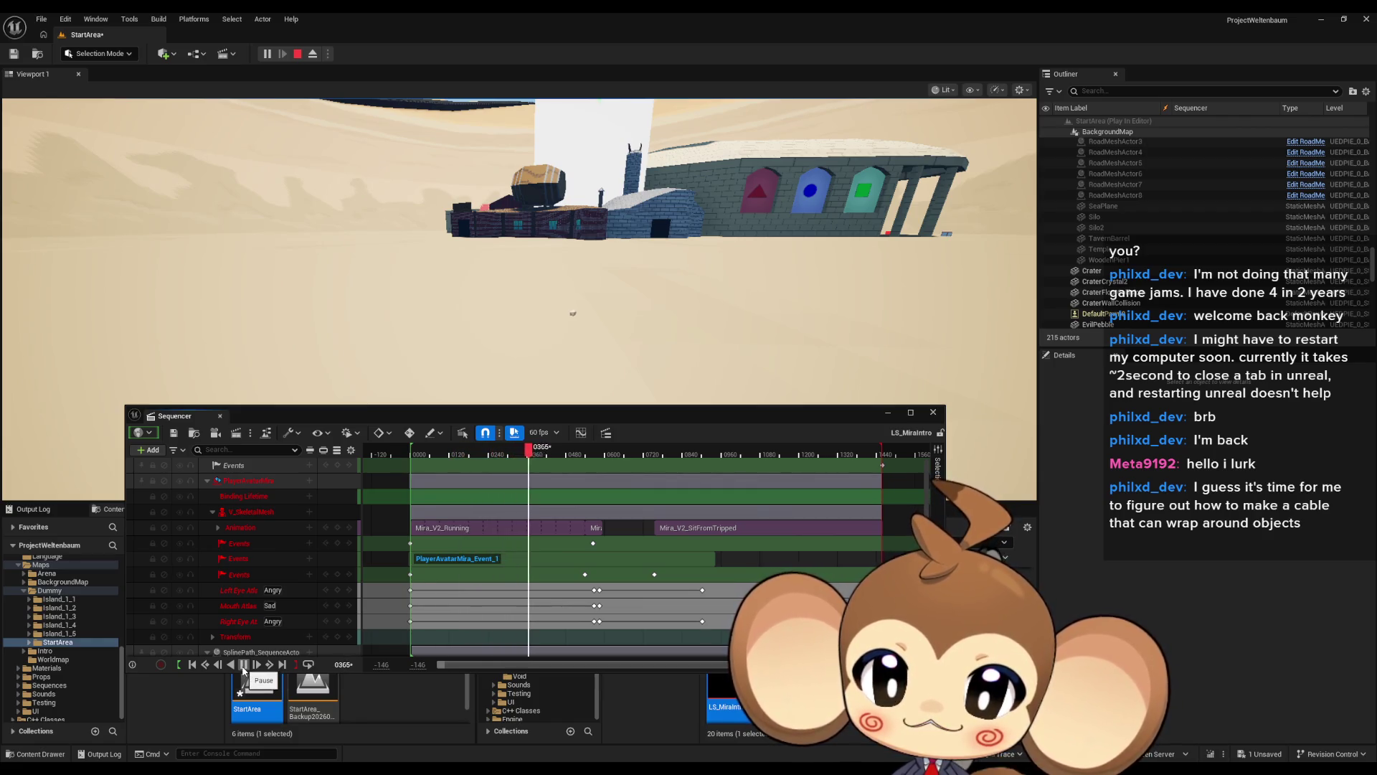
click(243, 665)
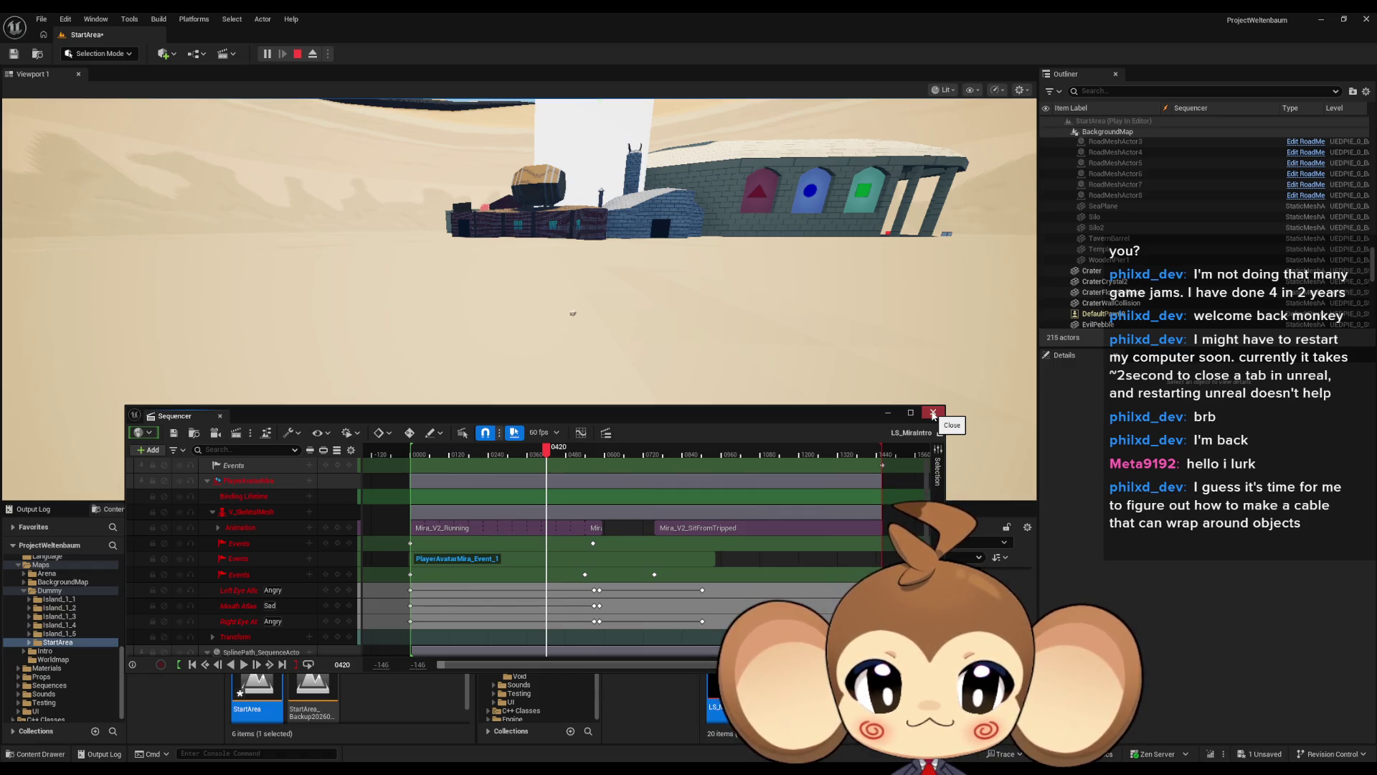
click(933, 414)
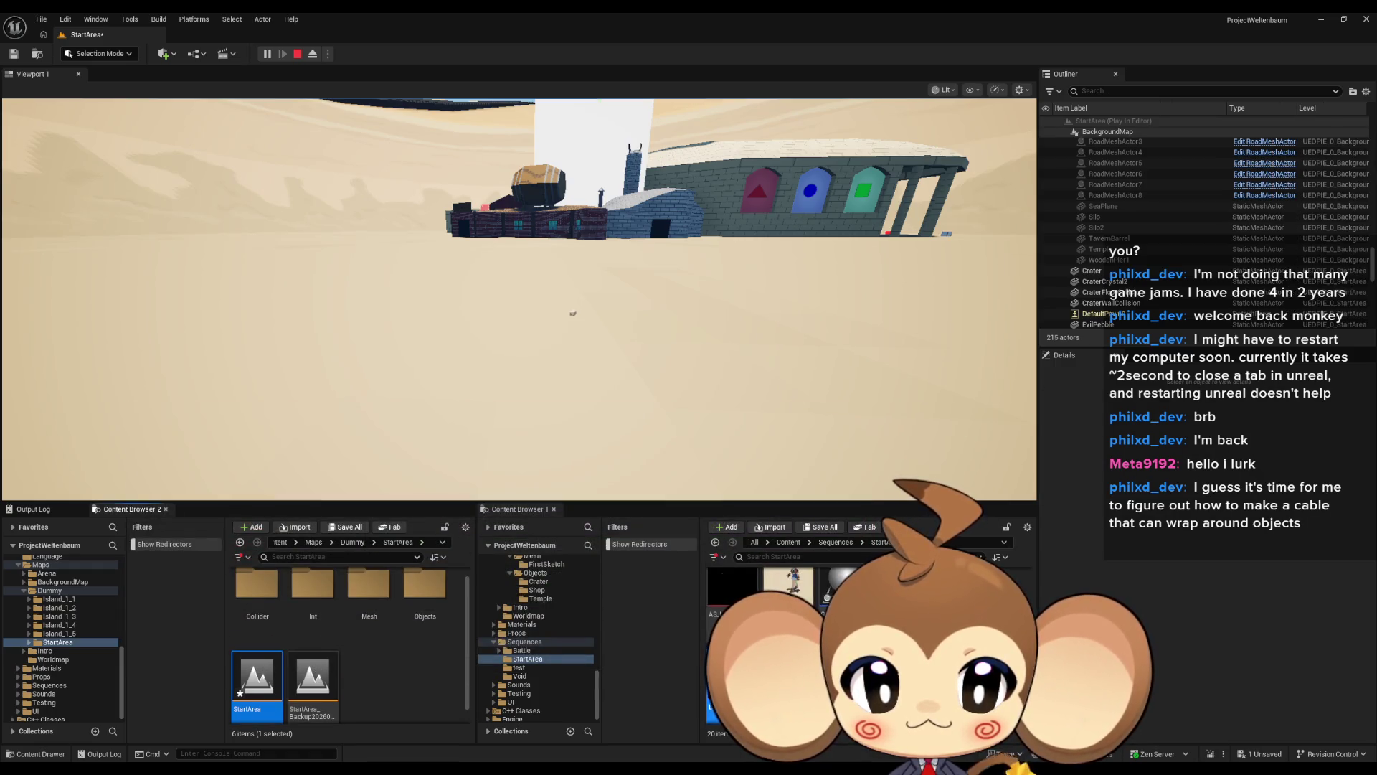
double_click(732, 675)
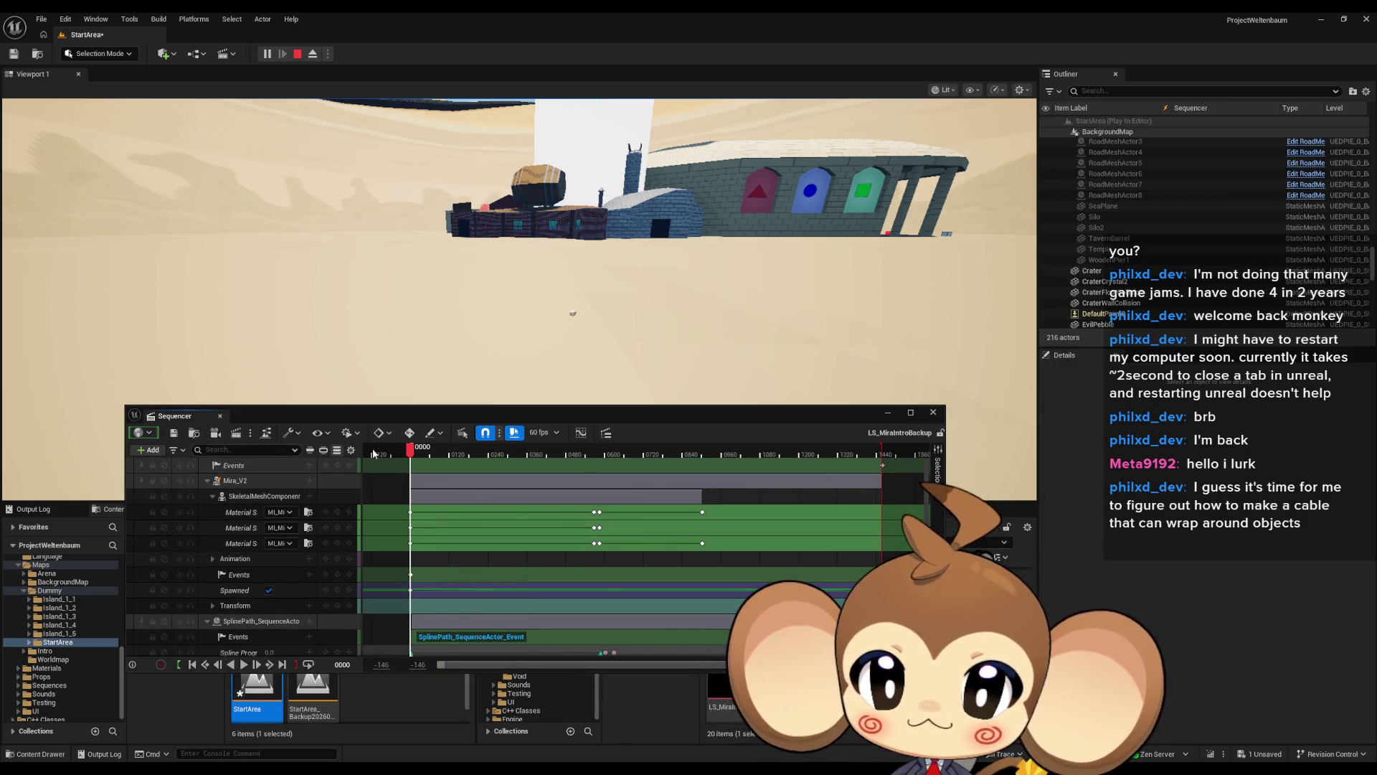
Play LS_MiraIntroBackup, show the Output Log, and scrub the playhead back to about frame 0560
click(244, 665)
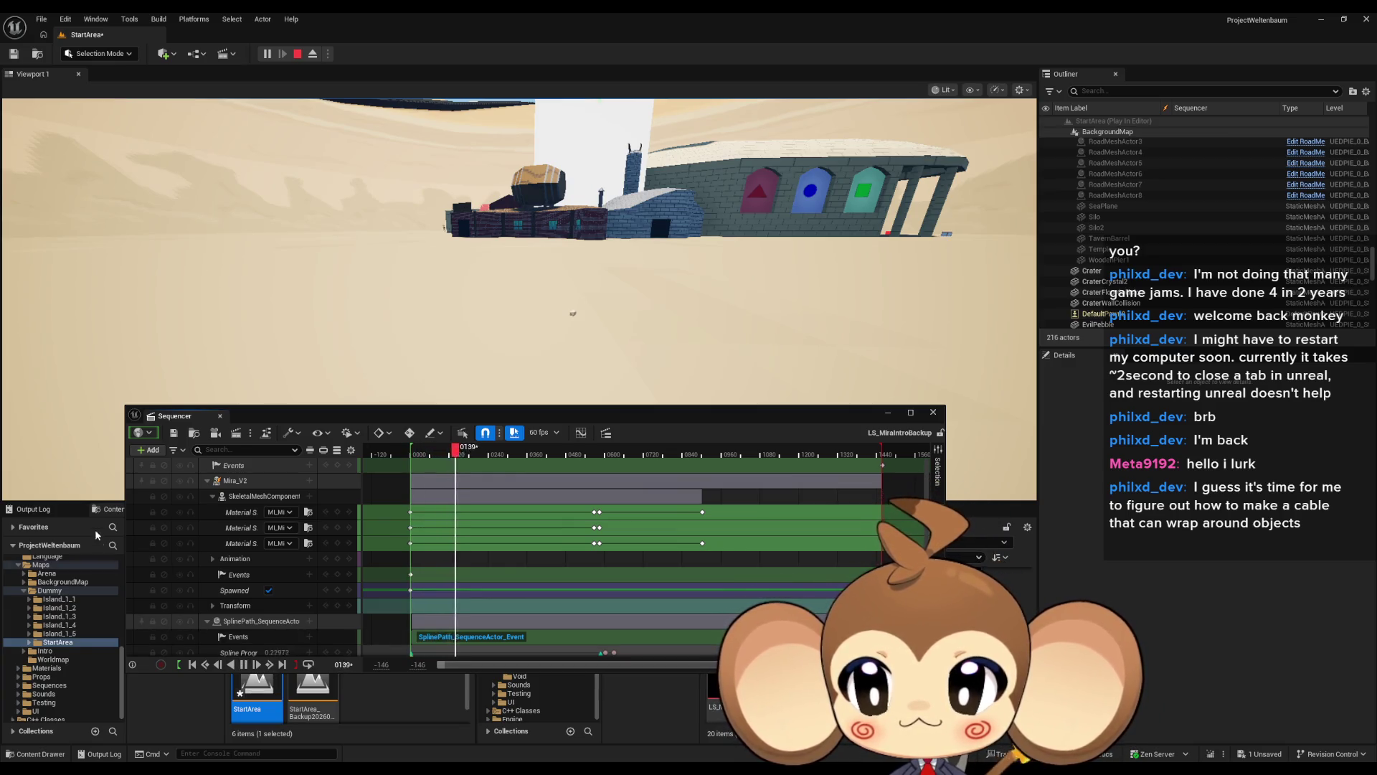
click(58, 508)
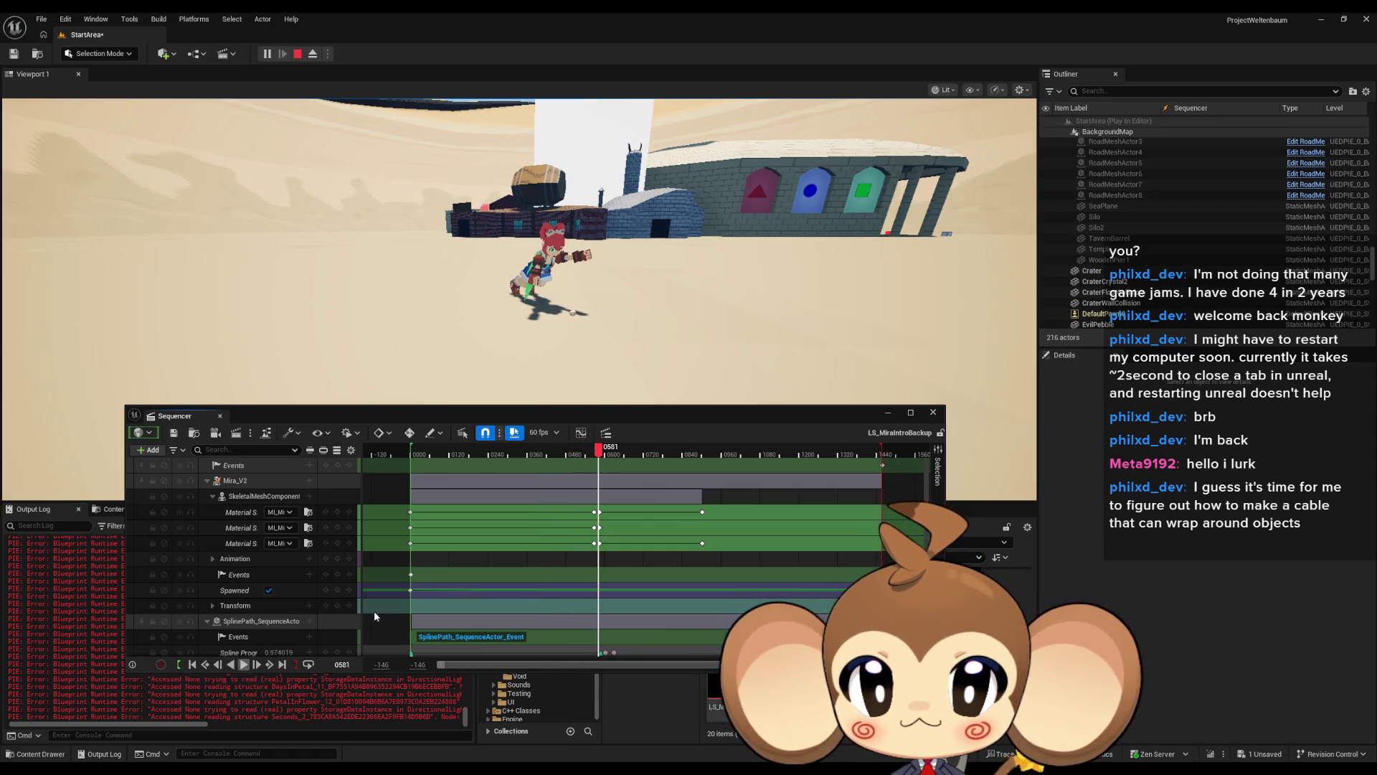
drag(603, 450, 595, 465)
scroll(596, 465, up, 10)
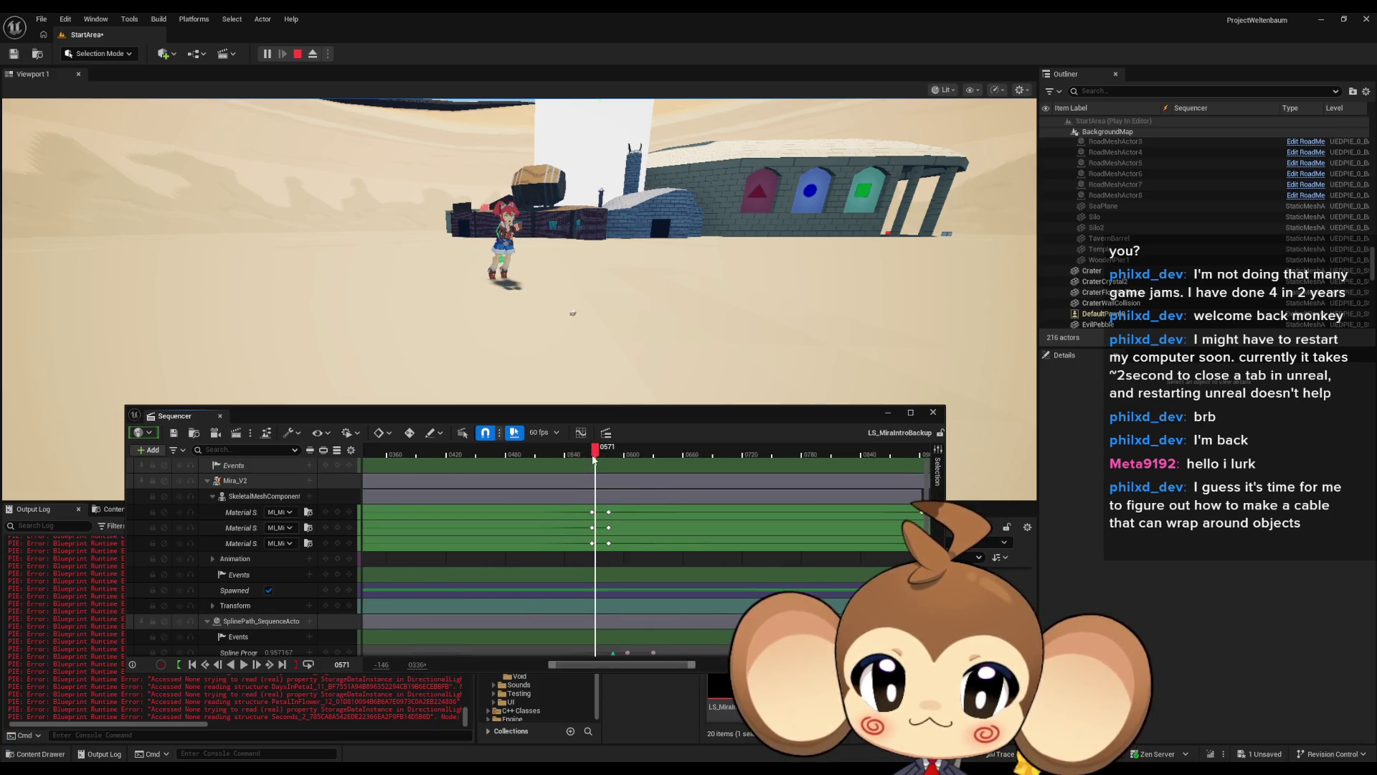
click(590, 452)
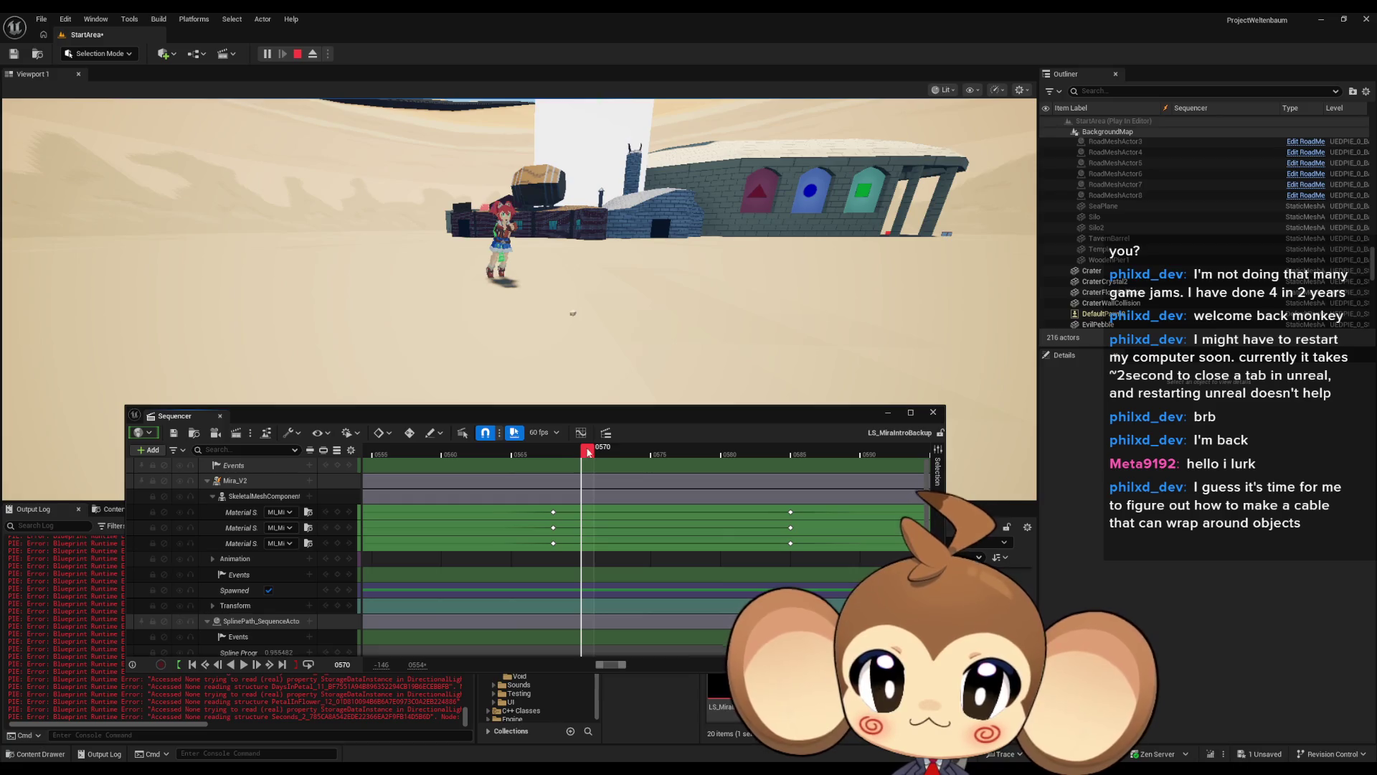
drag(590, 454, 447, 449)
click(459, 323)
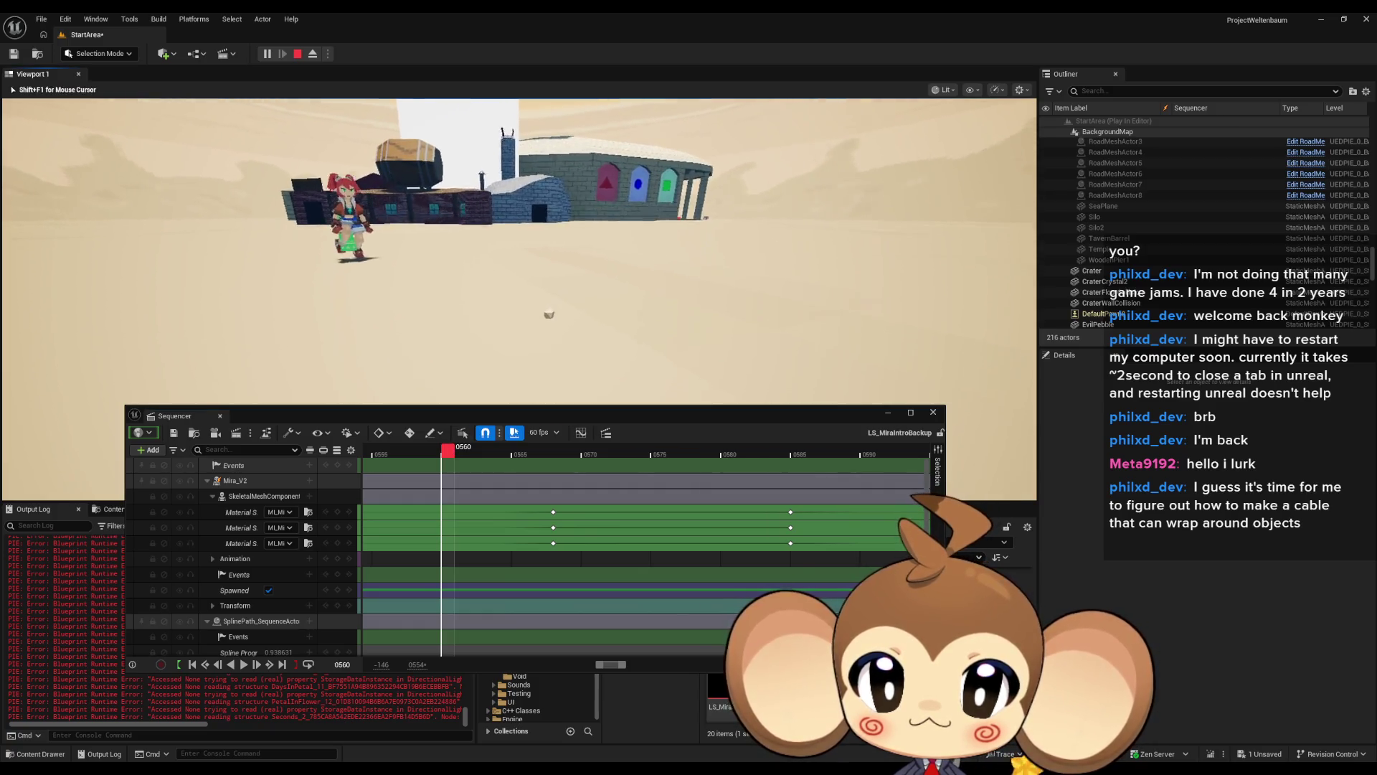
Leave the game view with Shift+F1, eject, then select and focus the EvilPebble
key(shift+F1)
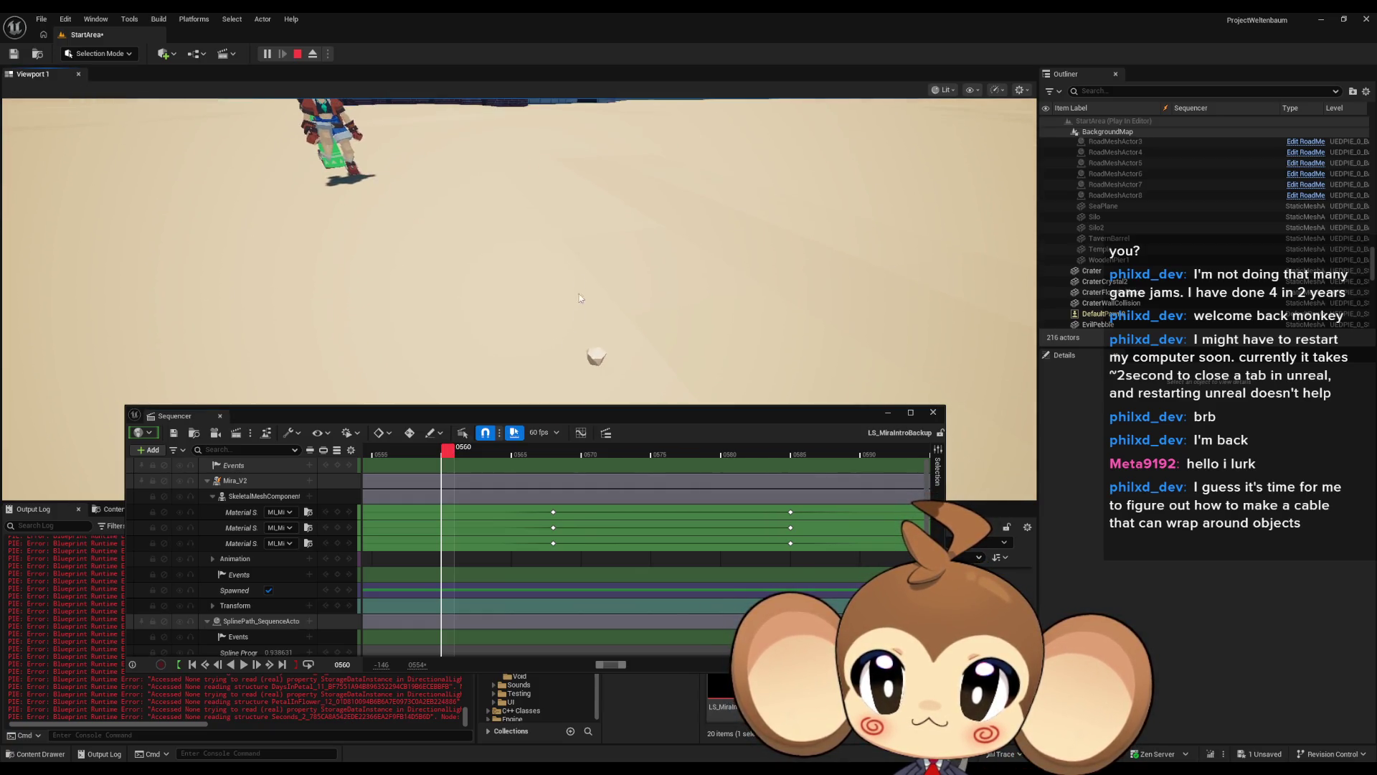
click(312, 54)
click(596, 357)
key(f)
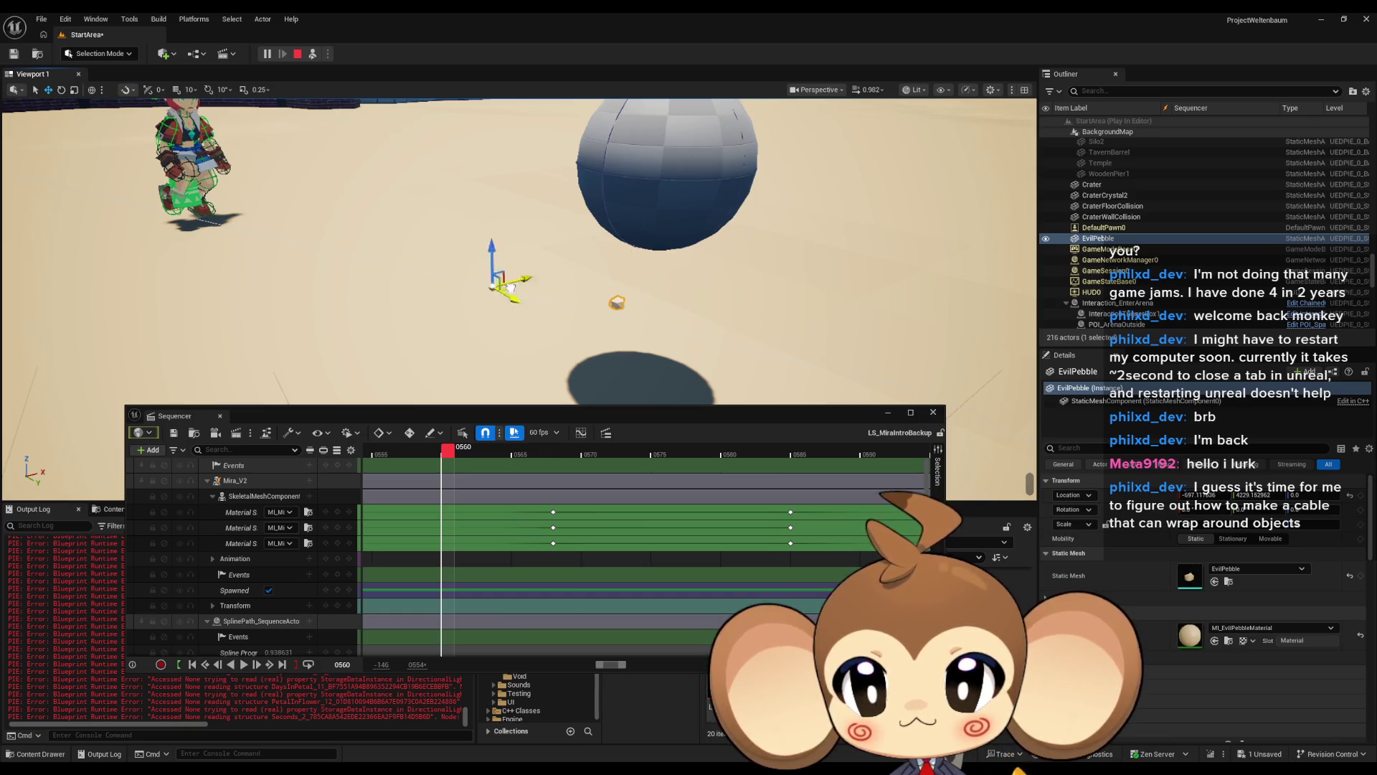
Drag the EvilPebble beside Mira's feet and advance the sequence to about frame 0566
key(f)
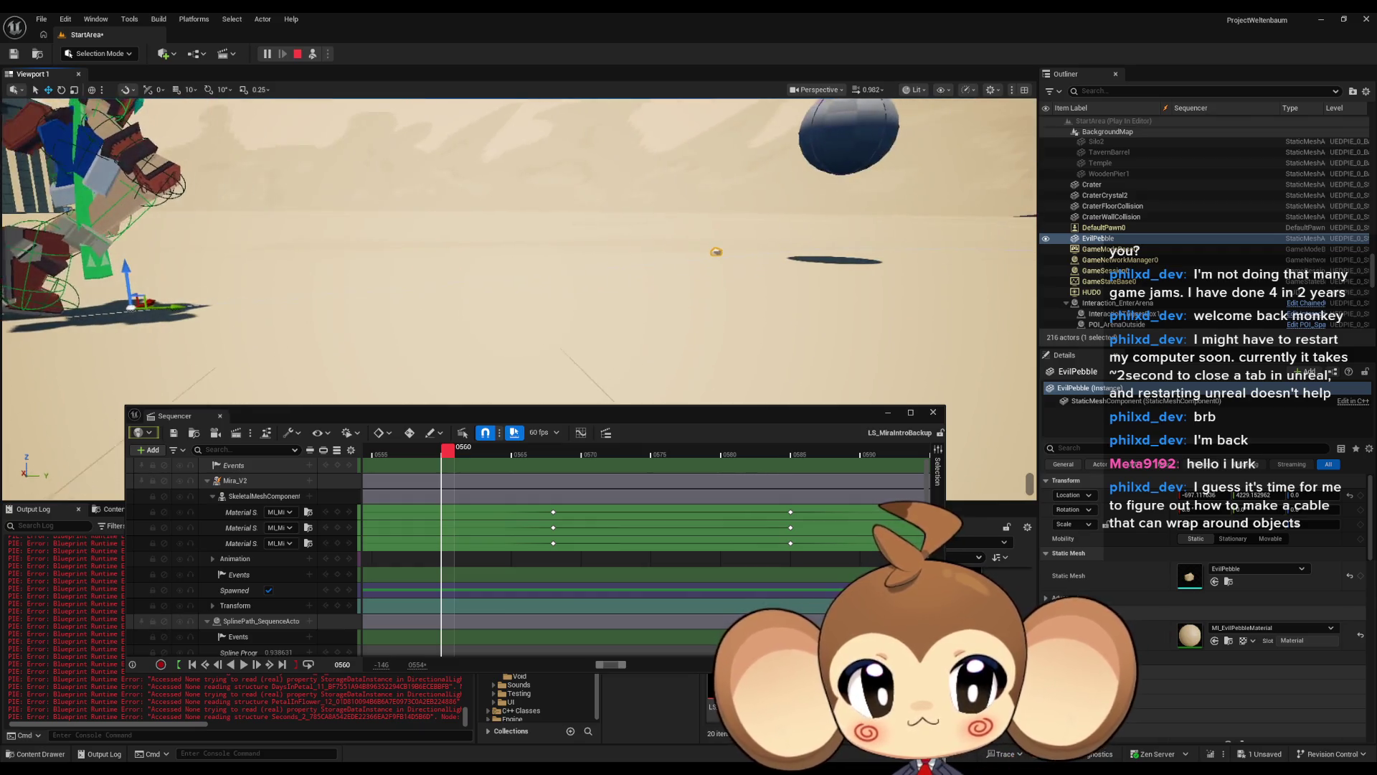
click(1051, 239)
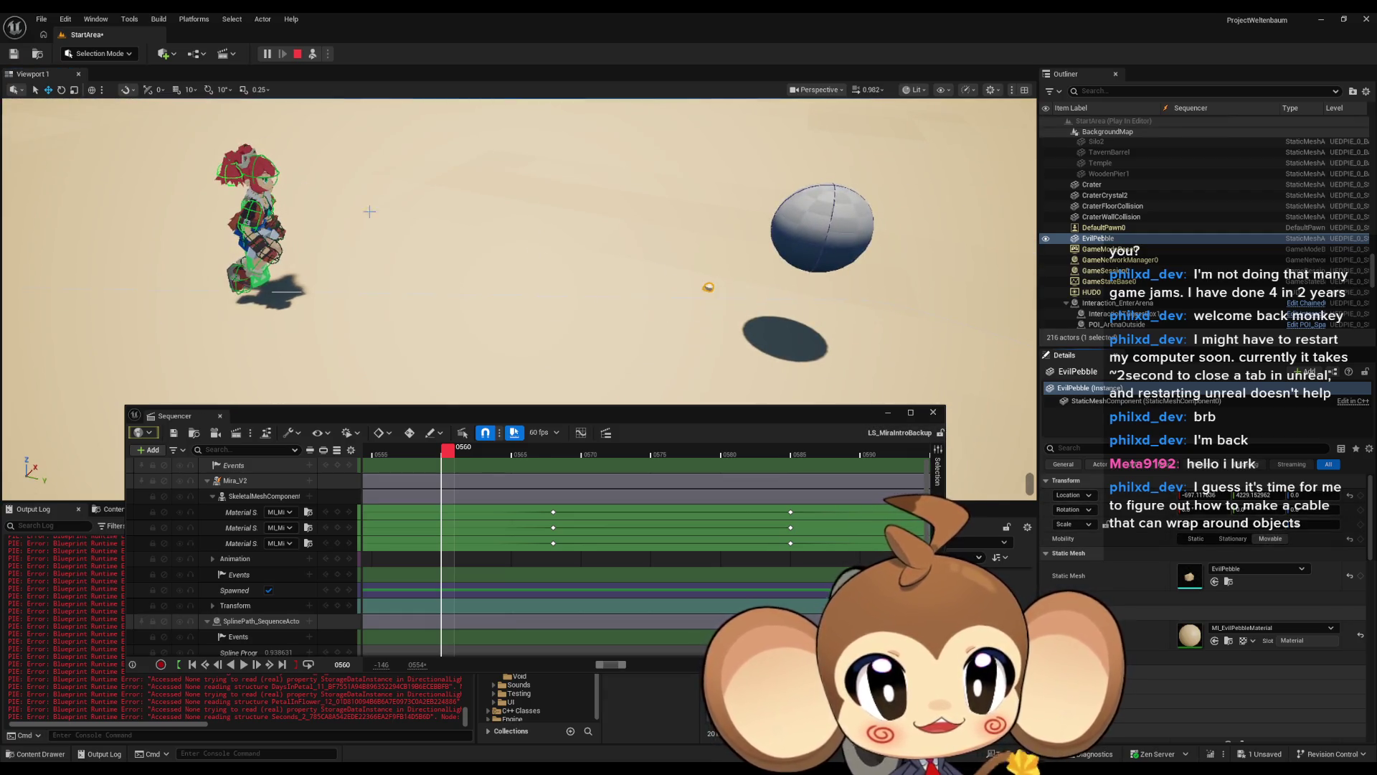
click(705, 287)
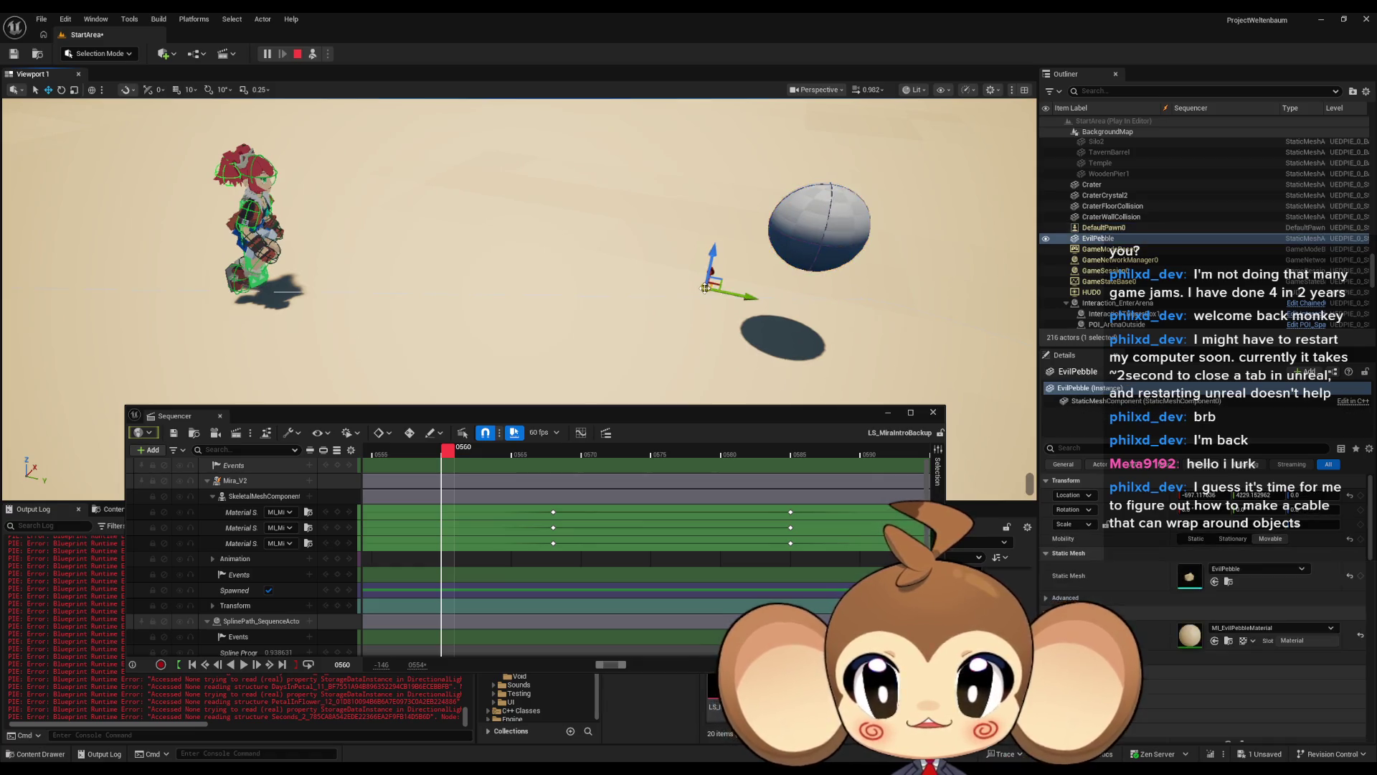
drag(693, 285, 641, 279)
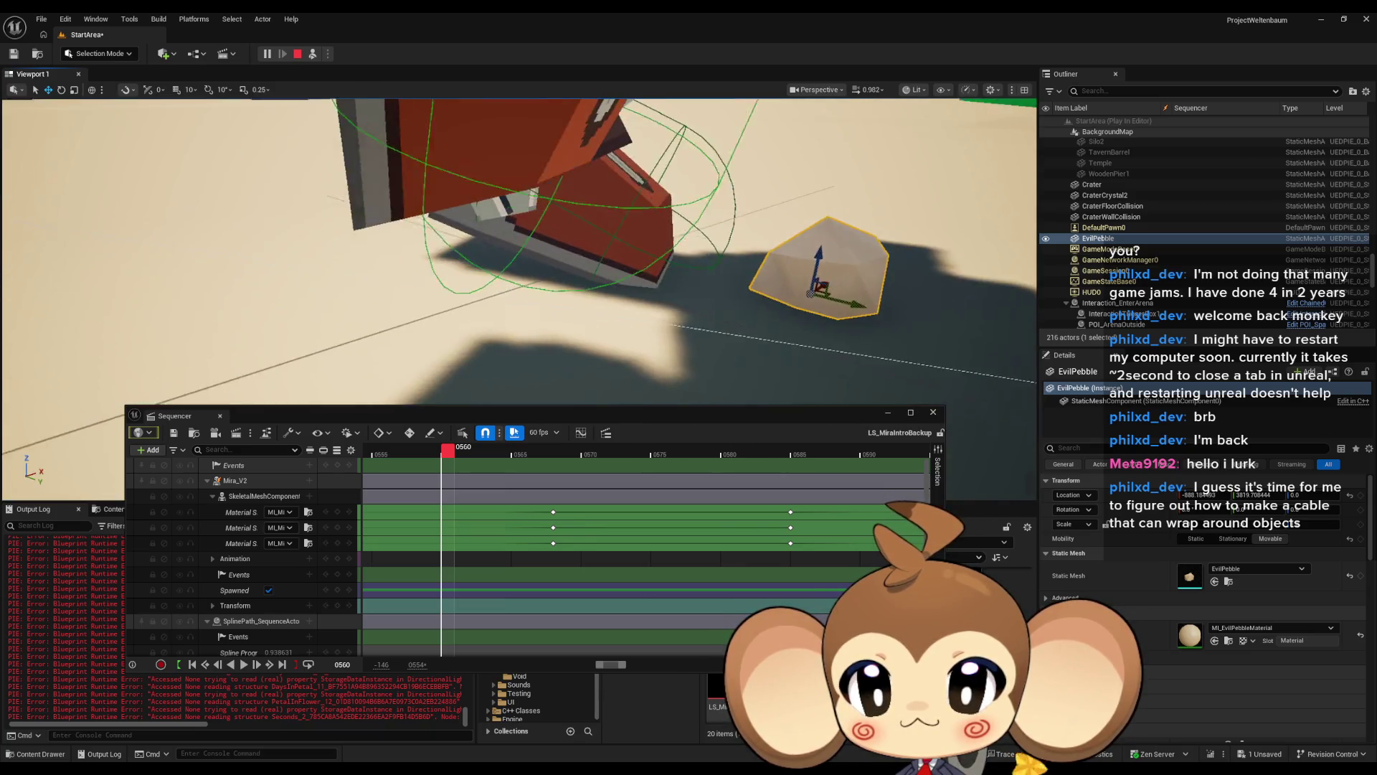
drag(866, 301, 793, 283)
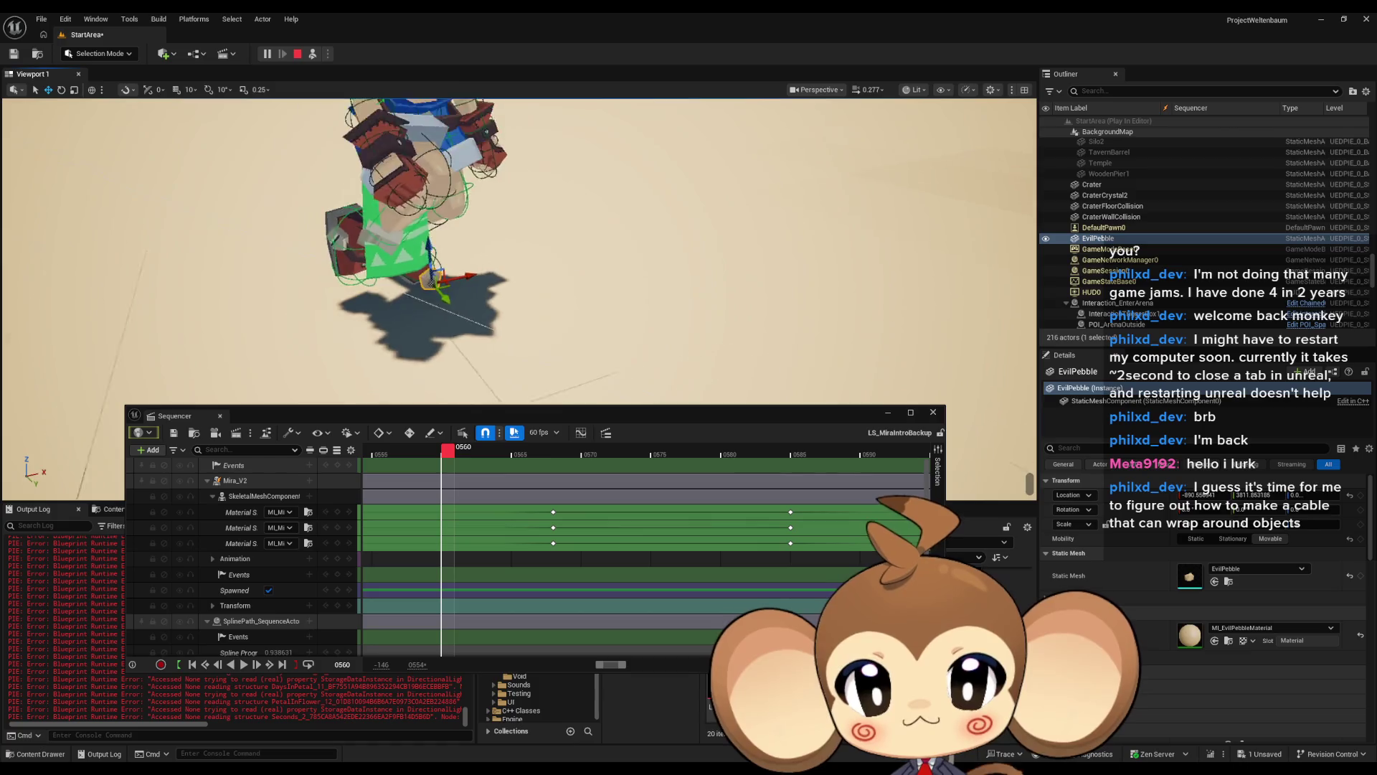
mouse_move(450, 454)
mouse_down()
mouse_move(403, 453)
mouse_move(547, 449)
mouse_move(340, 435)
mouse_move(547, 442)
mouse_move(490, 445)
mouse_up()
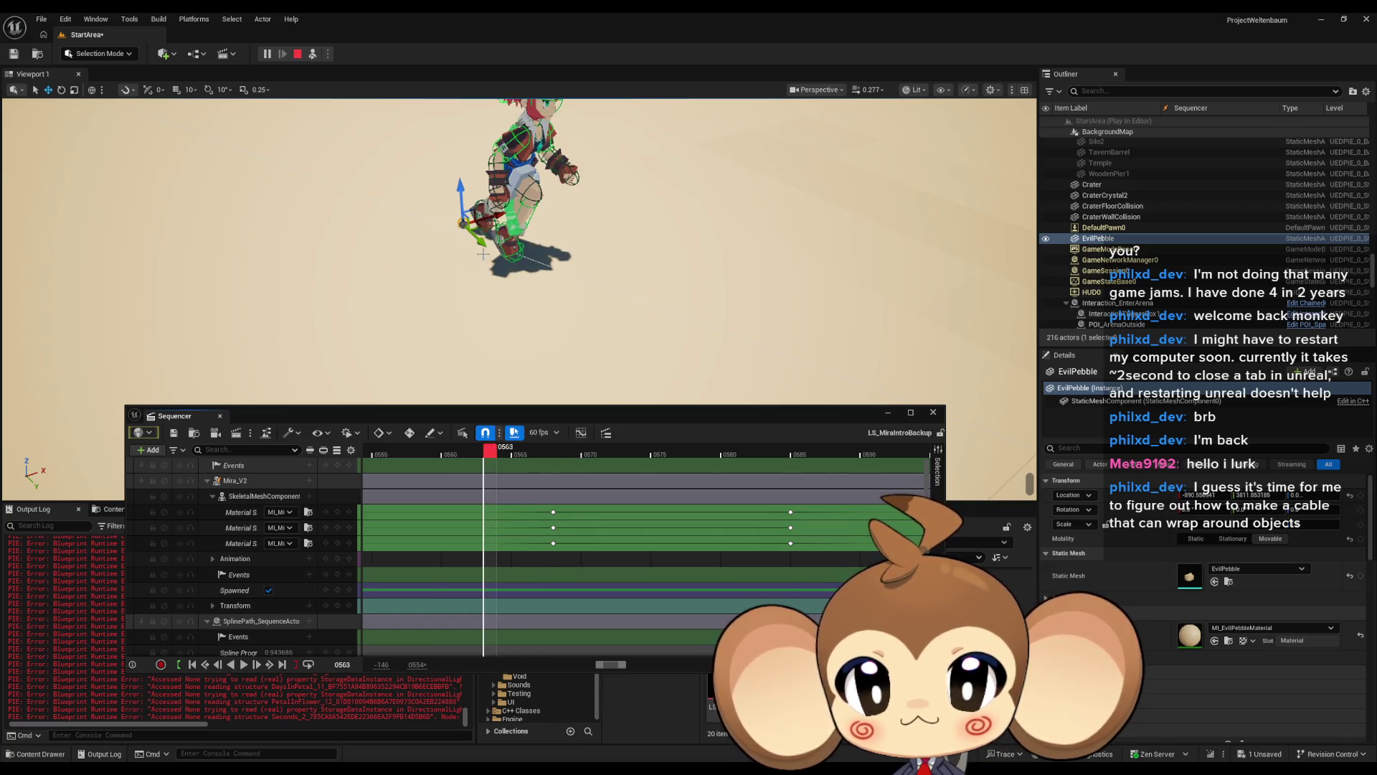
Nudge the EvilPebble under the character's foot, checking contact across frames 0520–0563
scroll(526, 285, up, 6)
scroll(424, 339, down, 5)
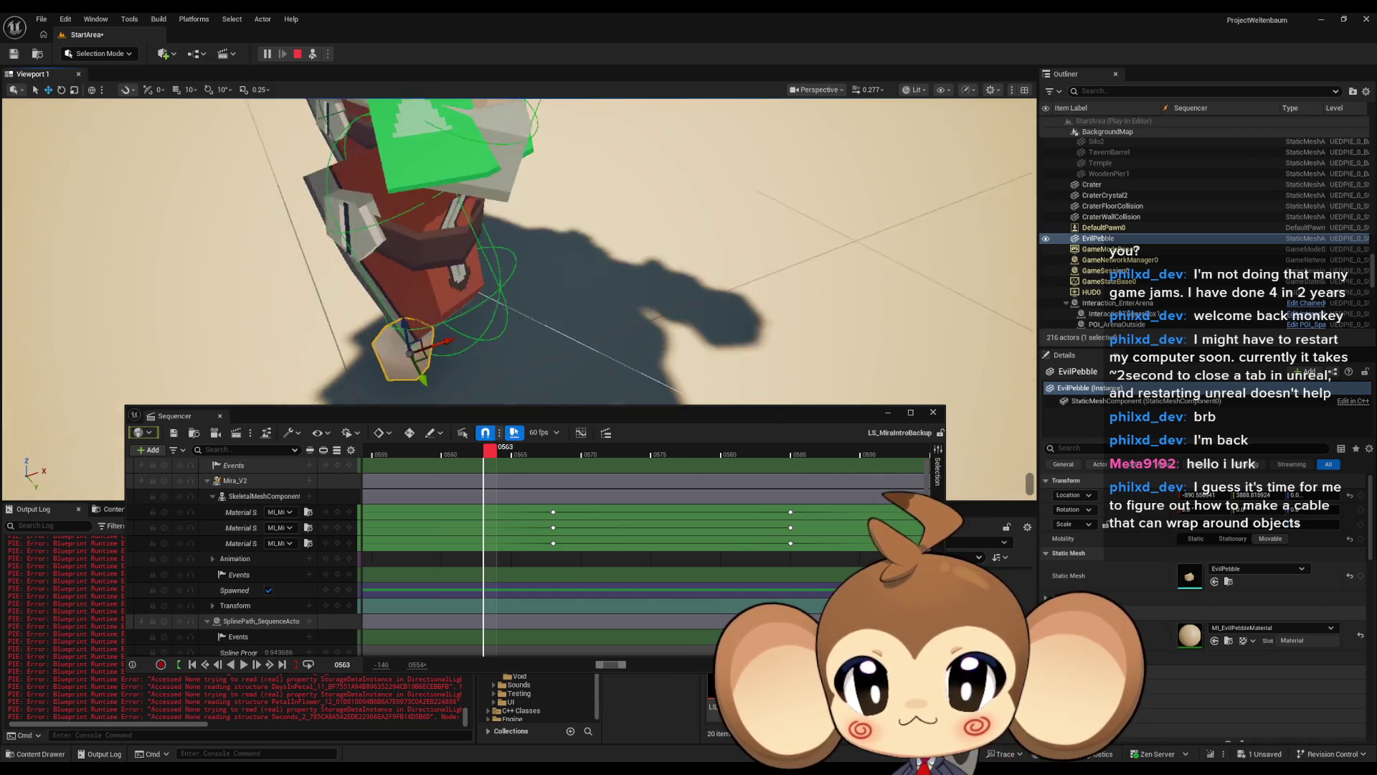
mouse_move(416, 338)
mouse_down()
mouse_move(459, 337)
mouse_move(469, 319)
mouse_move(448, 294)
mouse_move(488, 331)
mouse_move(445, 325)
mouse_up()
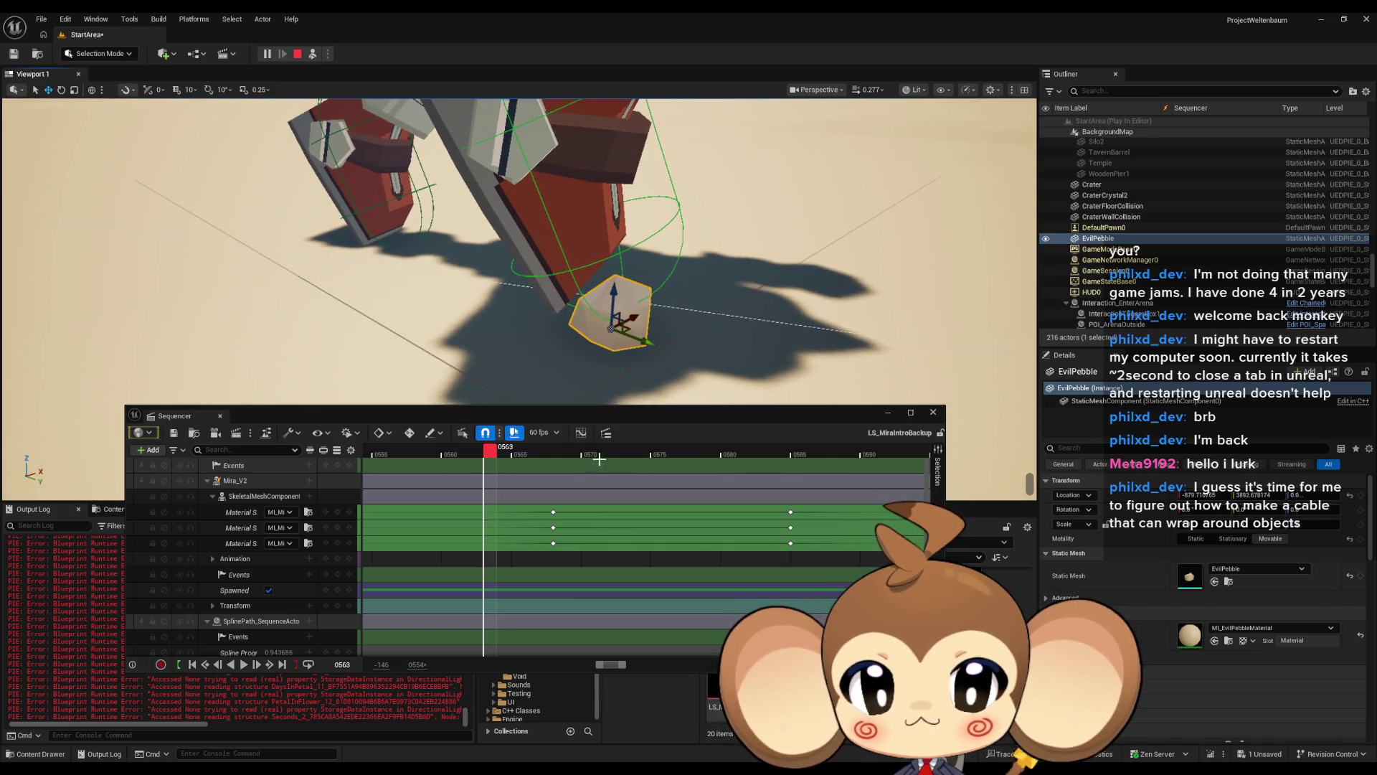
mouse_move(490, 450)
mouse_down()
mouse_move(431, 450)
mouse_move(576, 450)
mouse_move(434, 448)
mouse_move(509, 445)
mouse_up()
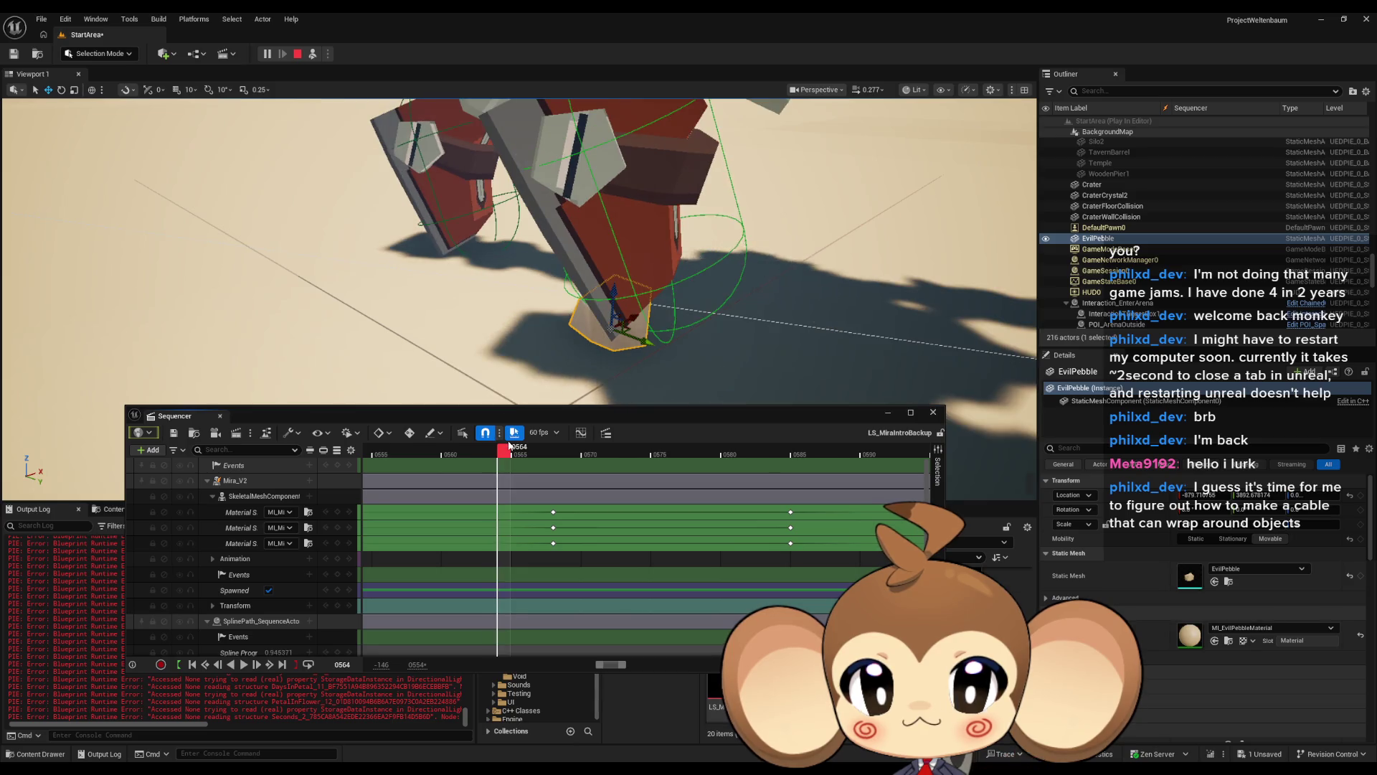
drag(531, 337, 532, 337)
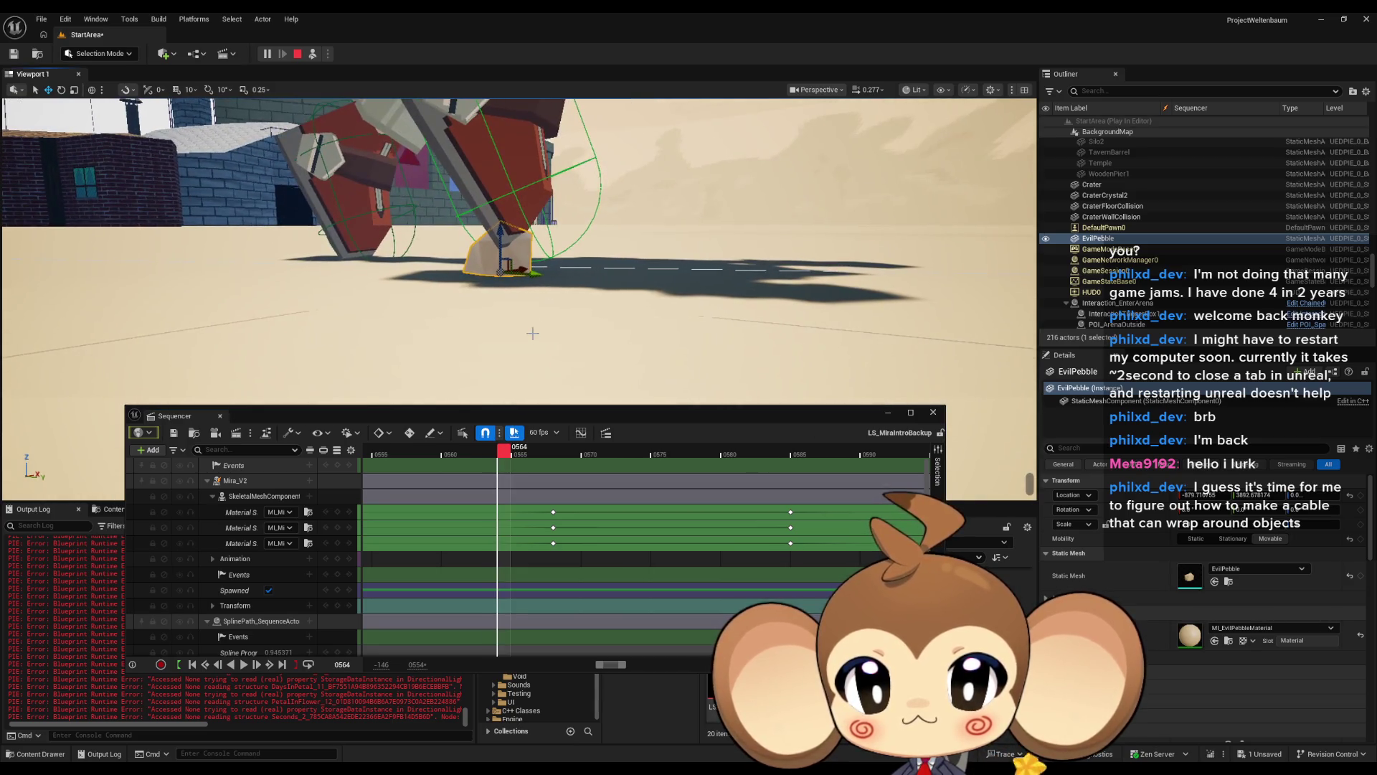
drag(587, 288, 531, 344)
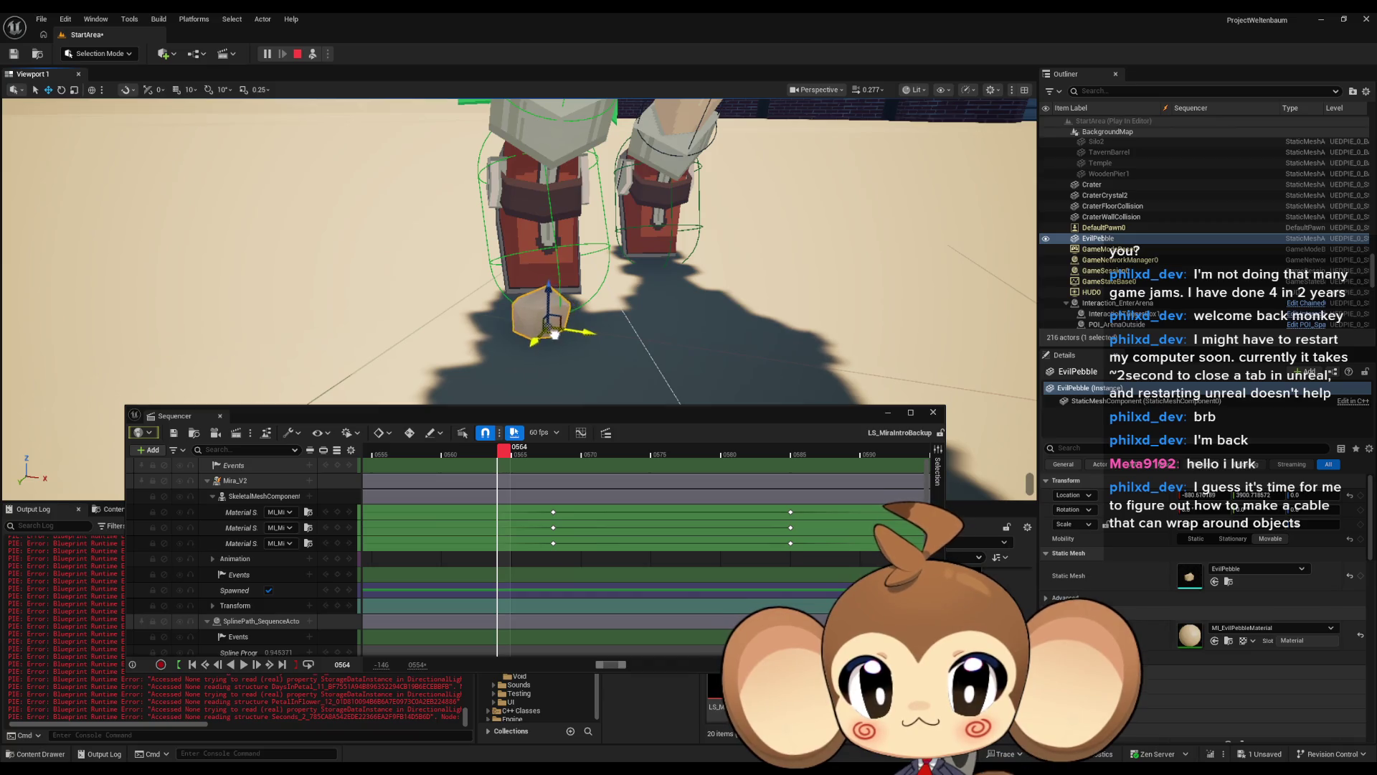
mouse_move(502, 456)
mouse_down()
mouse_move(414, 452)
mouse_move(571, 446)
mouse_up()
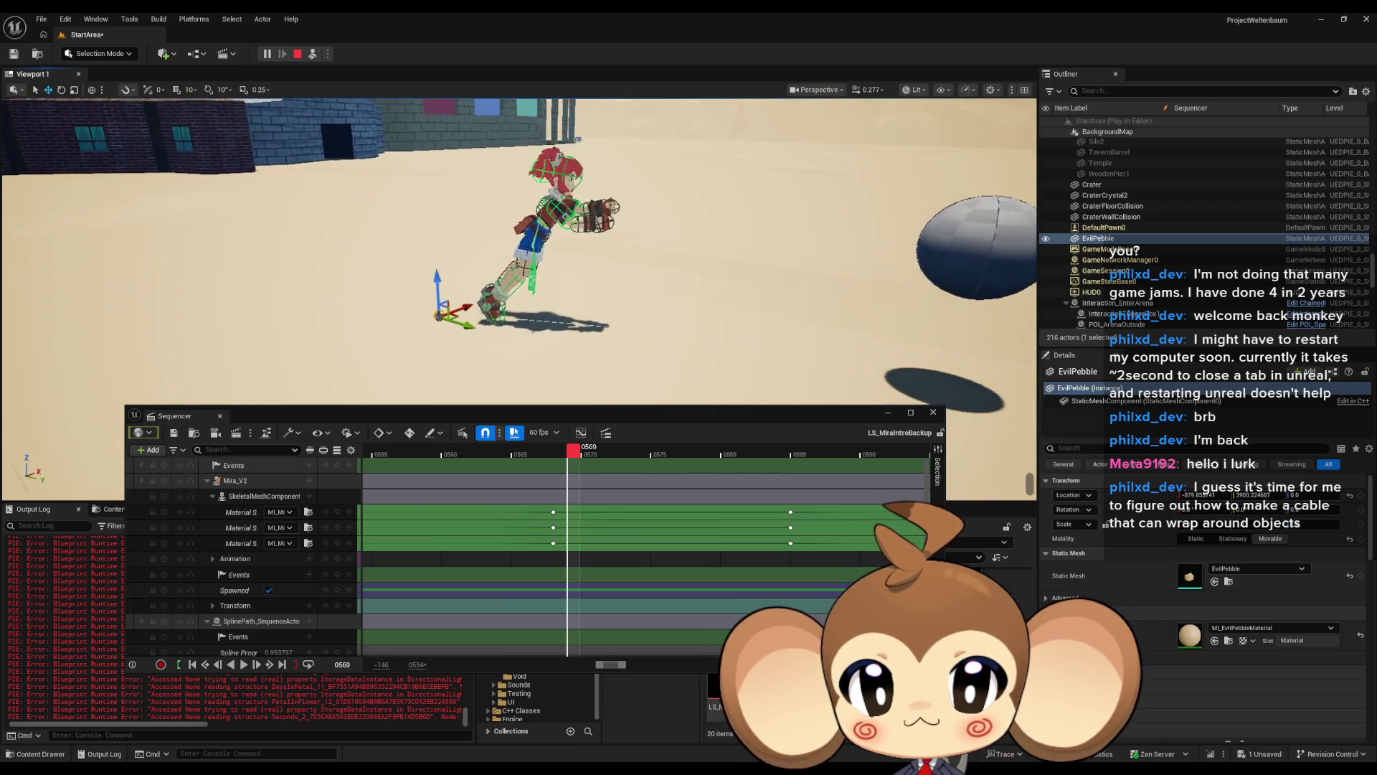
drag(577, 452, 386, 447)
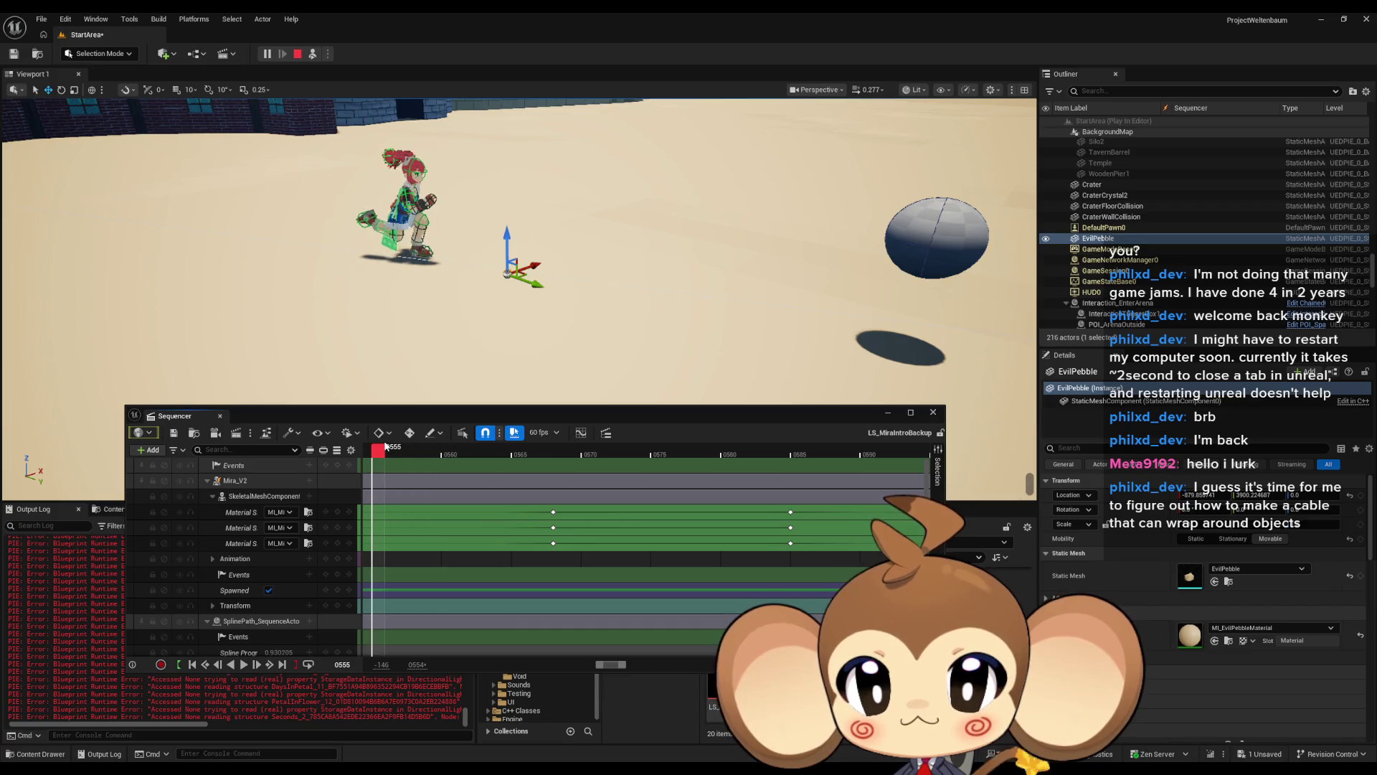
scroll(475, 520, down, 3)
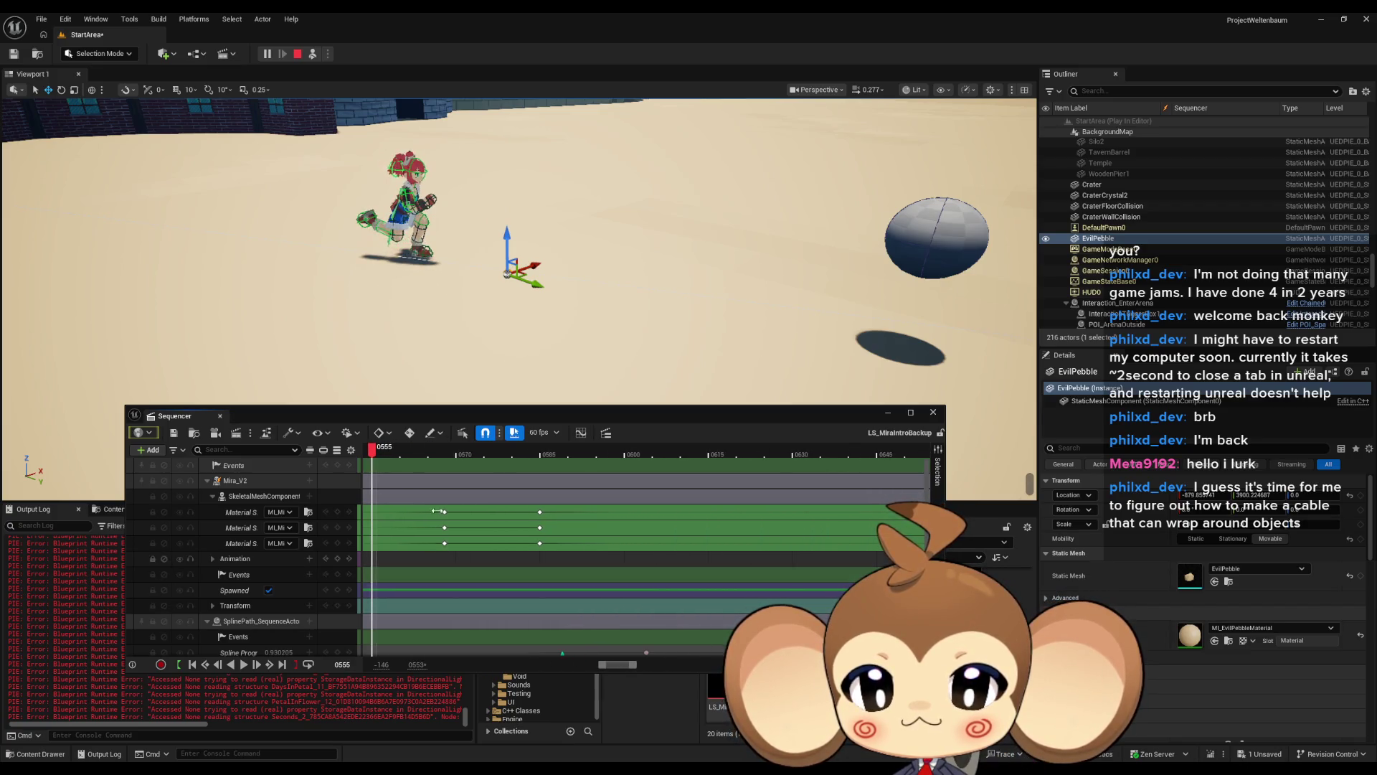
scroll(475, 520, left, 5)
drag(599, 450, 400, 449)
click(244, 664)
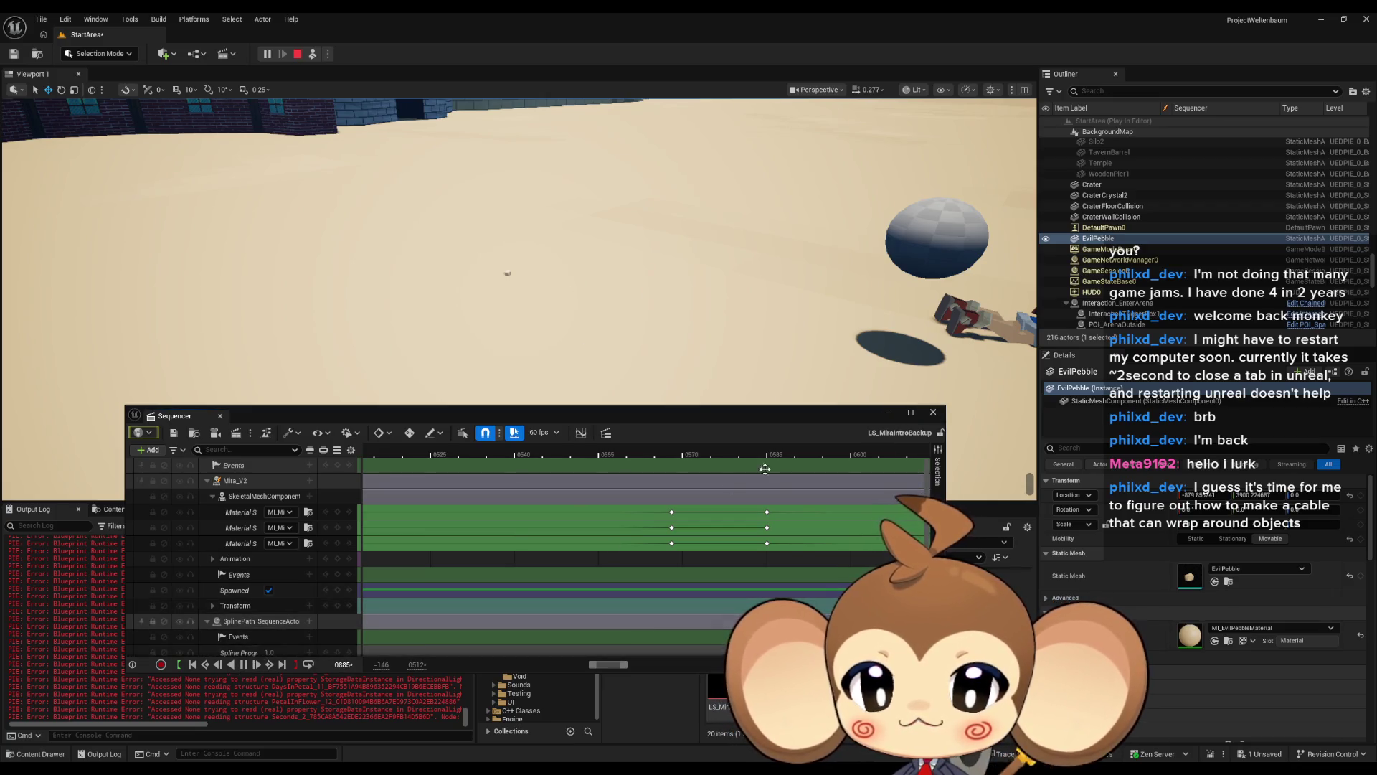
Close the Sequencer, paste the copied Location onto the pebble, stop play and save StartArea
click(933, 412)
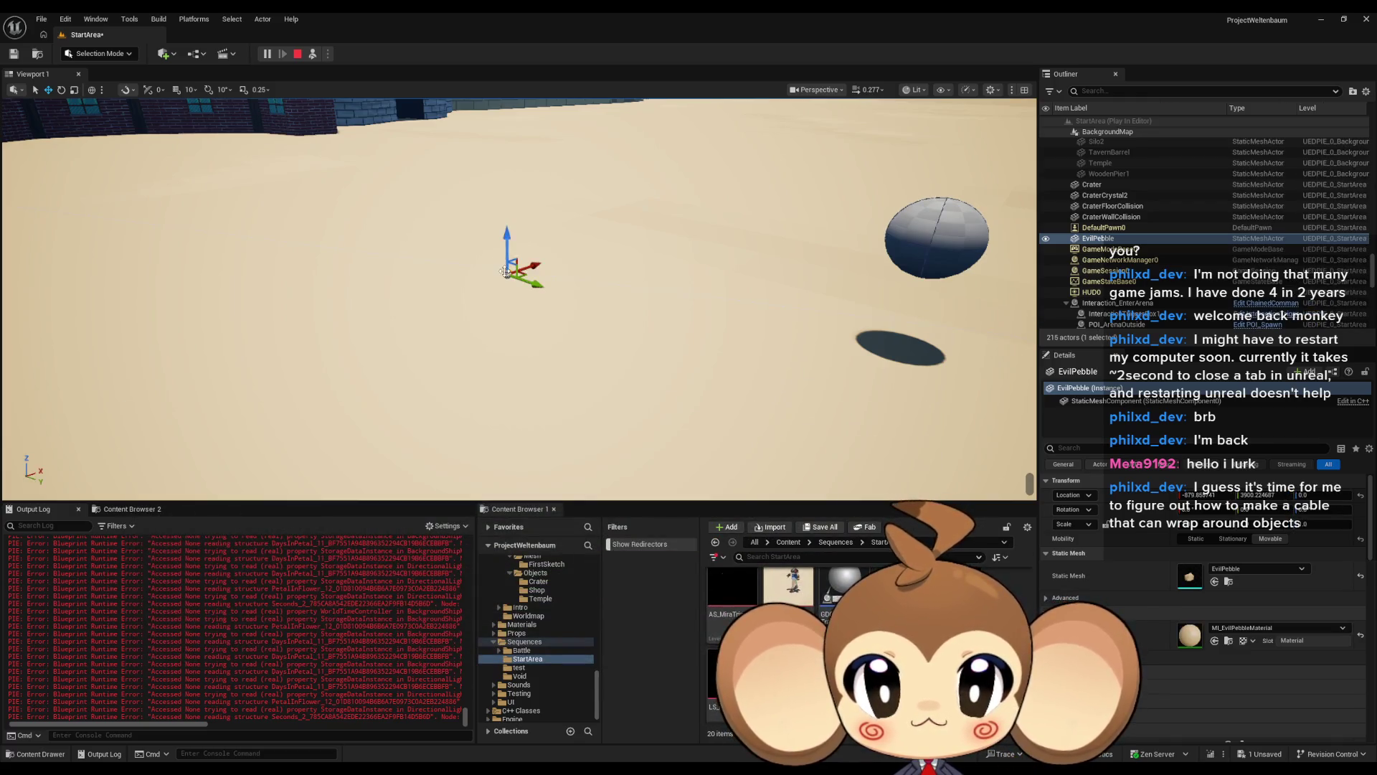
right_click(1132, 501)
click(1166, 533)
click(298, 55)
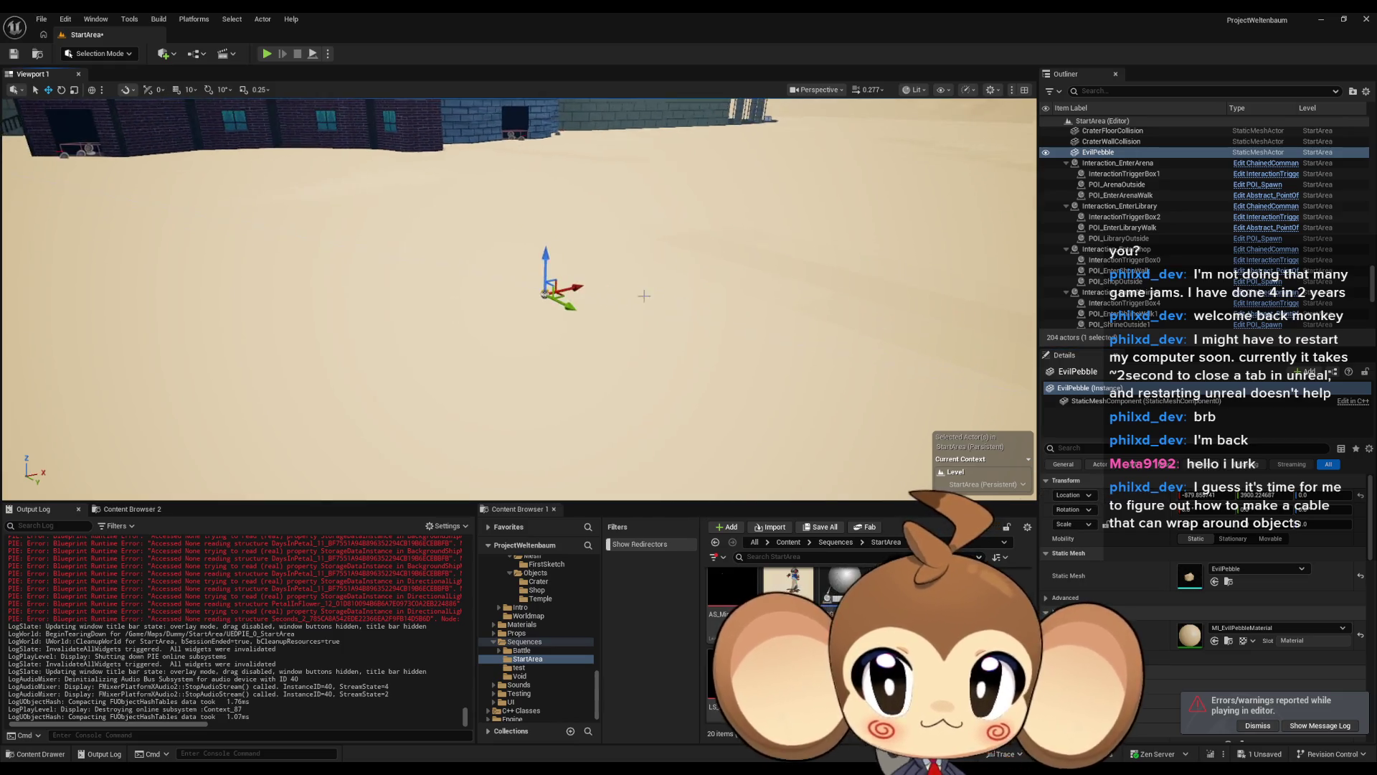
key(ctrl+s)
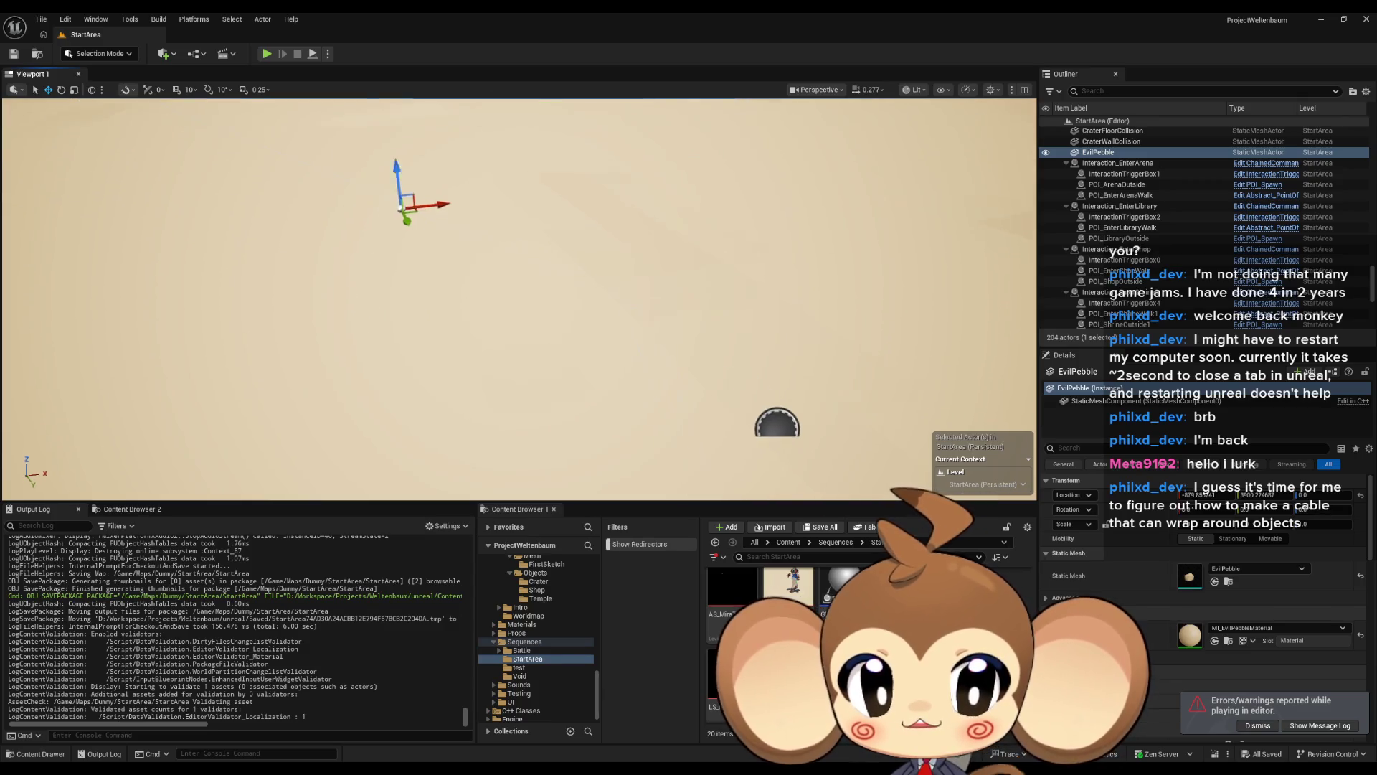
Dismiss the play-session errors notice and bring the GameController blueprint's SplashScreenOver graph forward
click(1262, 727)
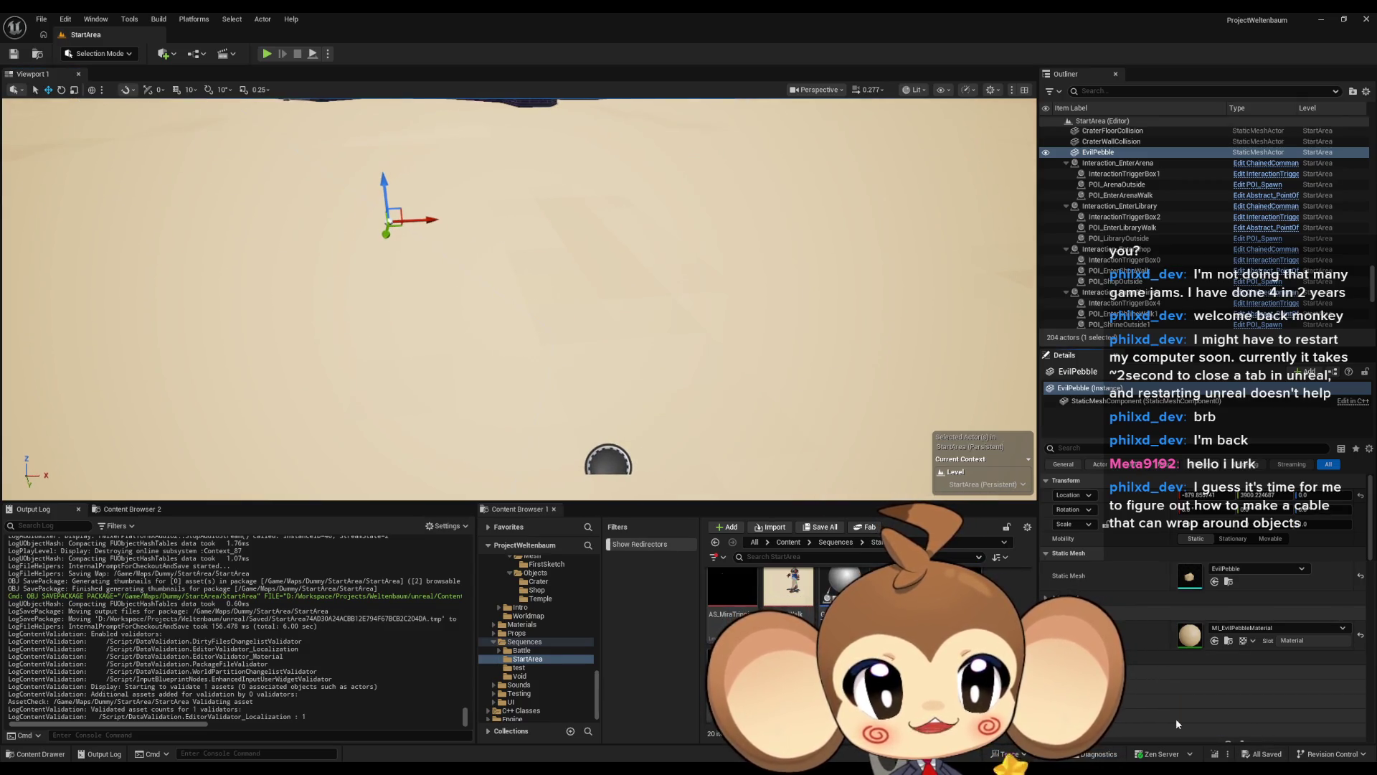
click(787, 543)
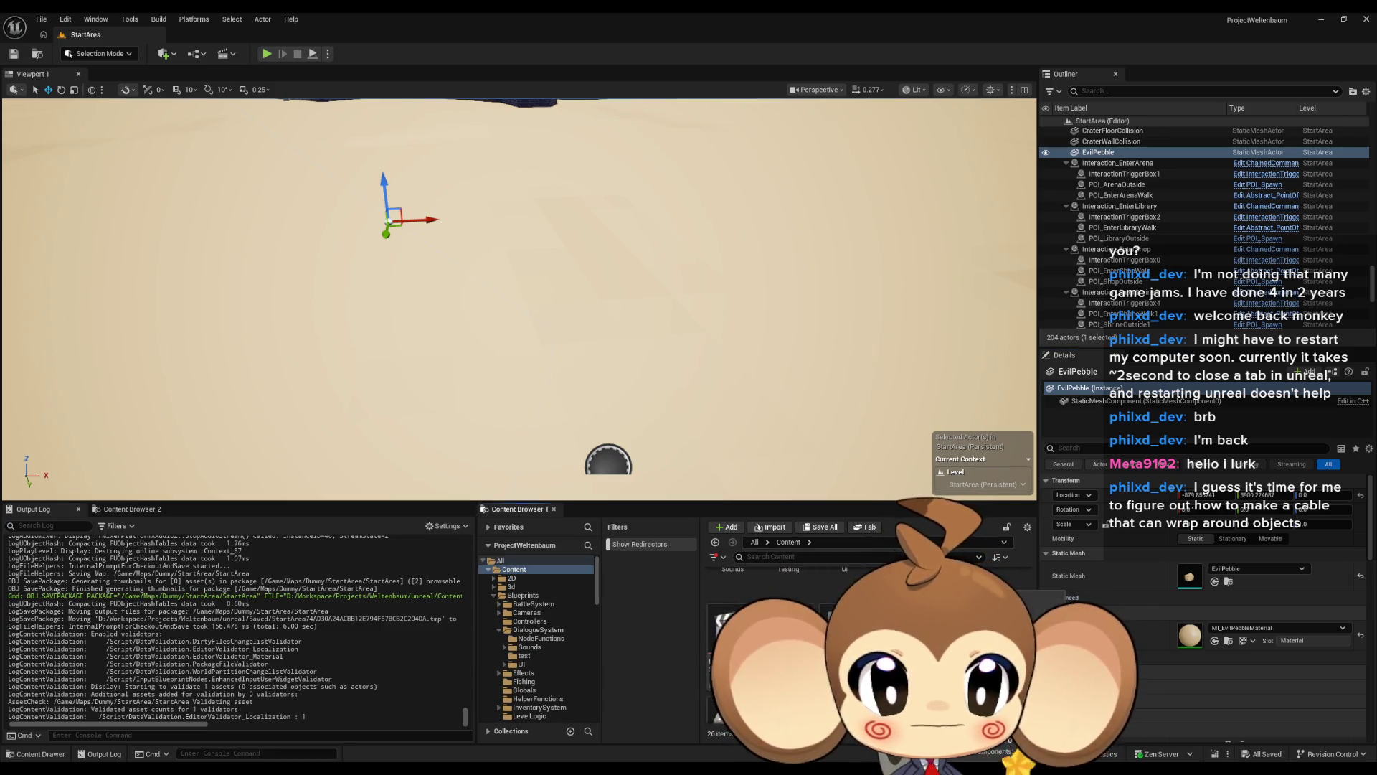
mouse_move(563, 767)
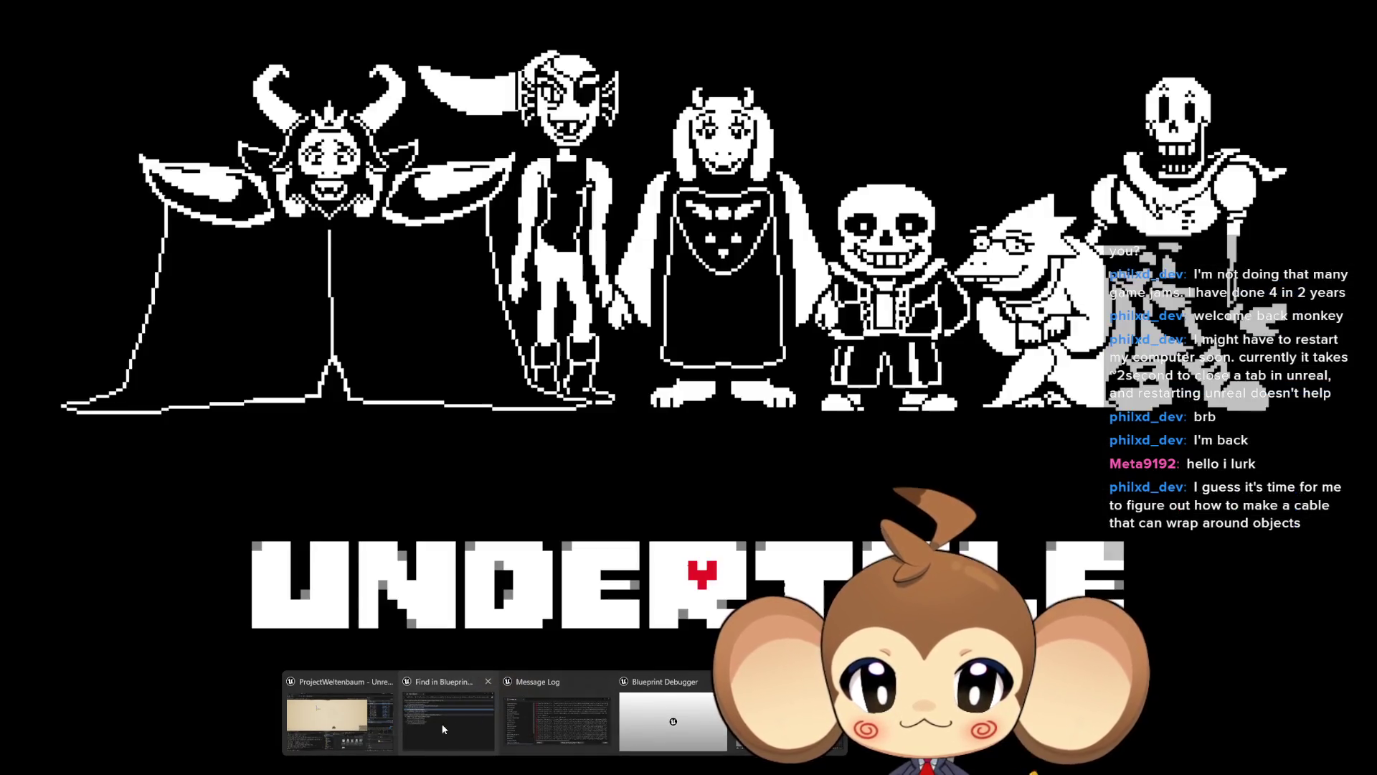
mouse_move(673, 718)
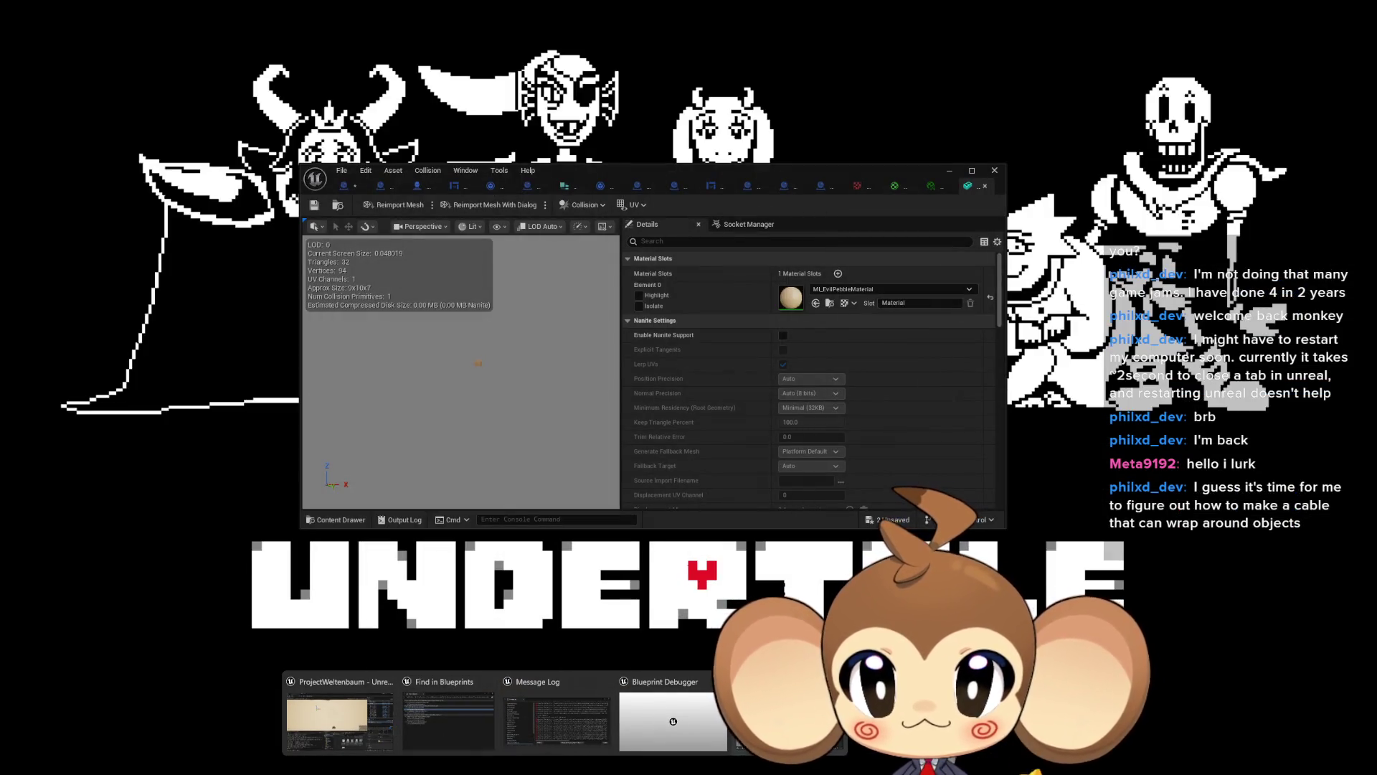
click(789, 717)
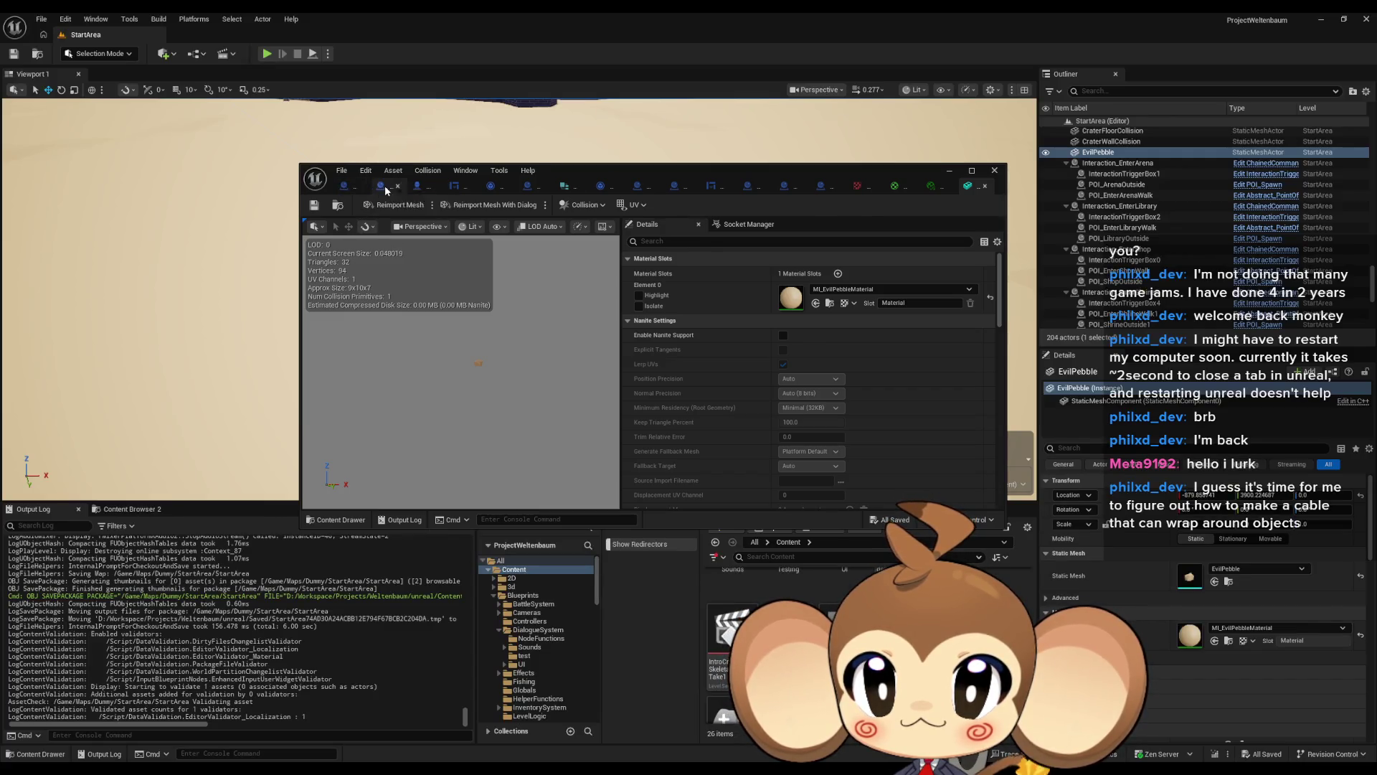
click(385, 189)
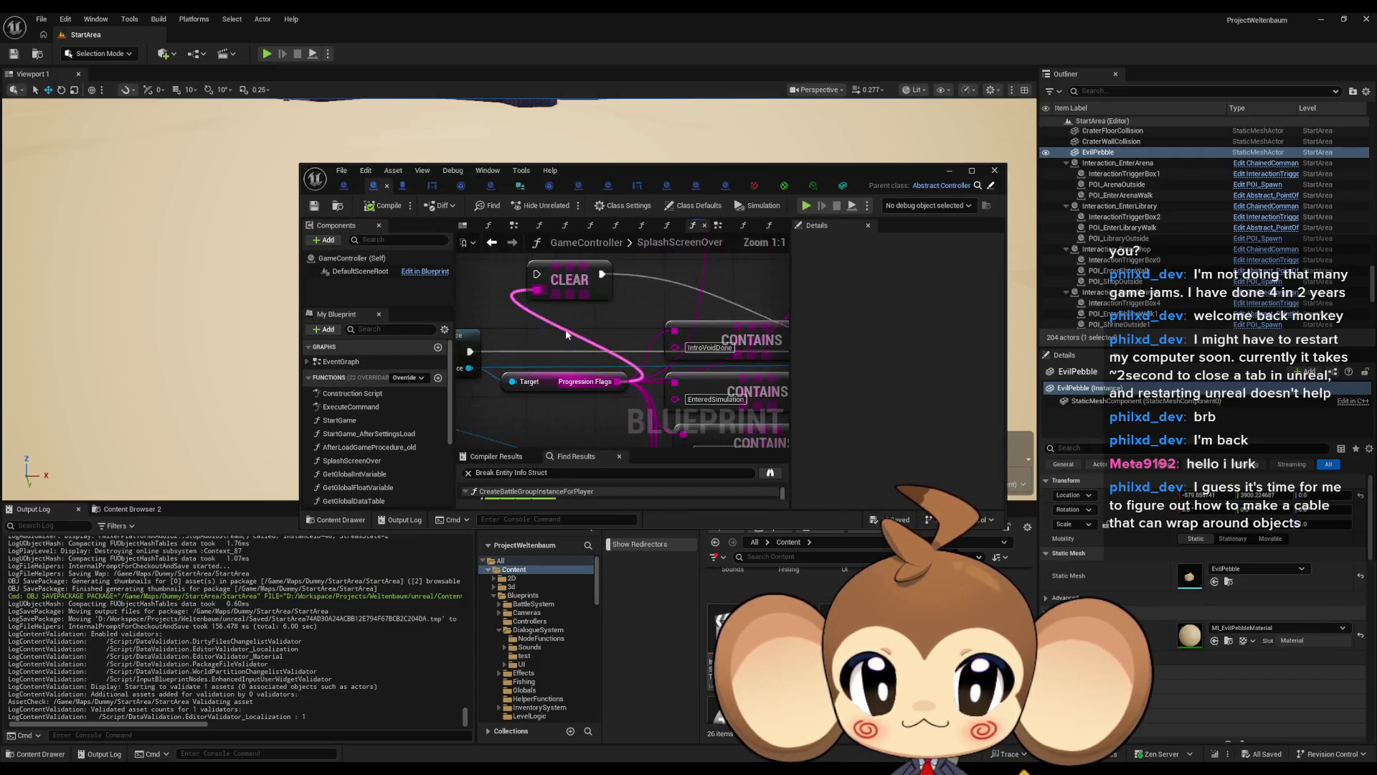
In GameController's ExecuteCommand graph, drag a new wire from a node pin onto its target pin
drag(565, 334, 656, 344)
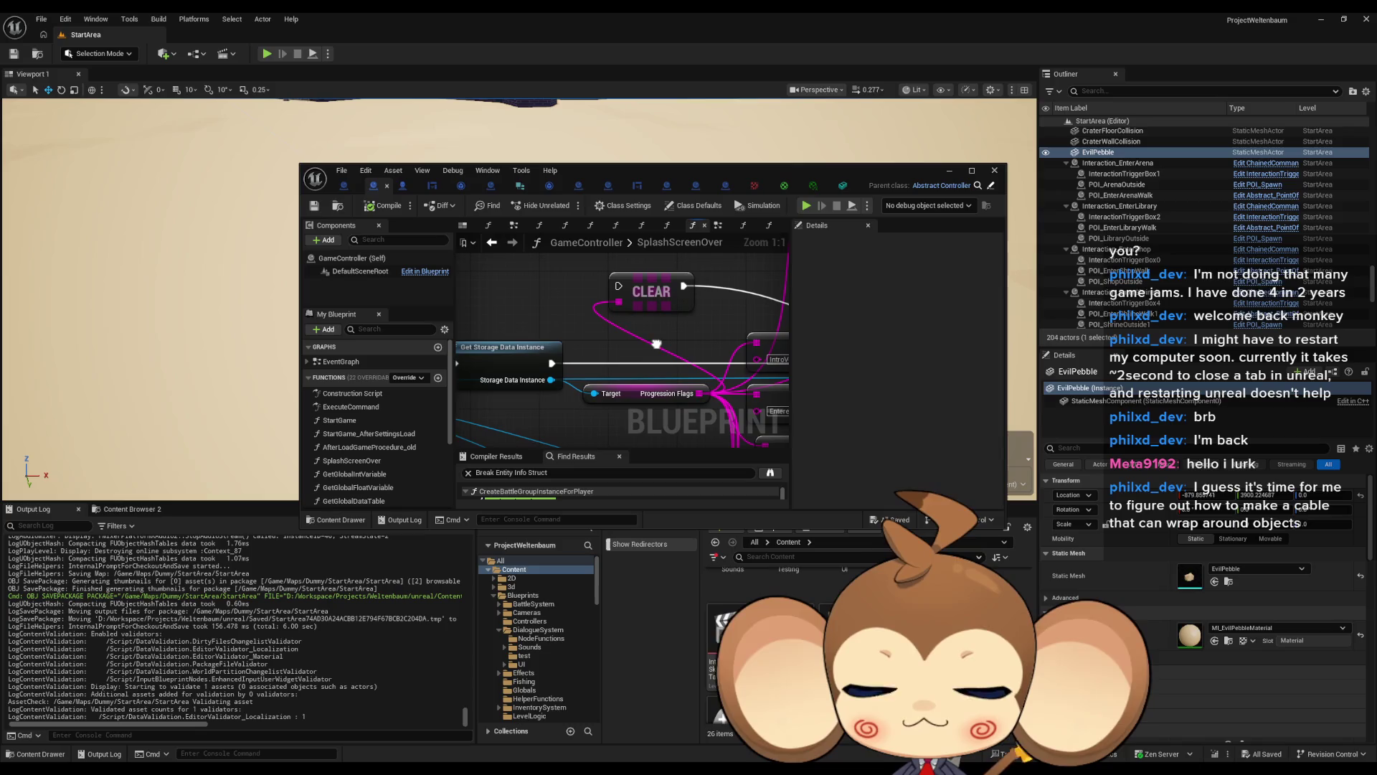
double_click(351, 407)
scroll(553, 272, up, 6)
scroll(541, 280, down, 6)
drag(689, 495, 706, 321)
scroll(618, 298, up, 7)
mouse_move(640, 286)
mouse_down()
mouse_move(618, 299)
mouse_move(621, 326)
mouse_up()
scroll(574, 301, down, 3)
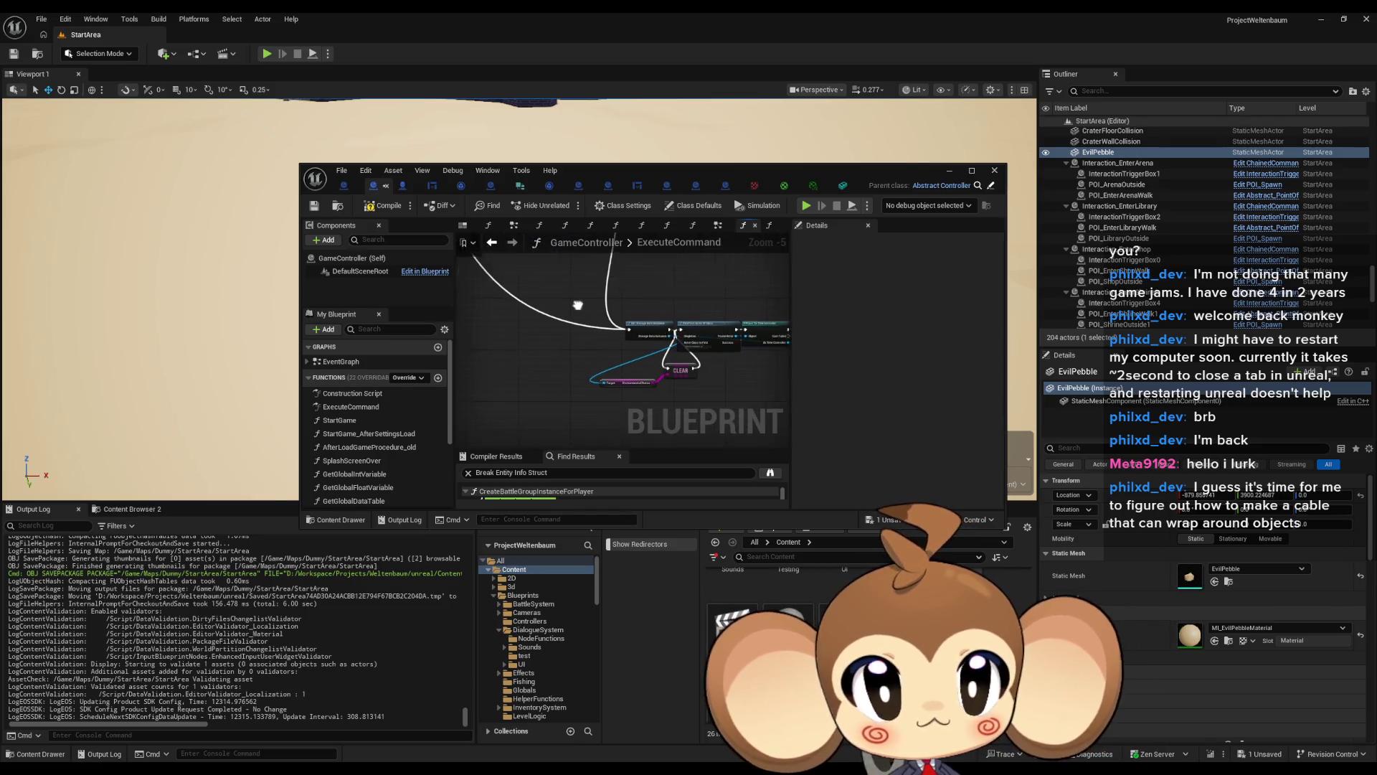
scroll(594, 392, up, 4)
mouse_move(593, 392)
mouse_down()
mouse_move(572, 307)
mouse_move(711, 289)
mouse_move(725, 303)
mouse_up()
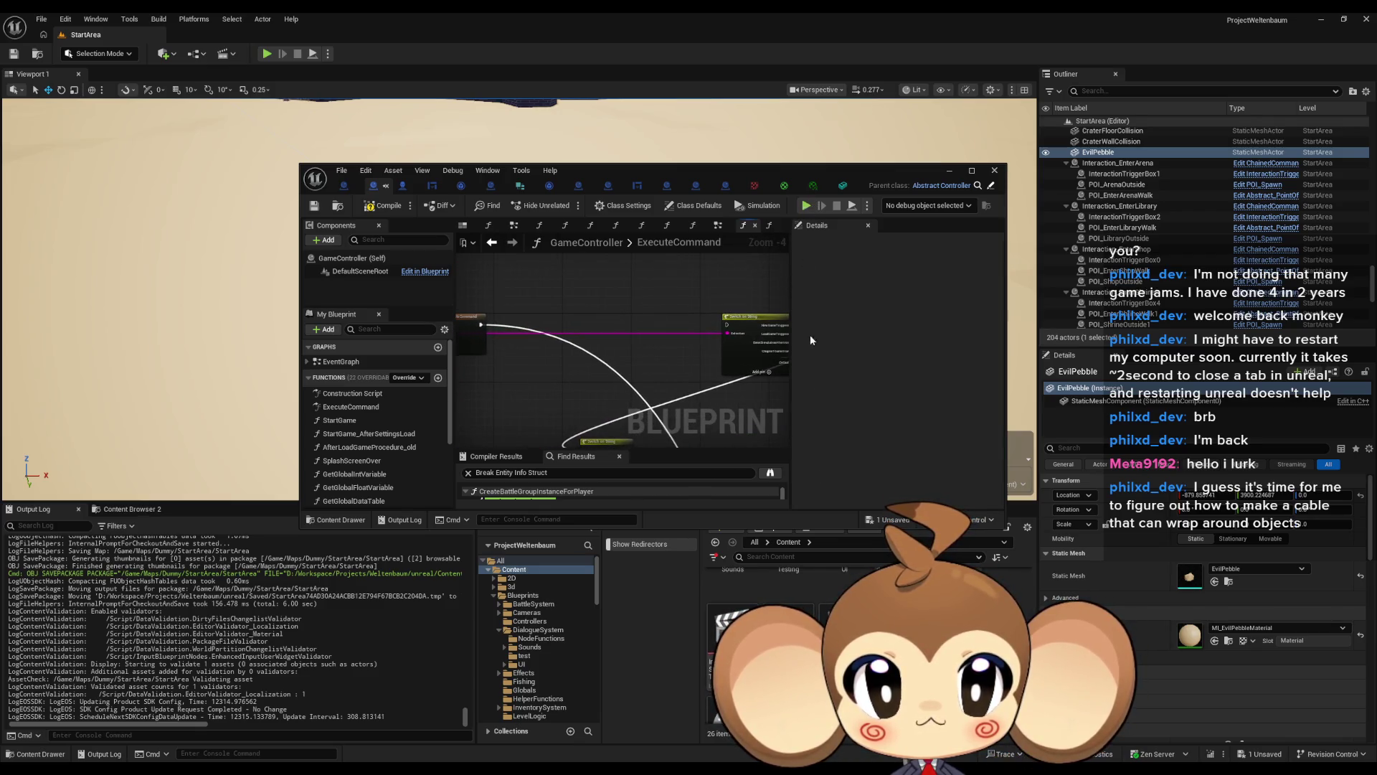
Save the GameController blueprint and start a play session in the Main level
key(ctrl+shift+s)
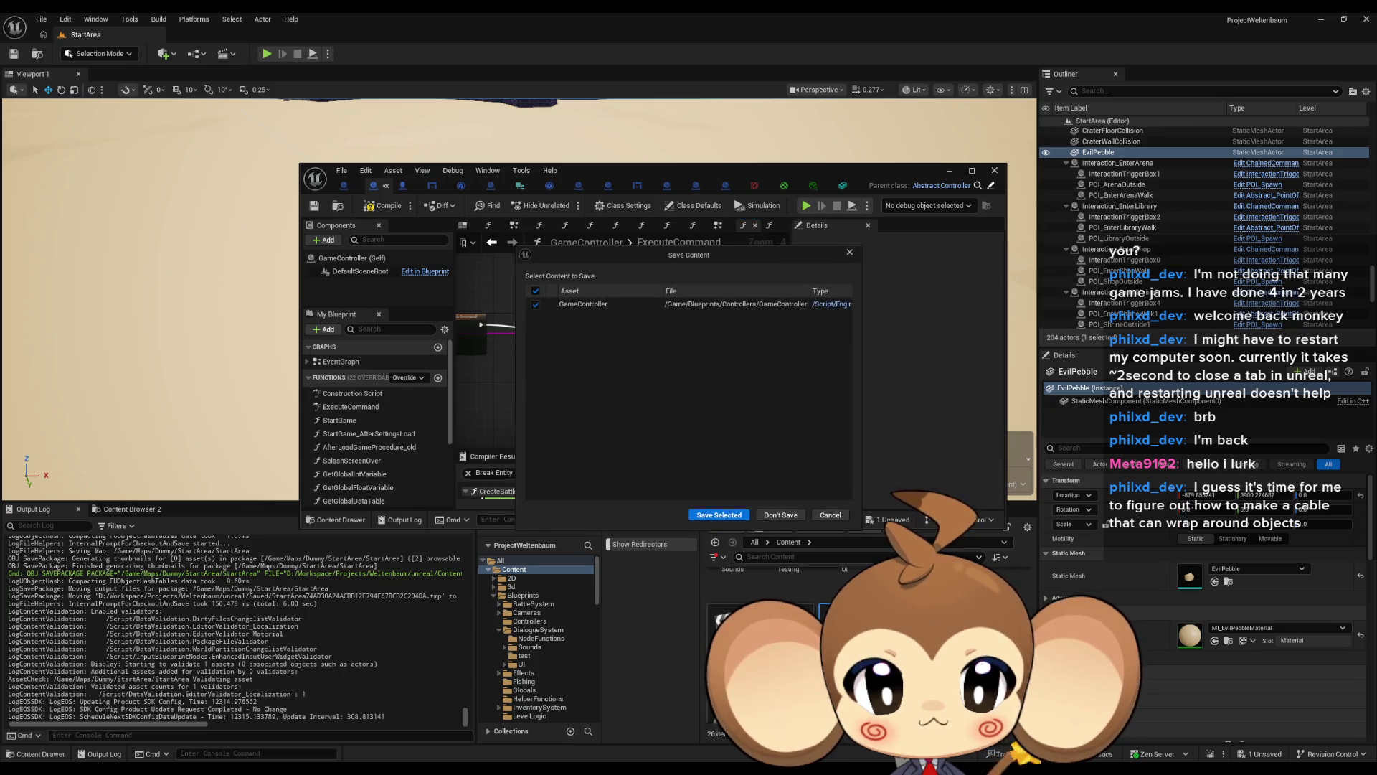
click(716, 515)
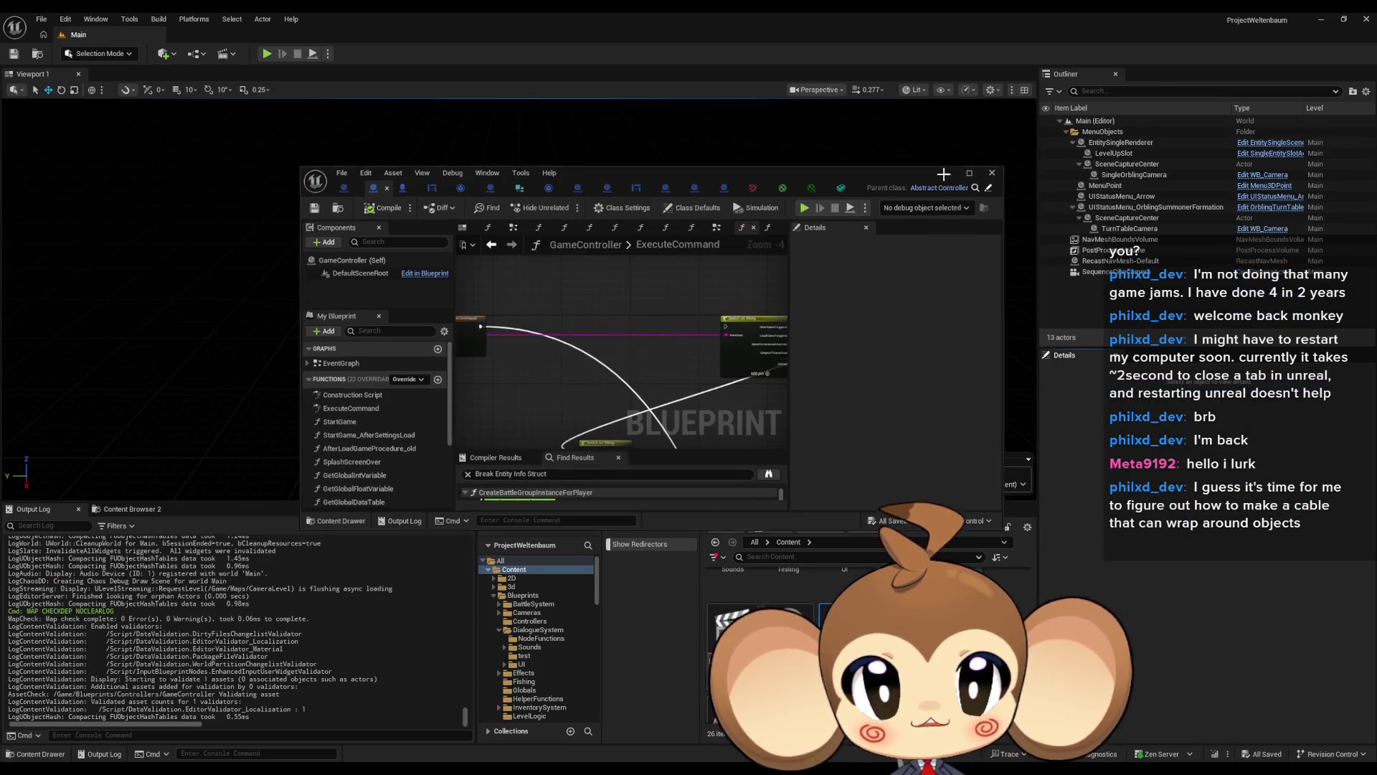
click(265, 55)
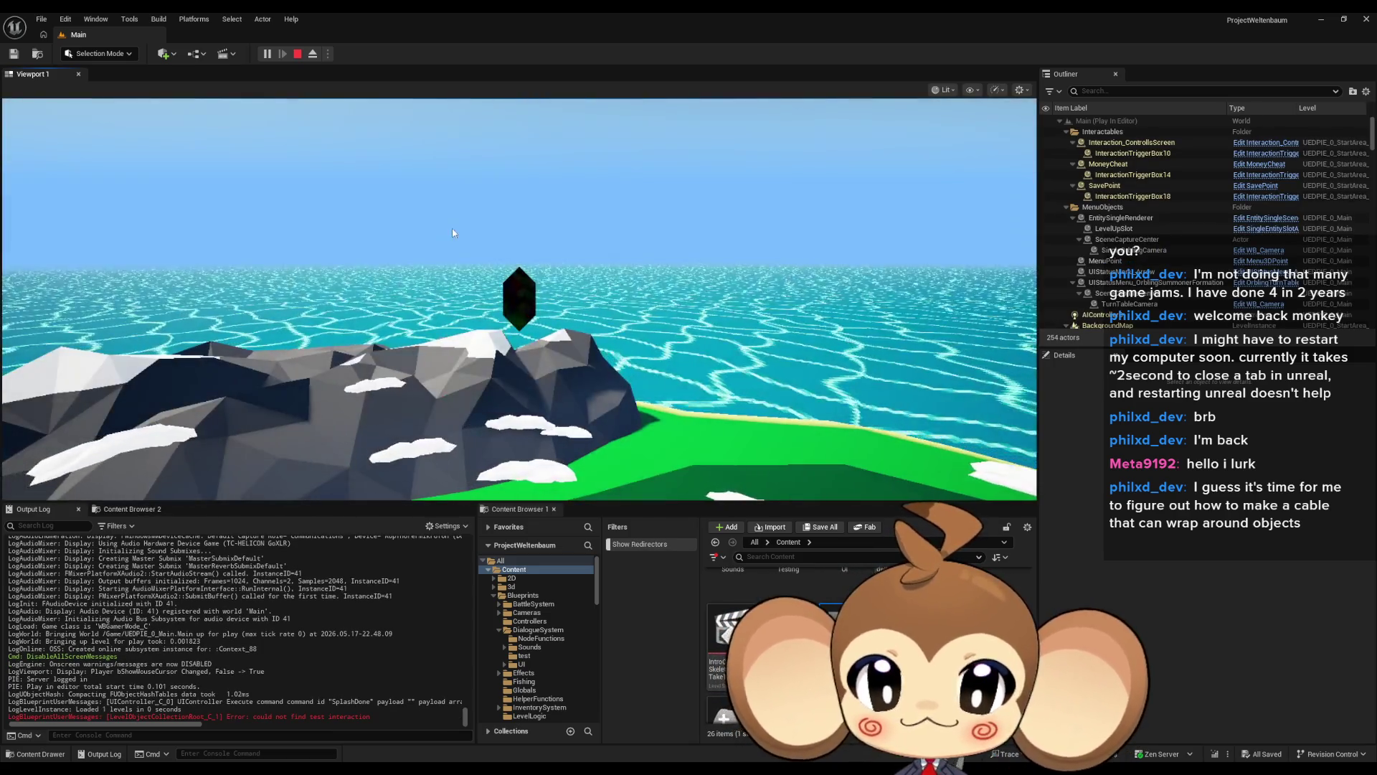
Stop the play test, run the game once more, stop it, and return to GameController
click(296, 54)
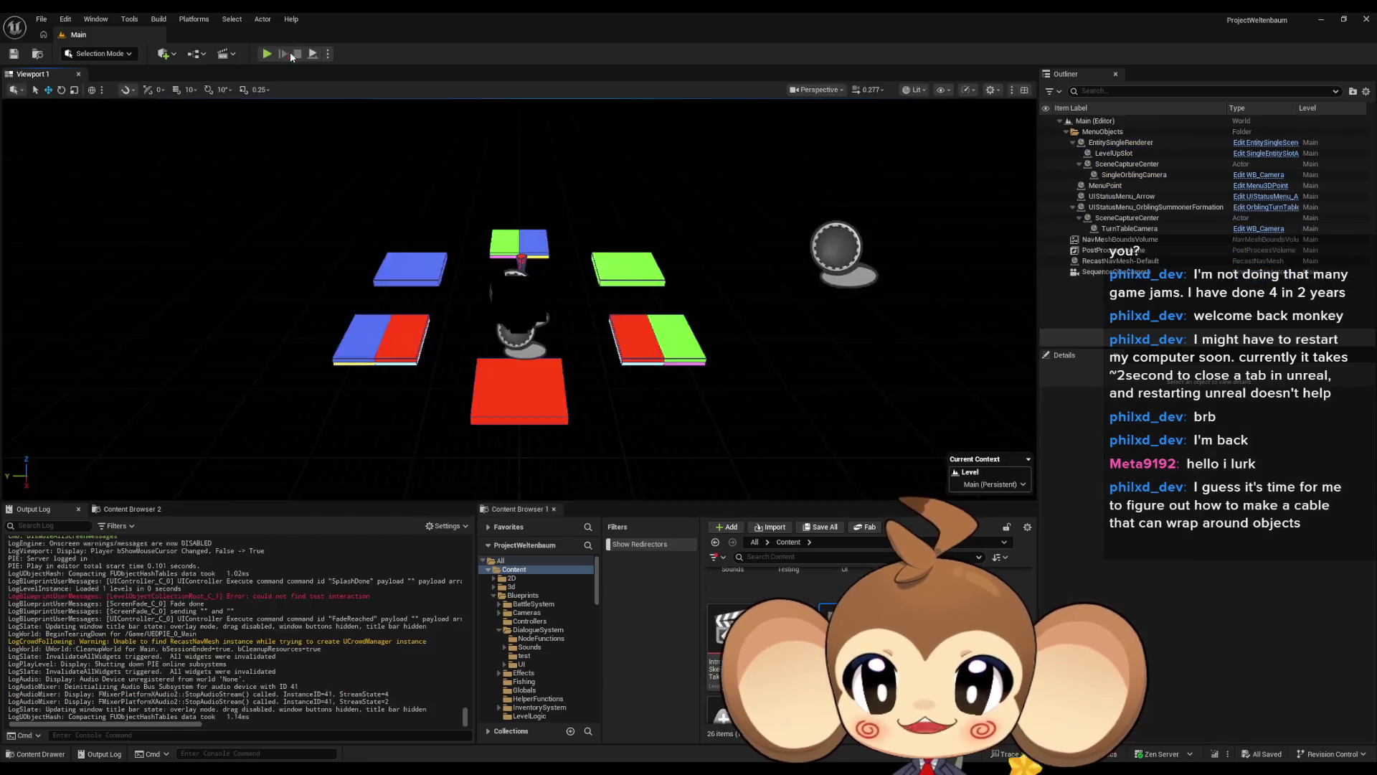
click(267, 53)
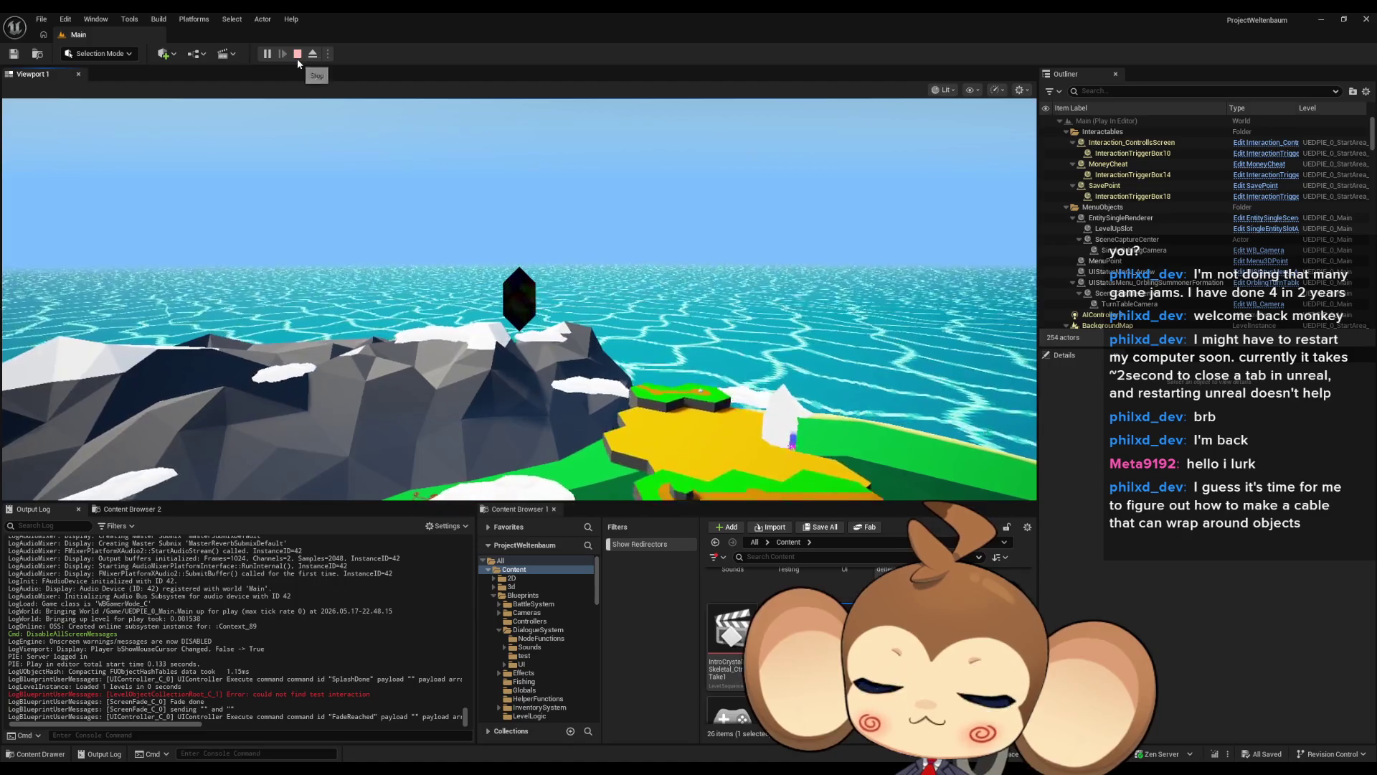
click(298, 56)
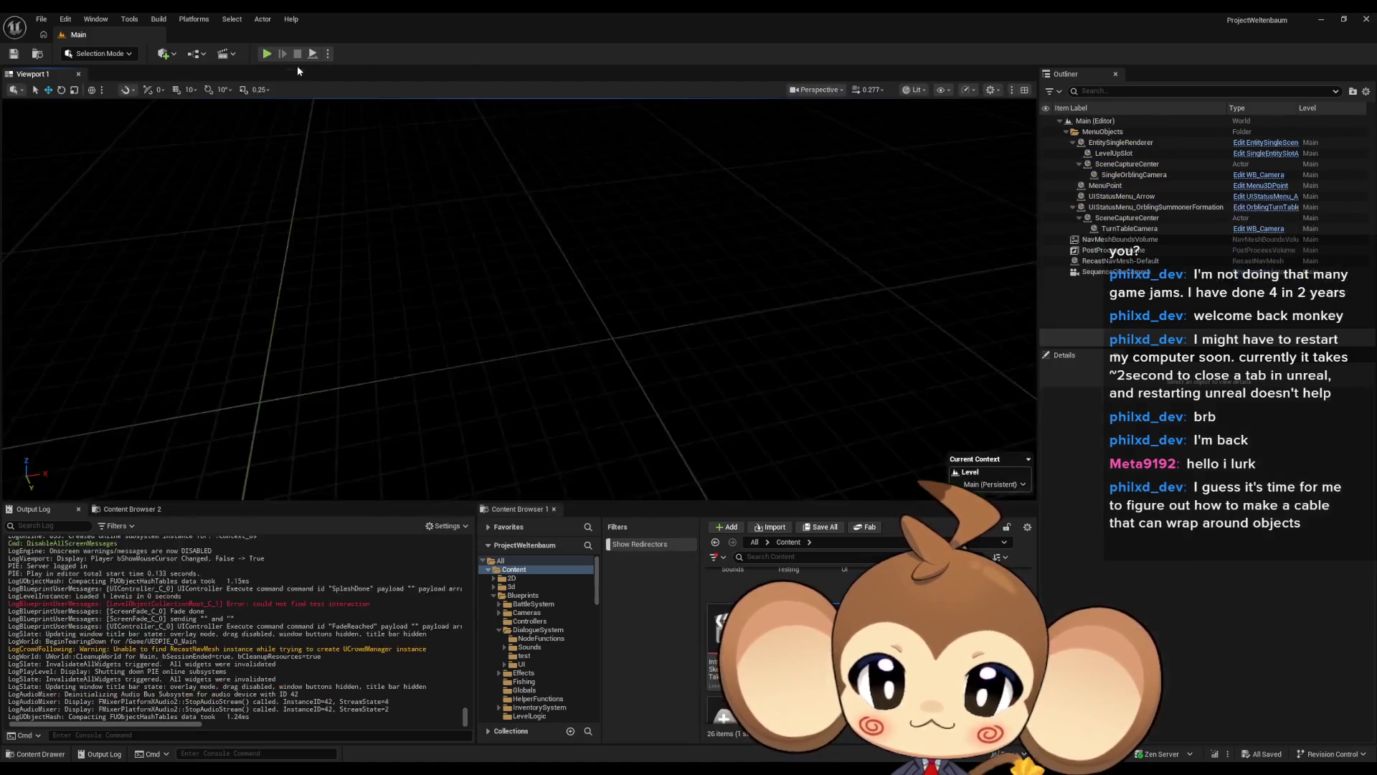
mouse_move(531, 772)
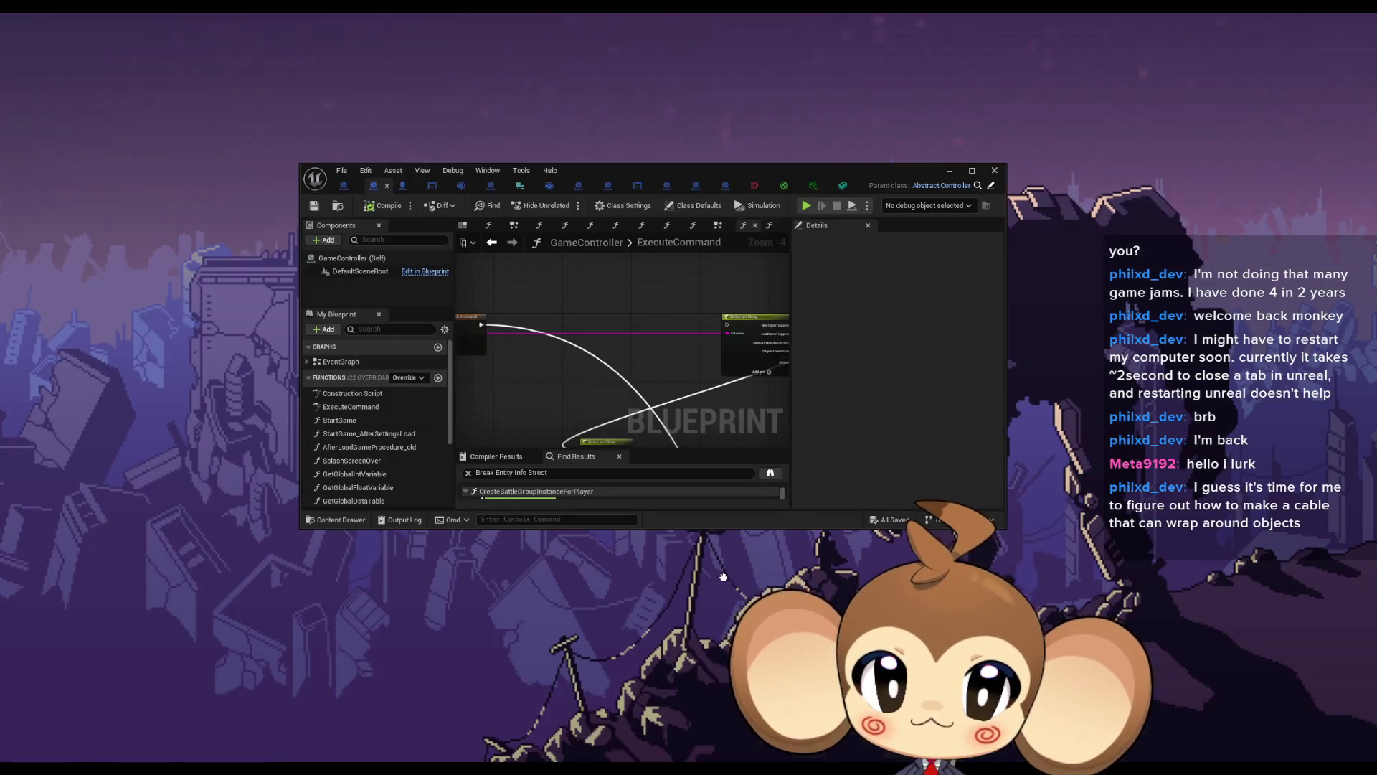
click(782, 721)
Pull a new execution wire in GameController, play-test the change, then return to the blueprint
drag(481, 325, 726, 325)
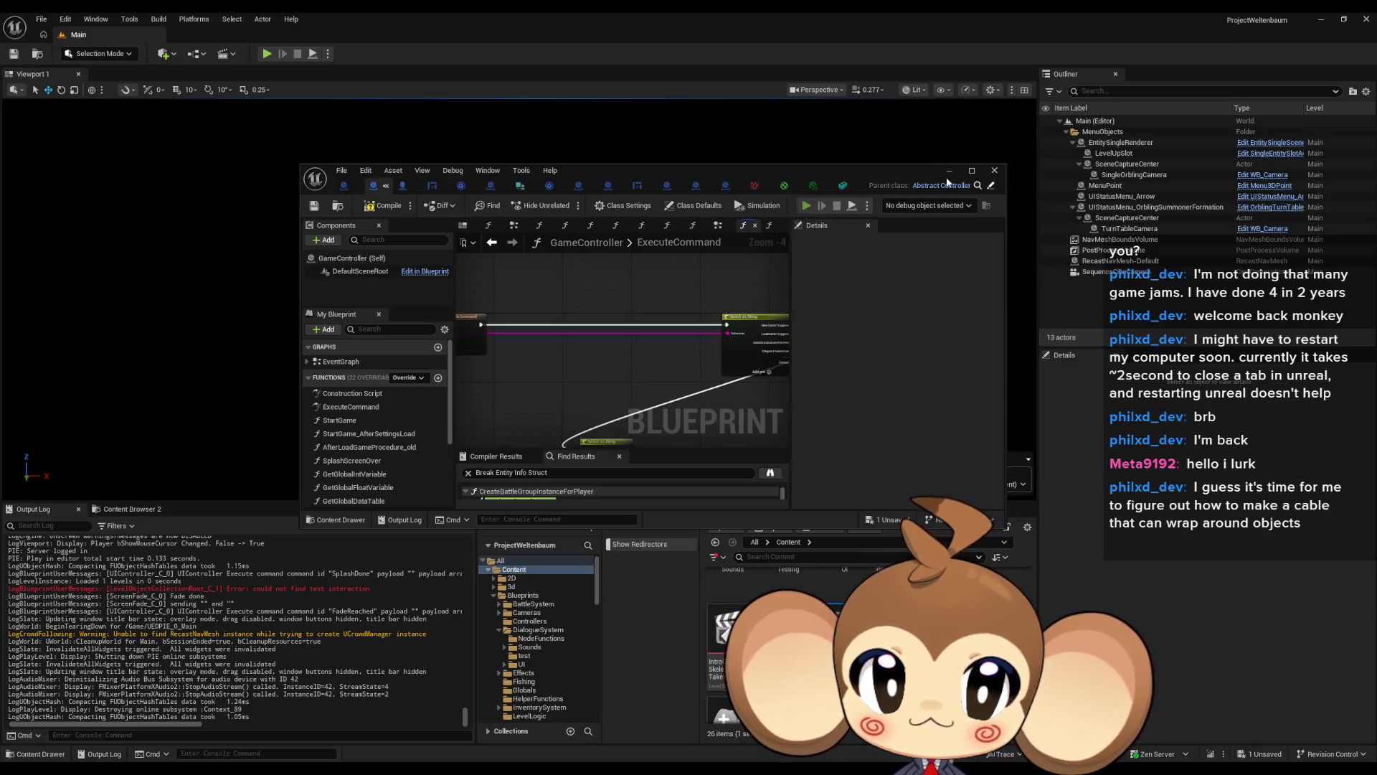
click(806, 205)
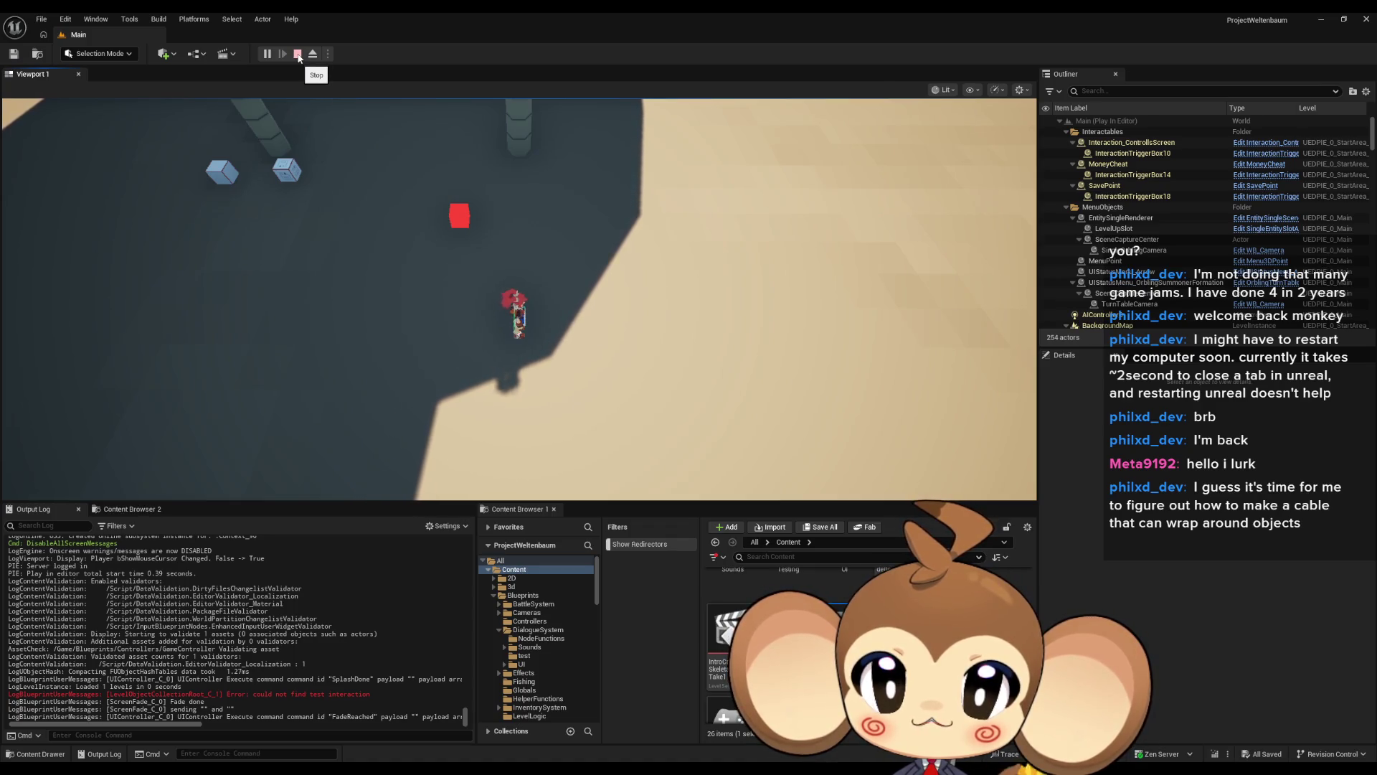
click(298, 54)
mouse_move(687, 760)
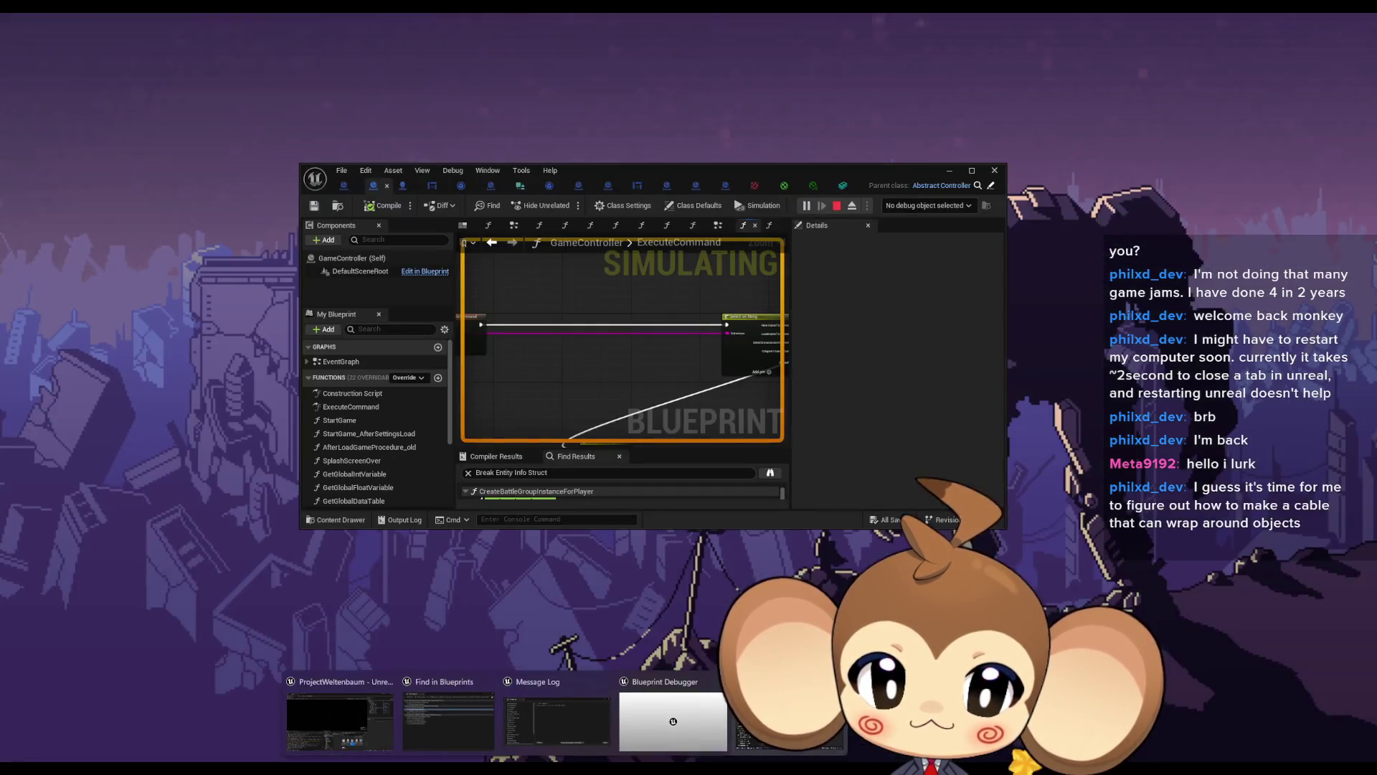
click(689, 730)
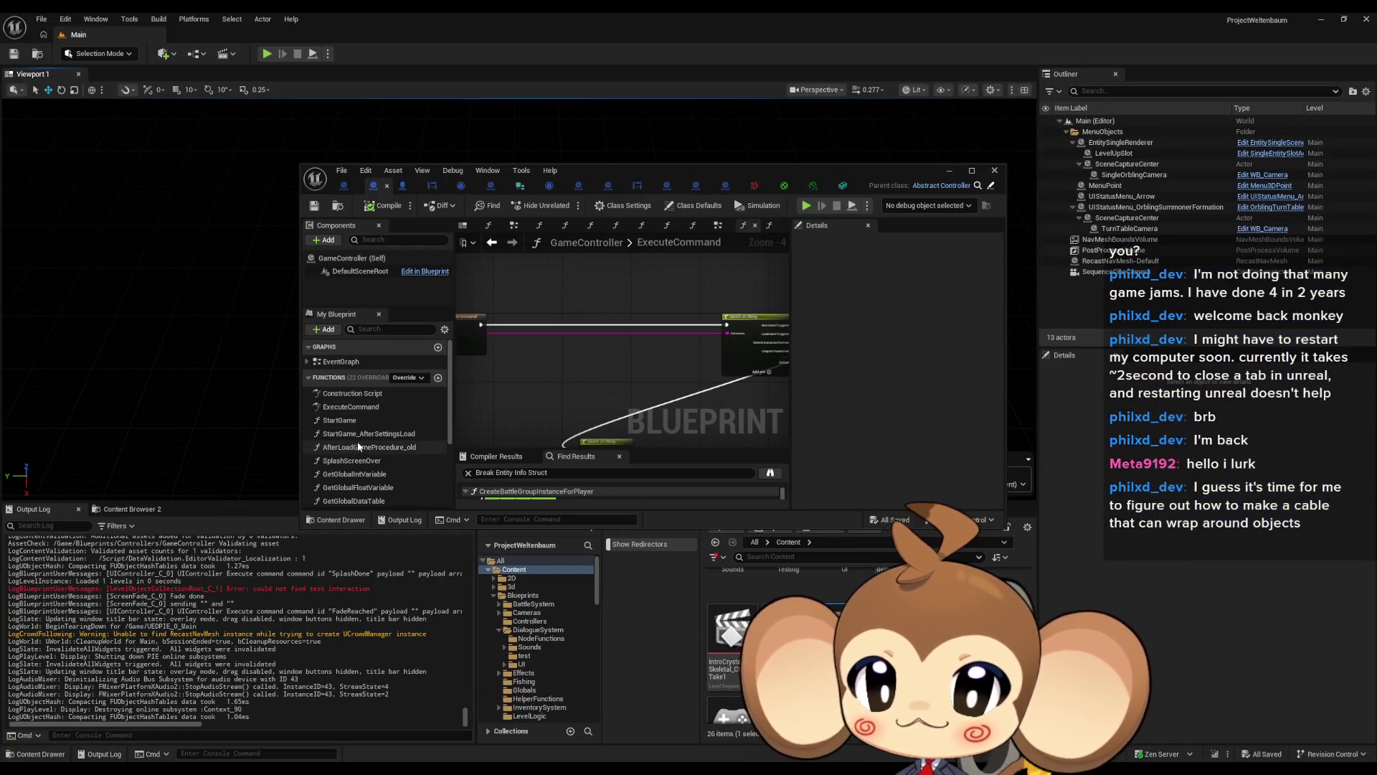
In SplashScreenOver, wire Get Storage Data Instance's execution output to CLEAR and play-test
double_click(363, 461)
drag(552, 363, 618, 286)
click(804, 210)
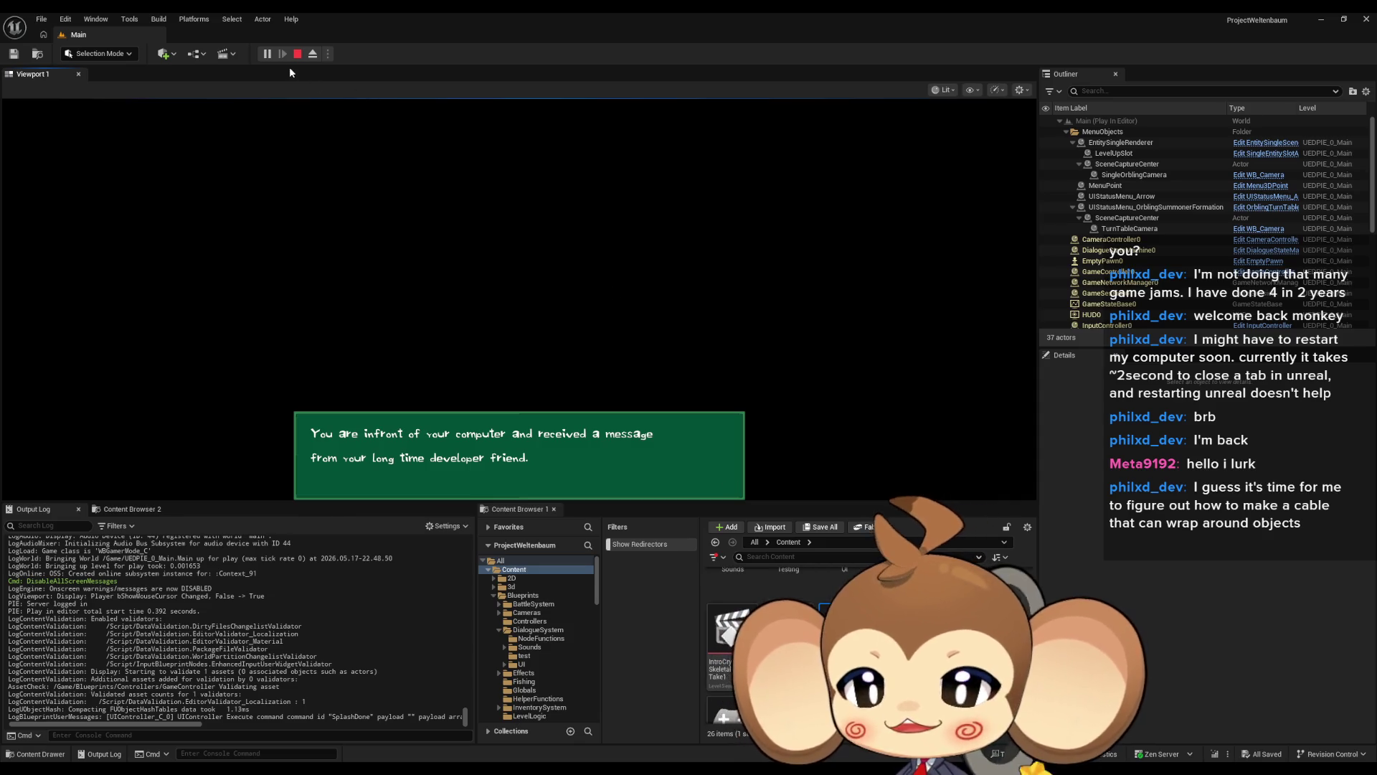
Review the Branch and Execute Command nodes, minimize the blueprint, and play again with Alt+P
mouse_move(502, 767)
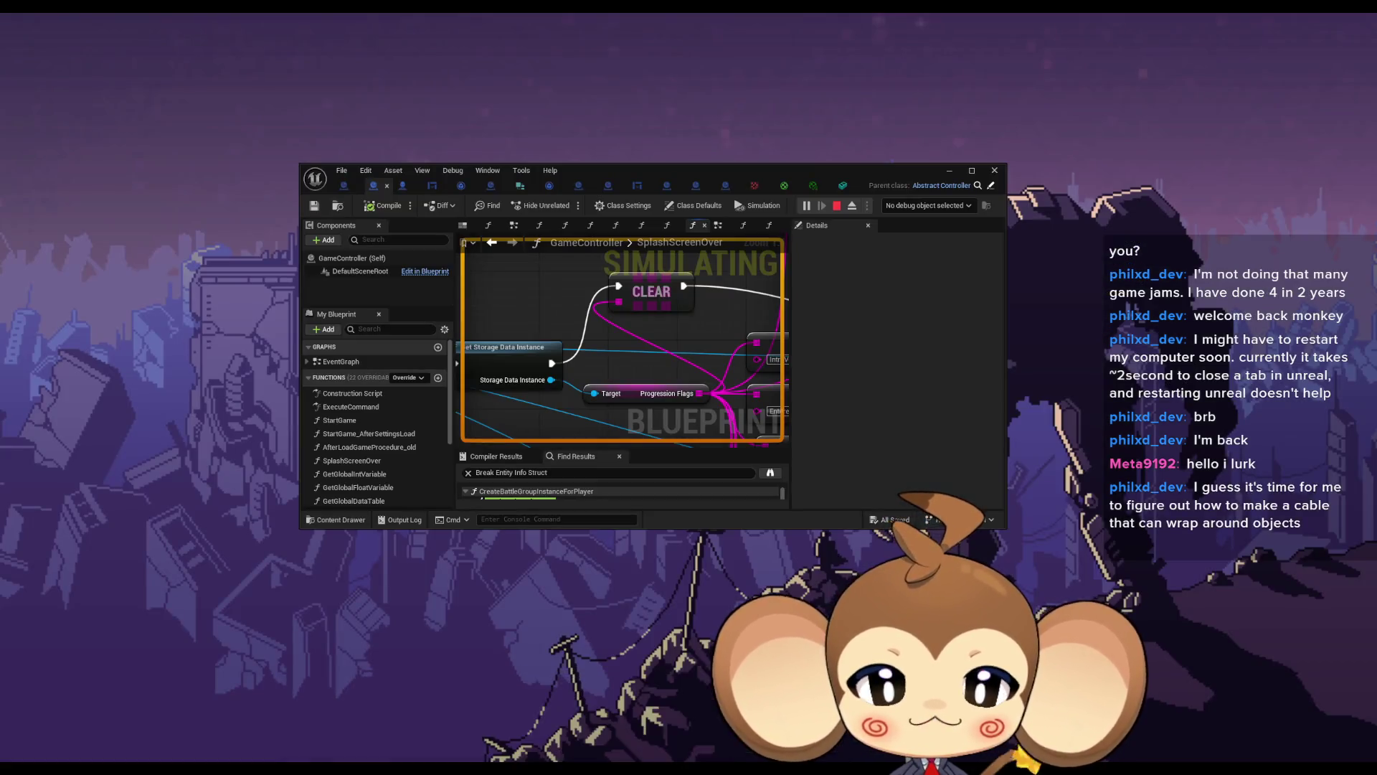
click(340, 718)
drag(600, 371, 559, 404)
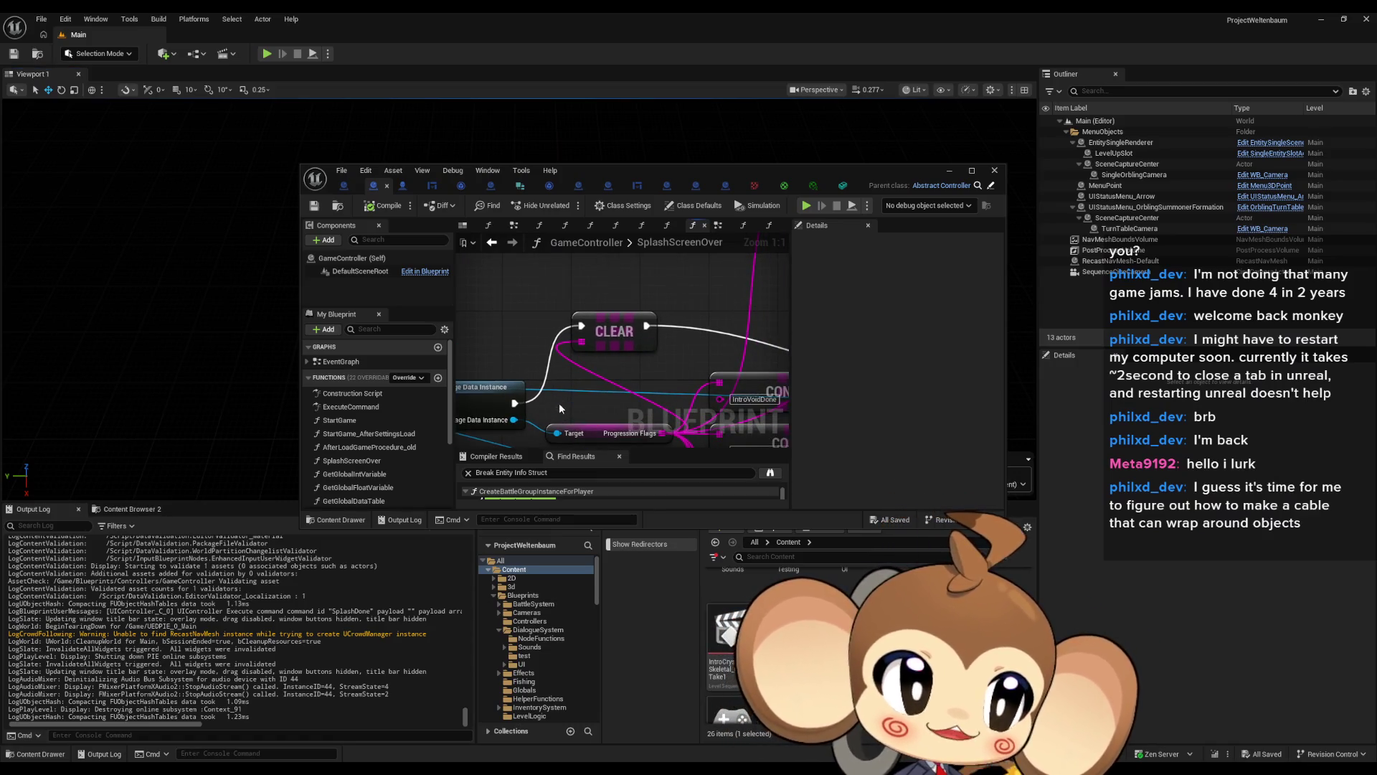
scroll(559, 407, down, 3)
drag(477, 400, 581, 359)
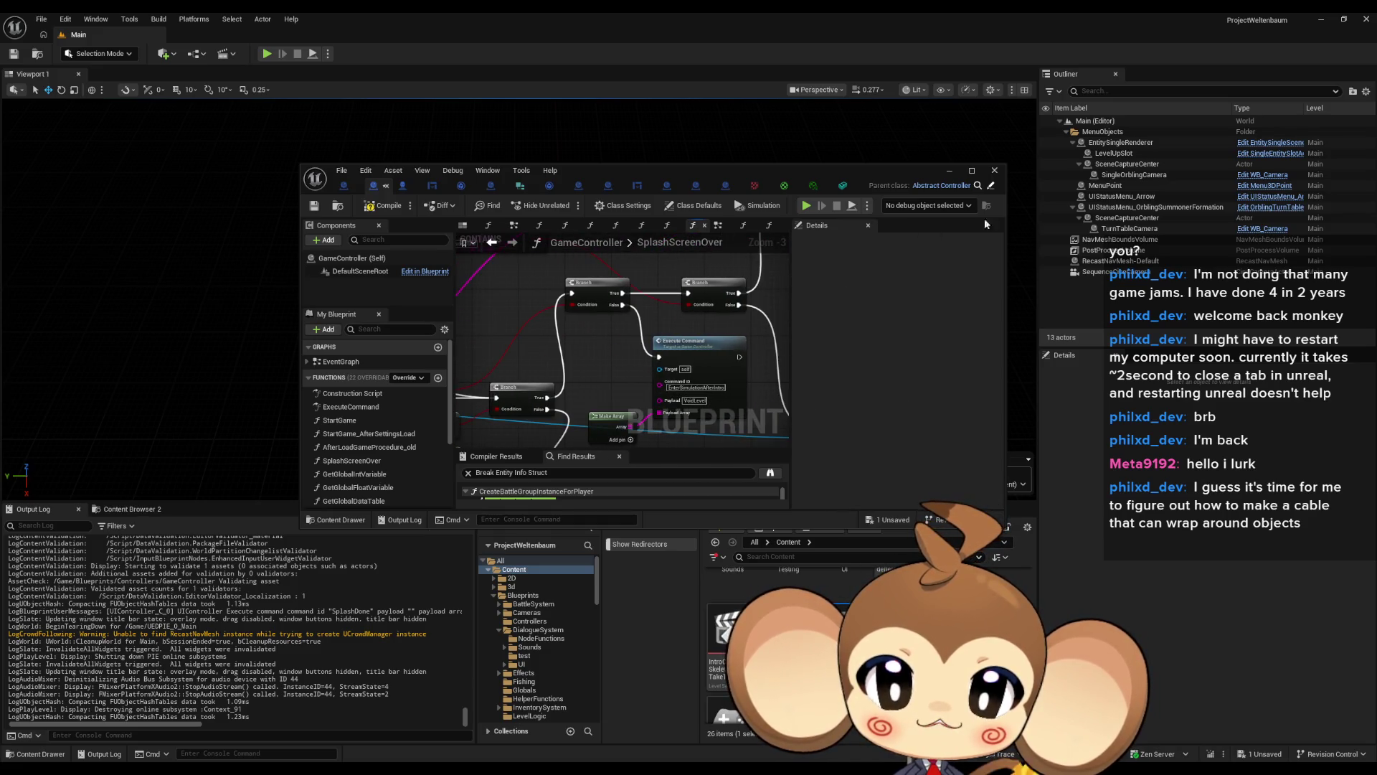
click(950, 172)
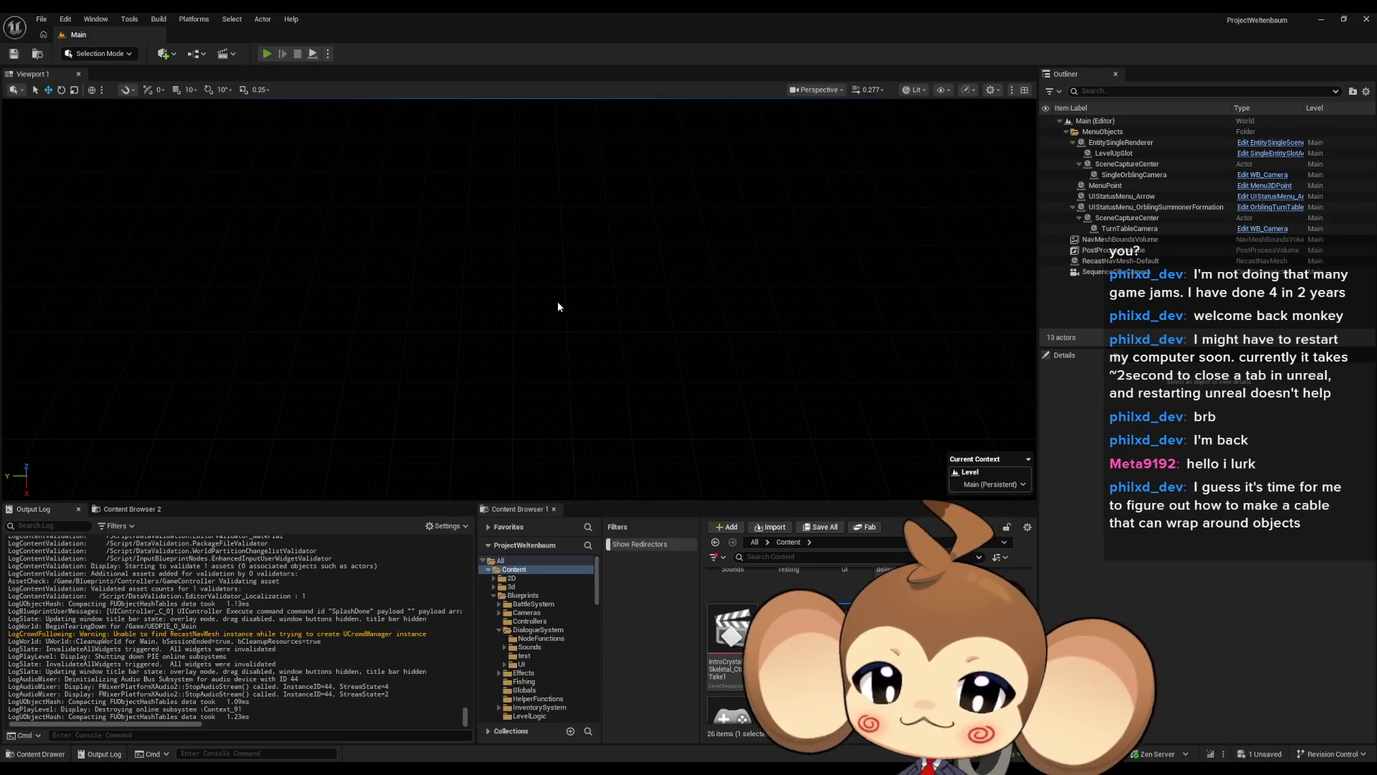
key(alt+p)
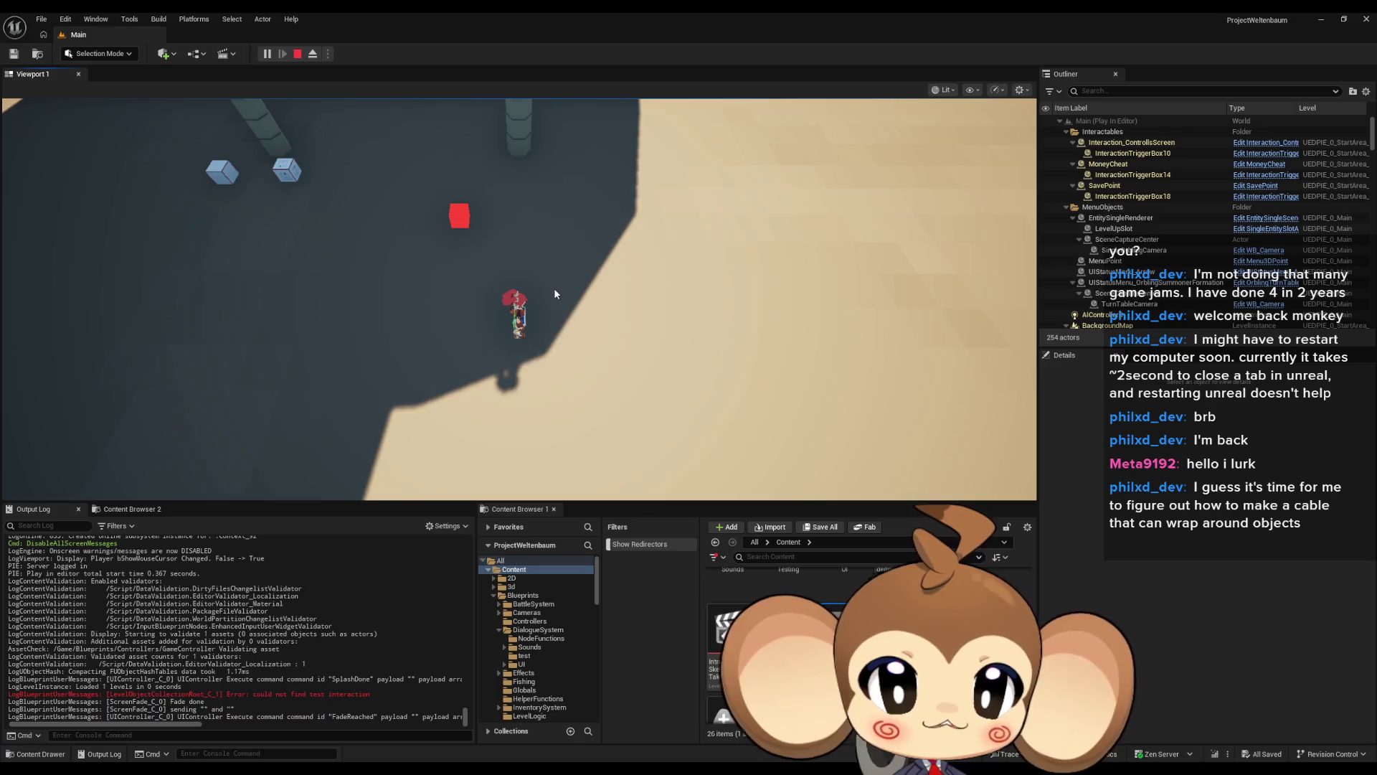
Connect the Parent node's execution output to Get UIController in ExecuteCommand, then play again
key(Escape)
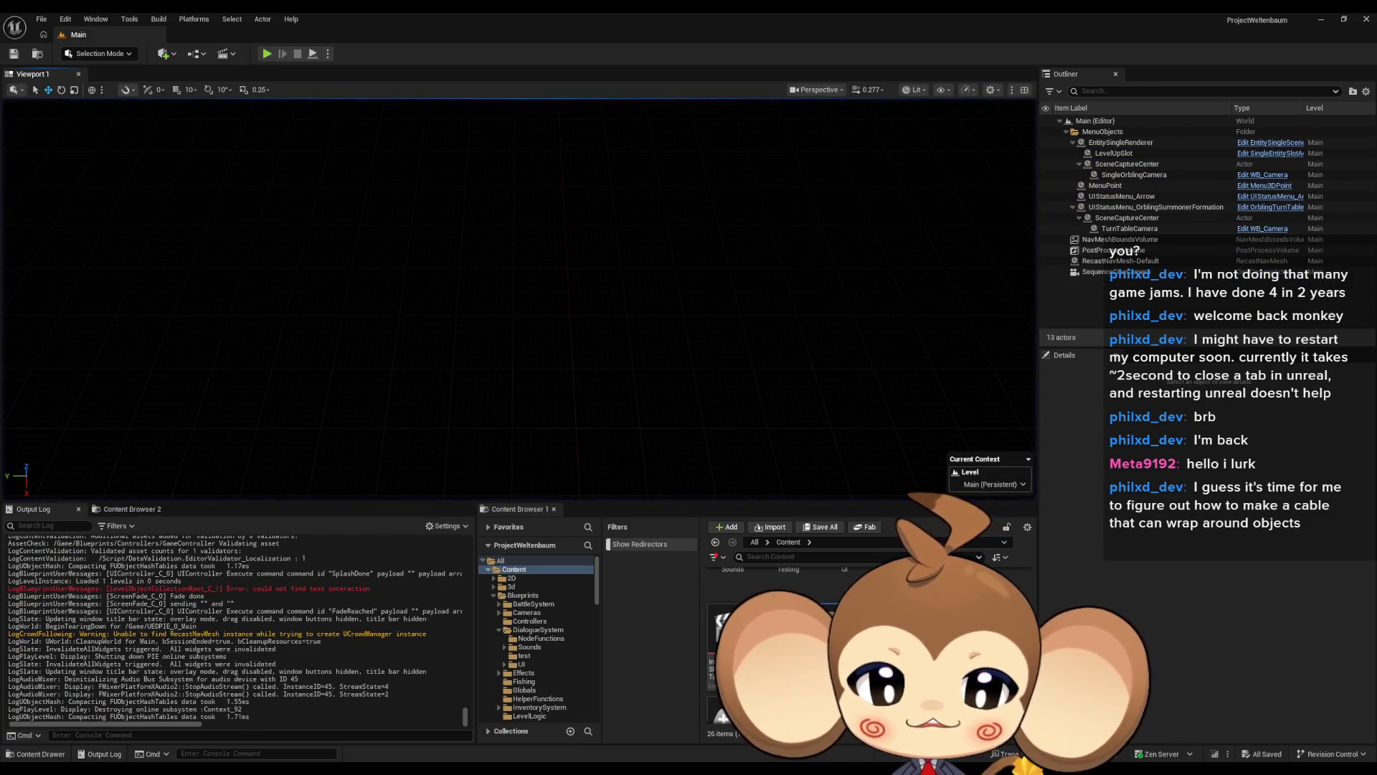
key(alt+Tab)
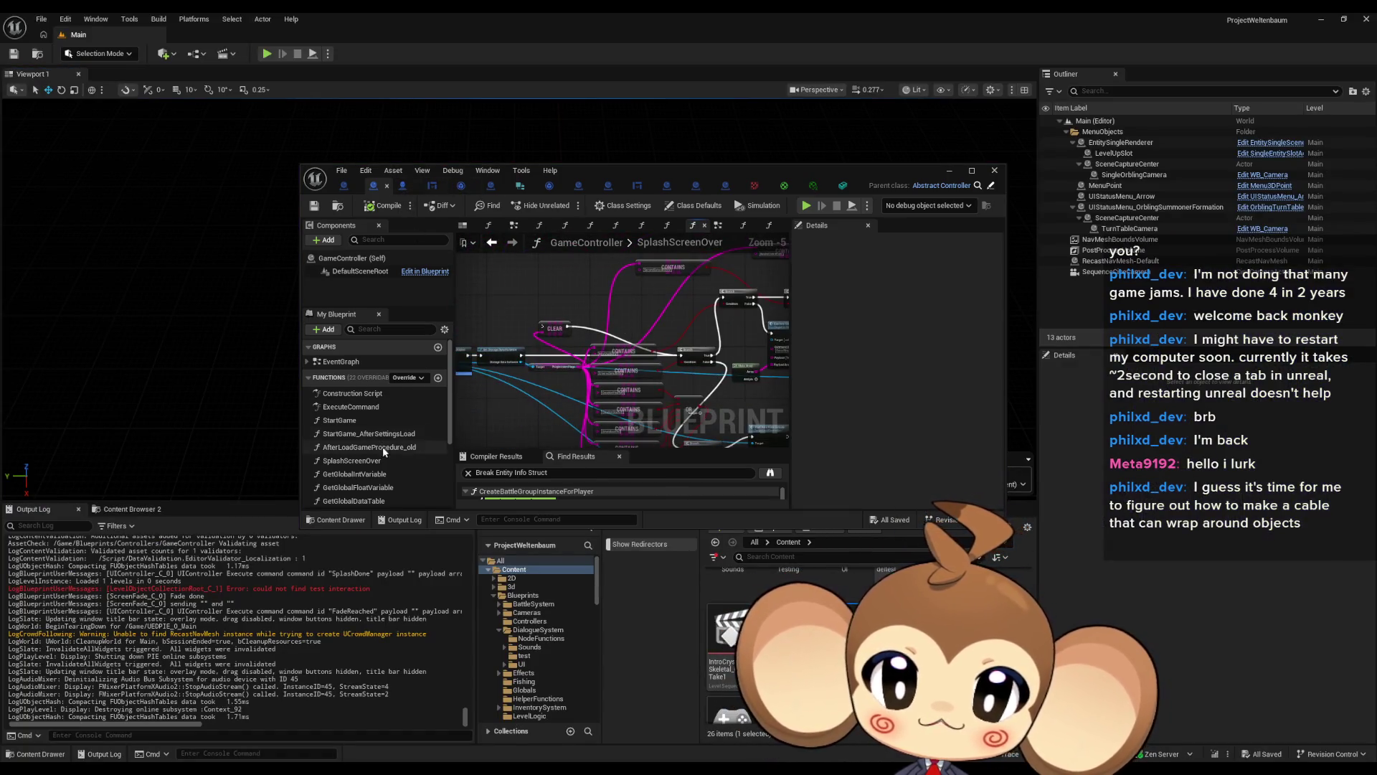
double_click(360, 410)
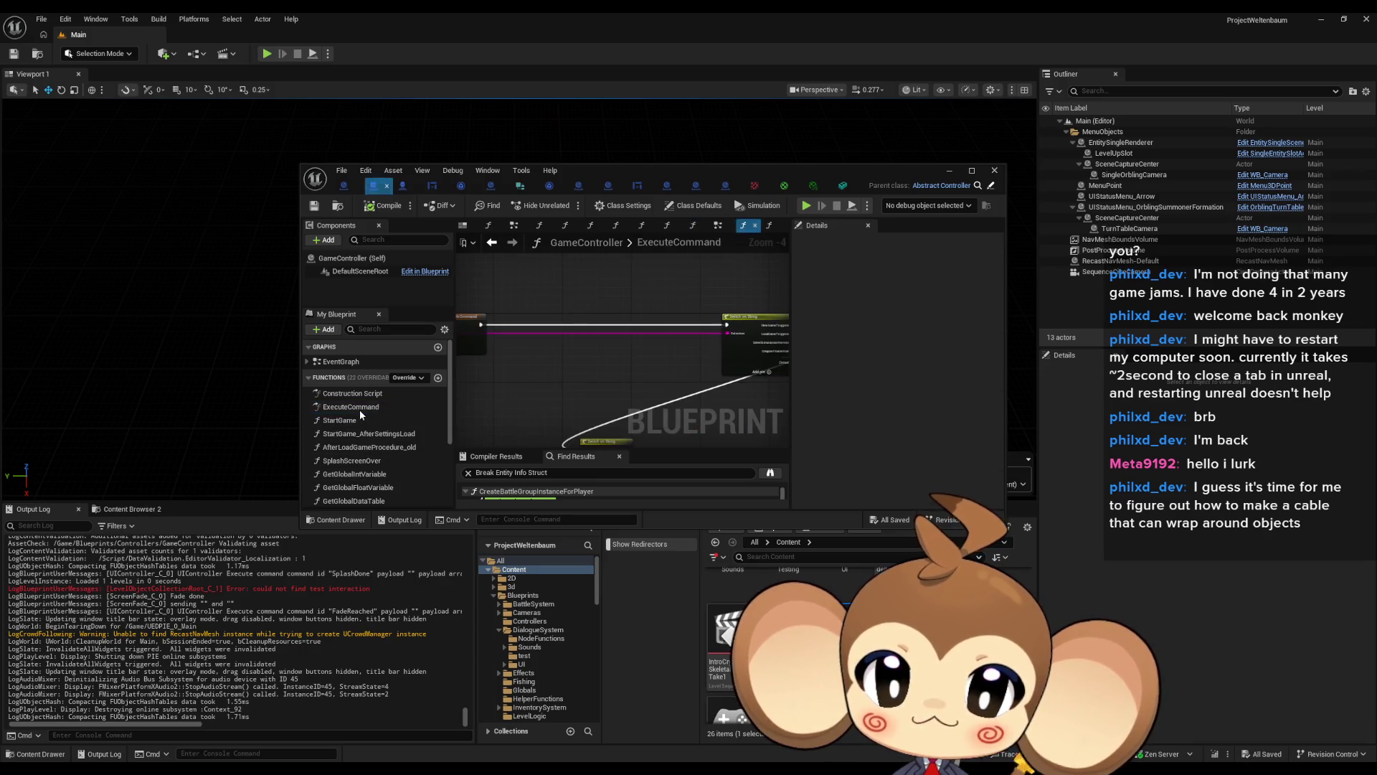
scroll(588, 359, down, 9)
mouse_move(544, 350)
mouse_down()
mouse_move(717, 373)
mouse_move(624, 366)
mouse_move(647, 280)
mouse_up()
scroll(638, 287, up, 9)
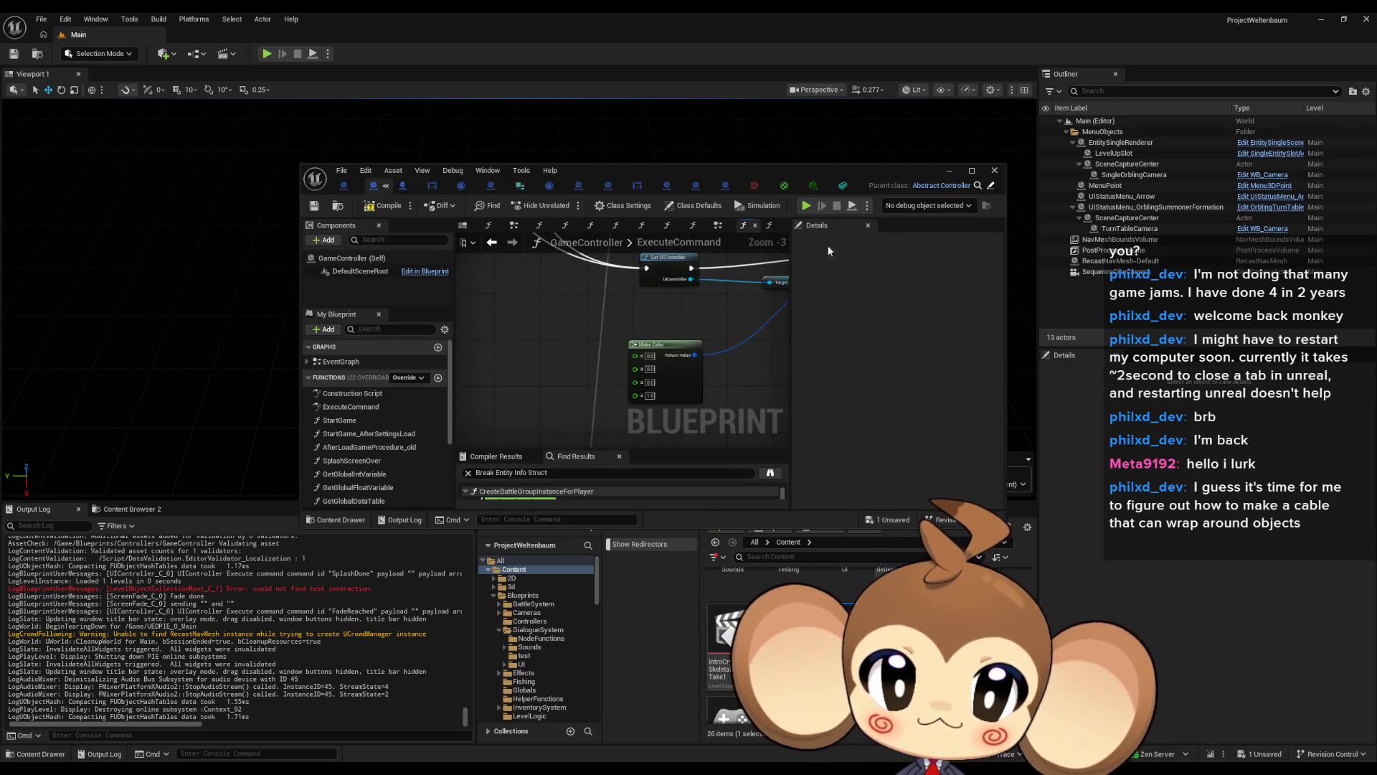
click(294, 65)
click(265, 54)
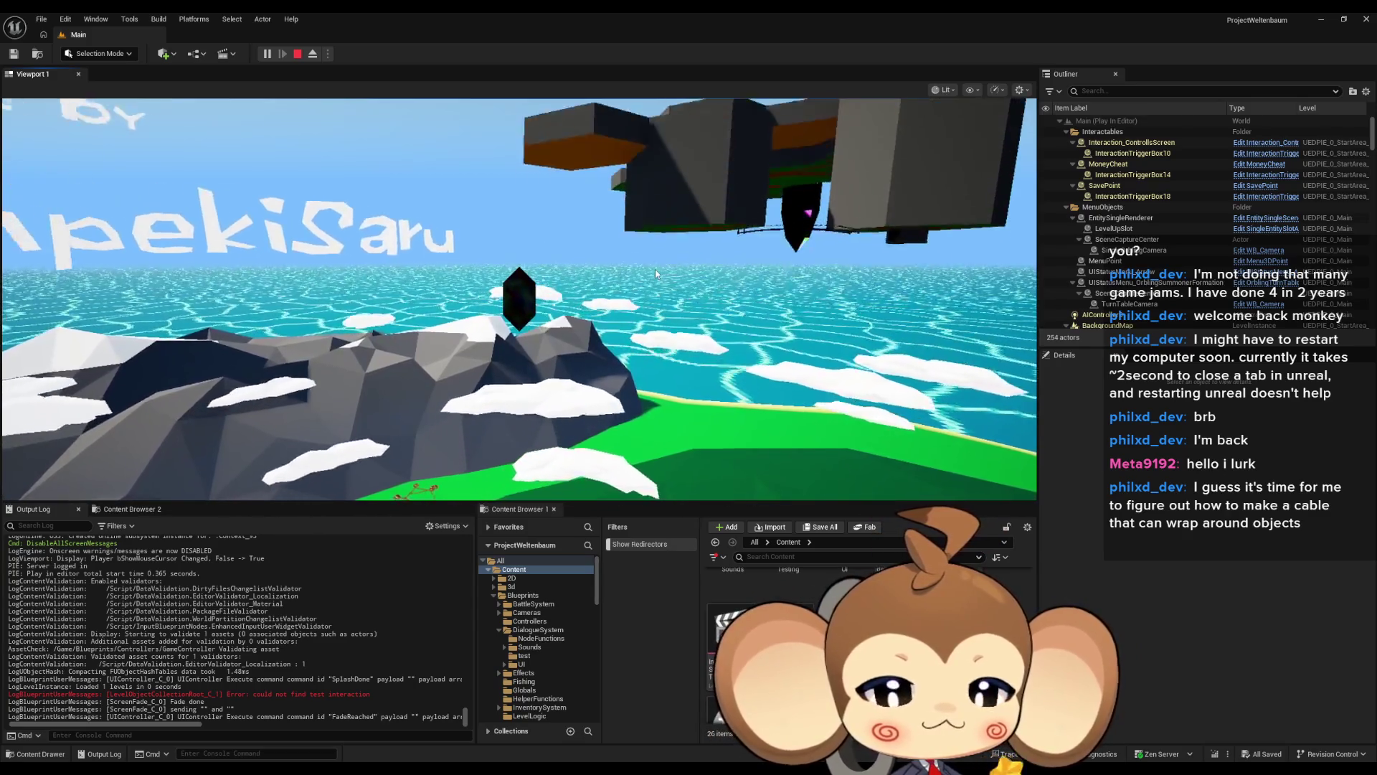
key(F11)
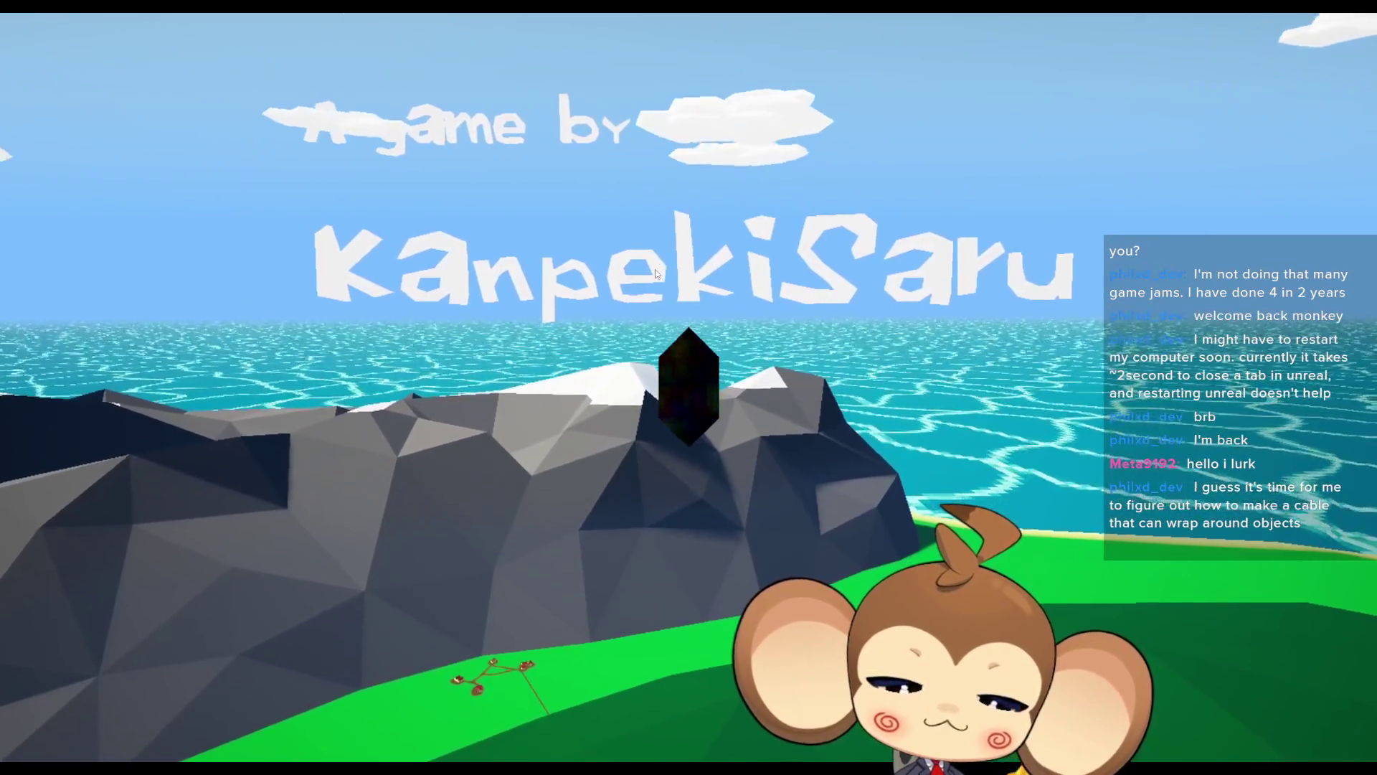
key(F11)
mouse_move(565, 771)
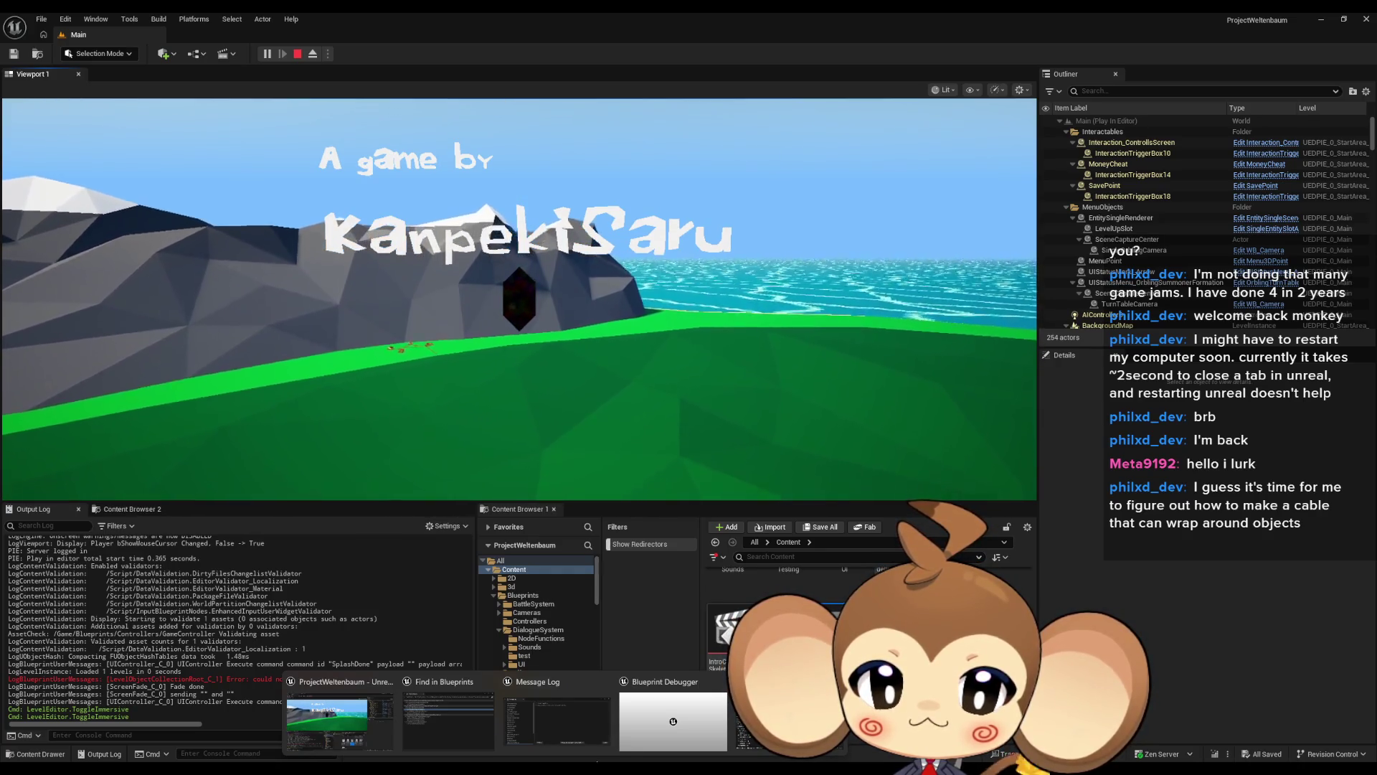
mouse_move(683, 716)
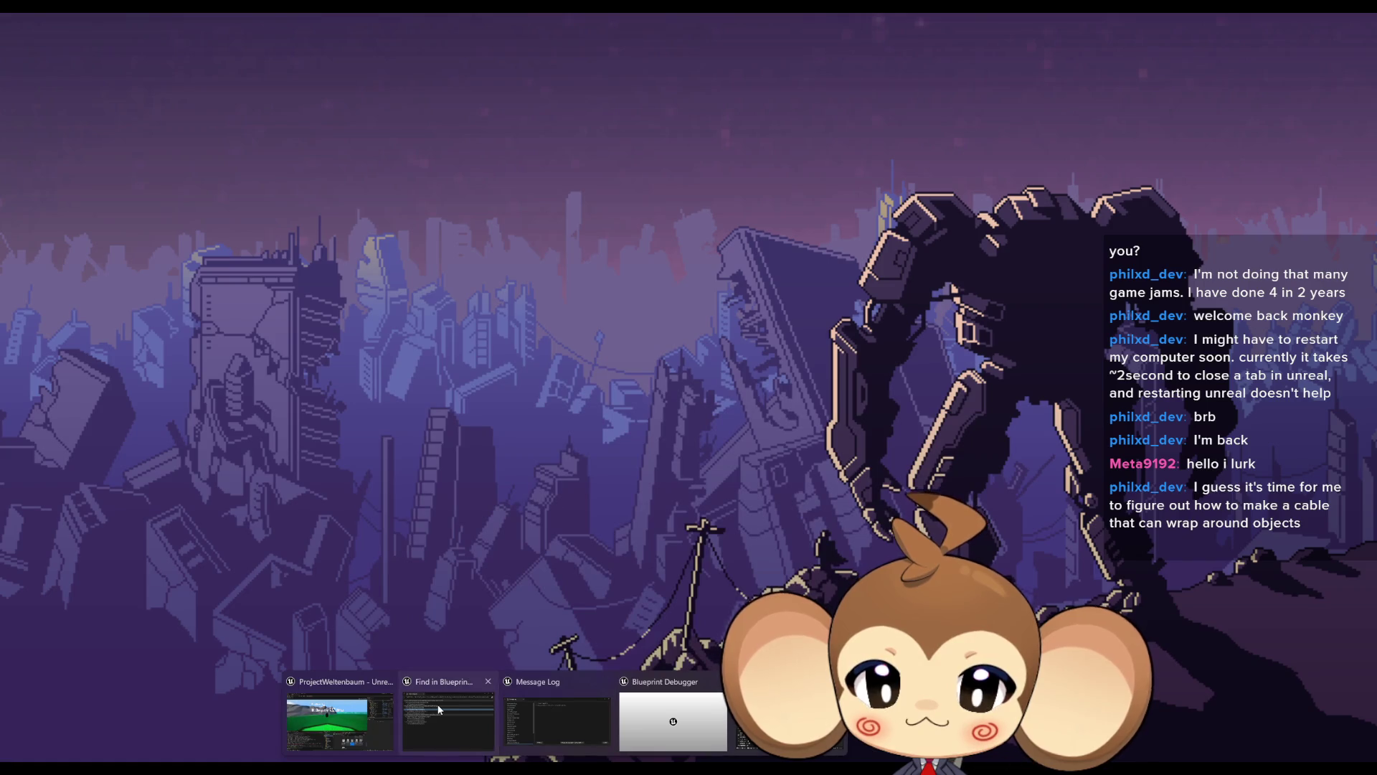
mouse_move(448, 717)
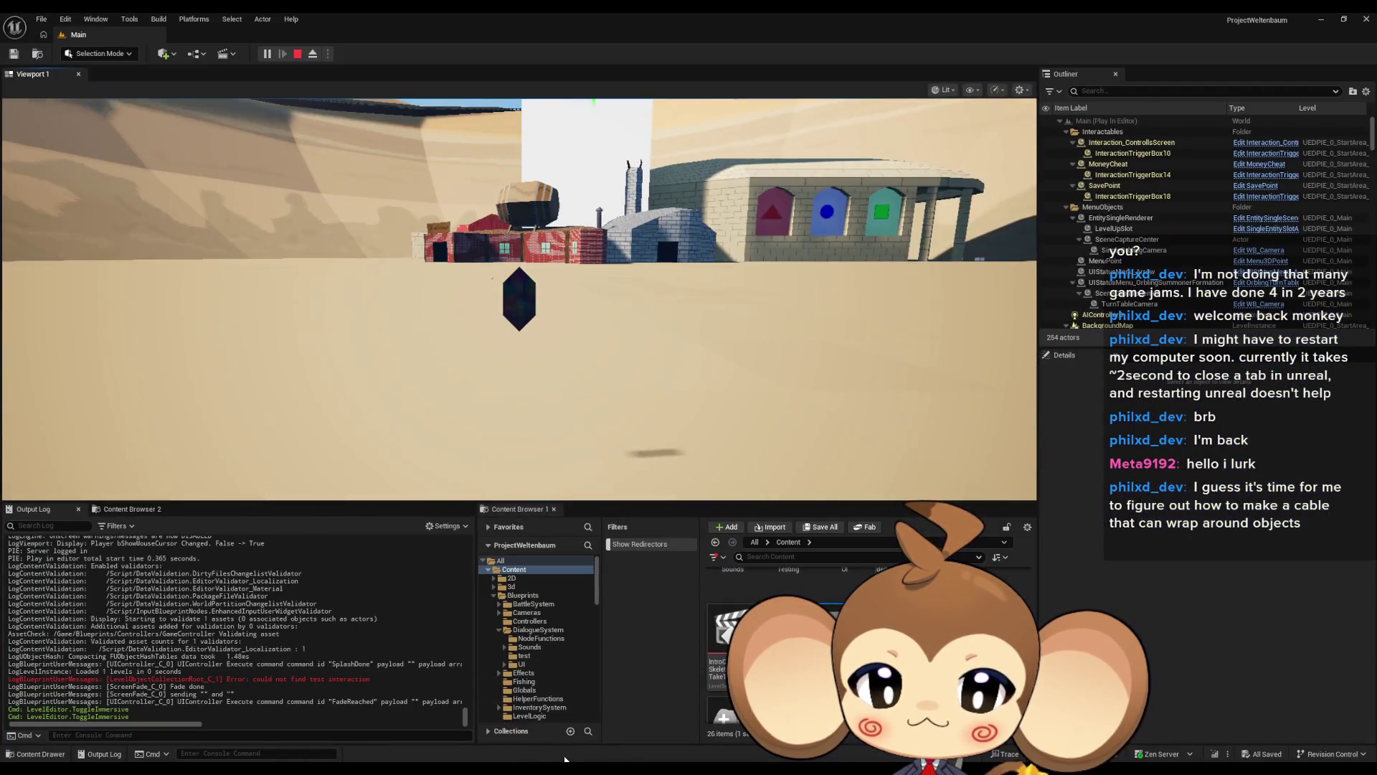
key(F11)
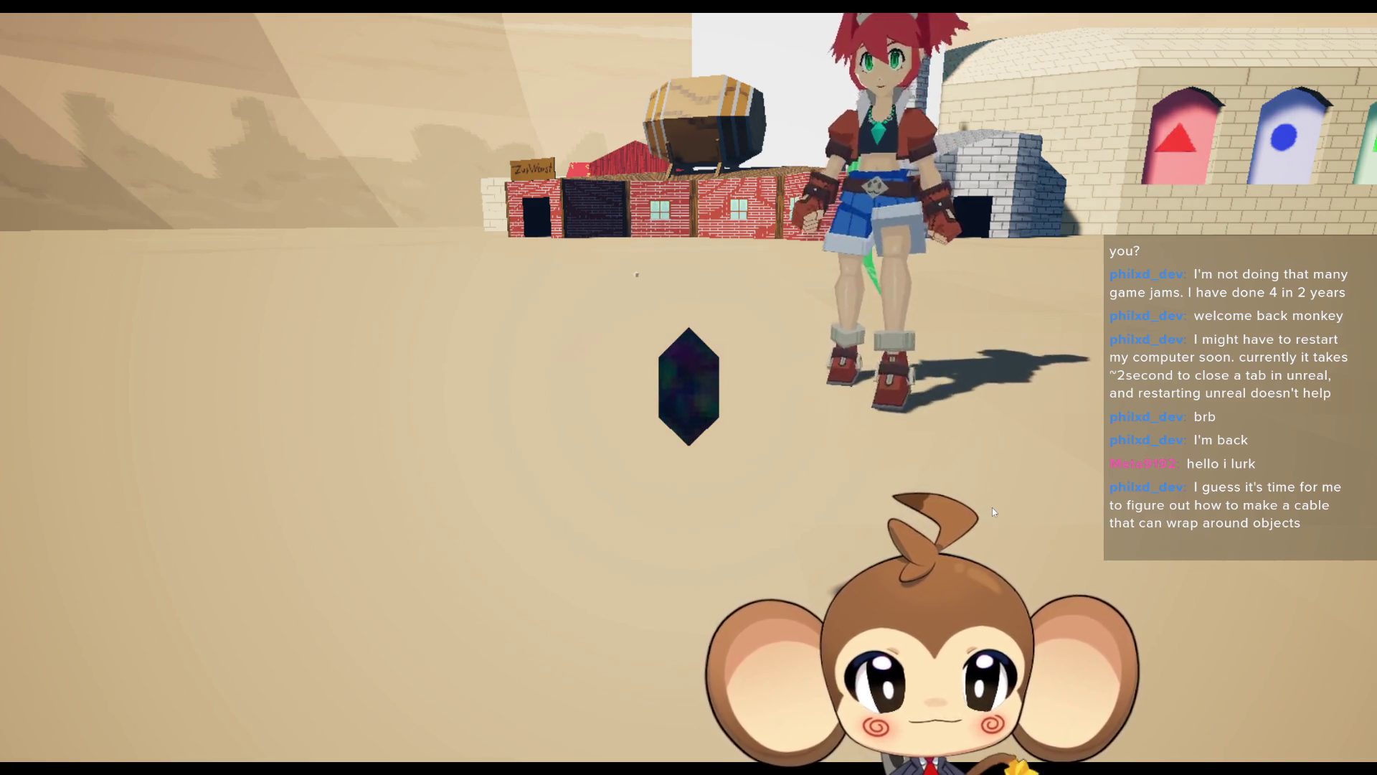
Turn the game camera toward Mira arriving in the desert town, then restore the editor panels
mouse_move(1024, 600)
mouse_down()
mouse_move(1083, 299)
mouse_move(1046, 480)
mouse_up()
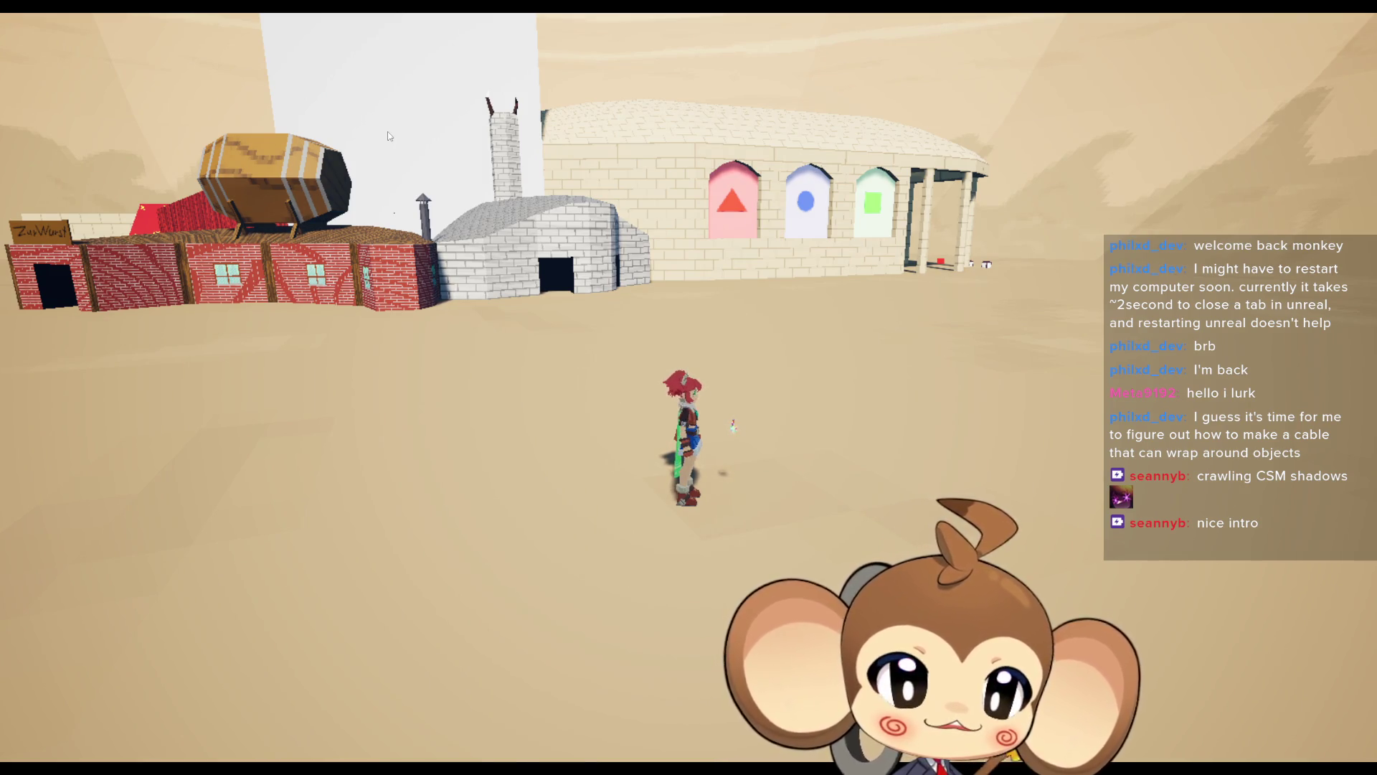
key(F11)
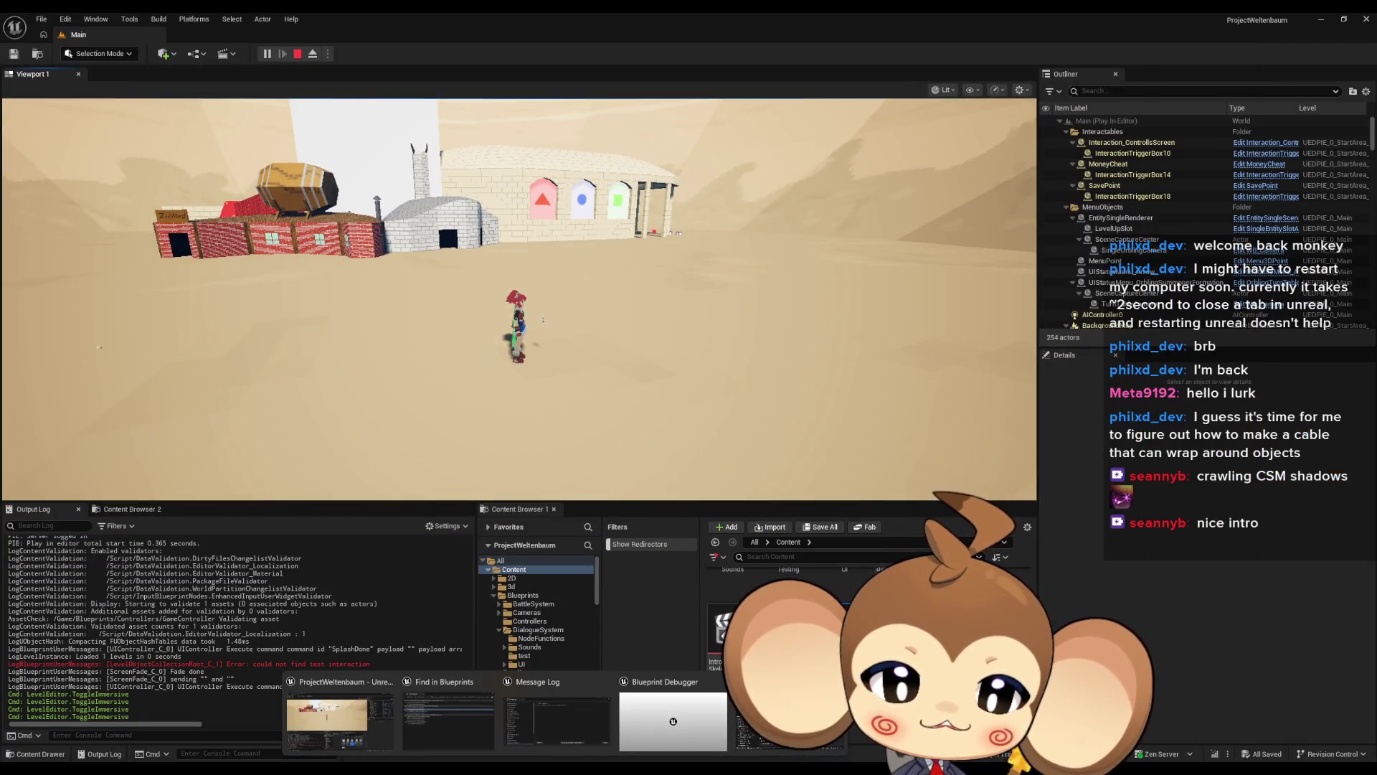
Open the IssueBoard blueprint maximized and select its 'check esc ui where available' note
key(alt+Tab)
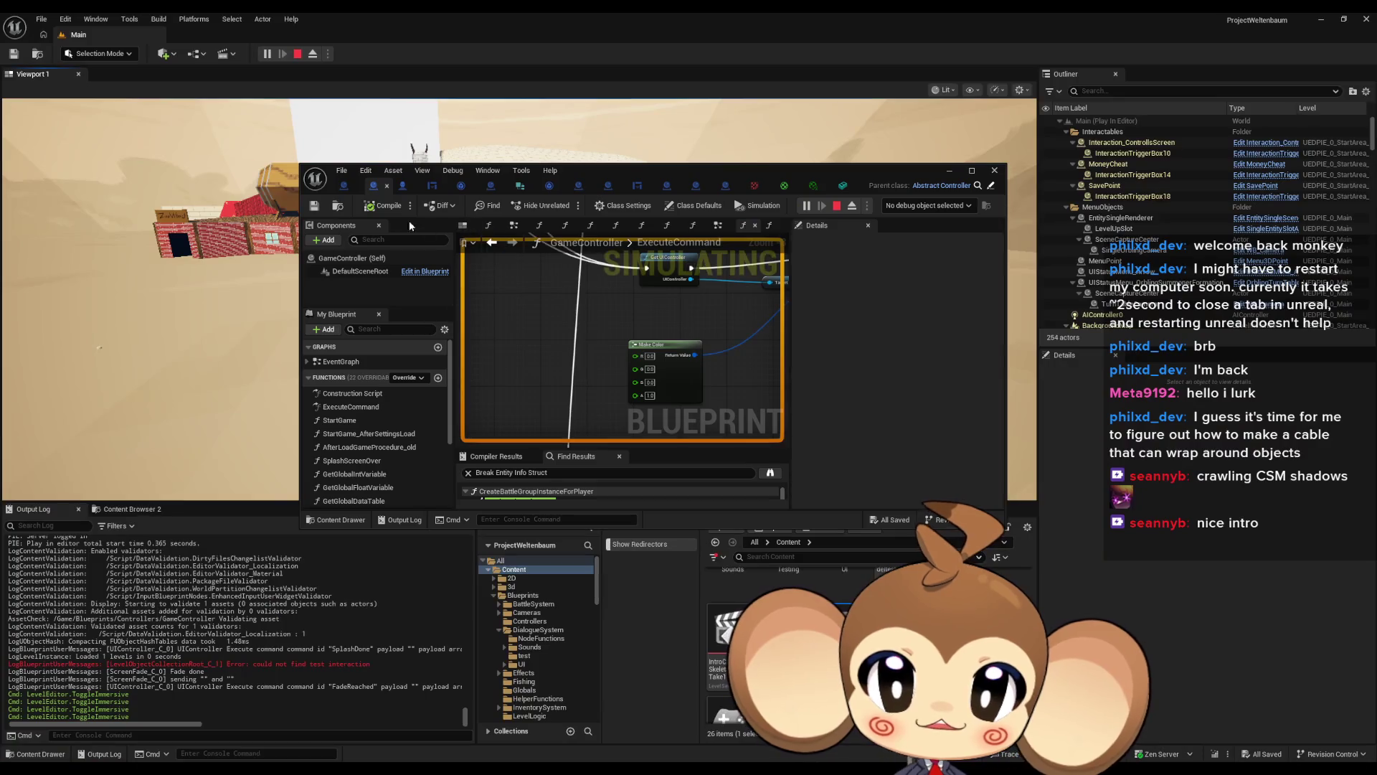
click(353, 188)
double_click(626, 172)
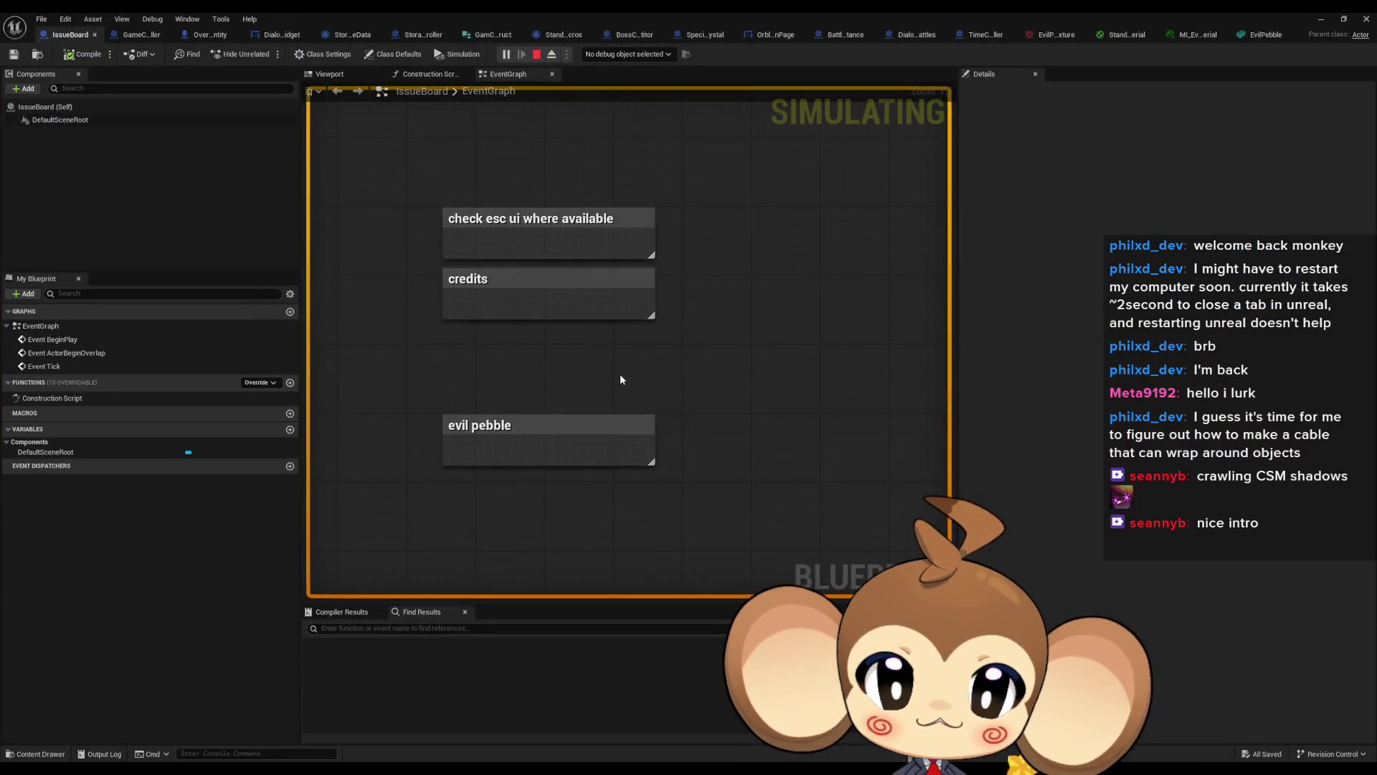
drag(458, 290, 787, 364)
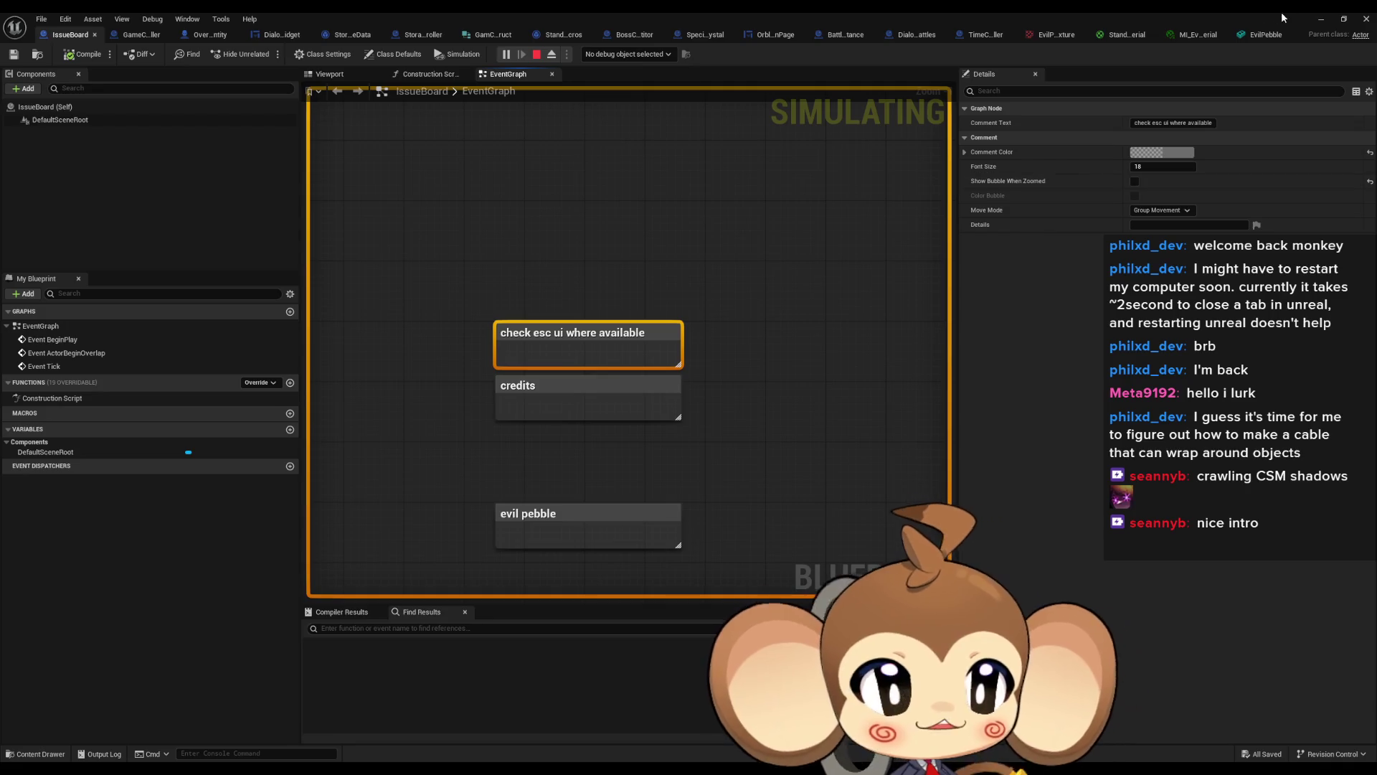
click(1317, 18)
Check the in-game Escape menu, stop the play session, and bring IssueBoard forward
key(Escape)
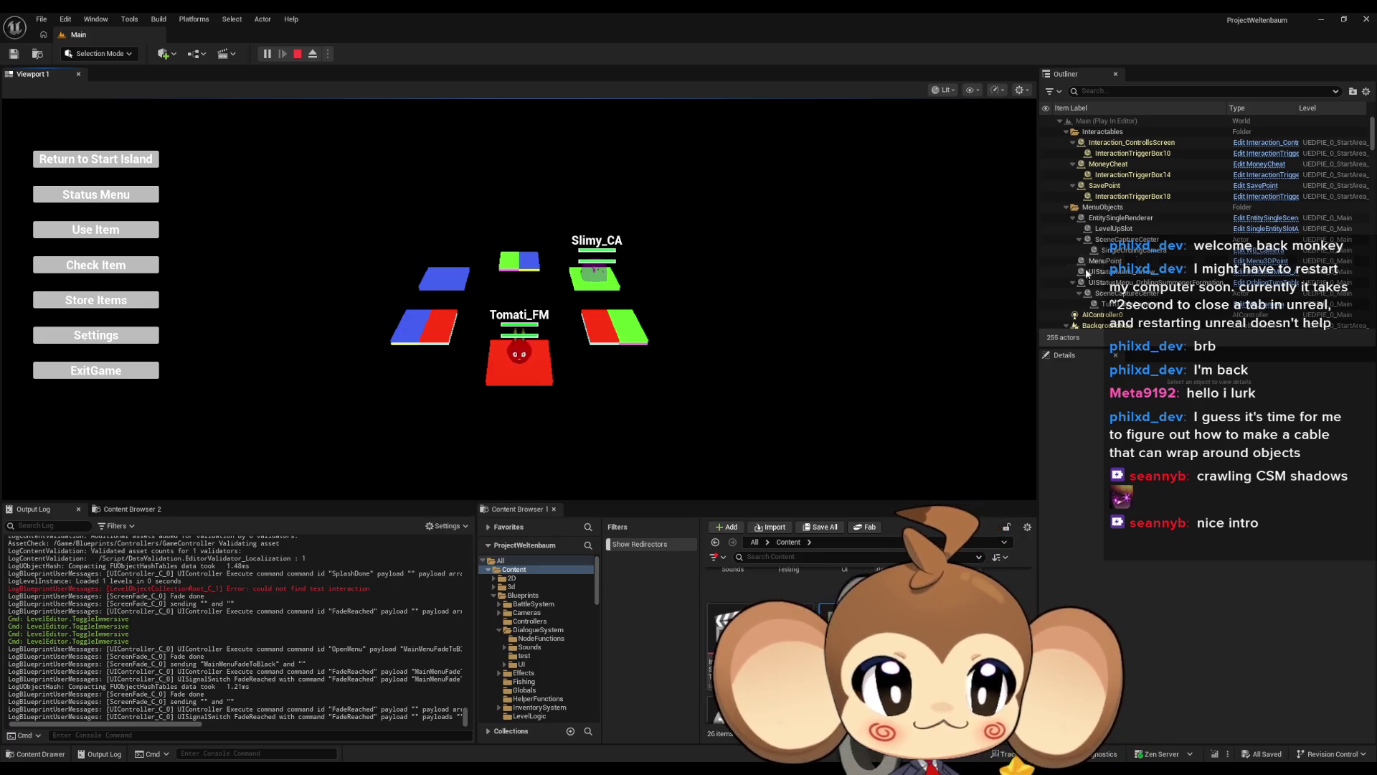
click(1324, 22)
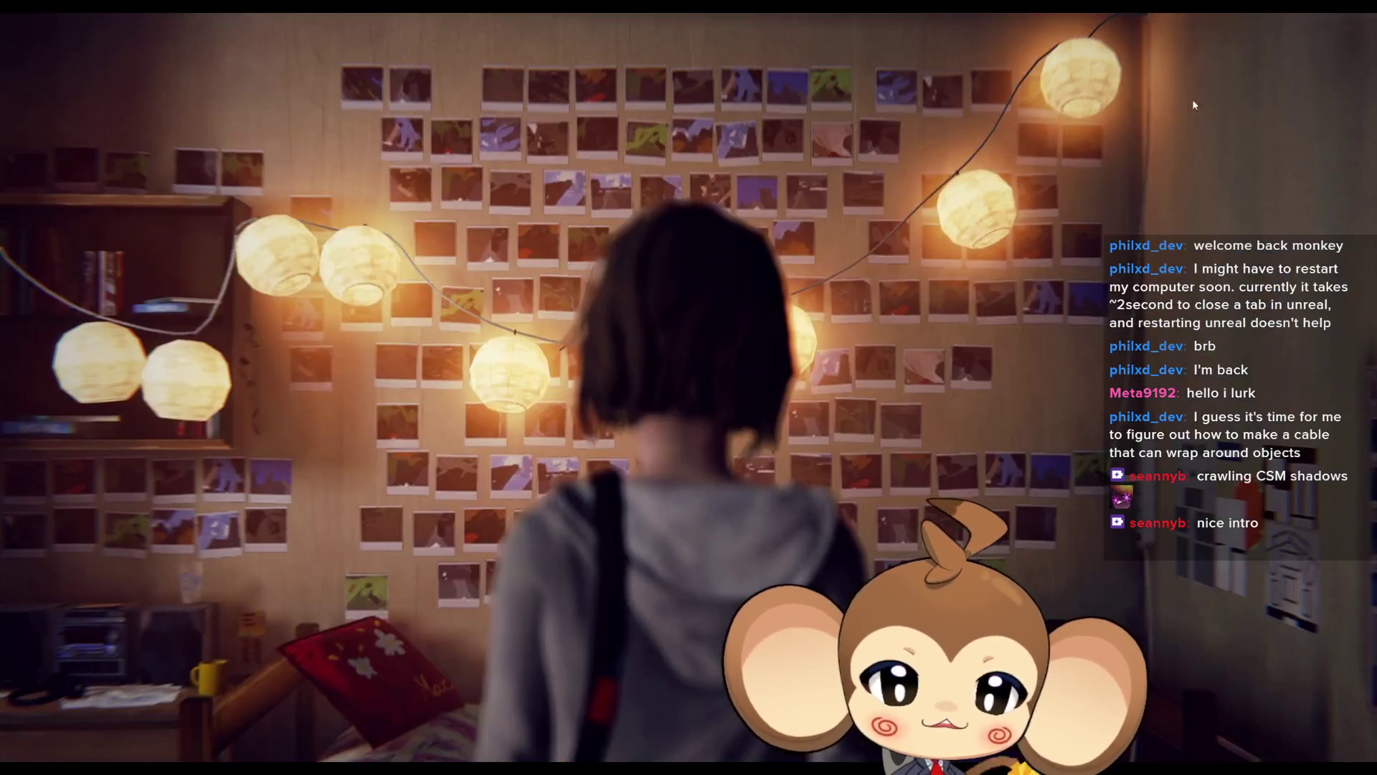
key(alt+Tab)
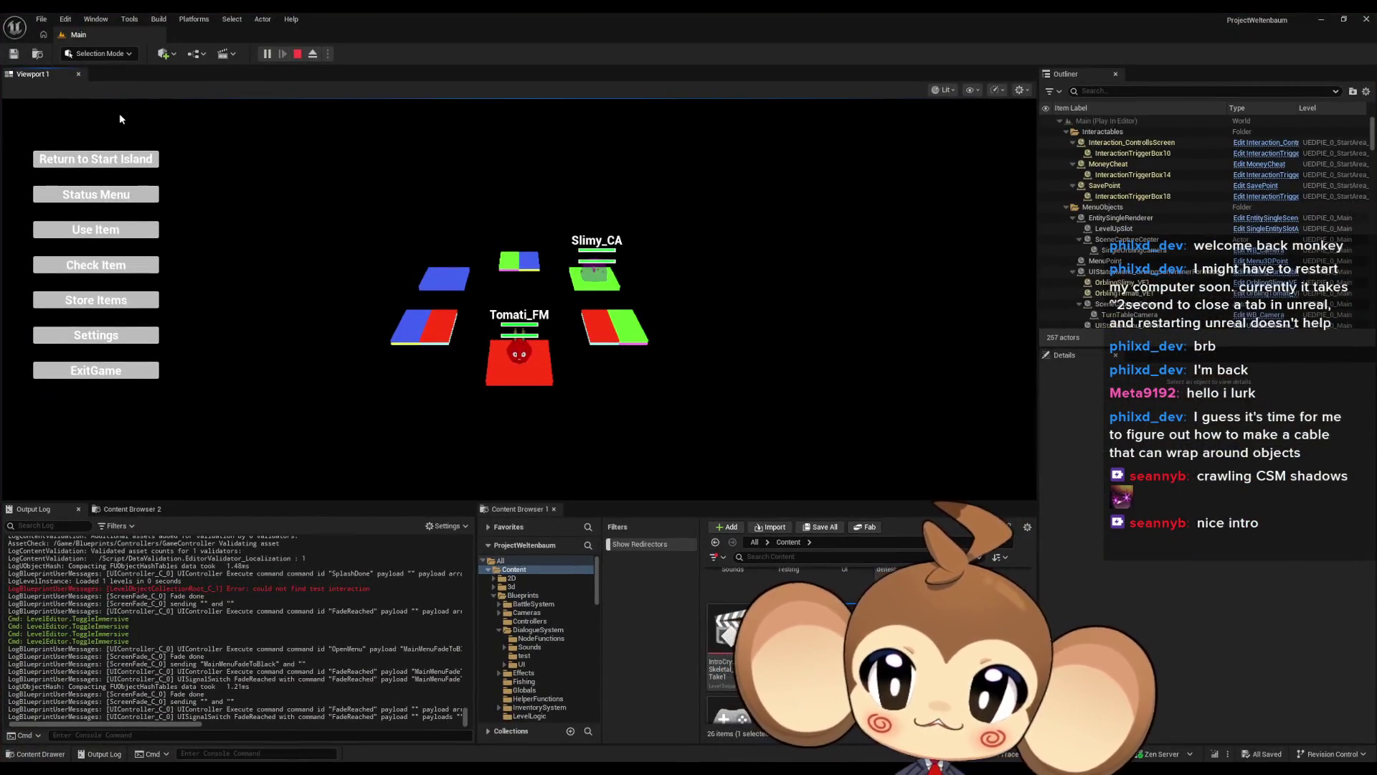
mouse_move(565, 768)
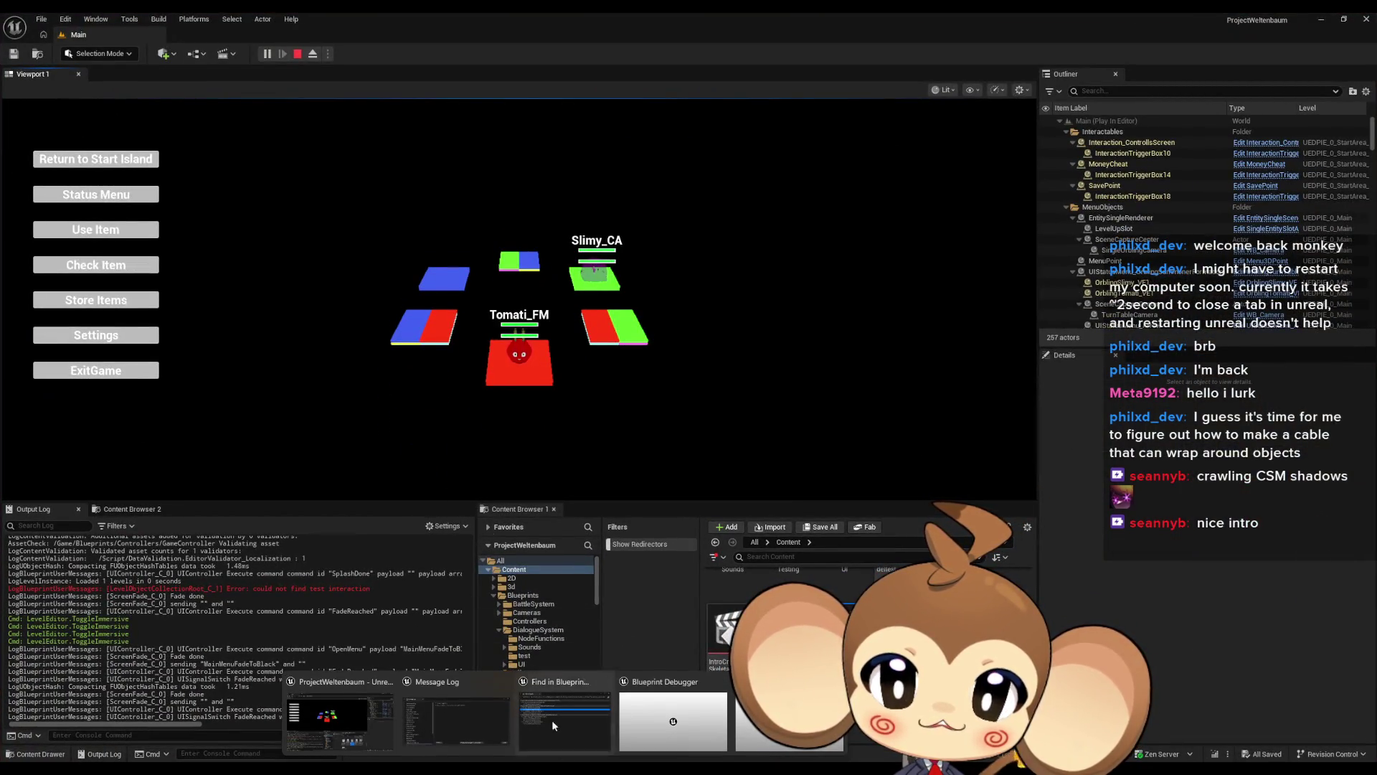
click(305, 54)
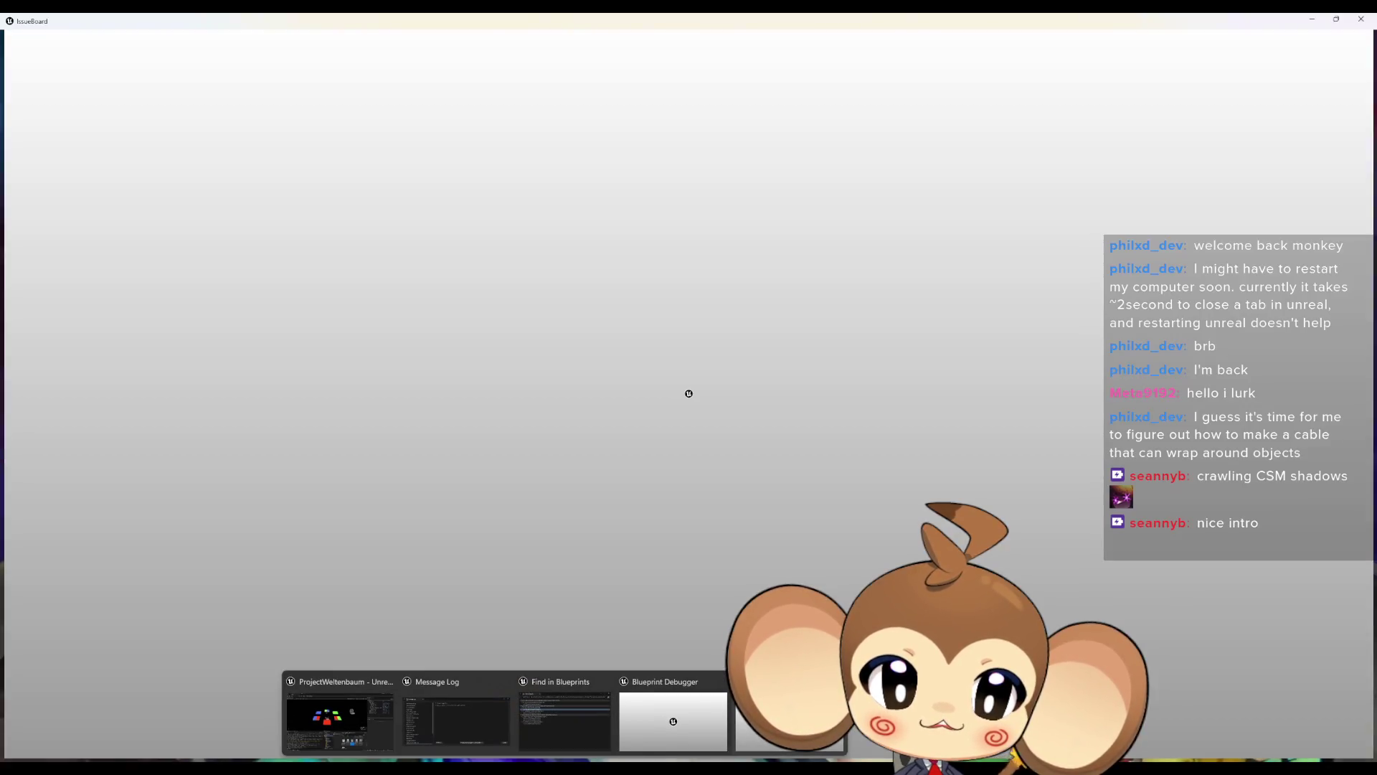
click(790, 721)
Delete the 'evil pebble' note from the IssueBoard graph and save the blueprint
mouse_move(420, 376)
mouse_down()
mouse_move(724, 430)
mouse_move(711, 437)
mouse_up()
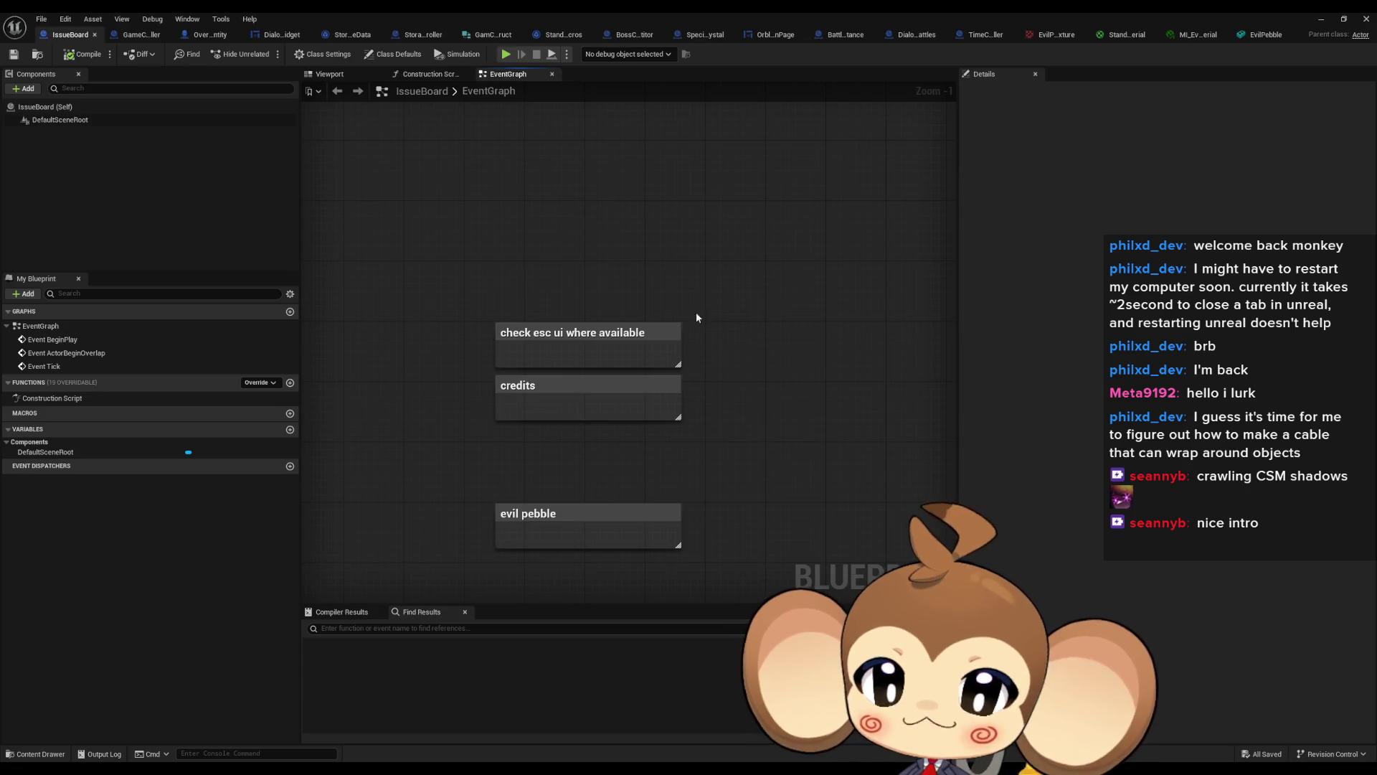
click(646, 524)
key(Delete)
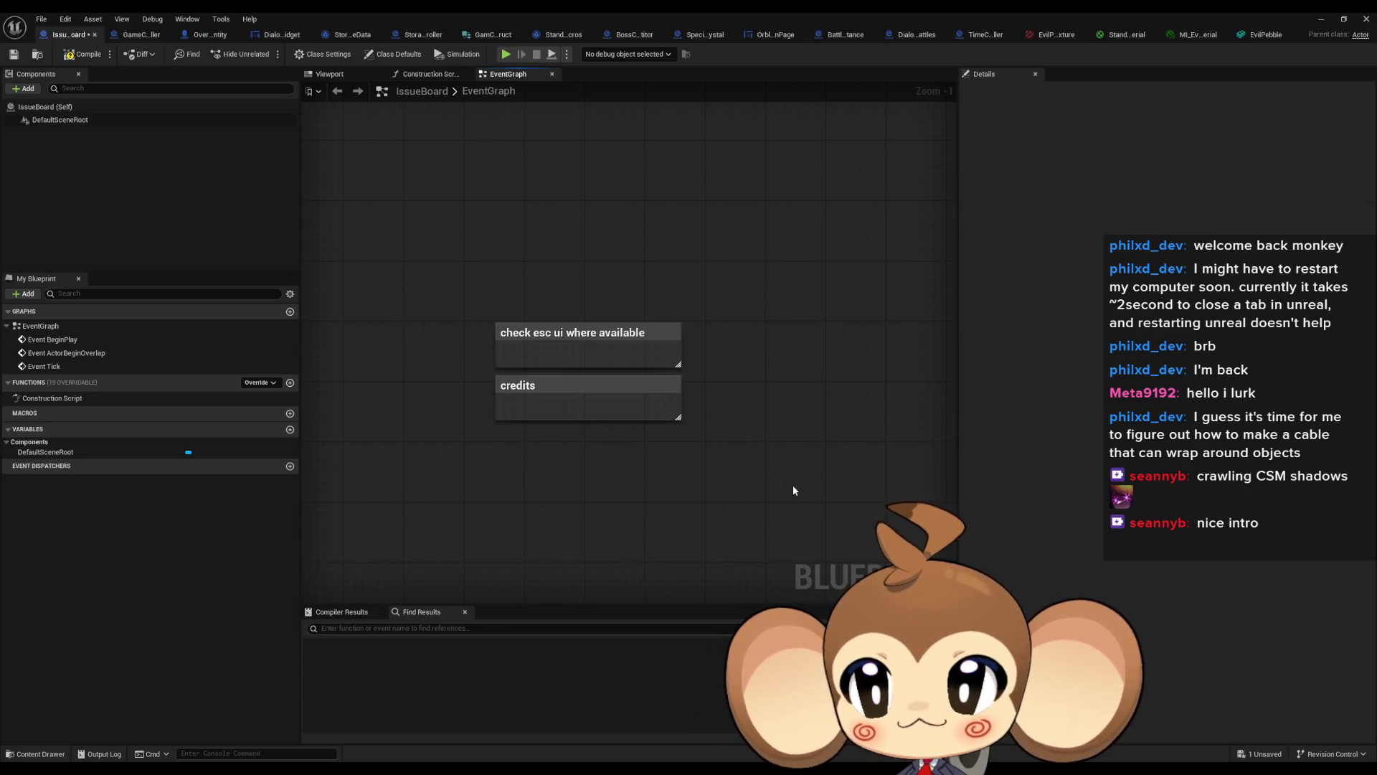
scroll(793, 490, down, 2)
click(85, 55)
Review the remaining notes, including 'make camera limits when in intro maybe', then minimize IssueBoard
drag(676, 450, 812, 447)
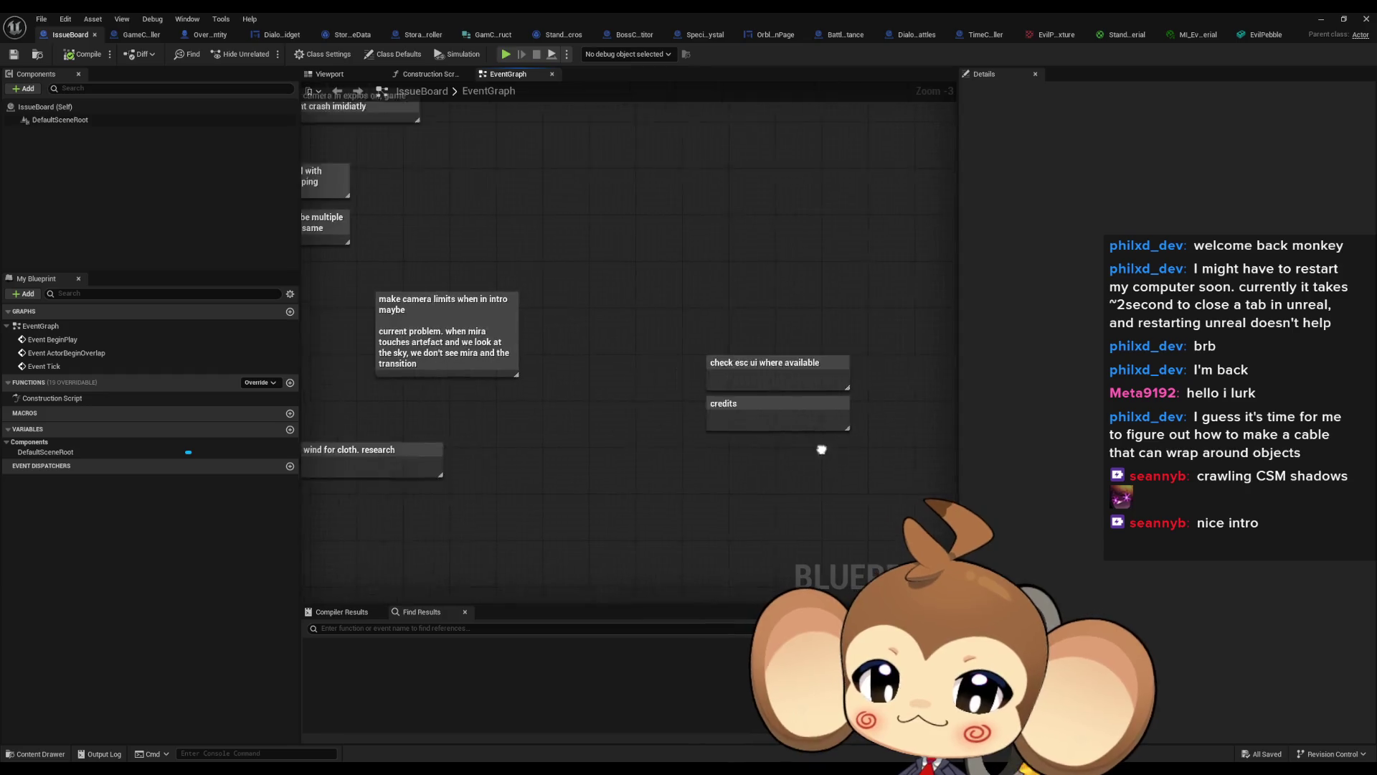
mouse_move(352, 284)
mouse_down()
mouse_move(509, 320)
mouse_move(712, 394)
mouse_move(703, 432)
mouse_up()
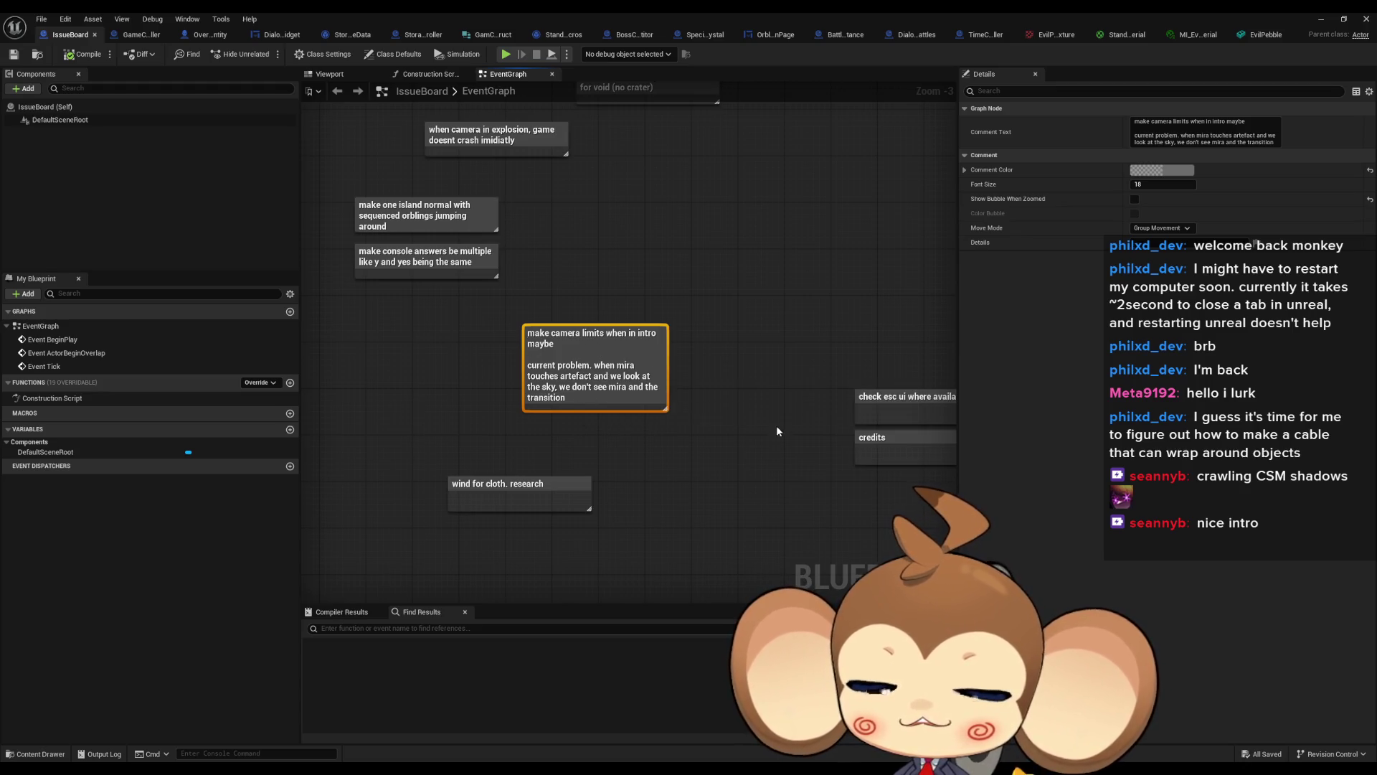
scroll(634, 405, up, 2)
scroll(634, 407, up, 1)
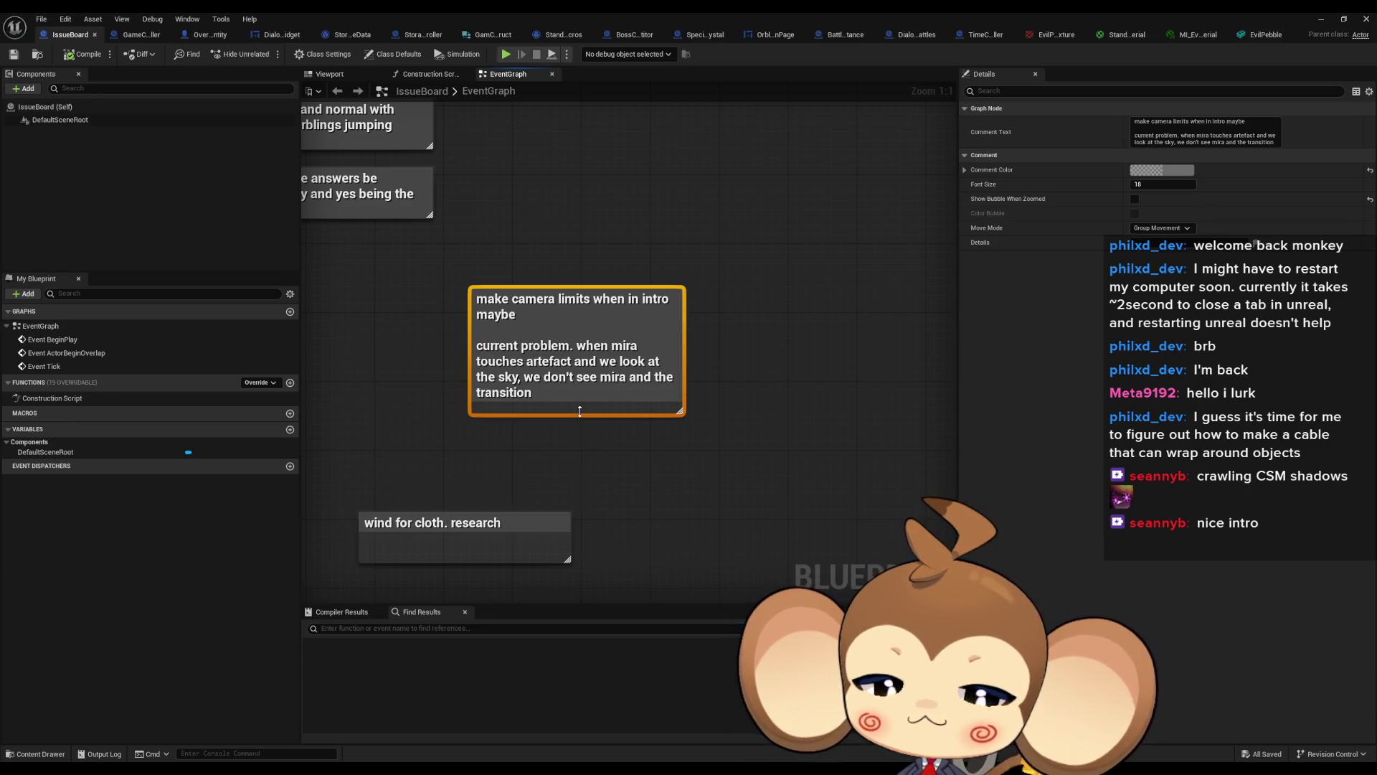
scroll(579, 411, down, 3)
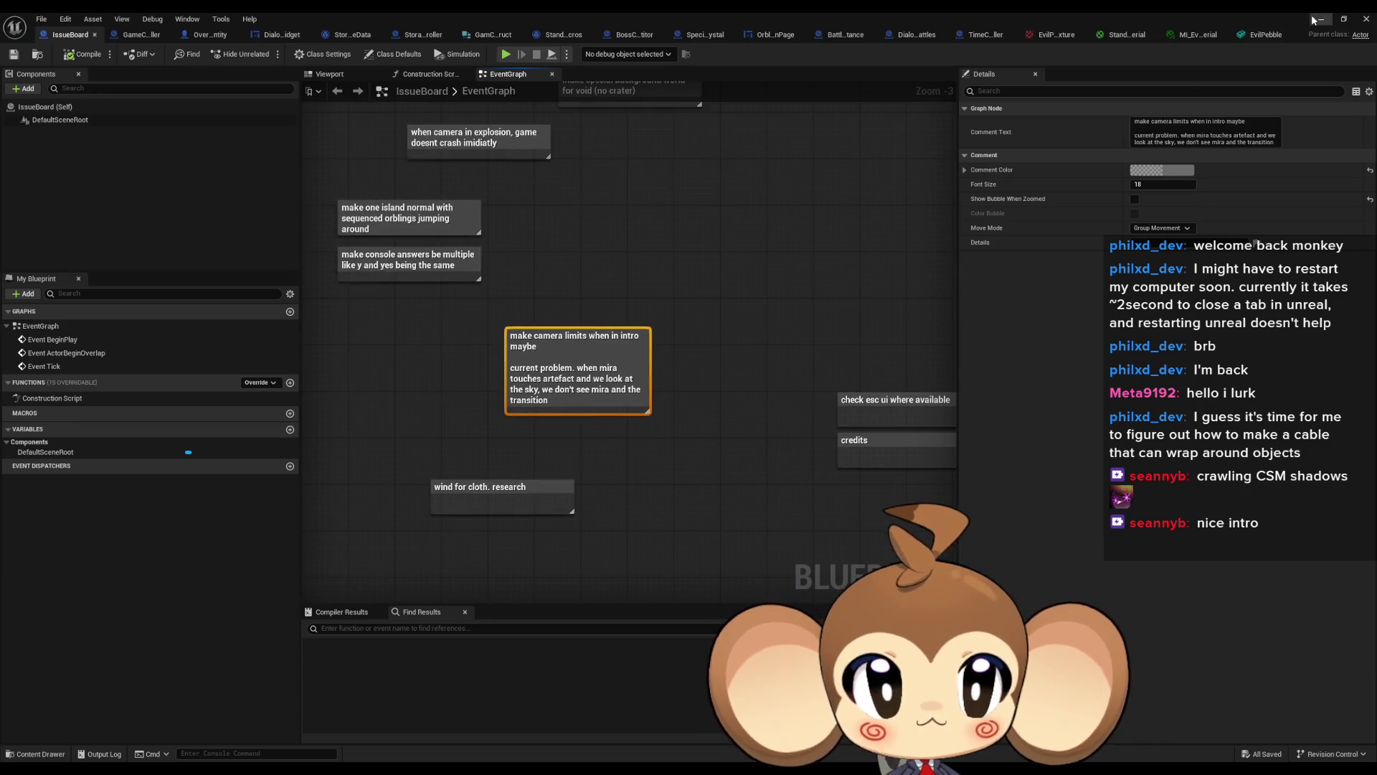
click(1320, 20)
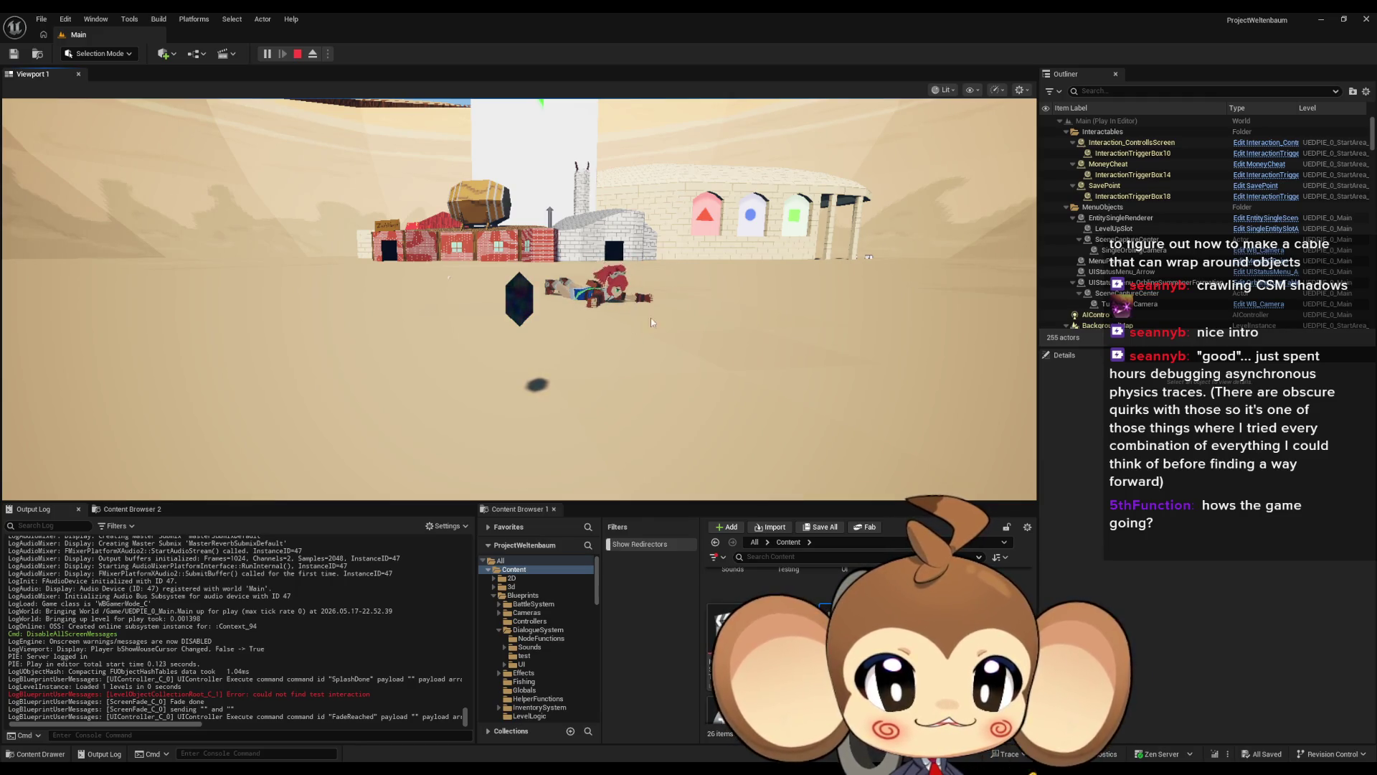
Make the game viewport immersive full-screen with F11 while Mira stands in the desert town
key(F11)
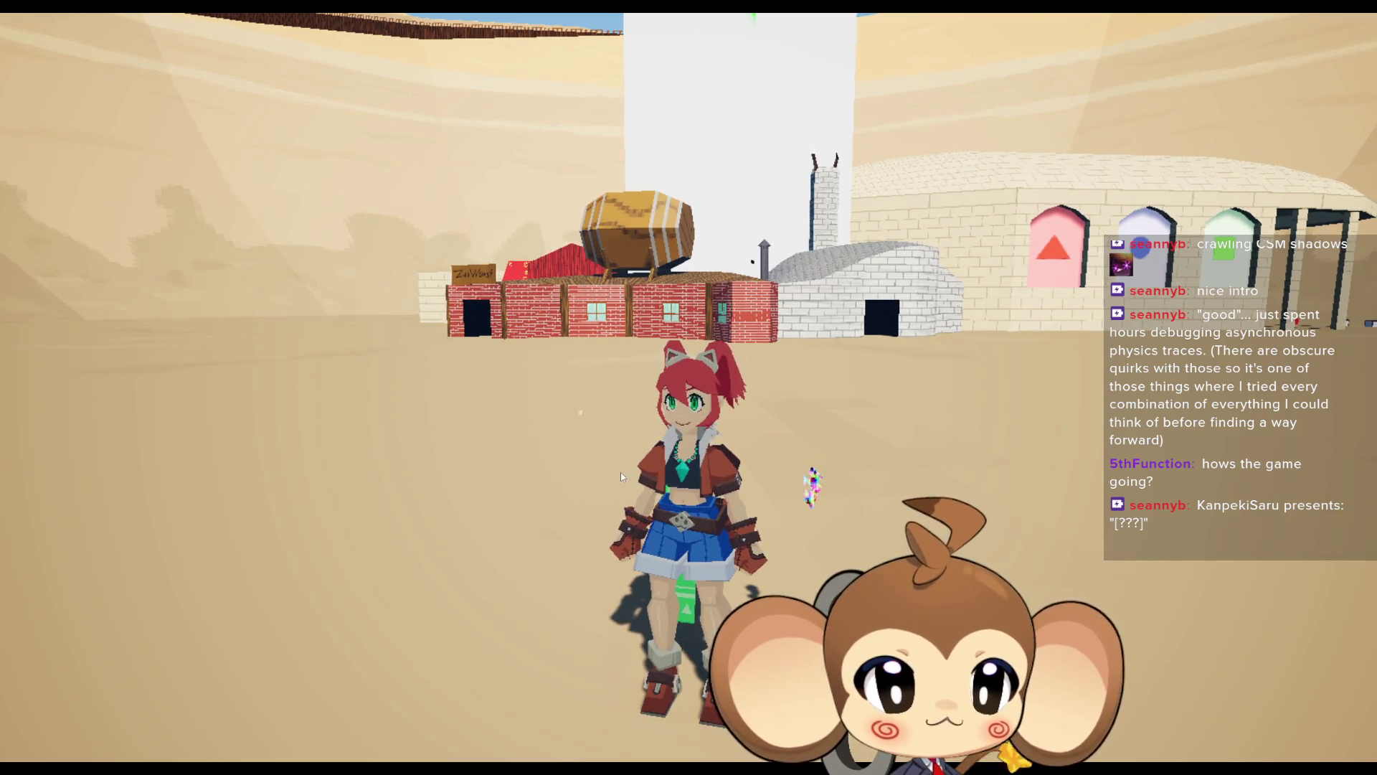
Turn the camera and run Mira toward the castle buildings
mouse_move(553, 508)
mouse_down()
mouse_move(623, 495)
mouse_move(631, 507)
mouse_up()
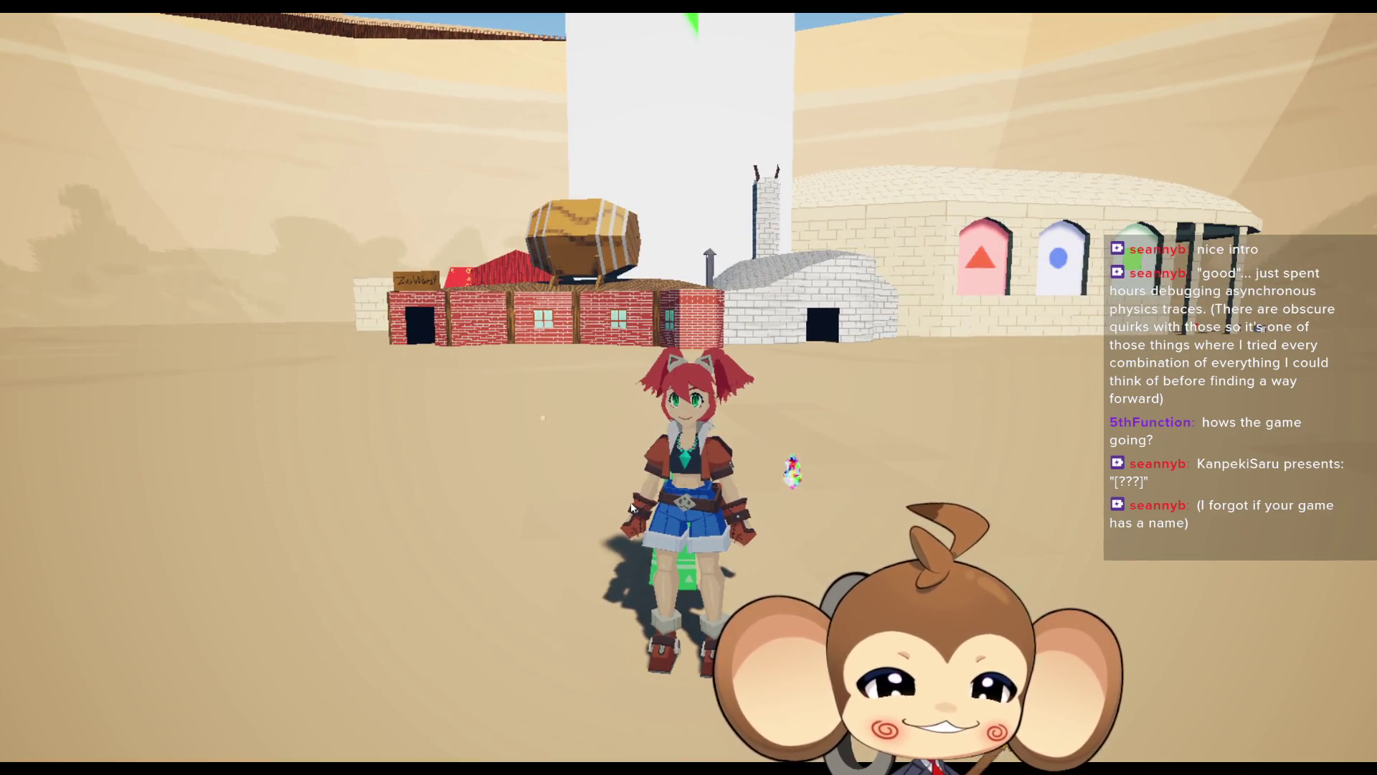
scroll(630, 508, down, 3)
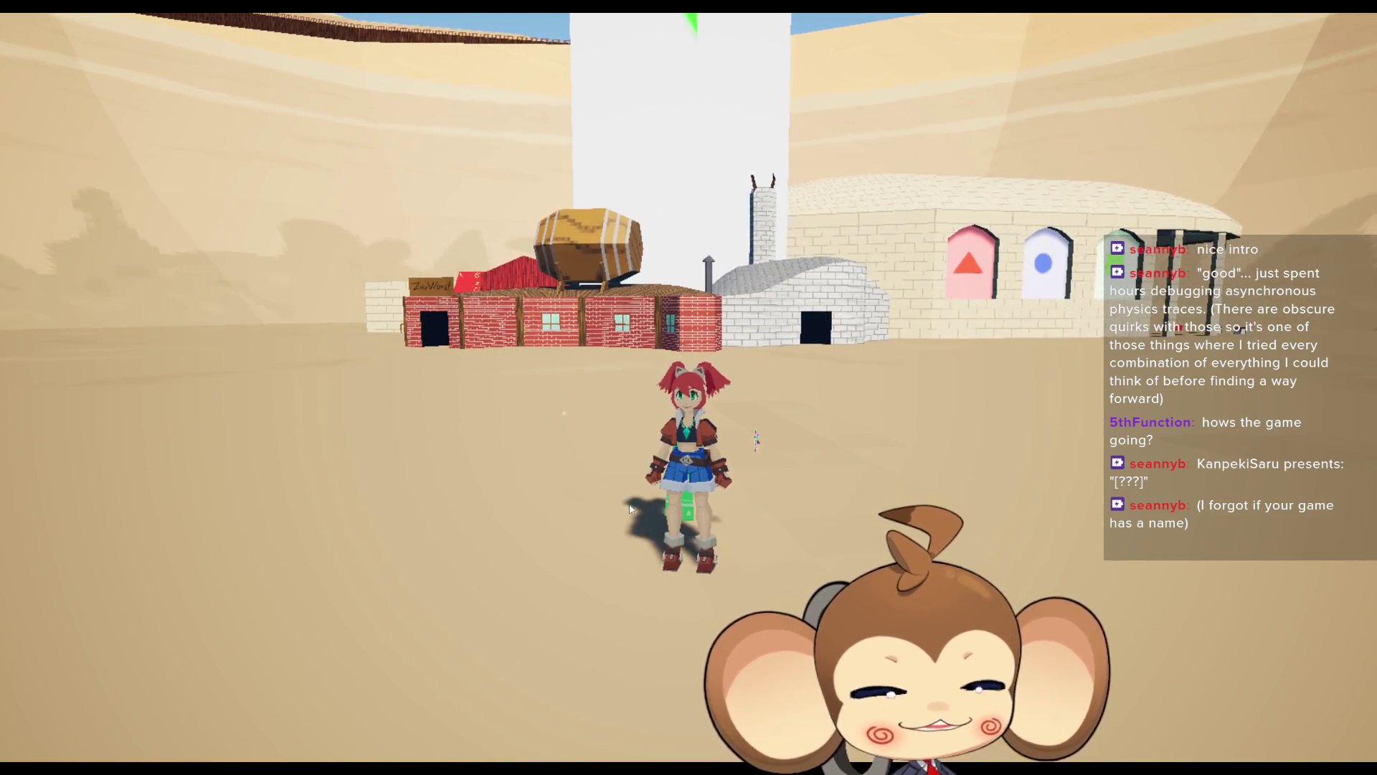
scroll(630, 508, down, 3)
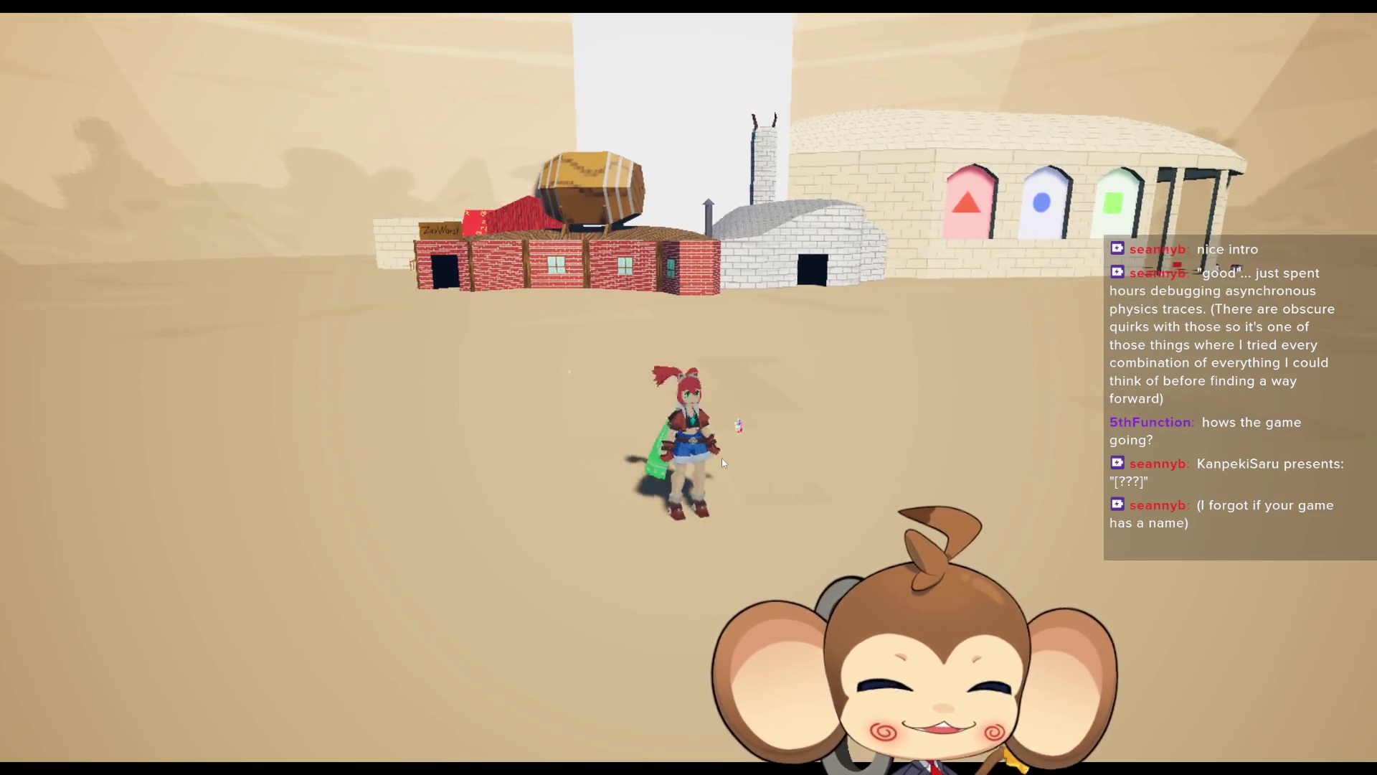
key(d)
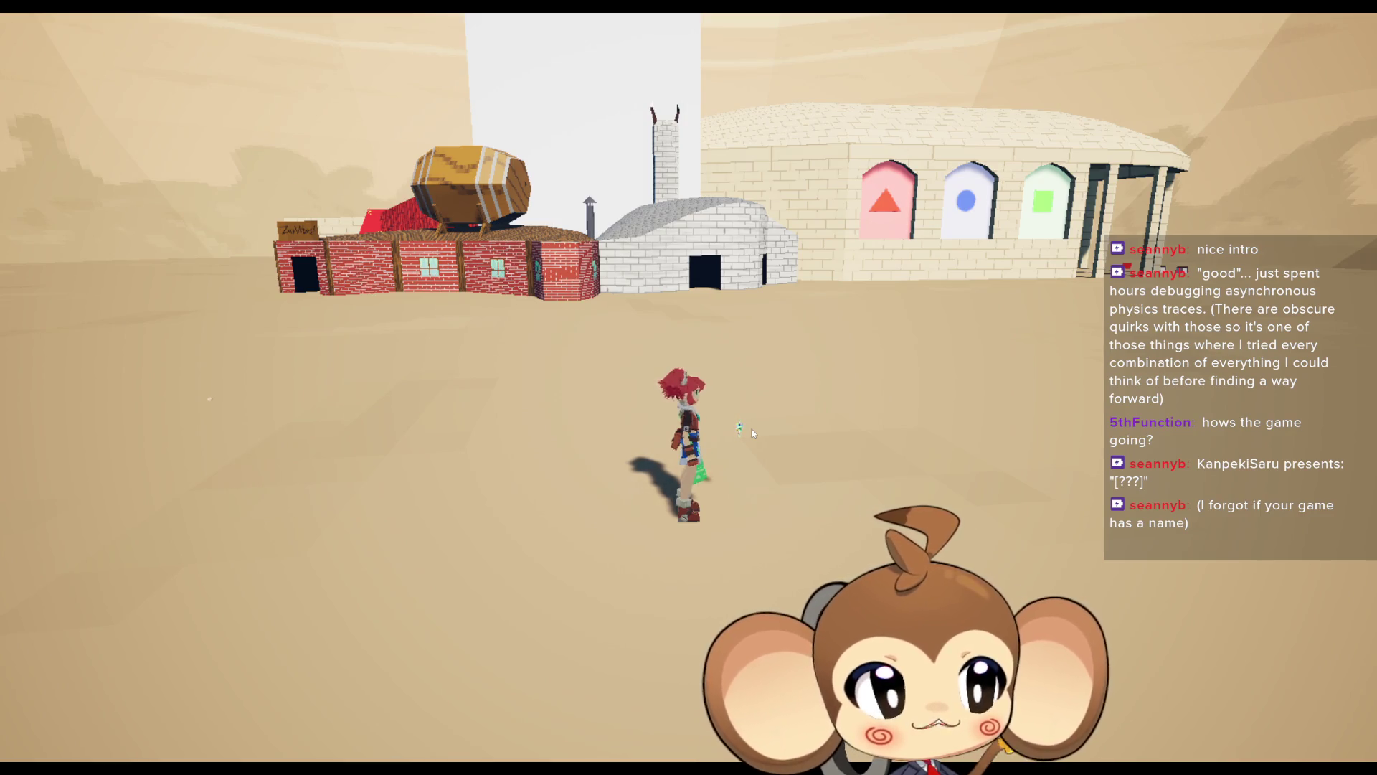
drag(765, 443, 645, 434)
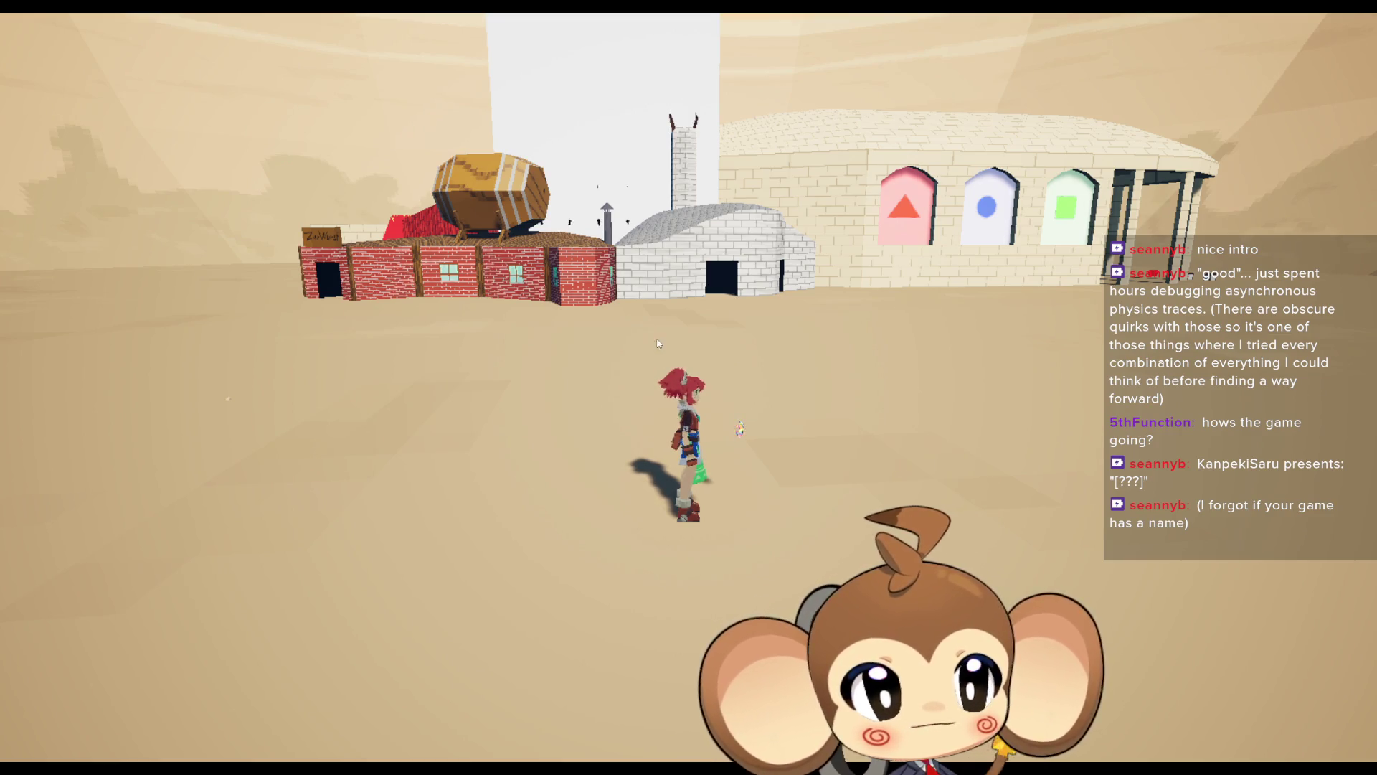
drag(651, 423, 652, 355)
key(w)
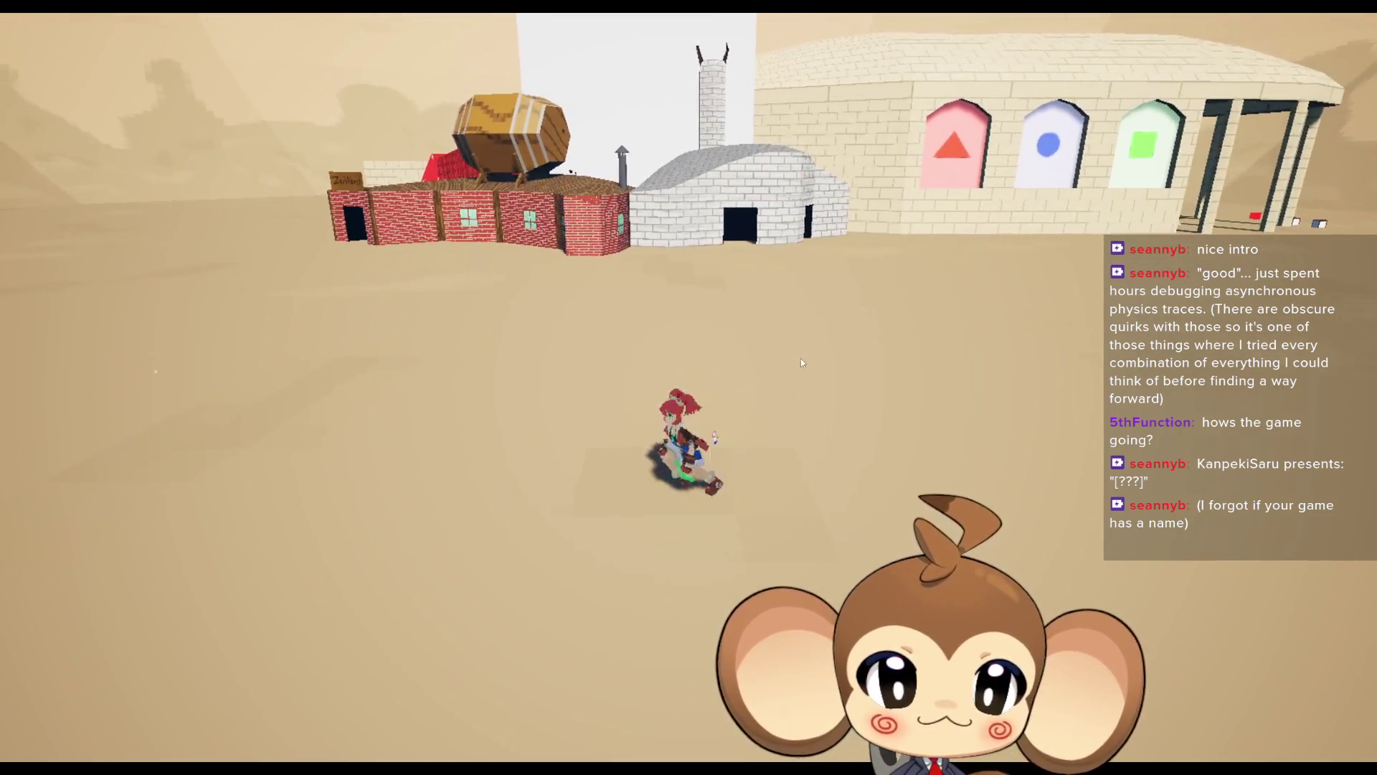
mouse_move(780, 365)
mouse_down()
mouse_move(847, 380)
mouse_move(430, 385)
mouse_move(842, 418)
mouse_move(837, 441)
mouse_move(799, 461)
mouse_move(866, 406)
mouse_move(712, 352)
mouse_move(450, 305)
mouse_move(780, 388)
mouse_move(372, 436)
mouse_up()
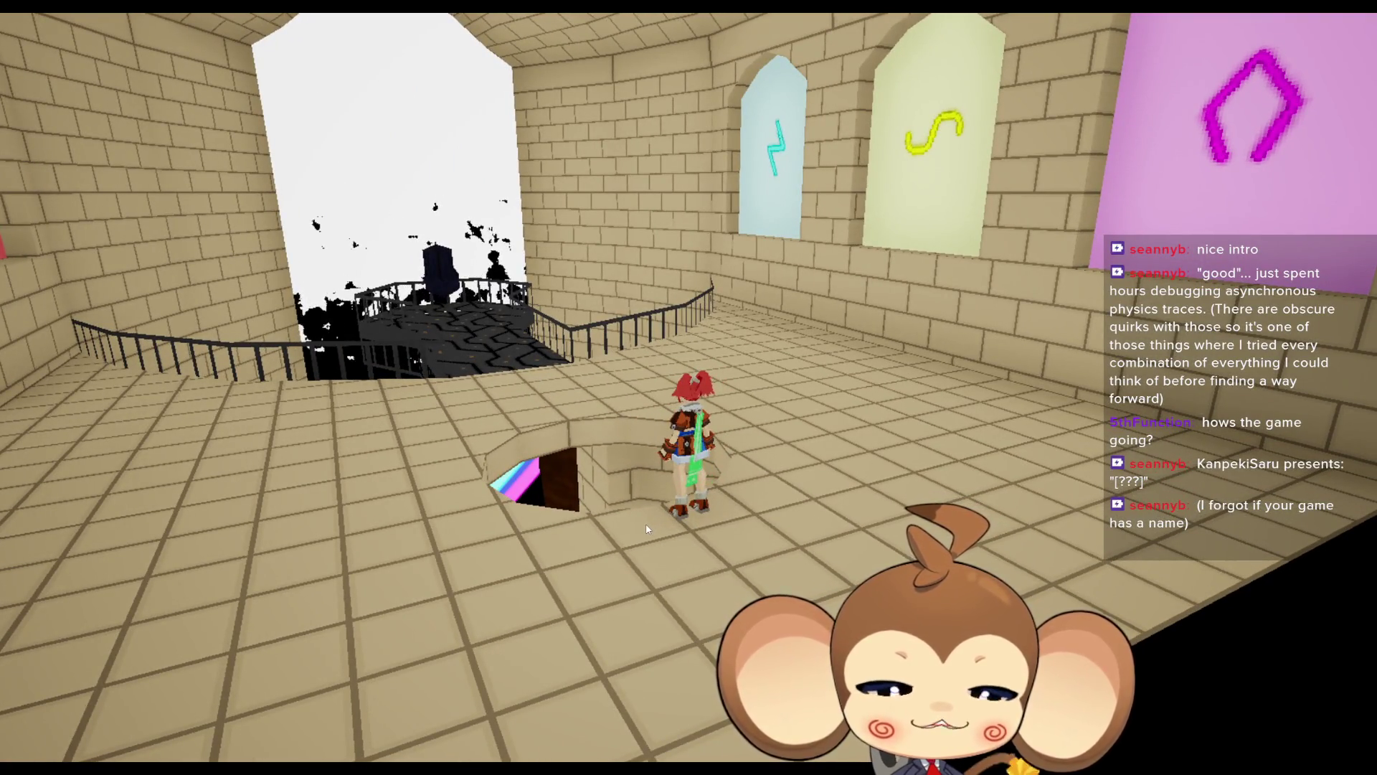
Drop through the castle hole and walk through the dark doorway to load the island
key(w)
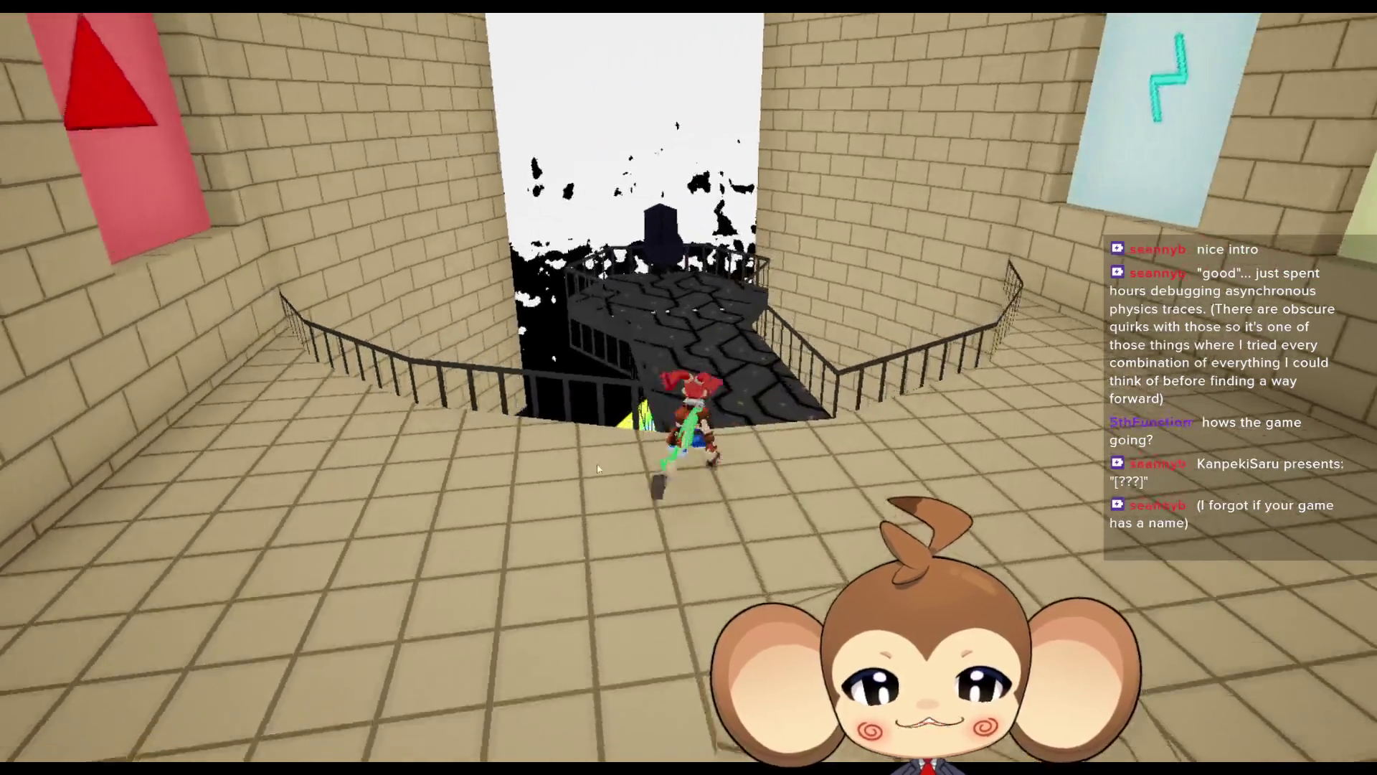
key(s)
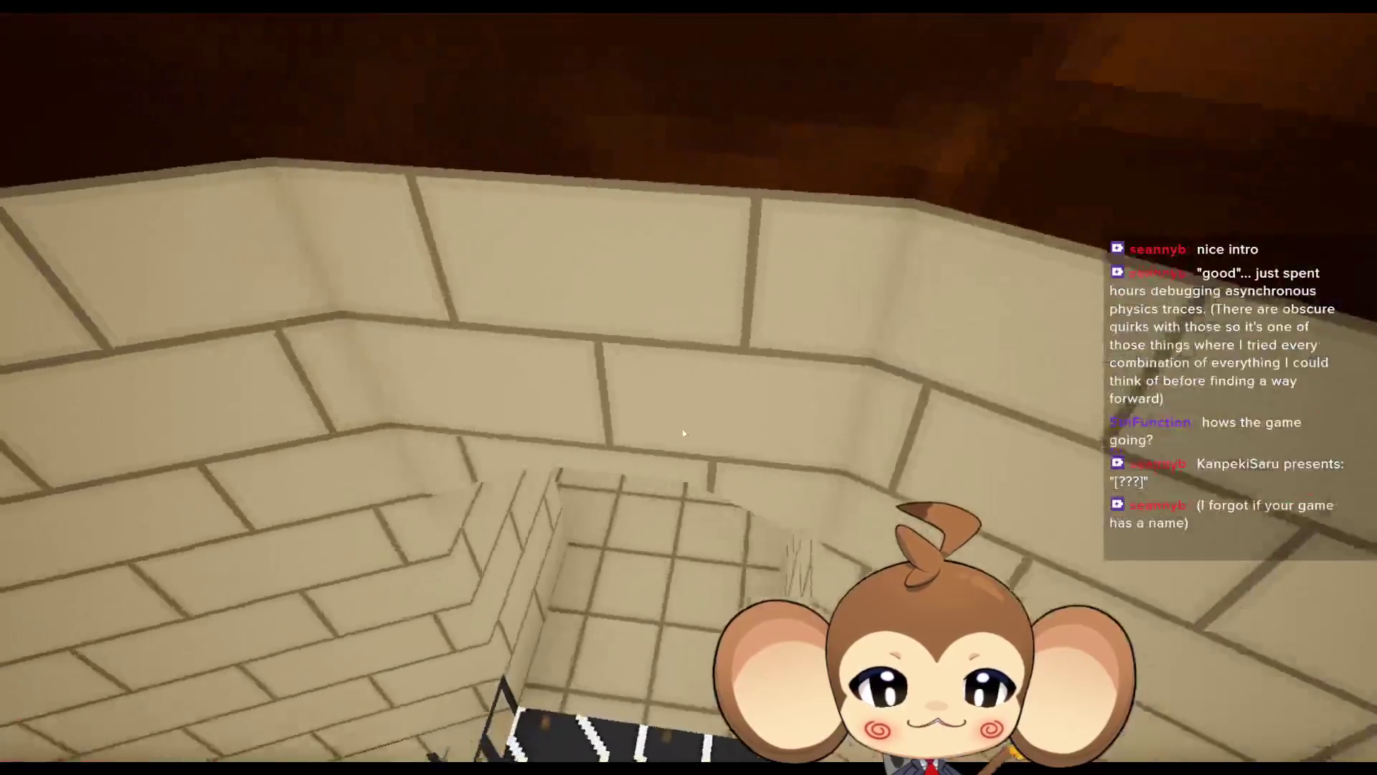
key(w)
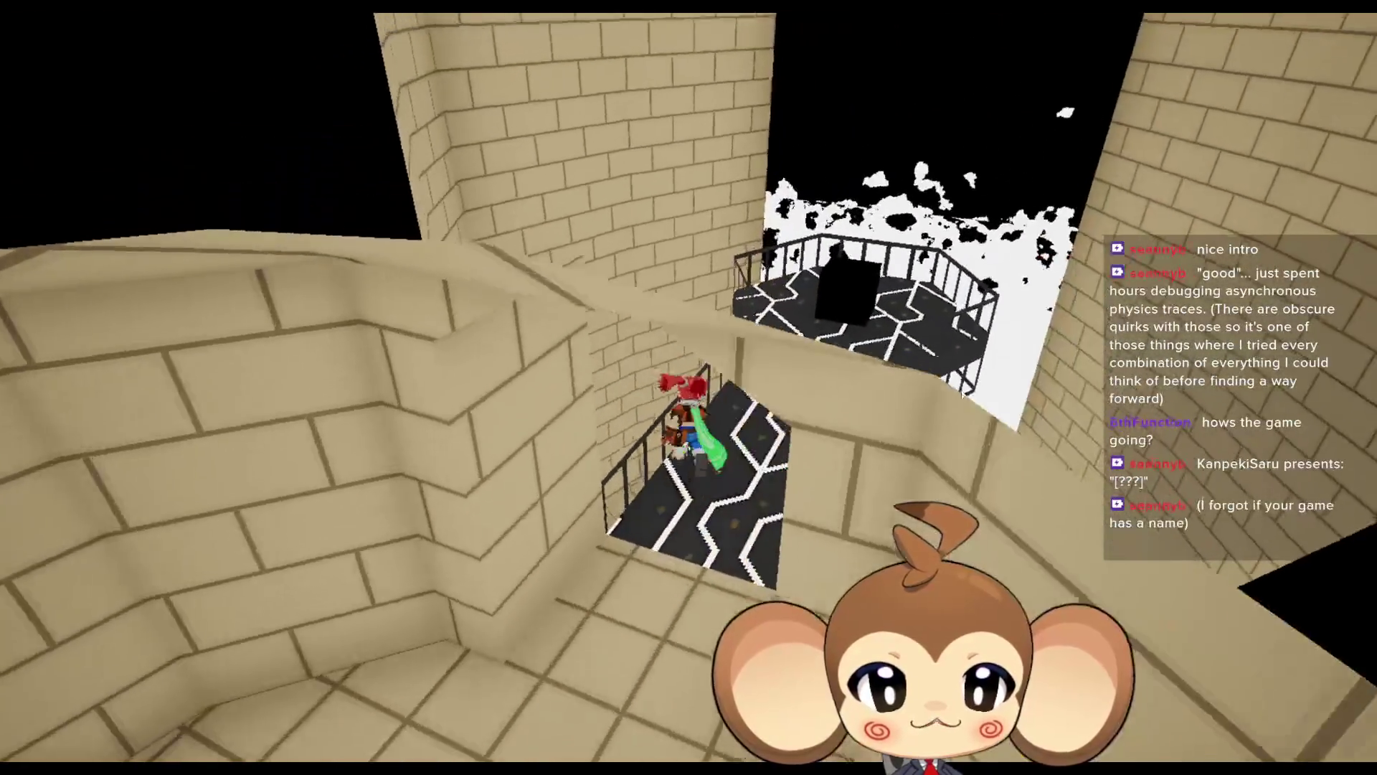
key(w)
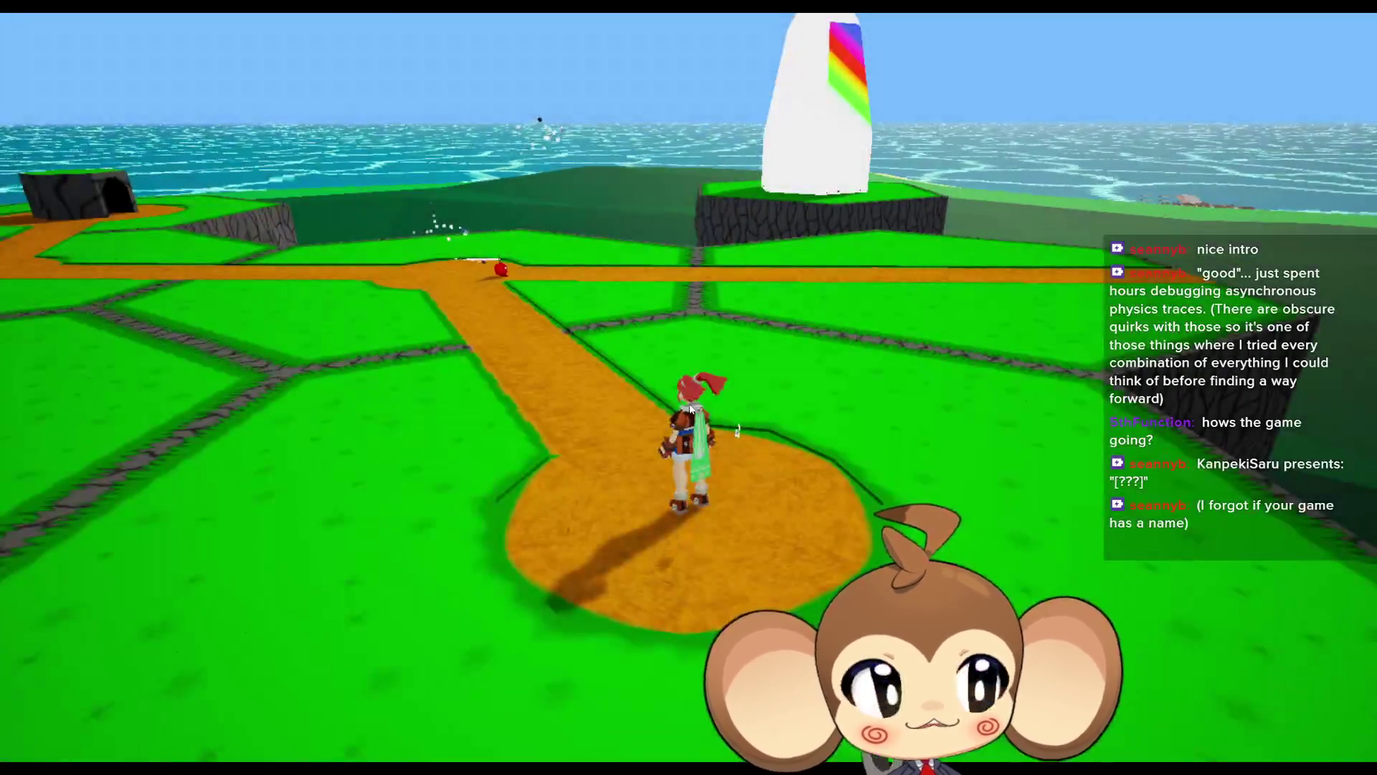
Run along the island's dirt paths toward the tower and the dark rock
key(w)
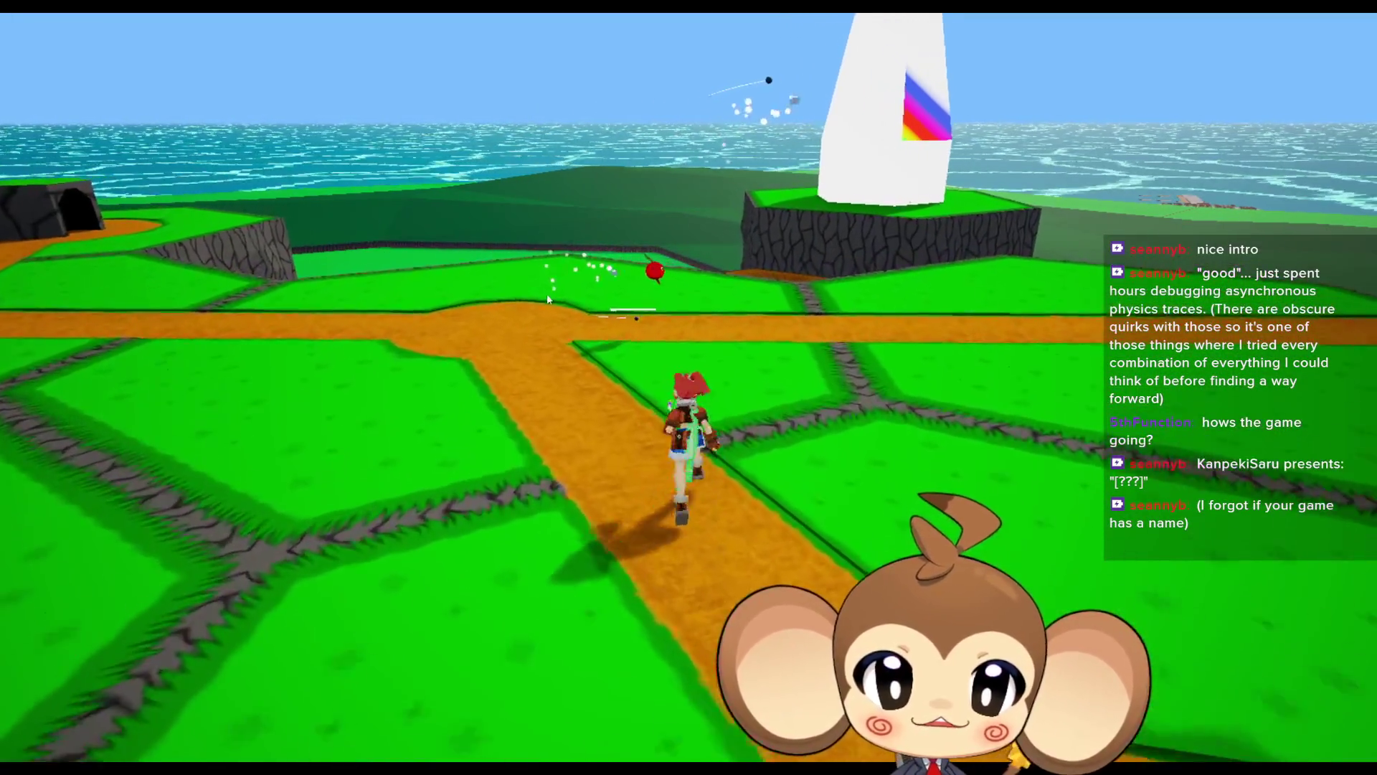
key(d)
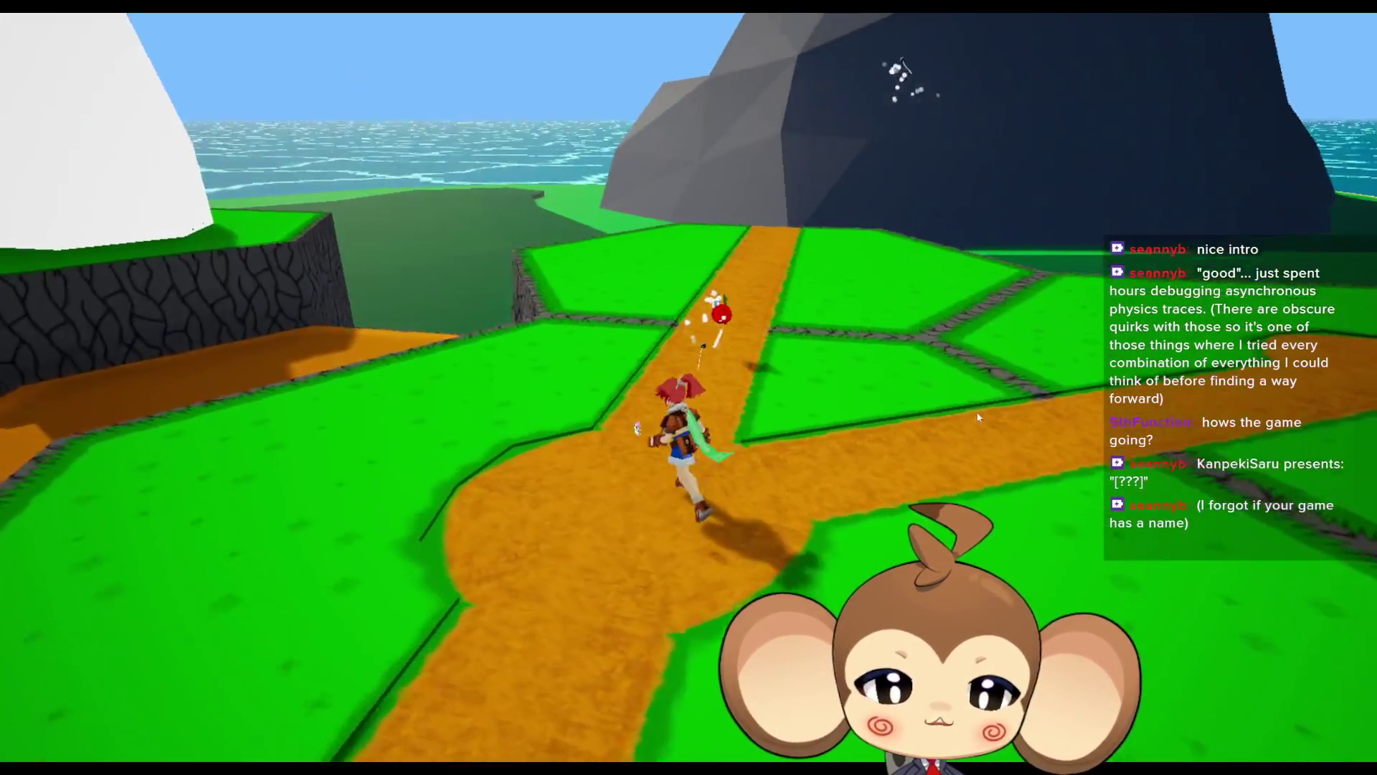
key(w)
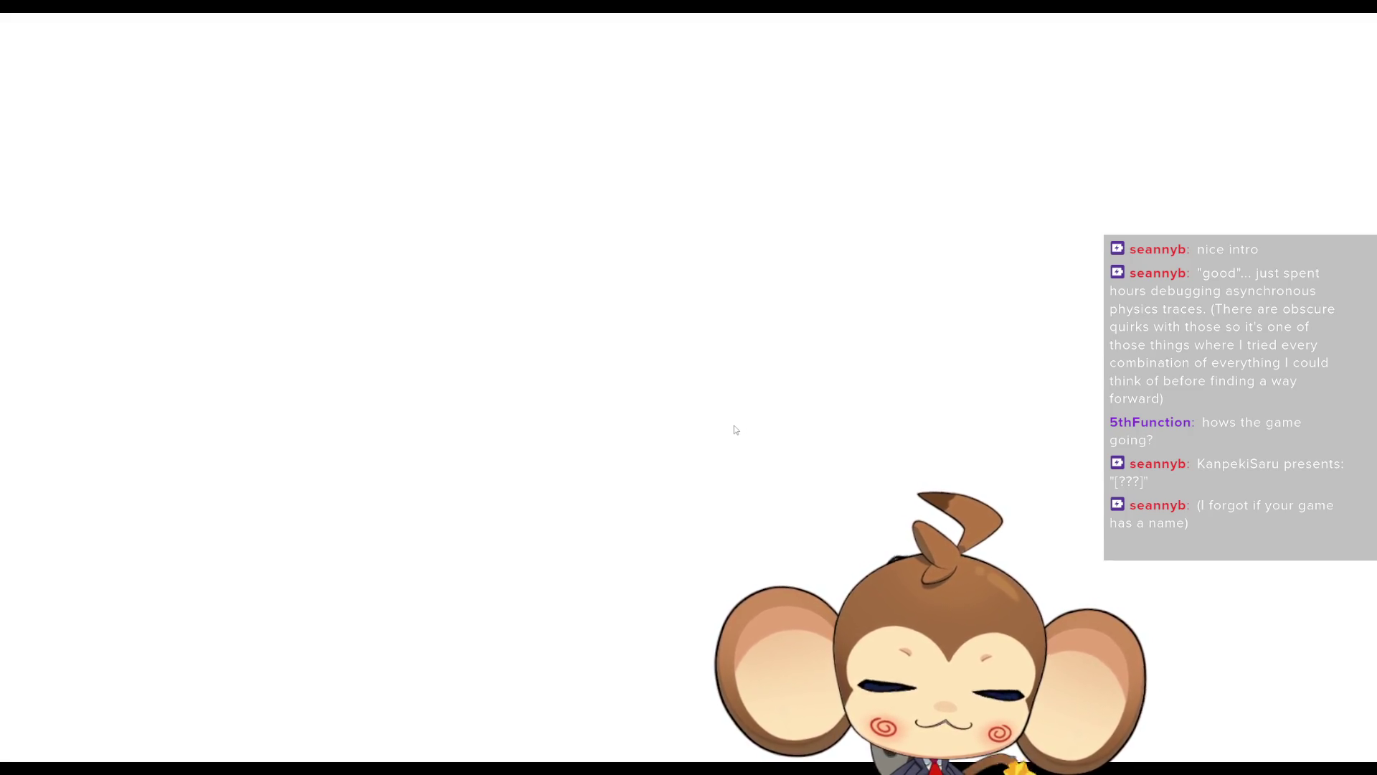
Leave fullscreen and select the red error lines in the Output Log
key(F11)
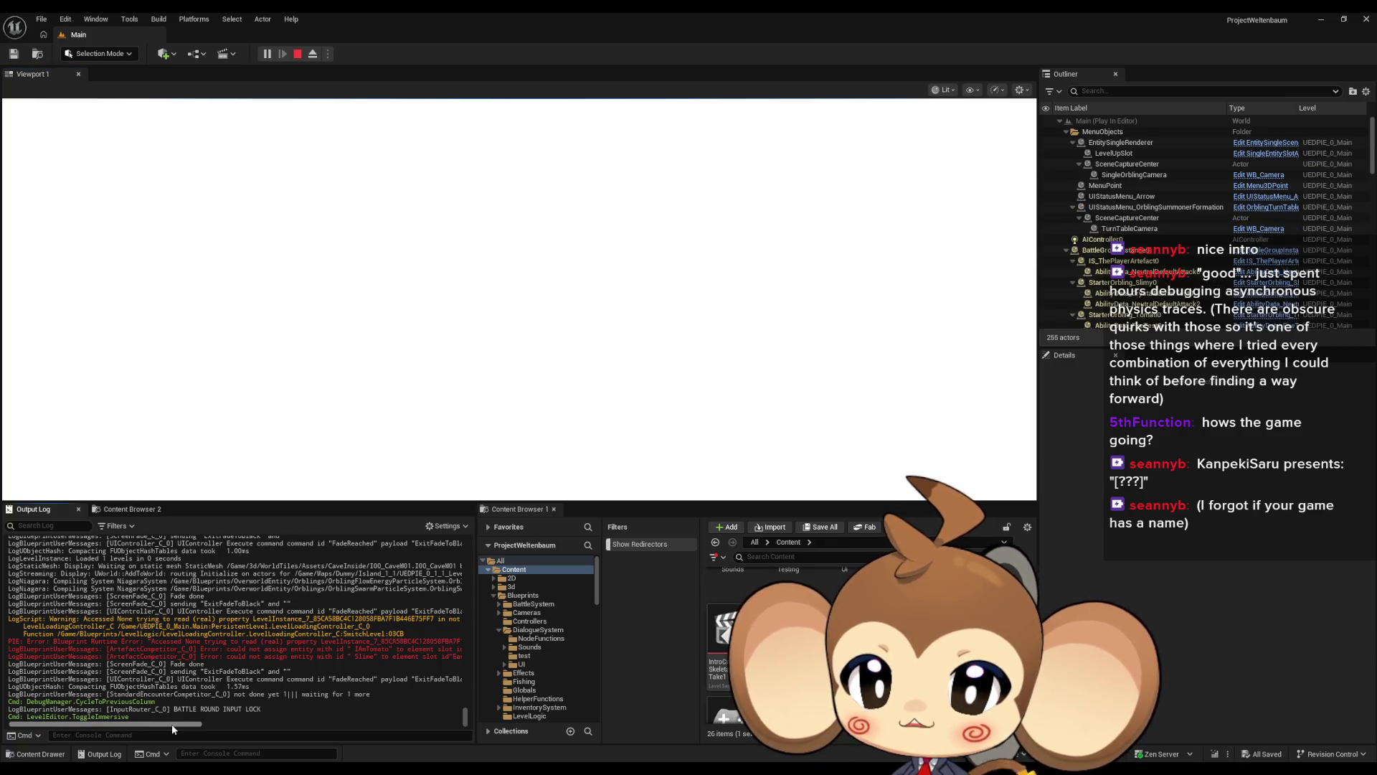
drag(186, 727, 321, 729)
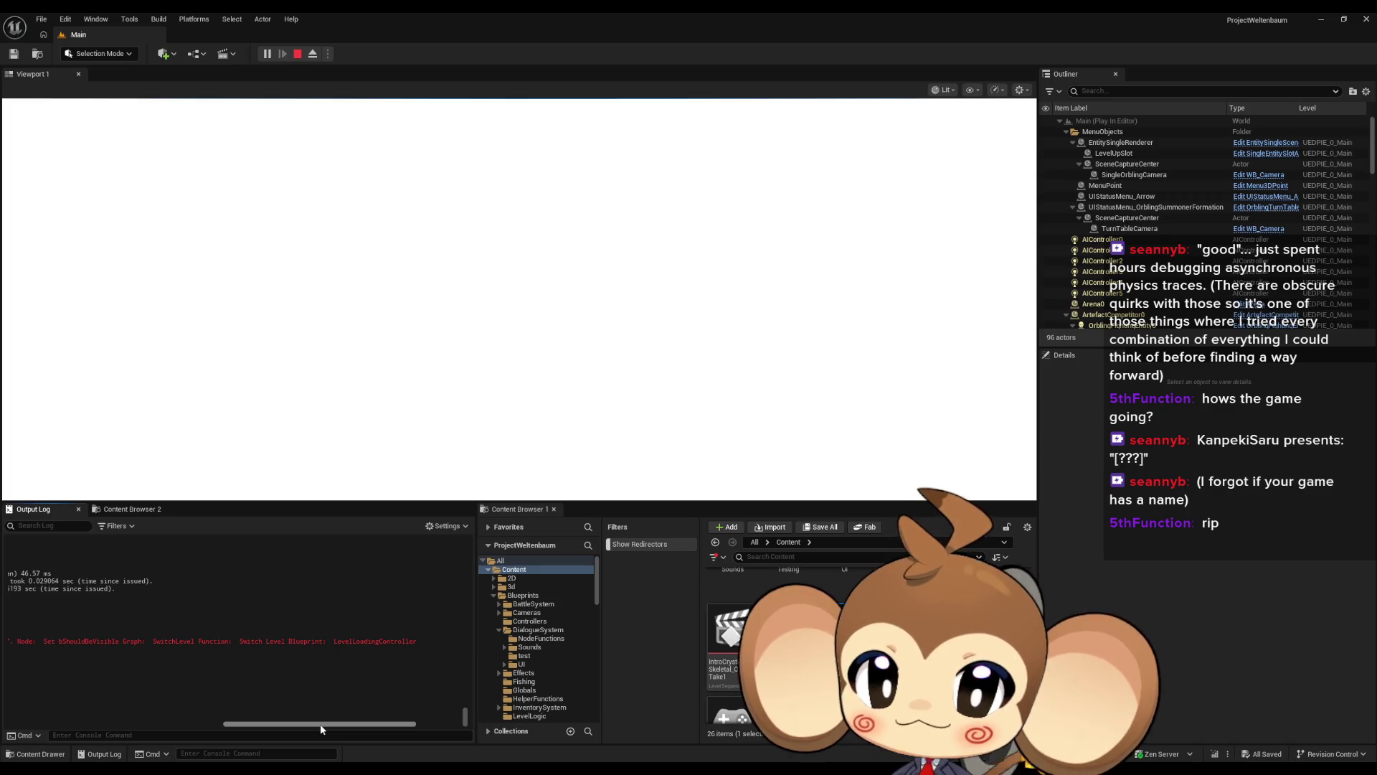
drag(320, 729, 321, 730)
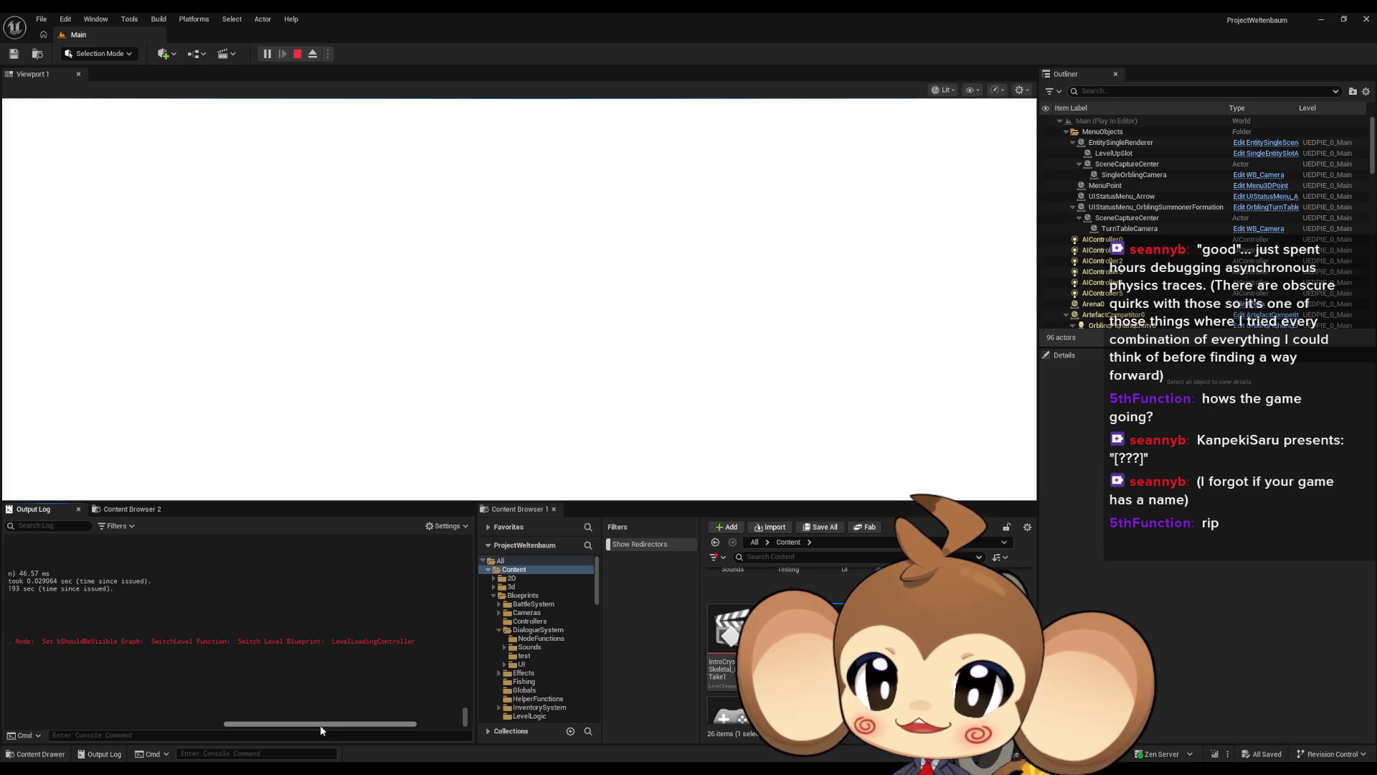
mouse_move(321, 729)
mouse_down()
mouse_move(84, 712)
mouse_move(166, 701)
mouse_up()
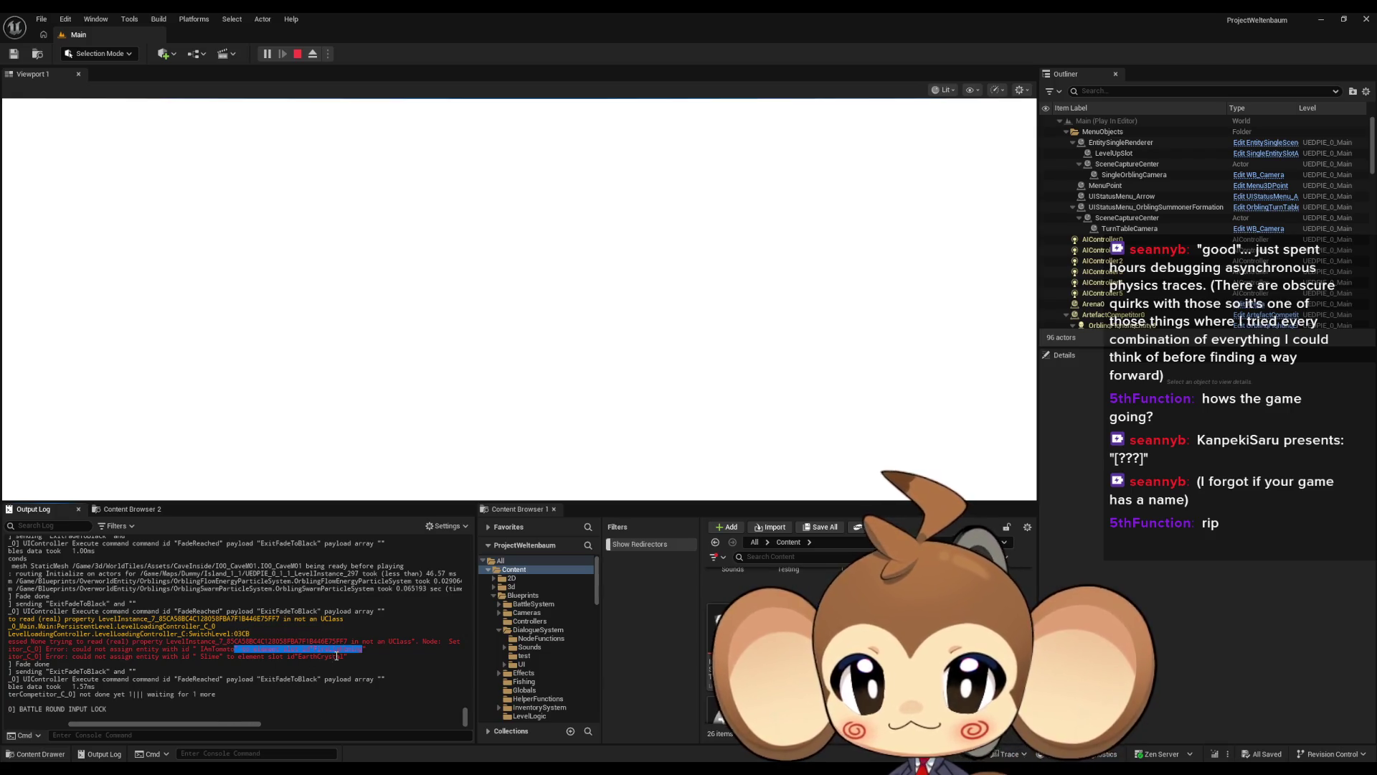
drag(335, 657, 50, 665)
drag(162, 725, 101, 725)
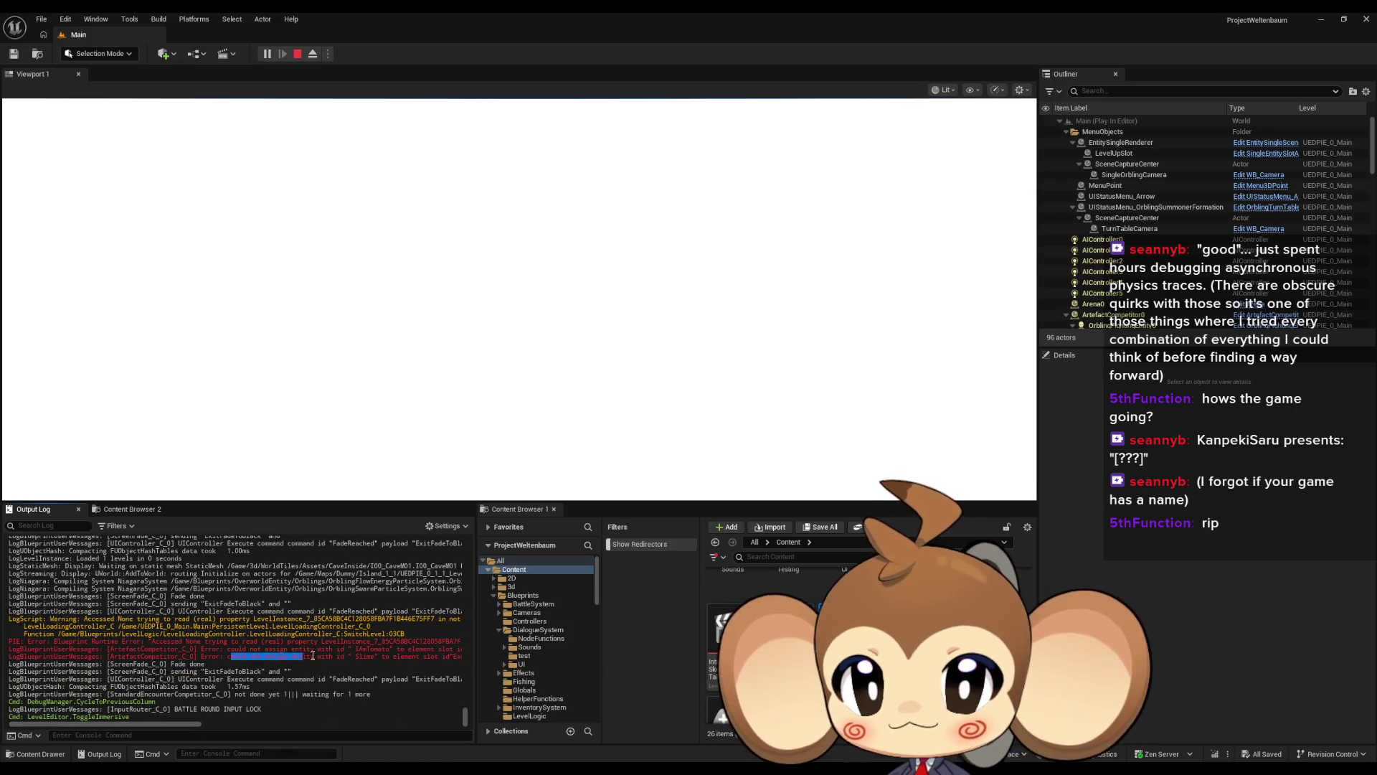
drag(219, 723, 273, 723)
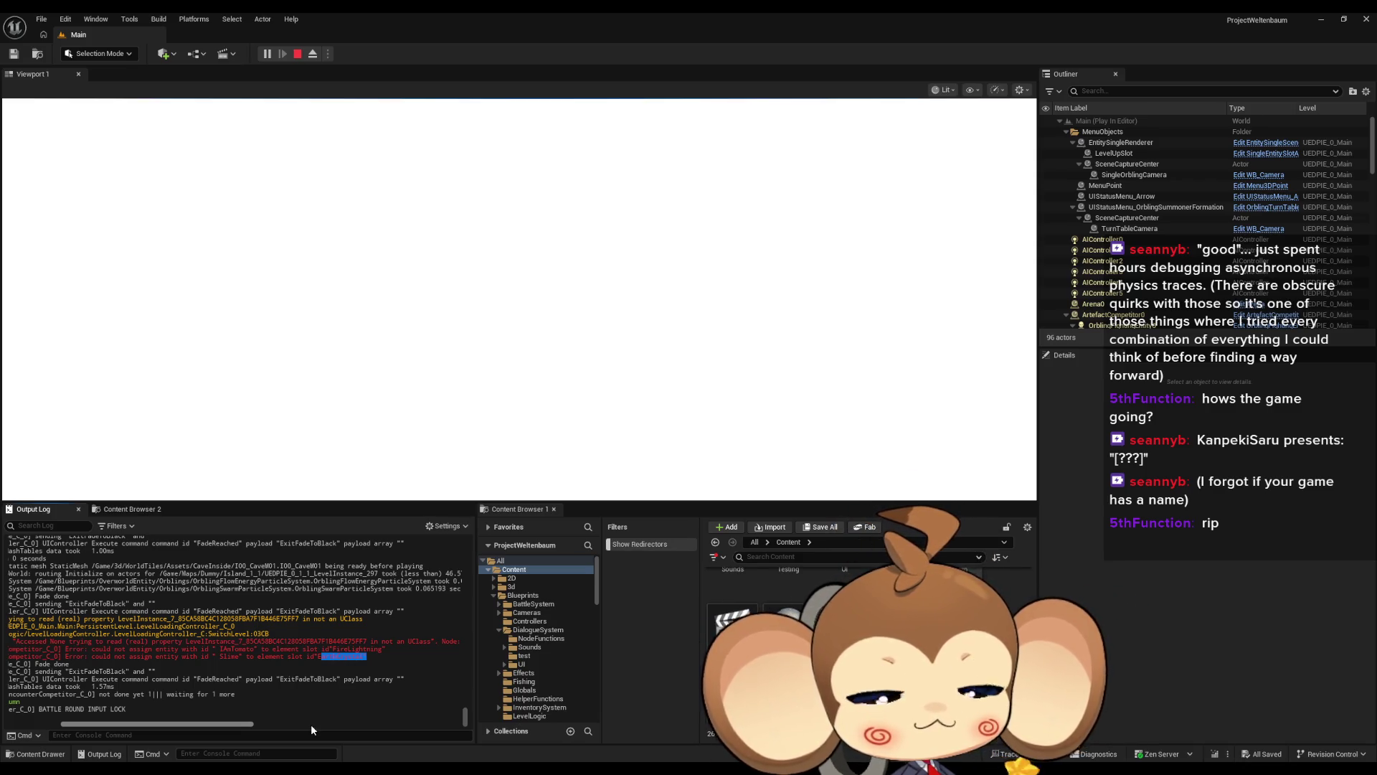
Highlight the SwitchLevel part of the error message, then stop the play session
mouse_move(228, 725)
mouse_down()
mouse_move(161, 727)
mouse_move(219, 726)
mouse_up()
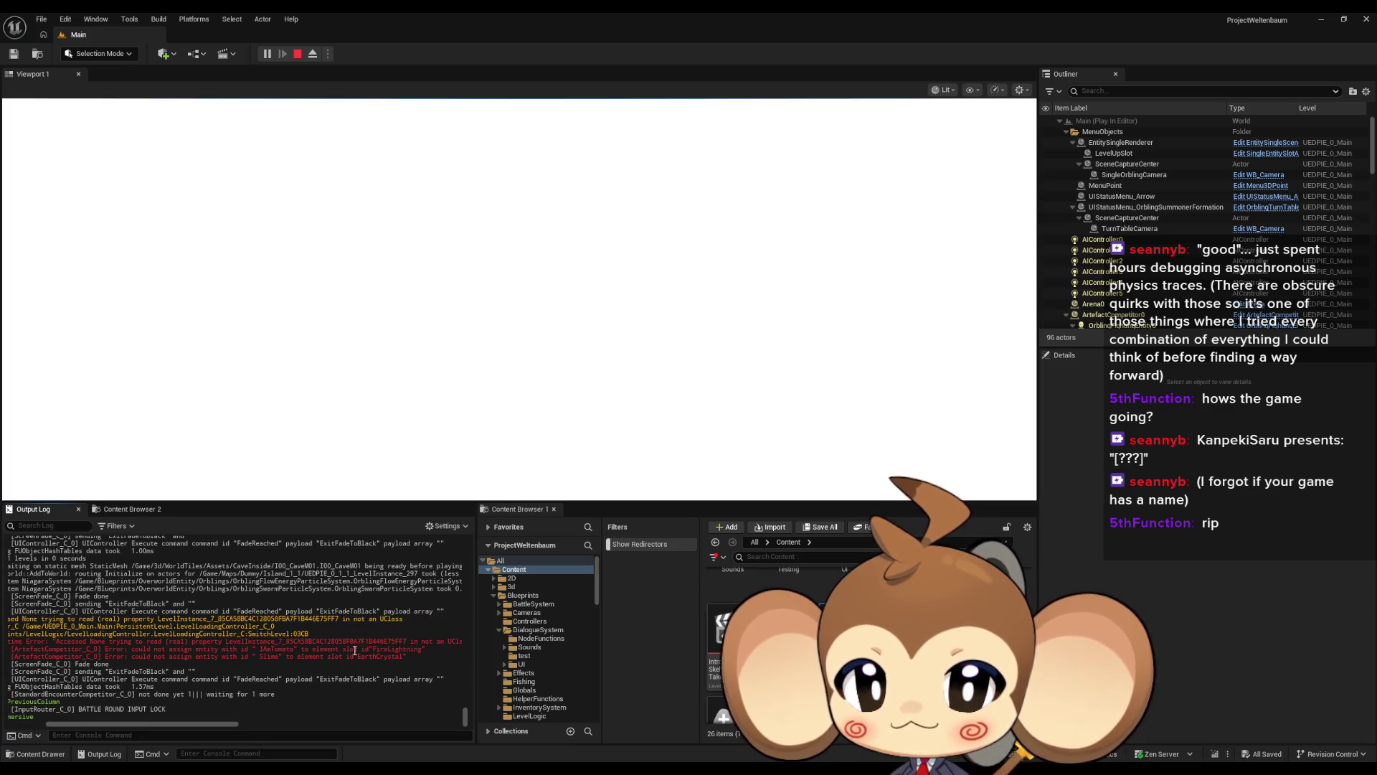
drag(325, 650, 287, 657)
mouse_move(248, 725)
mouse_down()
mouse_move(372, 723)
mouse_move(325, 724)
mouse_up()
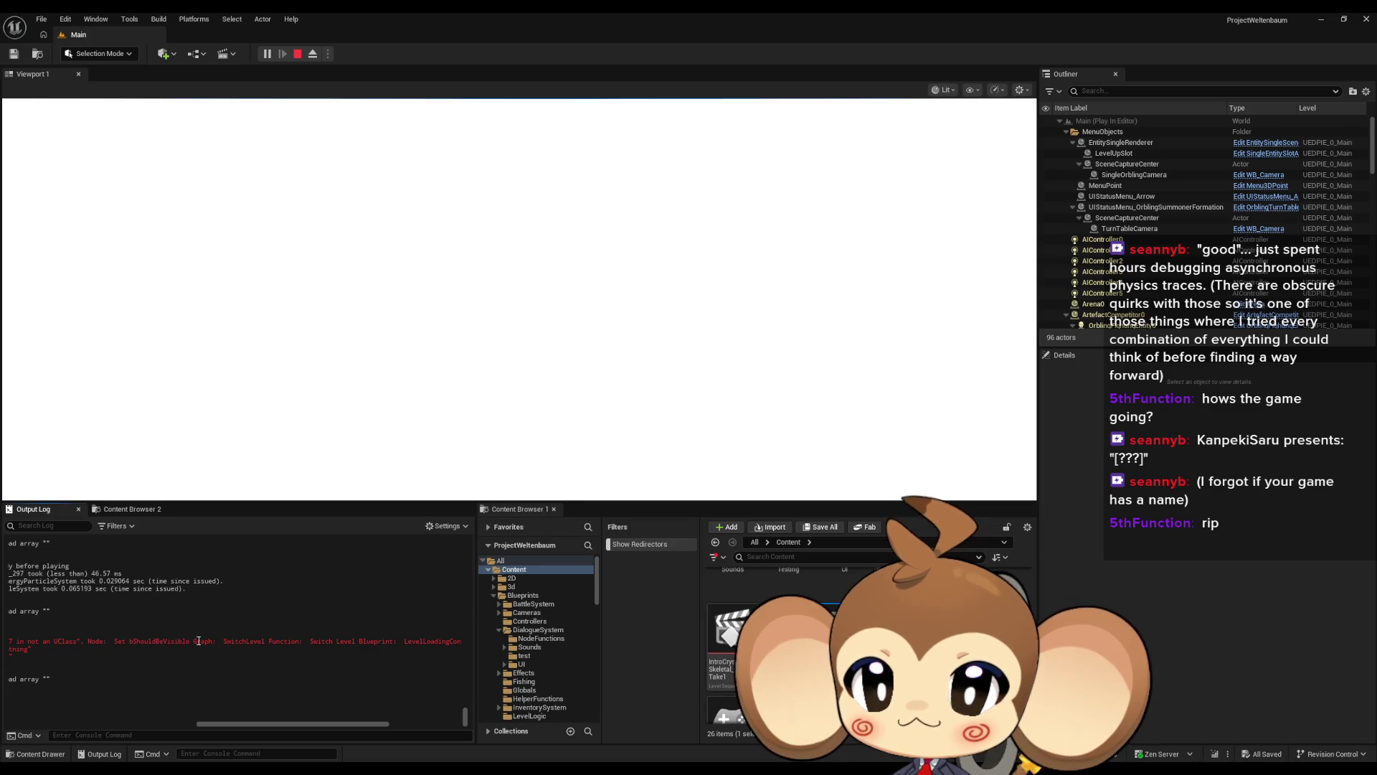
mouse_move(219, 640)
mouse_down()
mouse_move(142, 644)
mouse_move(185, 646)
mouse_up()
click(128, 647)
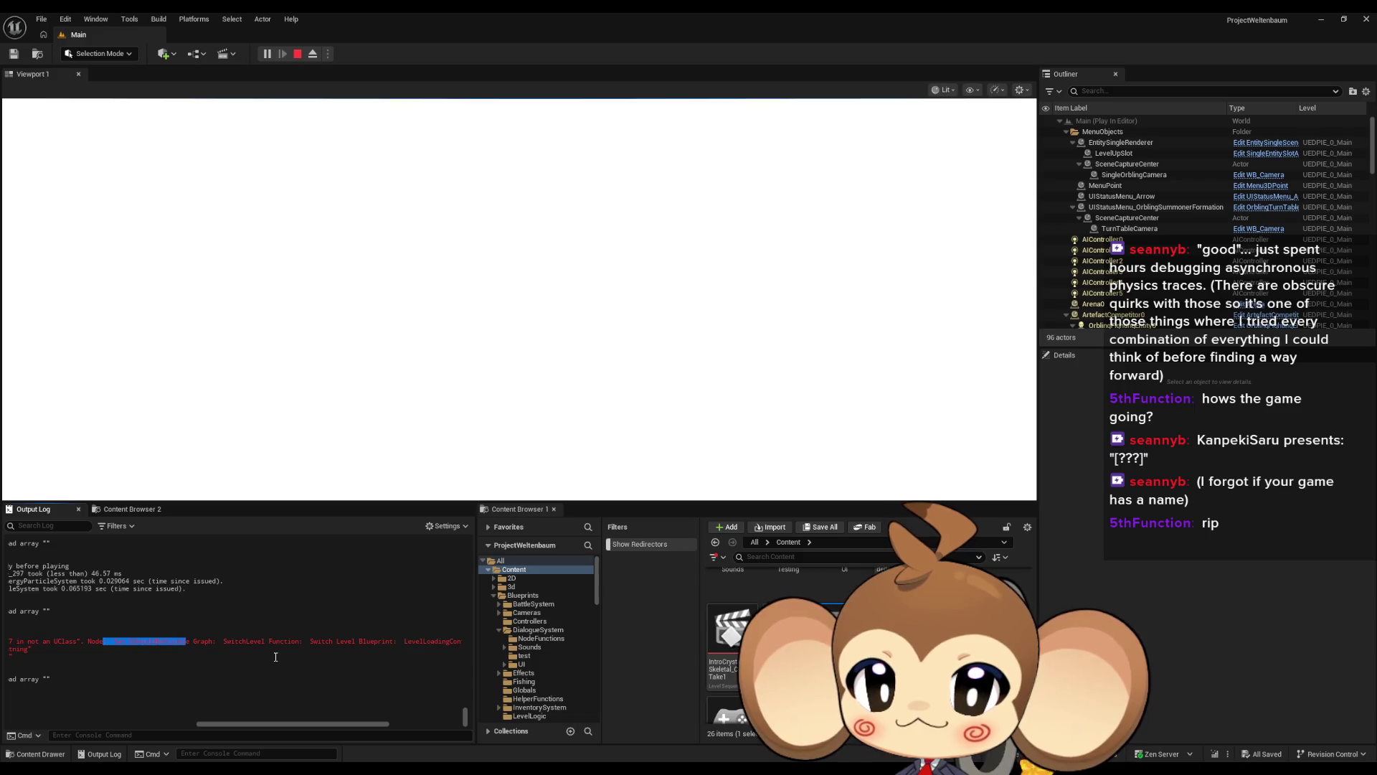
mouse_move(287, 723)
mouse_down()
mouse_move(327, 723)
mouse_move(93, 723)
mouse_up()
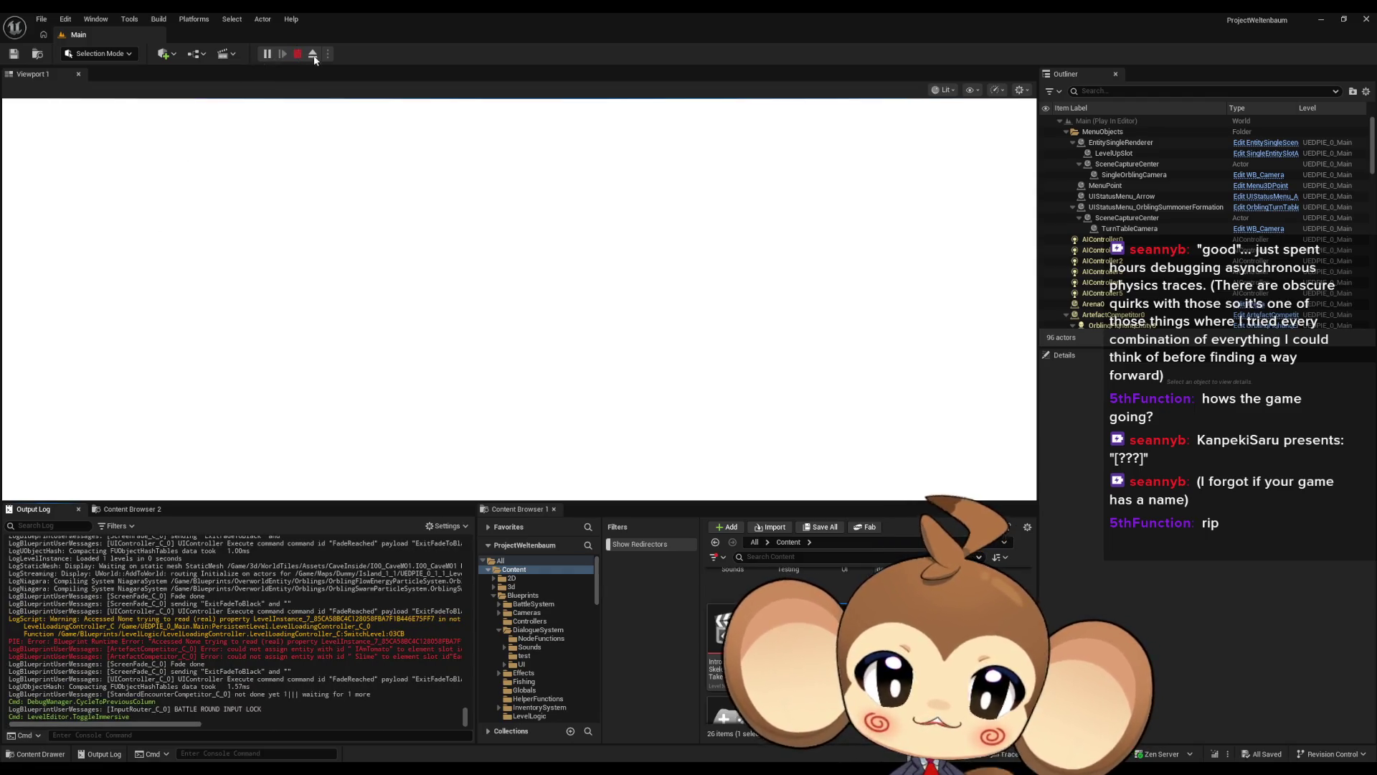
key(Escape)
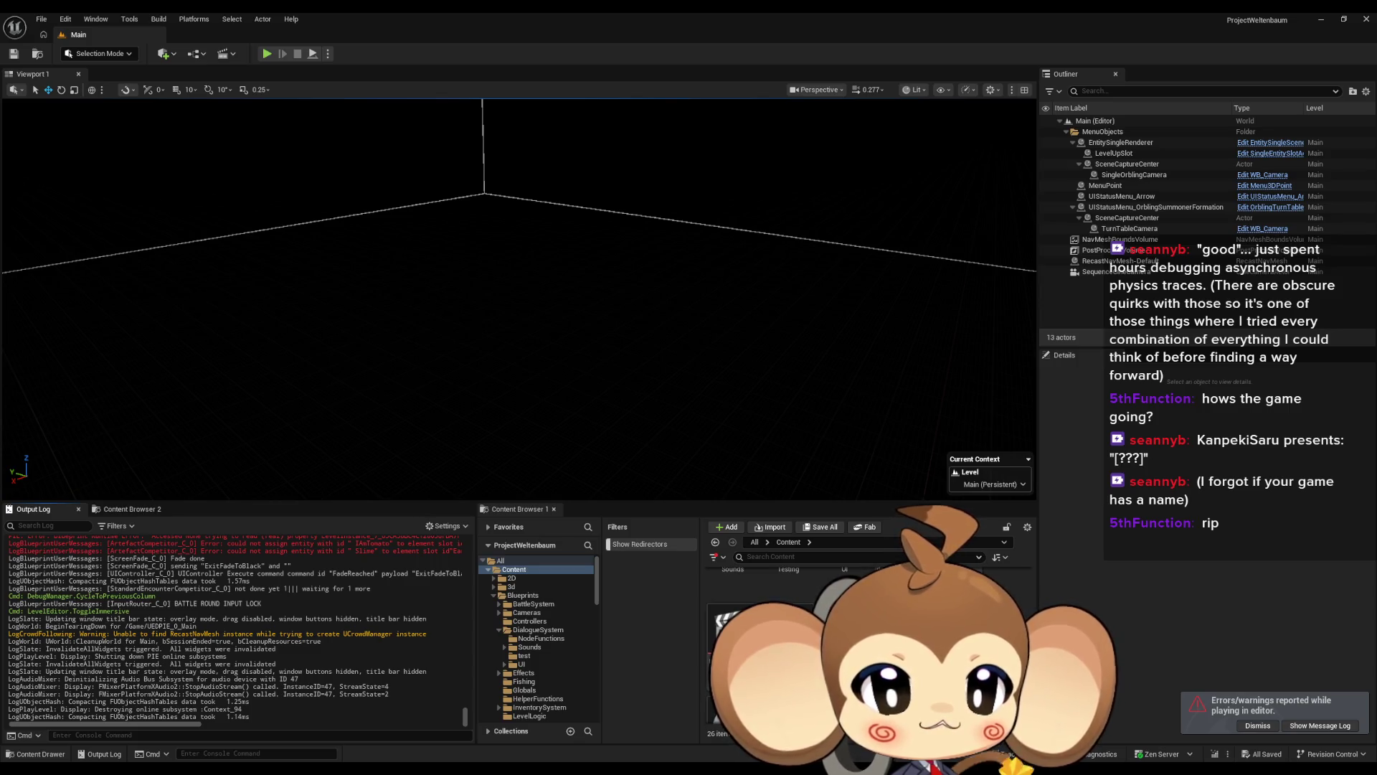
Close the Message Log and select SwitchLevel's FIND node, Permanently Loaded Levels and Current Loaded Levels
scroll(911, 440, right, 5)
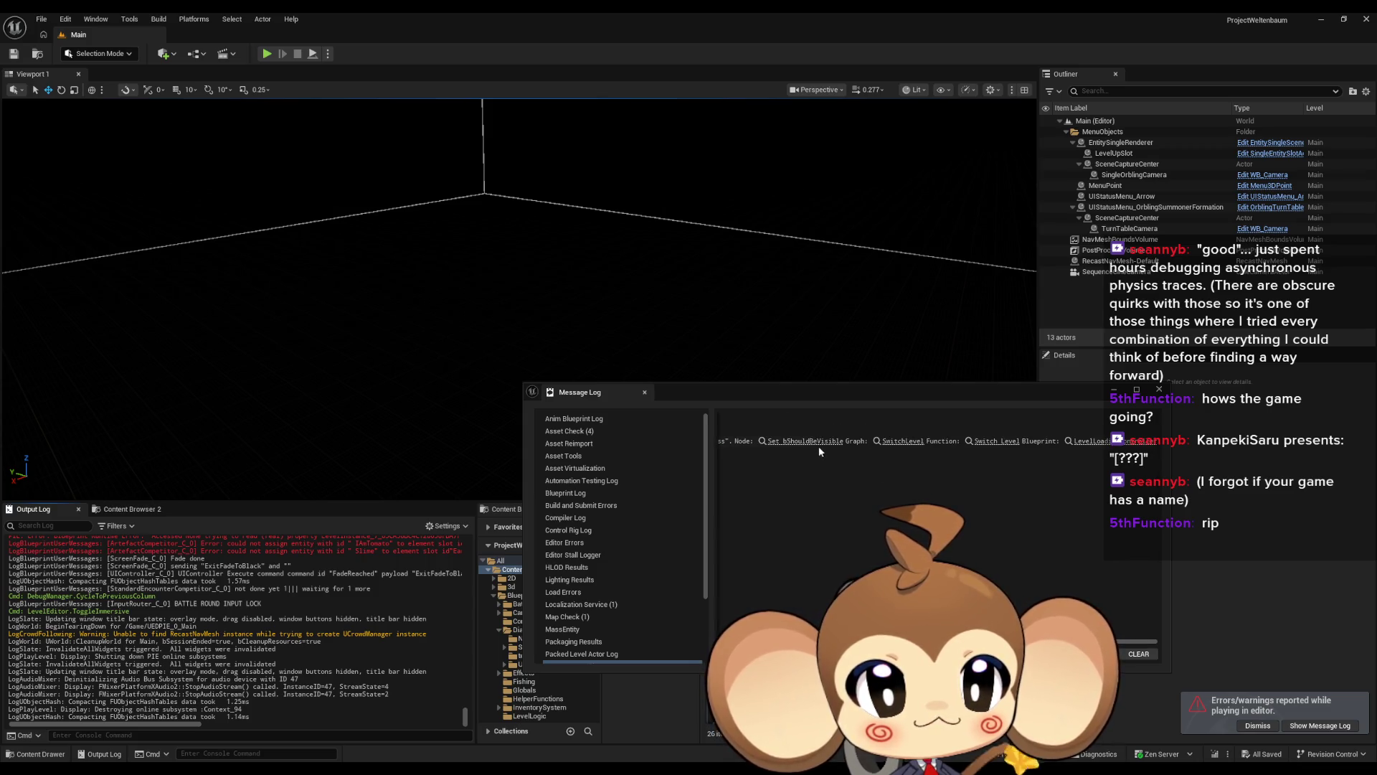
click(1159, 389)
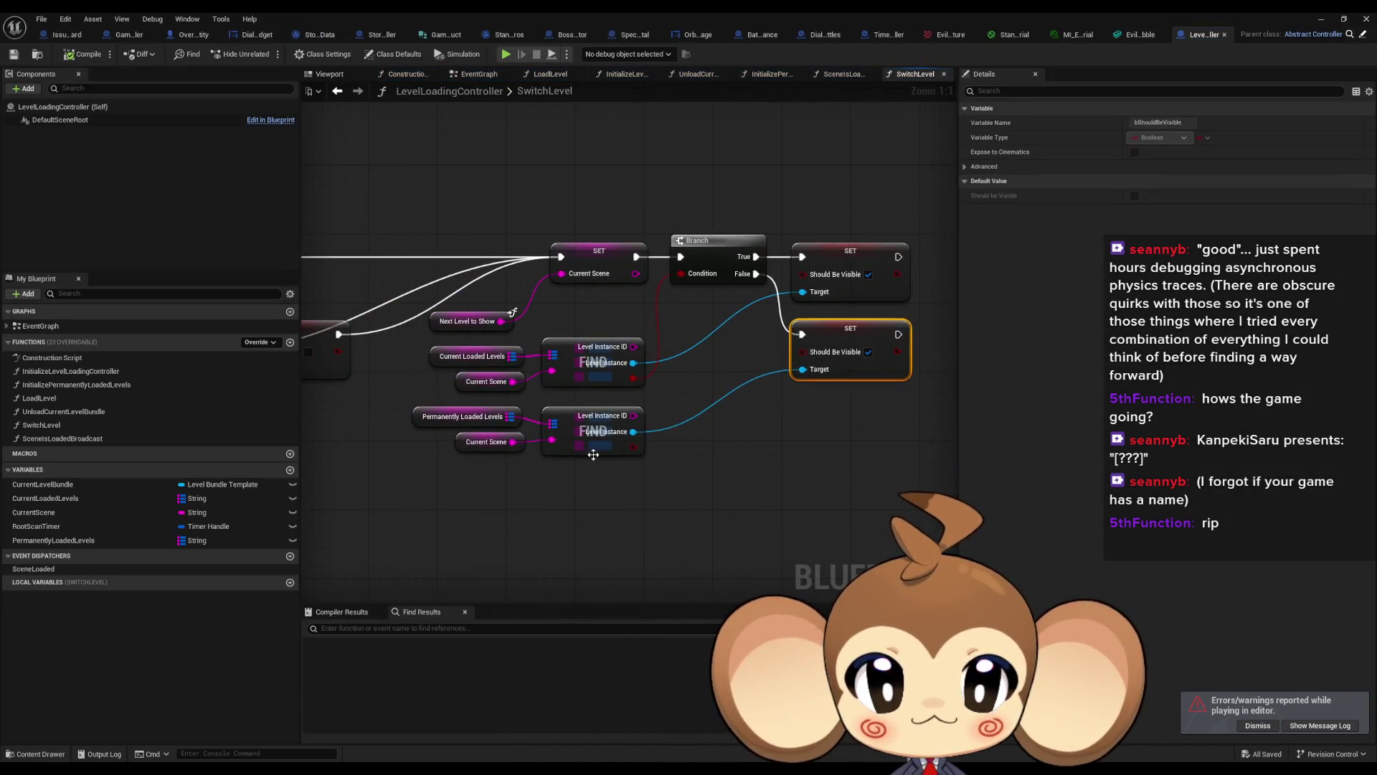
drag(449, 431, 754, 493)
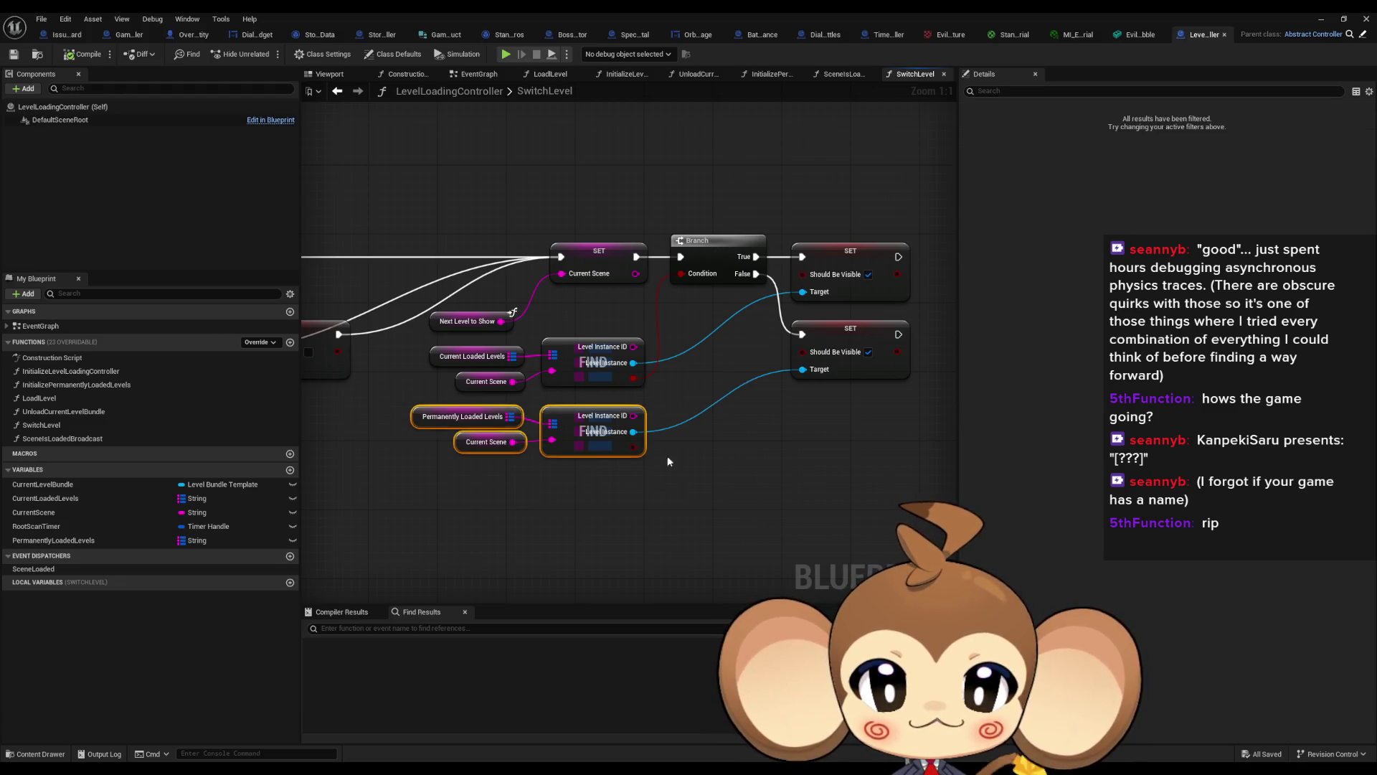
click(445, 422)
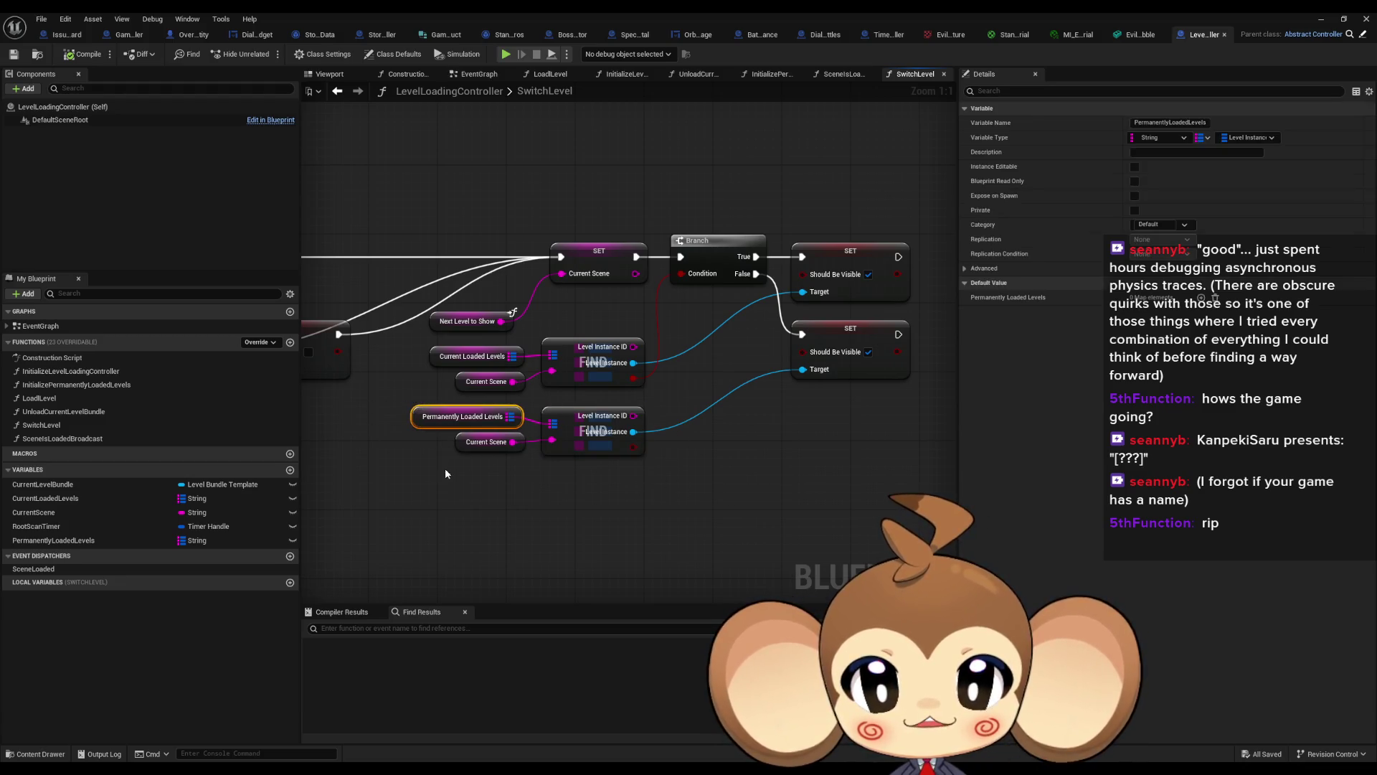
drag(411, 350, 441, 367)
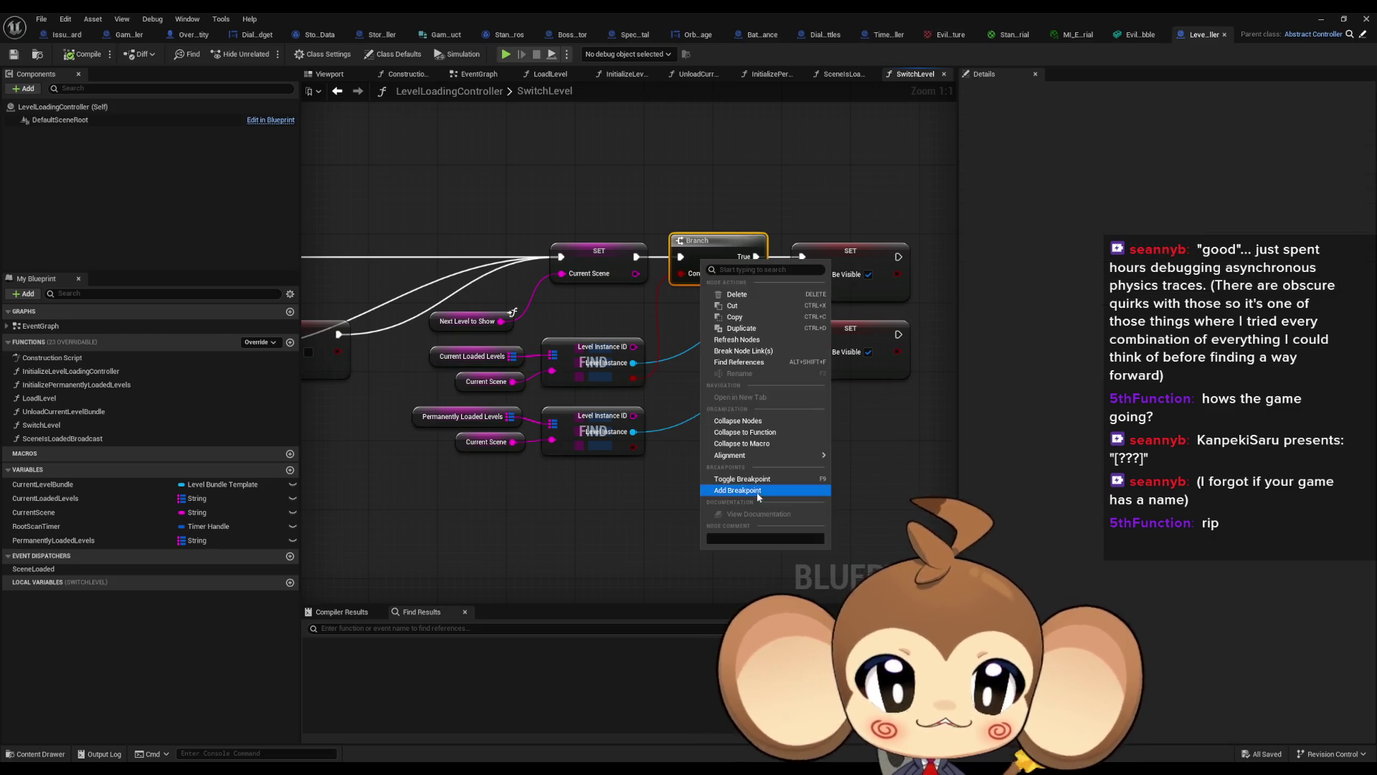
Breakpoint the Branch node, play until it hits, resume, and stop
click(759, 493)
click(1312, 16)
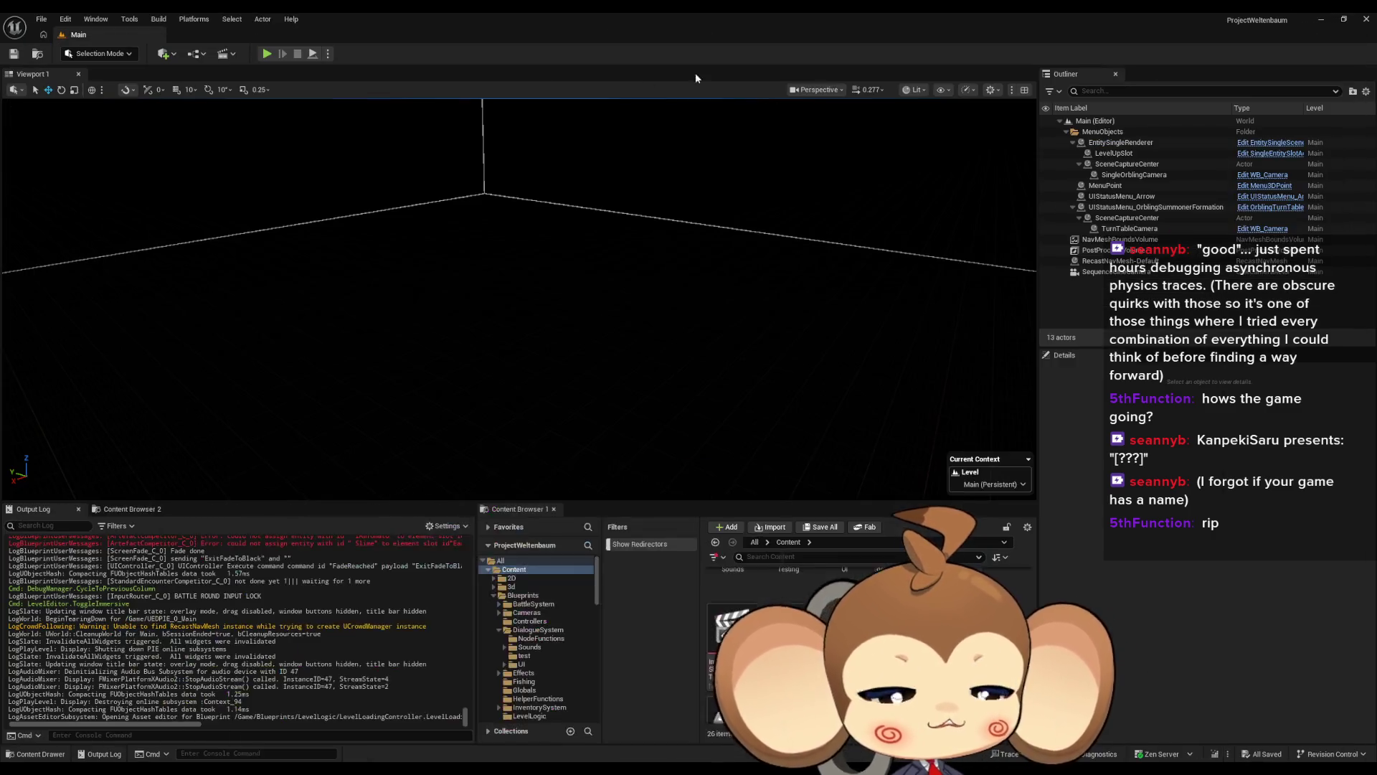
click(266, 53)
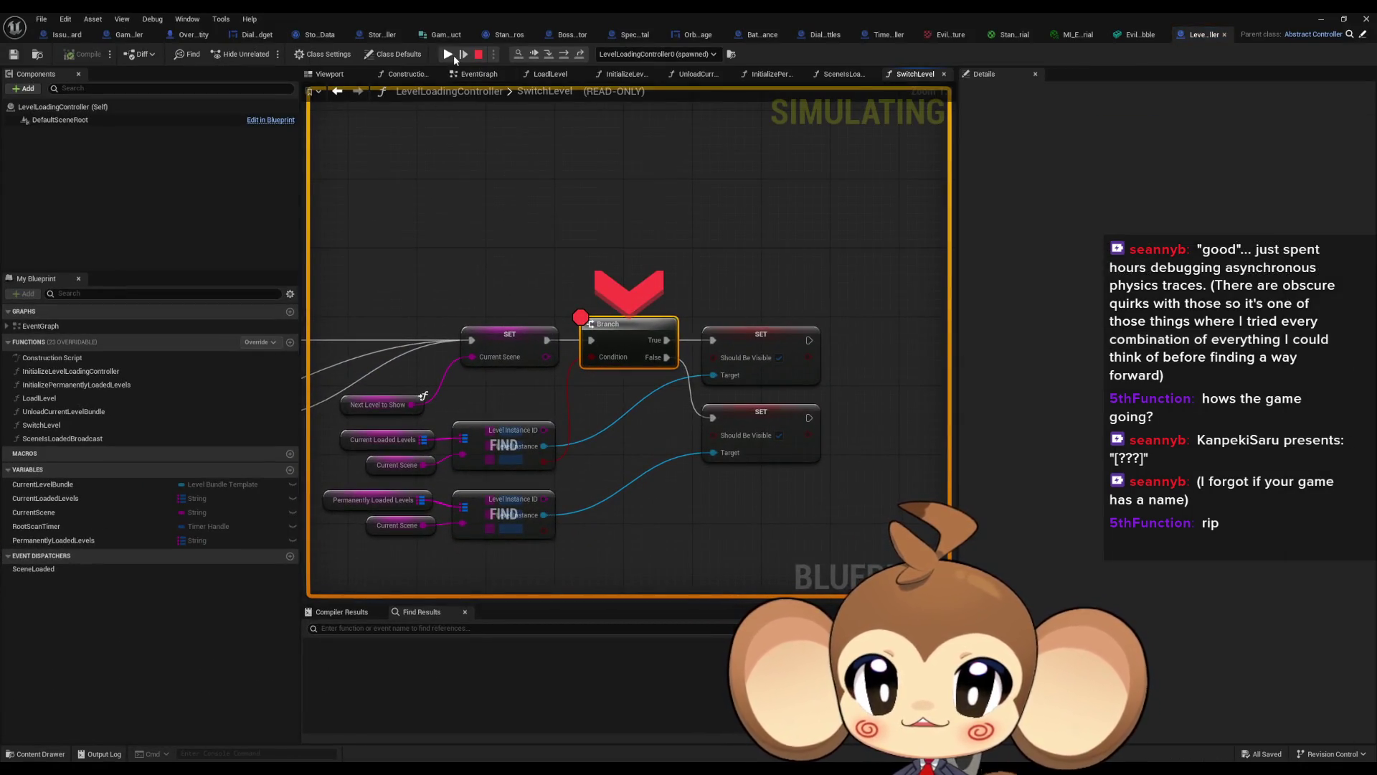
click(448, 54)
click(1322, 19)
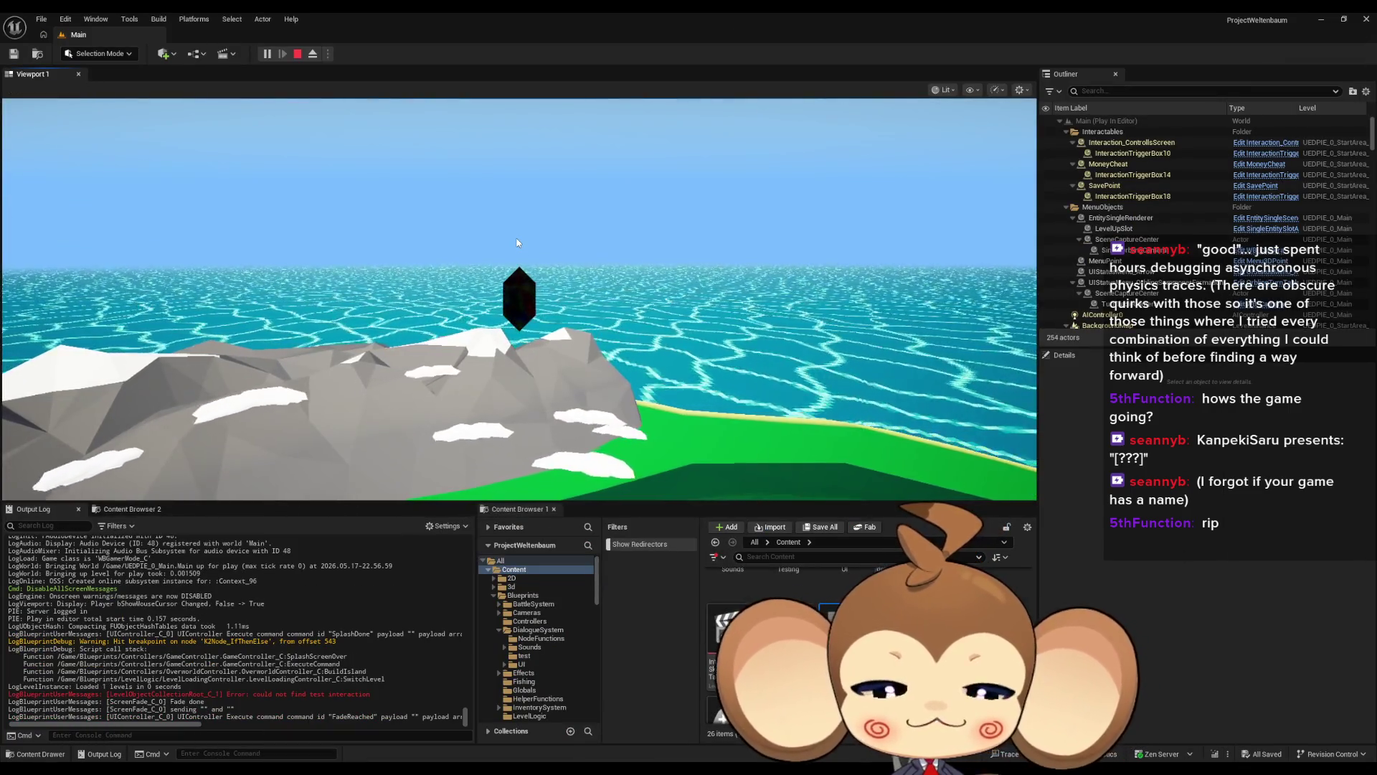
key(Escape)
Inspect the game controller's ExecuteCommand graph, then resume past the breakpoint again
mouse_move(672, 737)
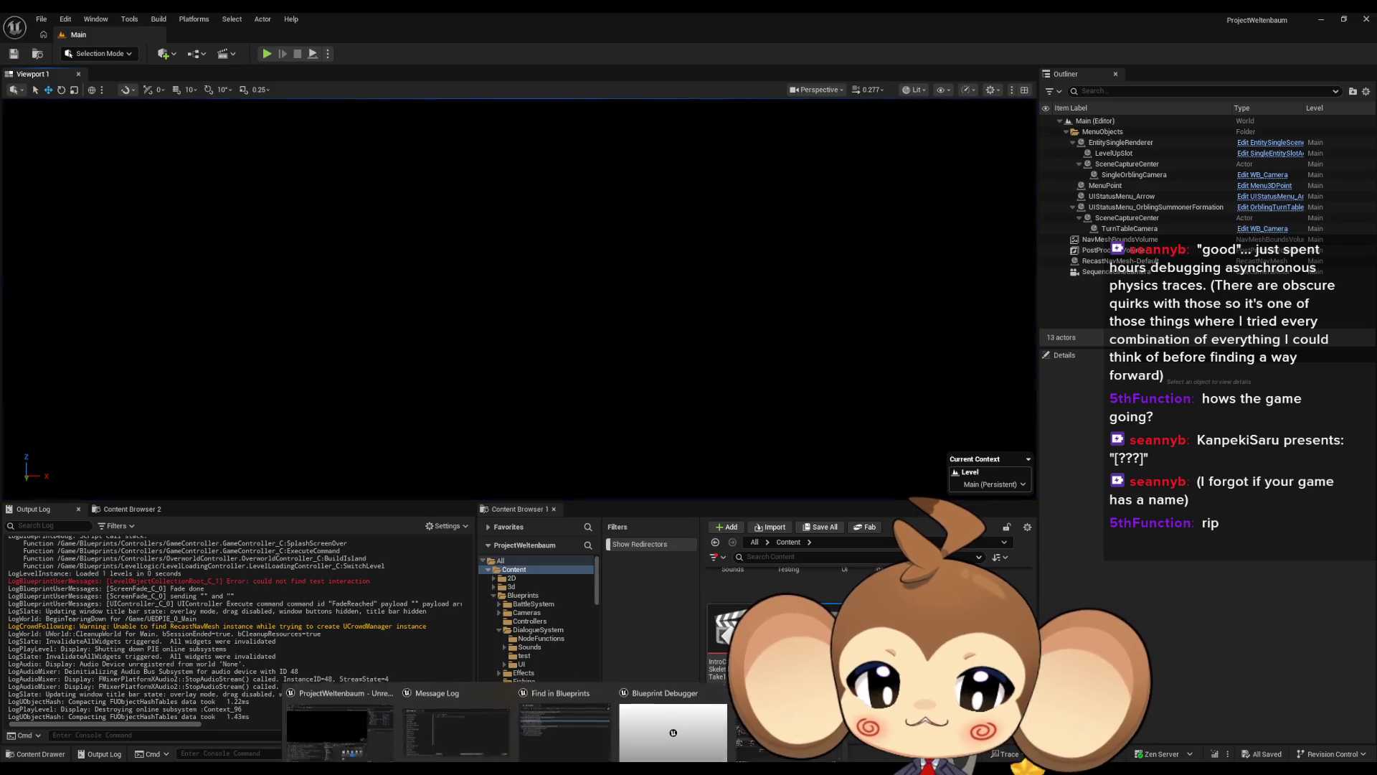
click(789, 737)
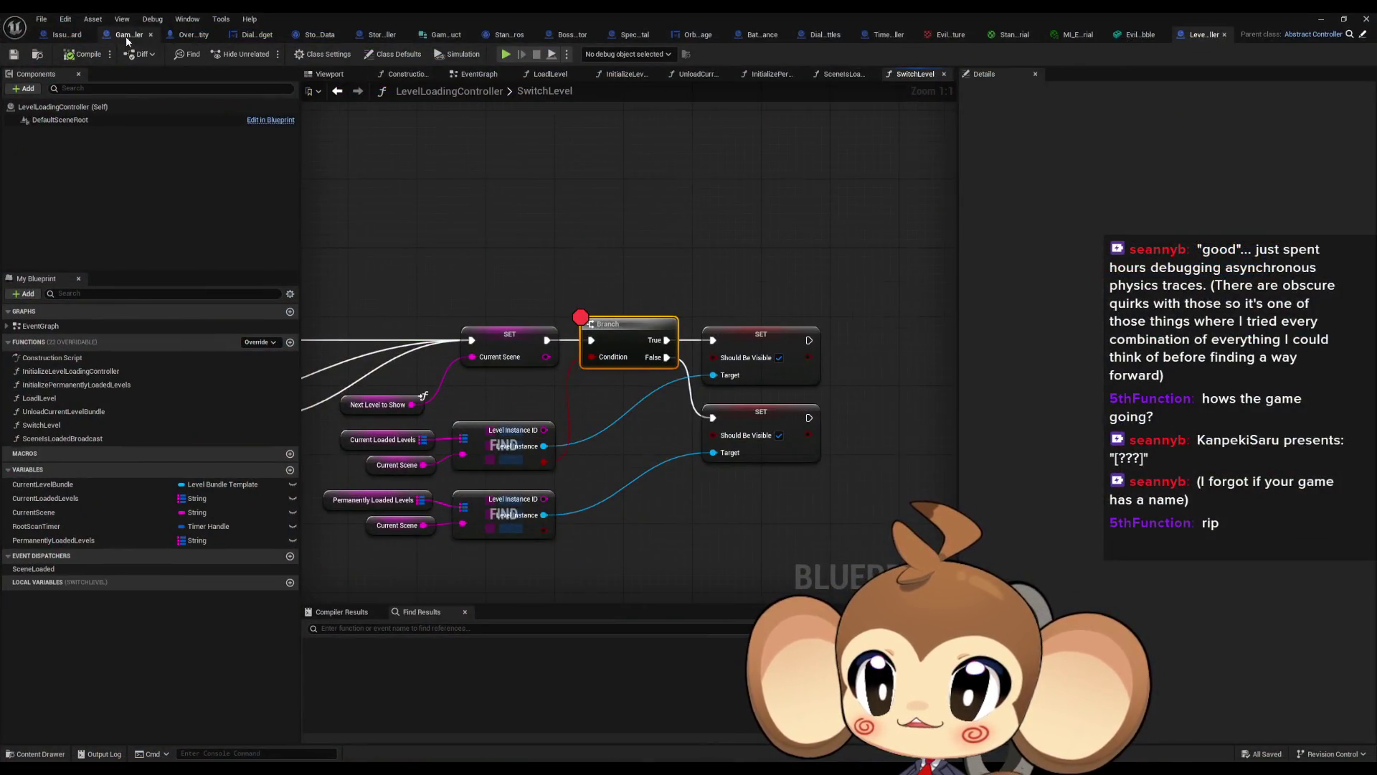
click(127, 38)
scroll(531, 285, down, 4)
scroll(423, 129, up, 6)
drag(421, 252, 921, 255)
click(1321, 20)
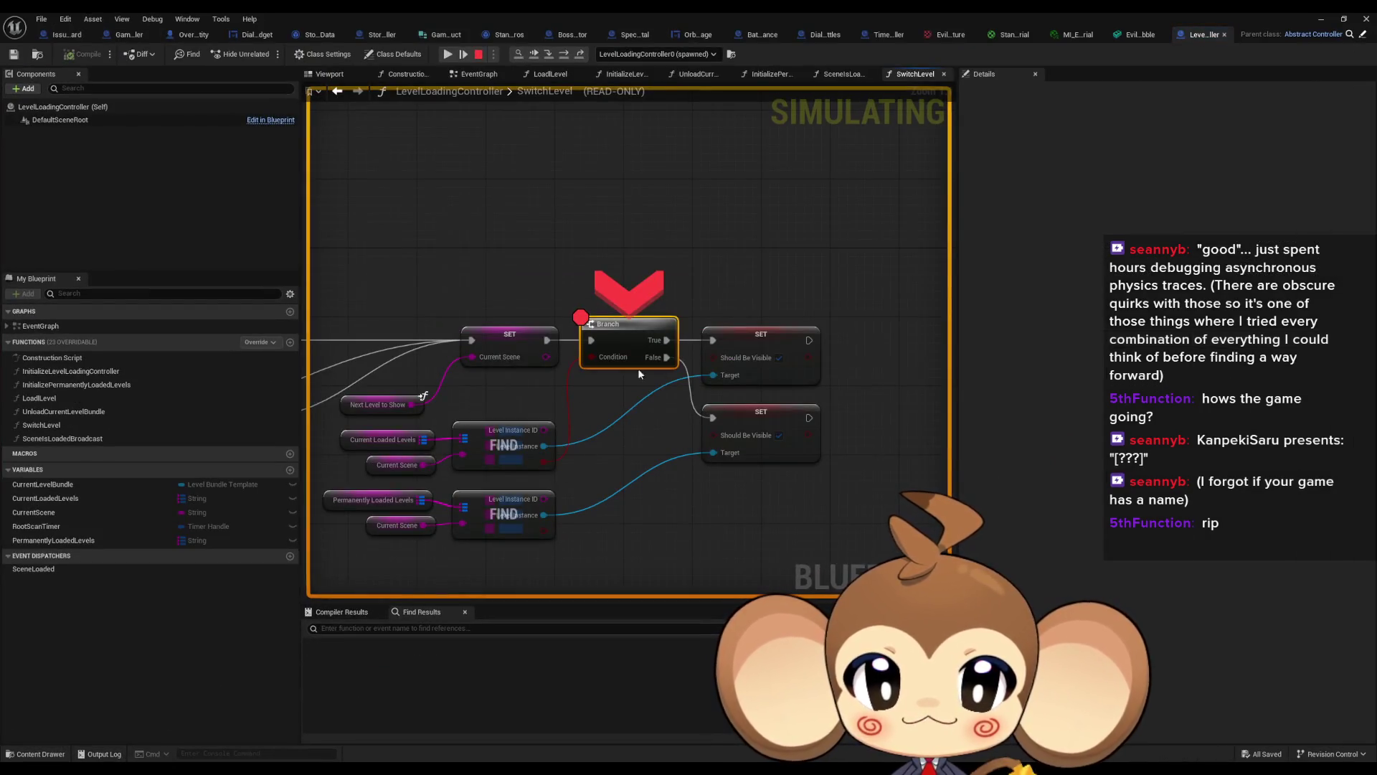
click(448, 54)
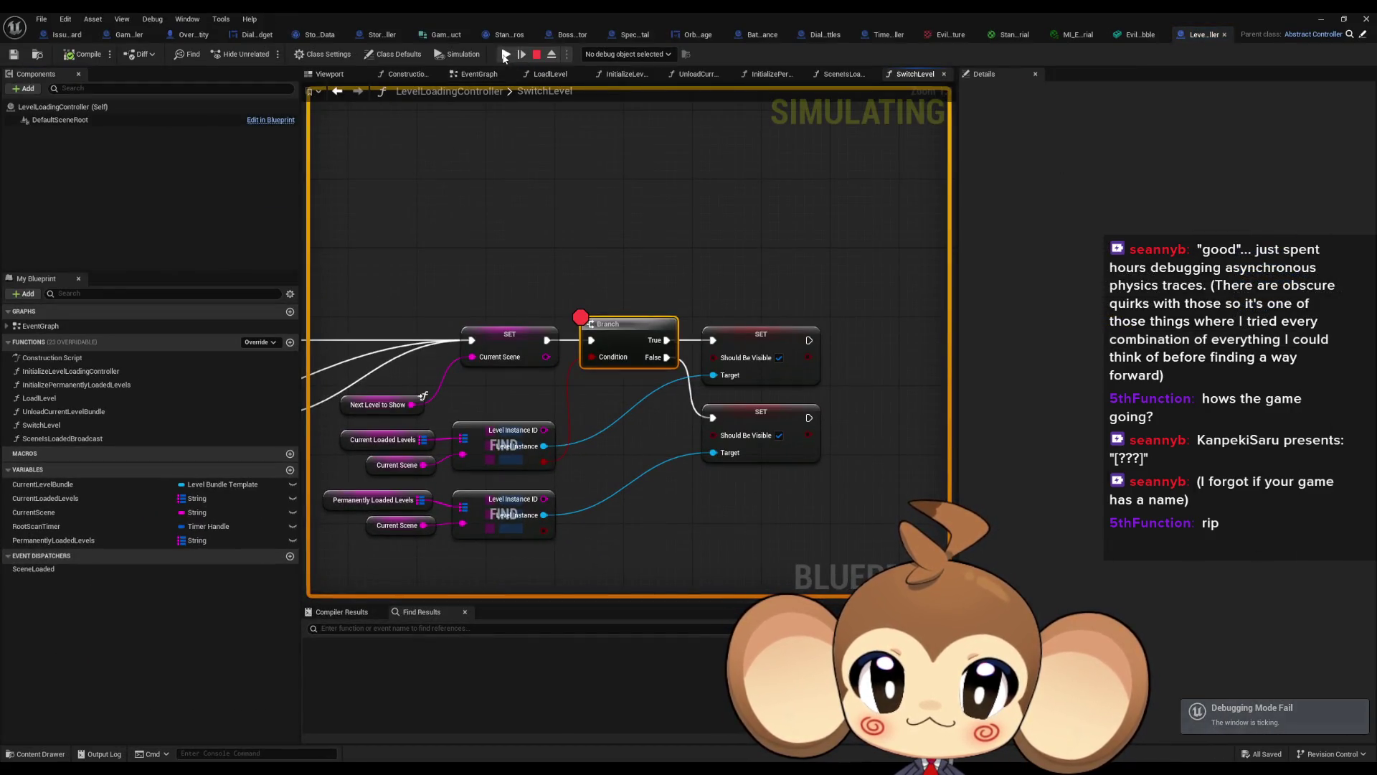
click(1322, 20)
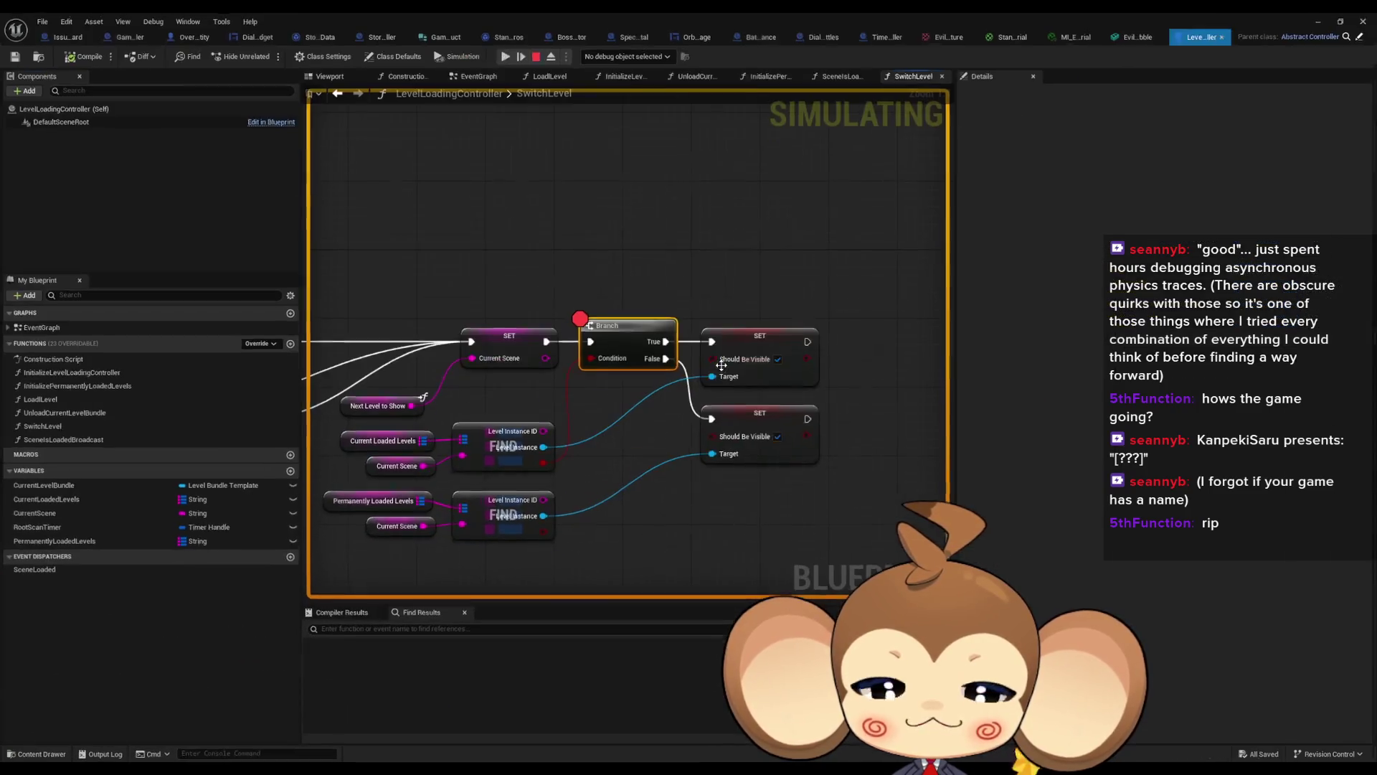
Stop simulating, add a Print String after the SET node, and remove the Branch breakpoint
click(536, 54)
drag(572, 446, 571, 313)
text(print)
key(Return)
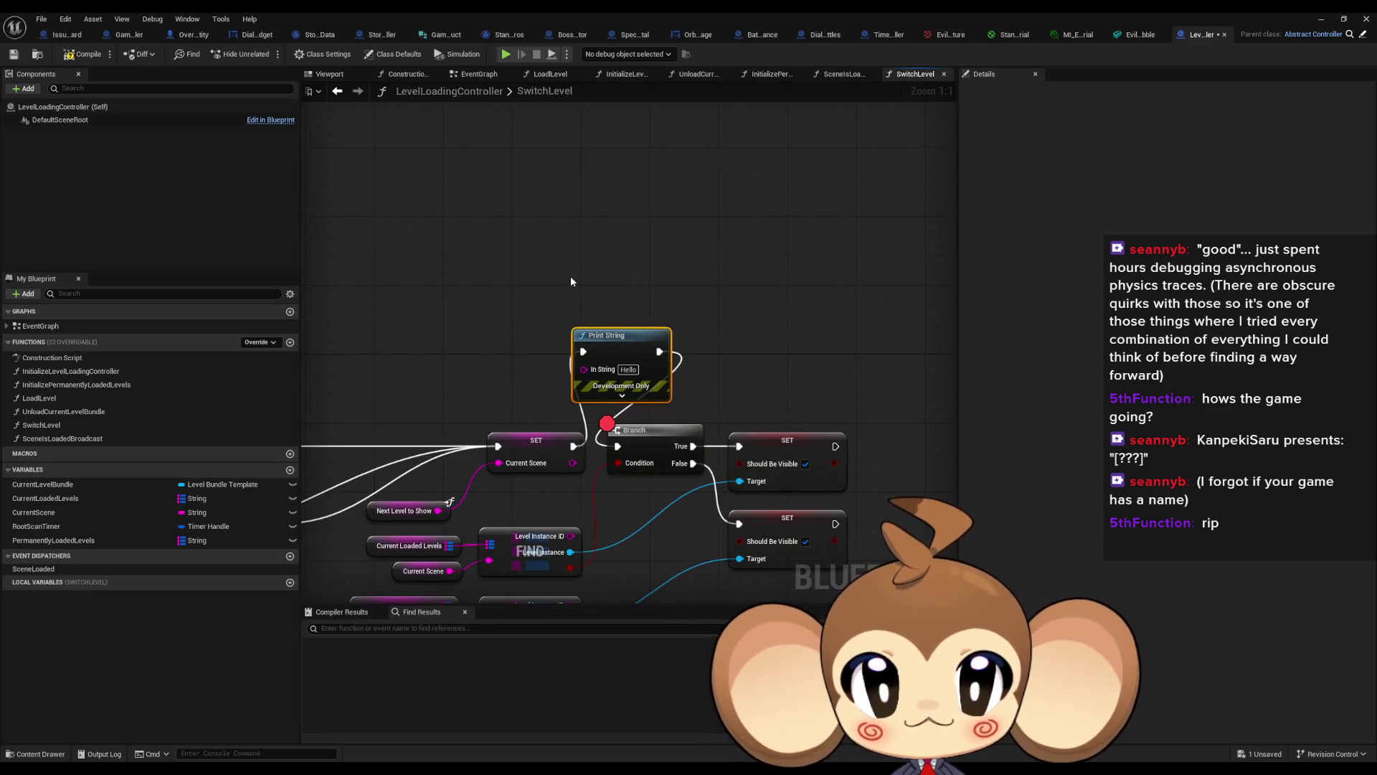
right_click(649, 431)
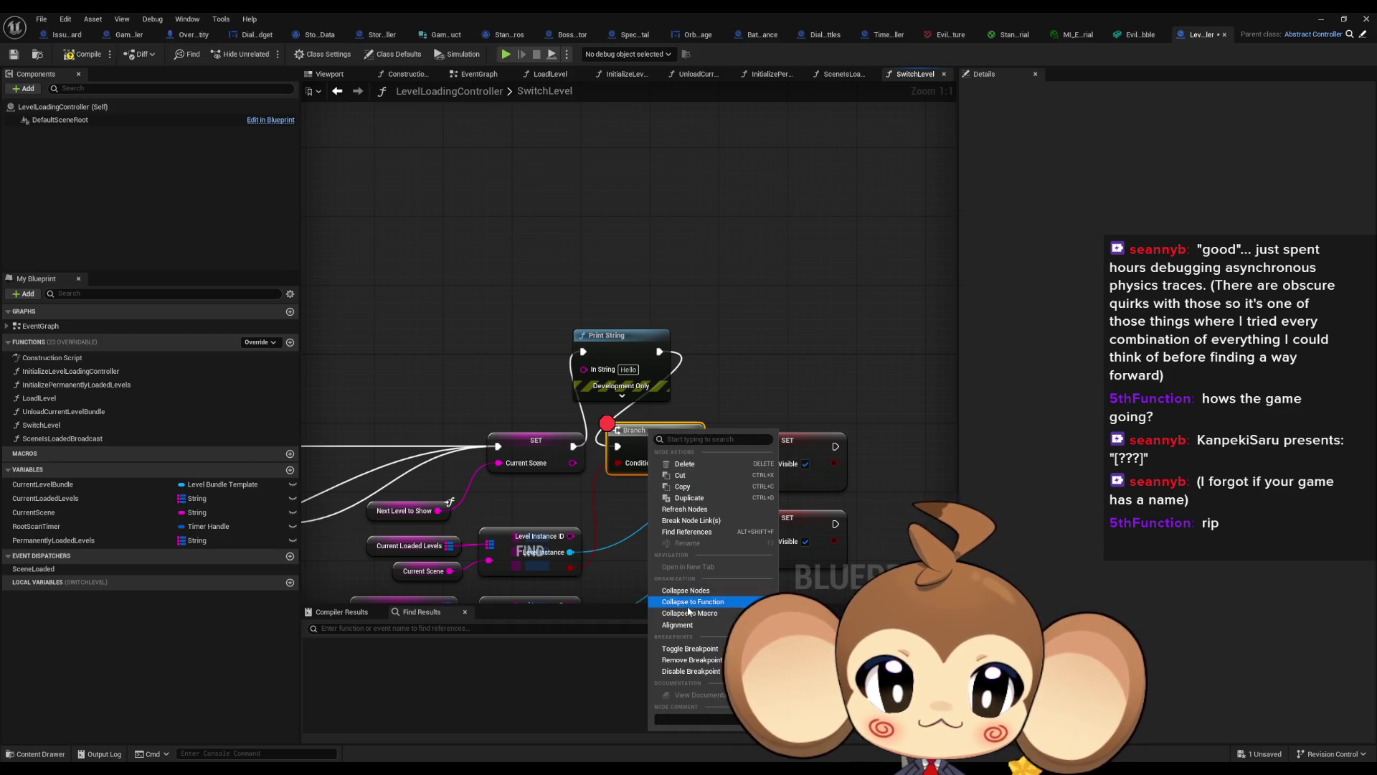
click(691, 660)
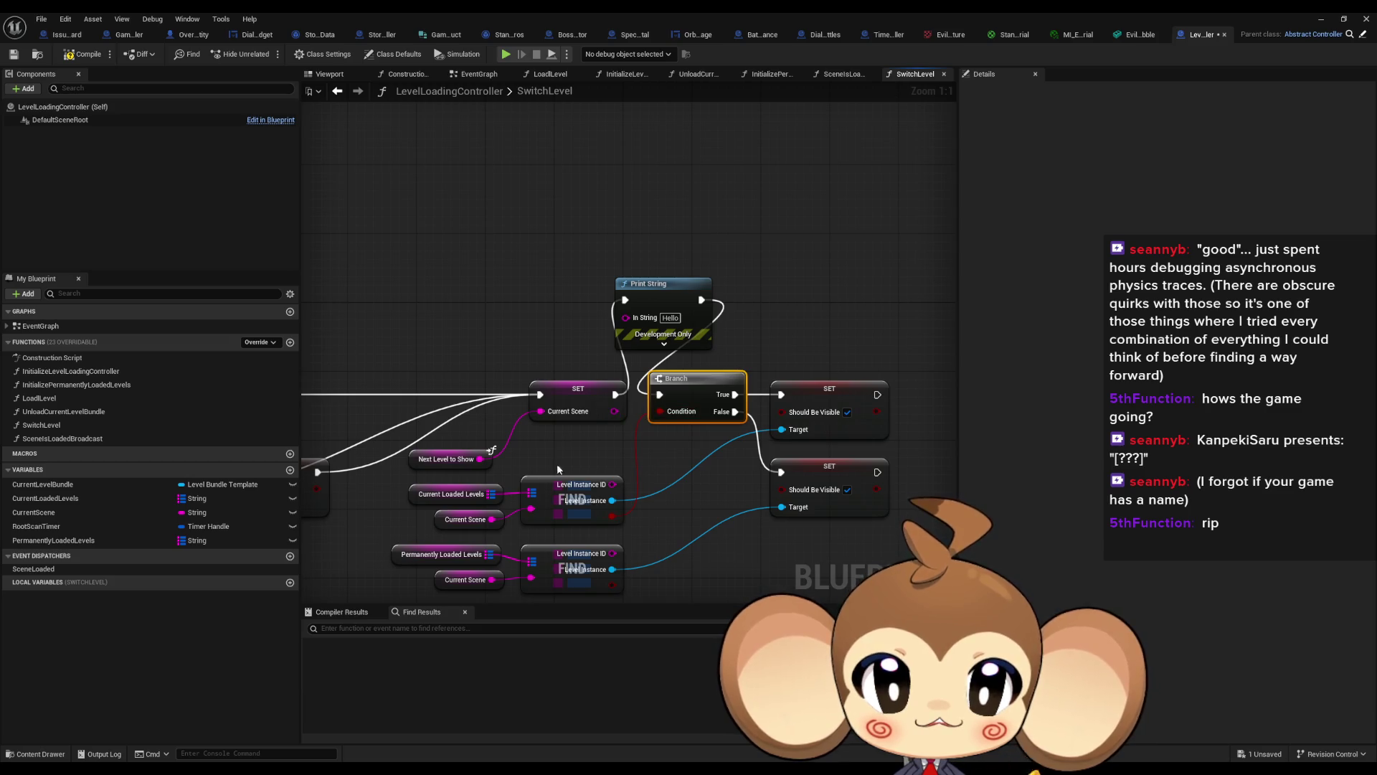
Feed a copied Current Scene into Print String, add a second print 'Error: here', and play
click(467, 519)
key(ctrl+c)
key(ctrl+v)
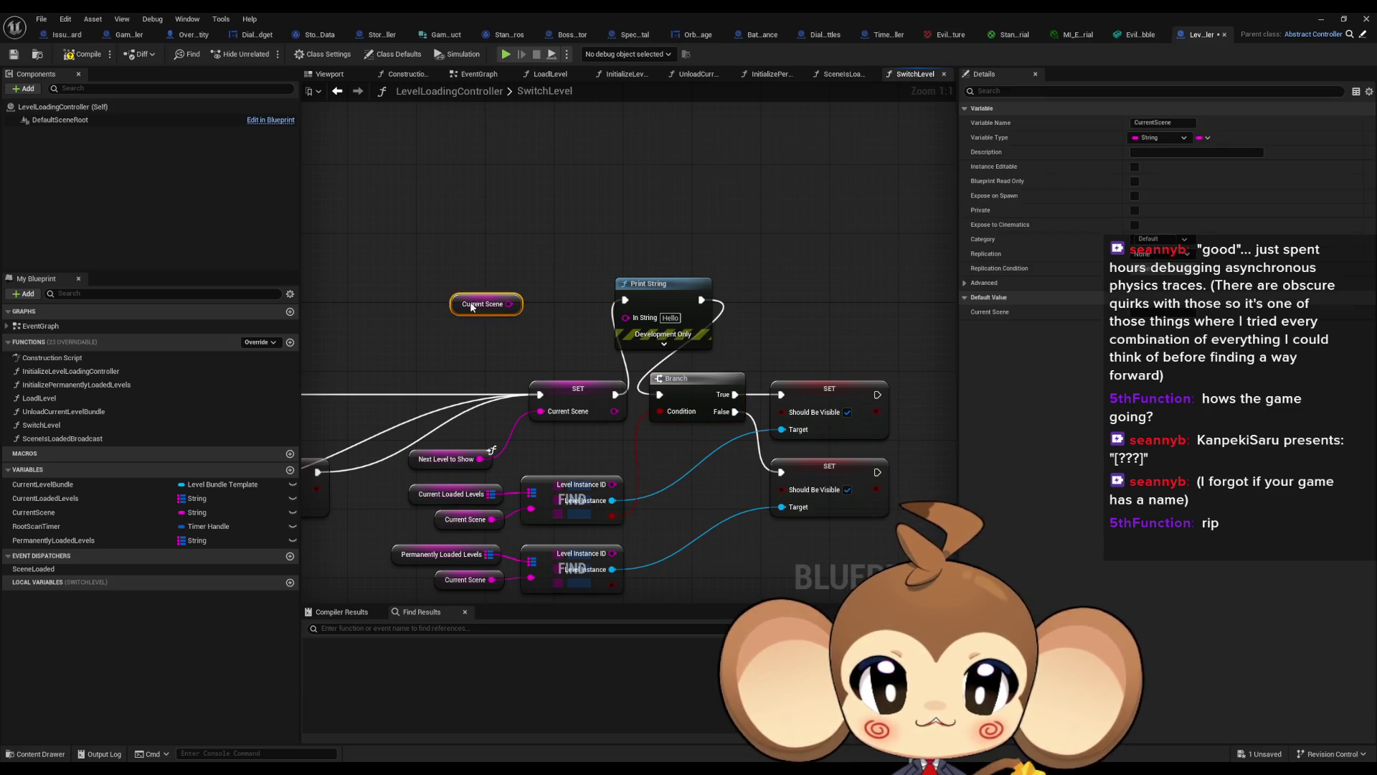
mouse_move(517, 304)
mouse_down()
mouse_move(629, 322)
mouse_move(728, 296)
mouse_up()
text(print string)
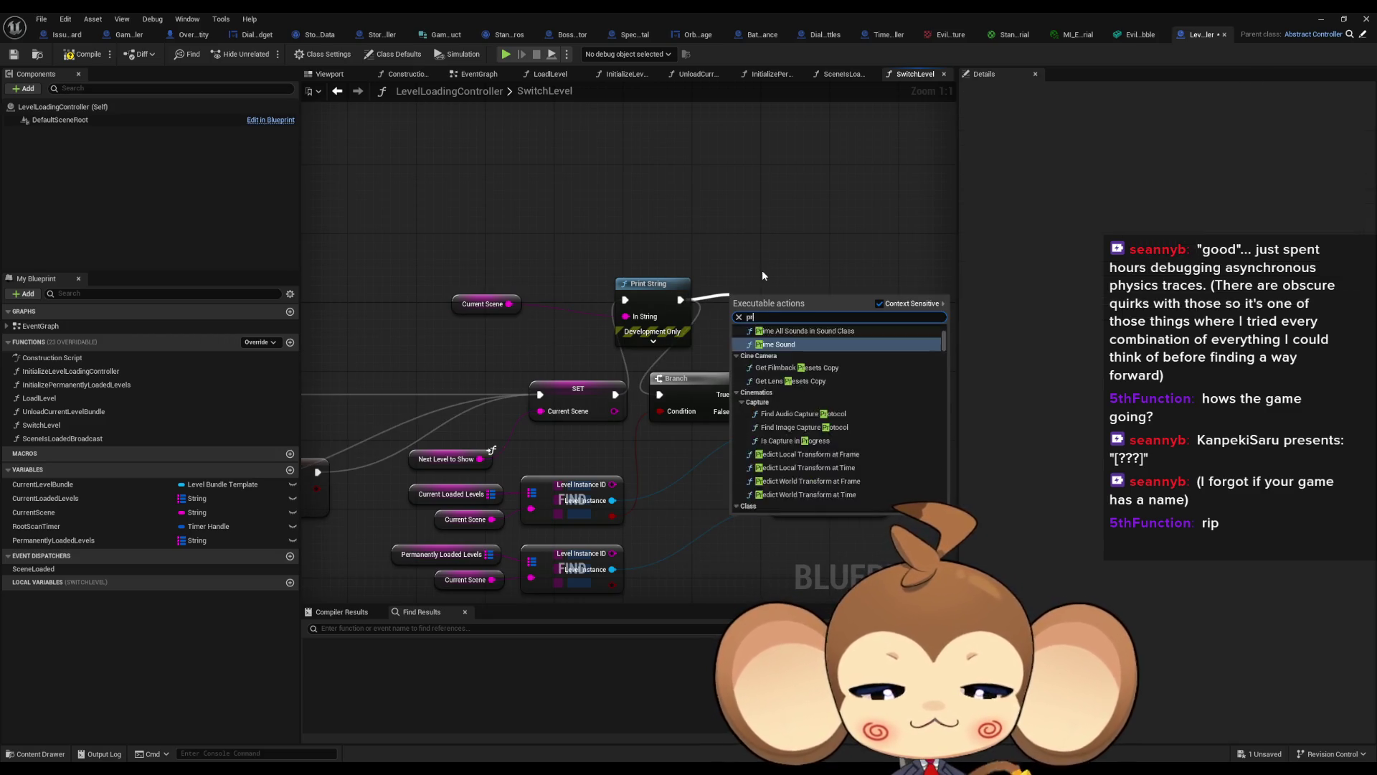
key(Return)
click(782, 335)
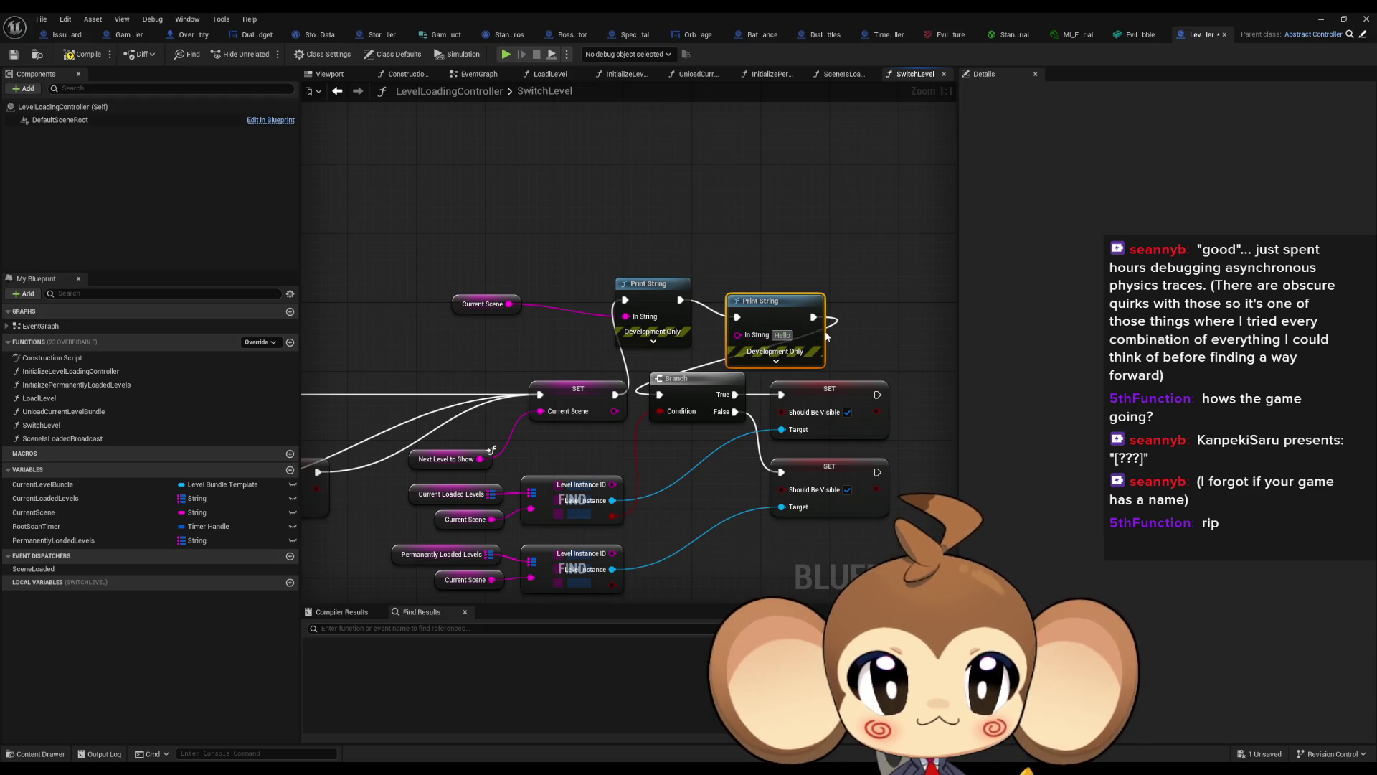
text(Error: here)
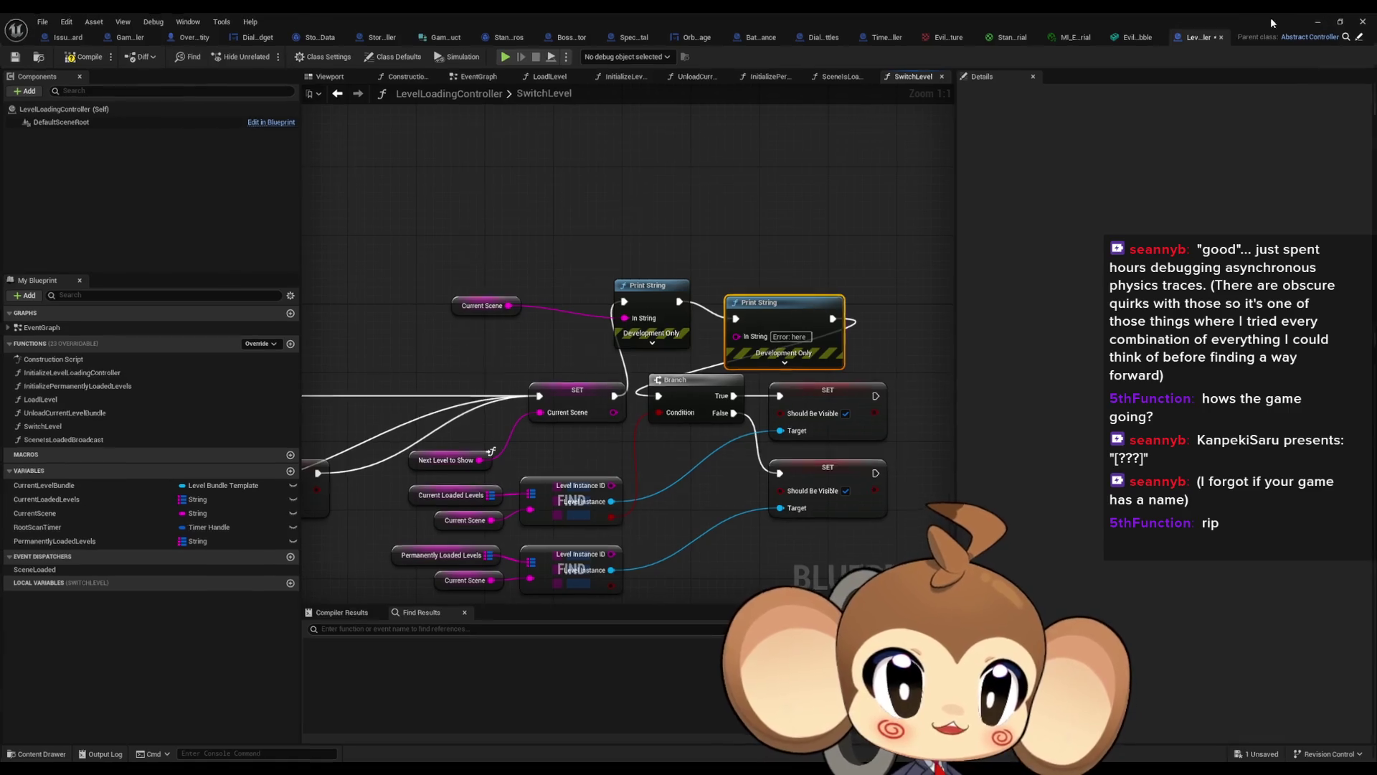
key(alt+Tab)
click(267, 54)
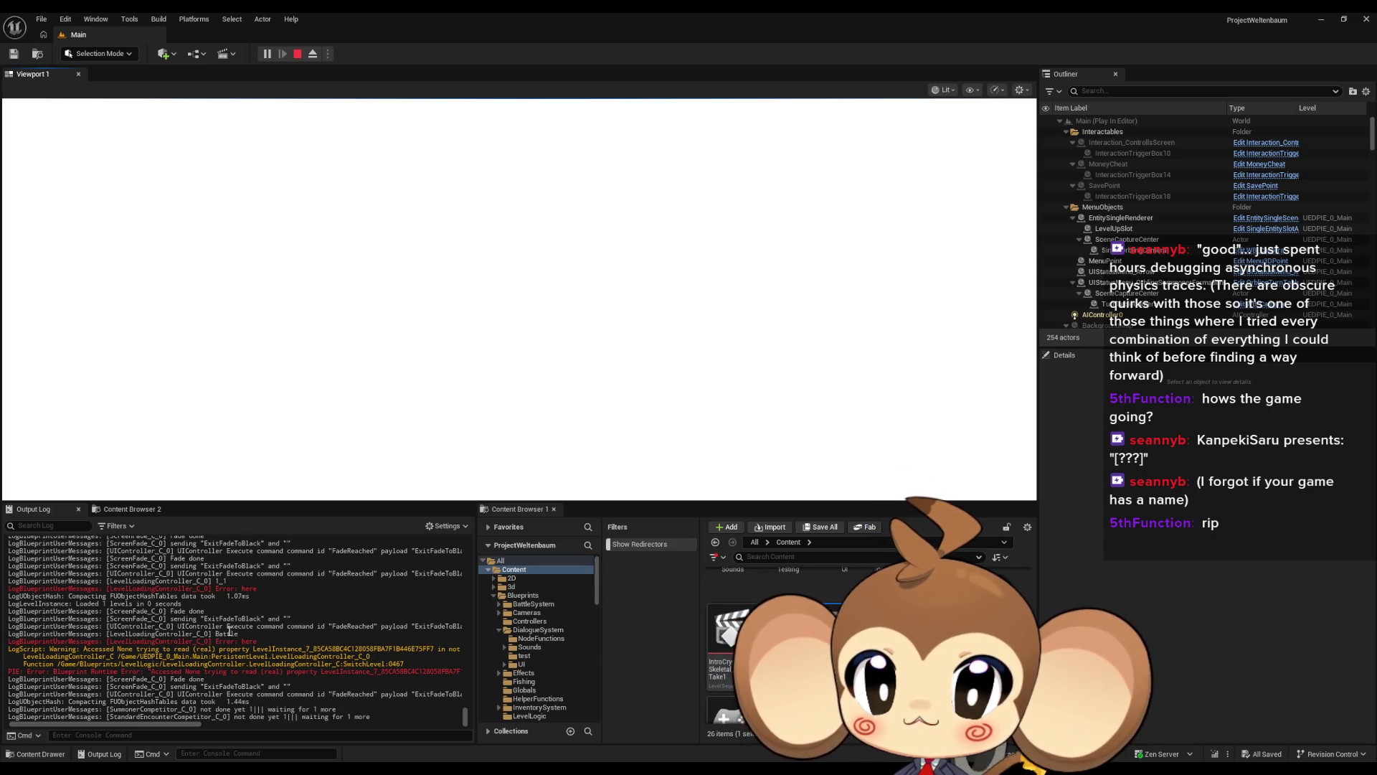
Stop the play session once the log shows 'Error: here' and an Accessed None error
click(299, 56)
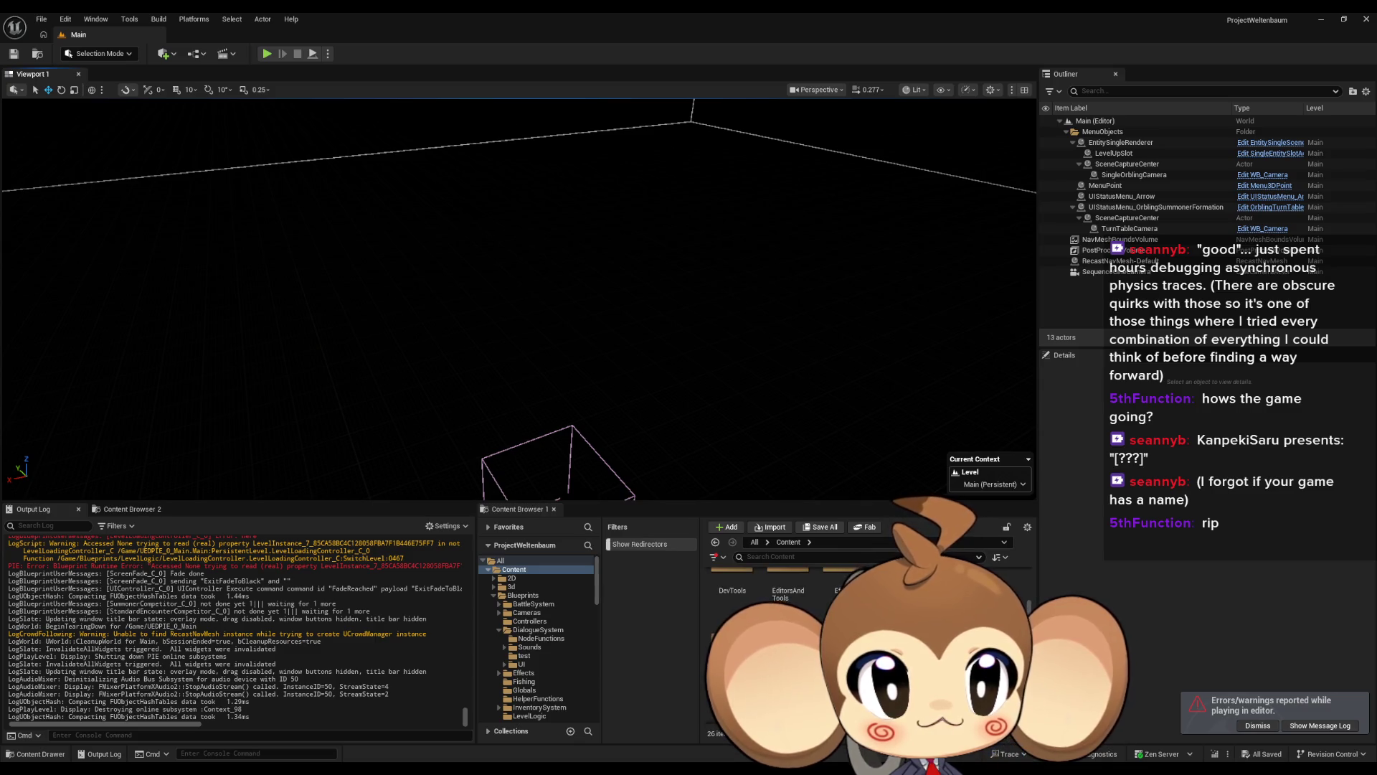
Open LD_1_1 from GameData > LevelData, expand Levels Index [2], and float its editor window
click(523, 641)
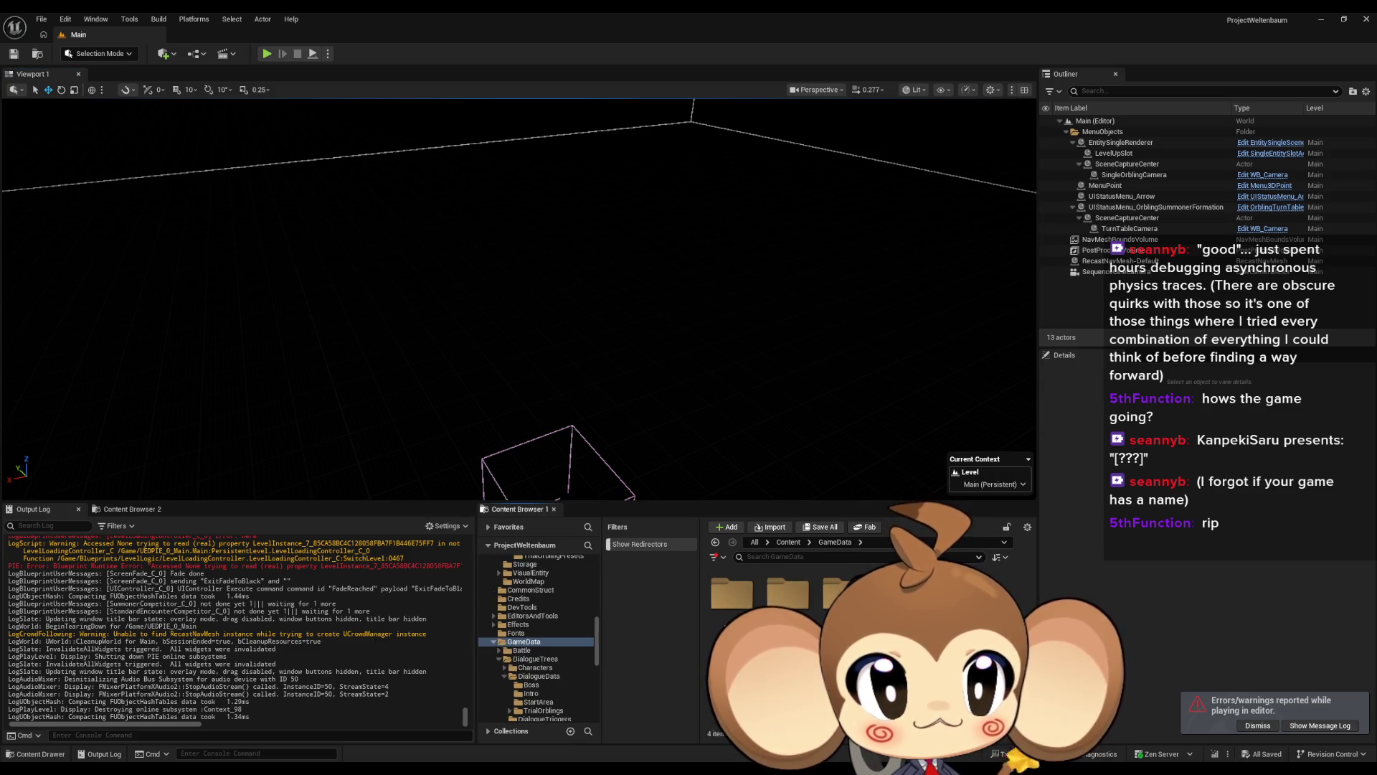
double_click(840, 594)
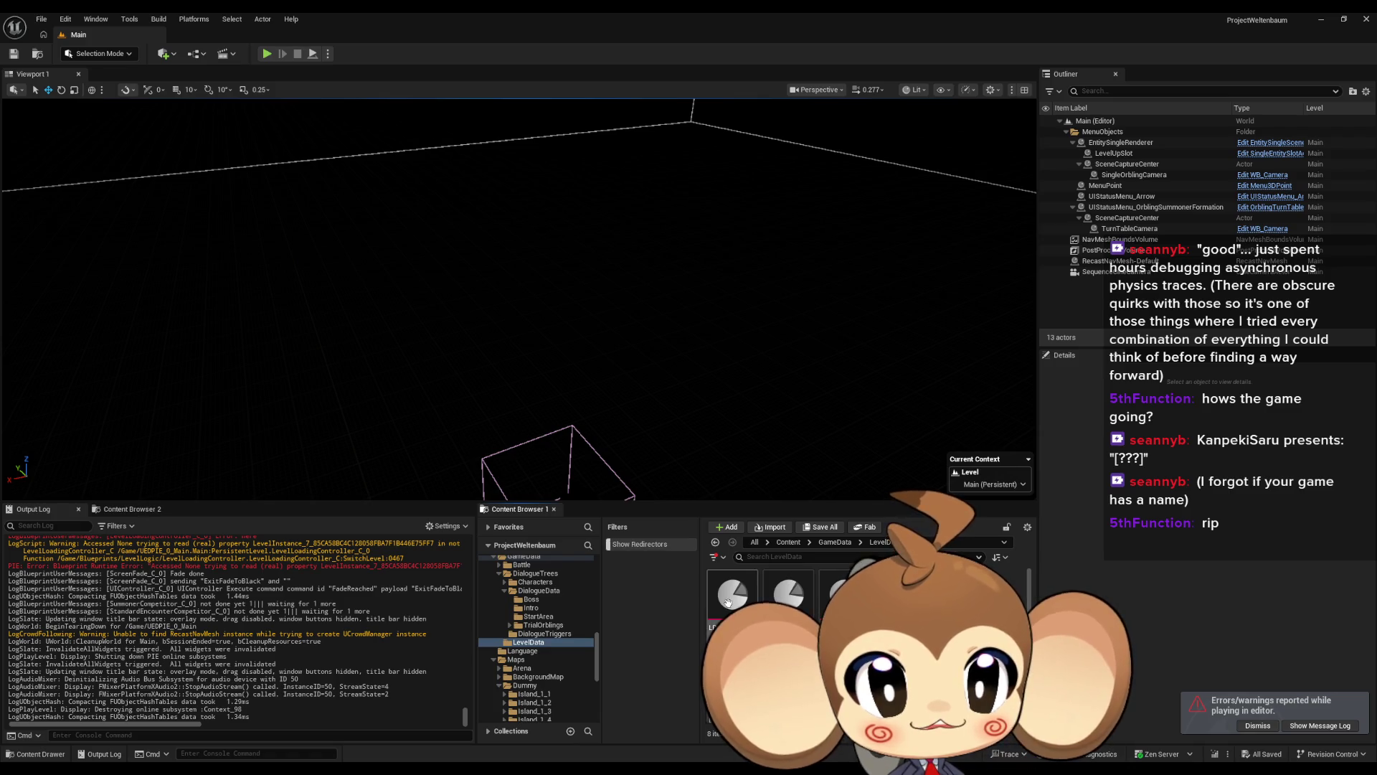
double_click(728, 600)
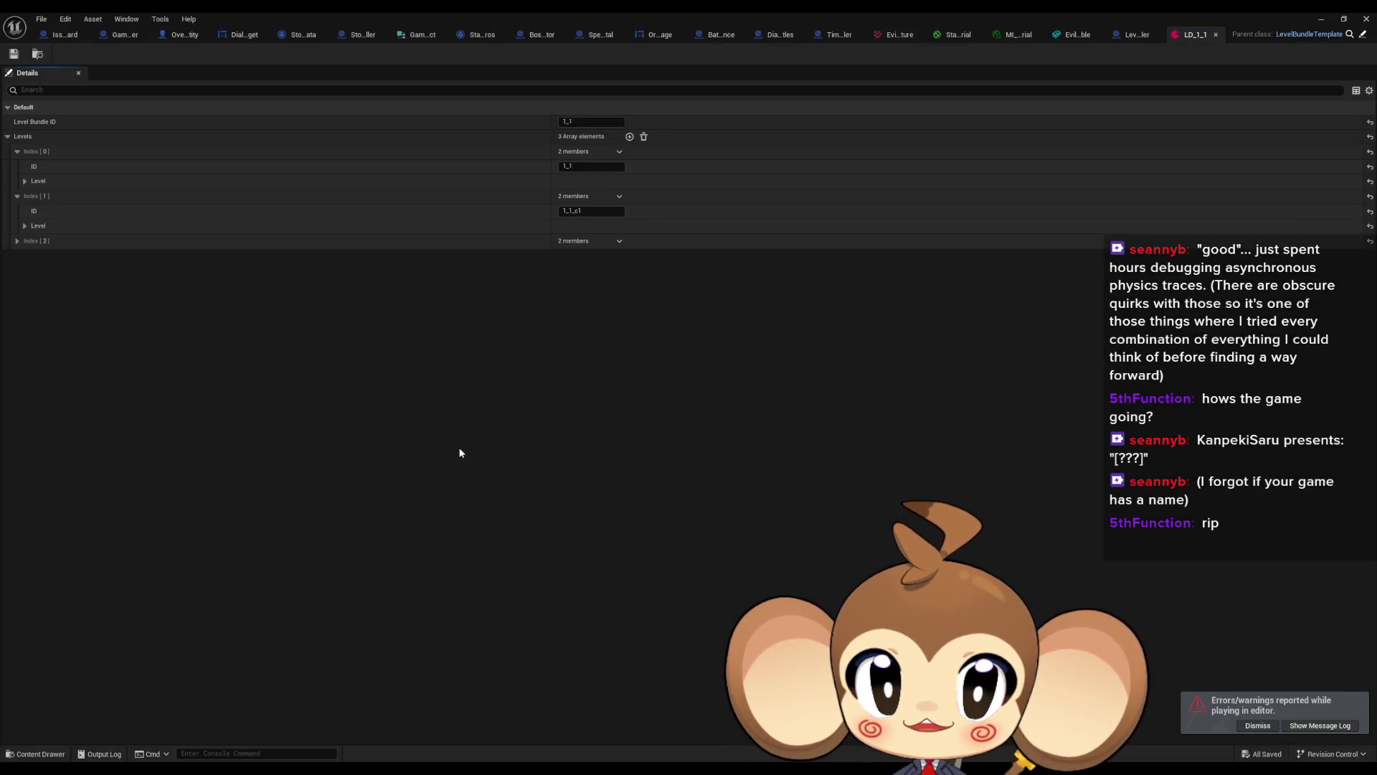
click(20, 241)
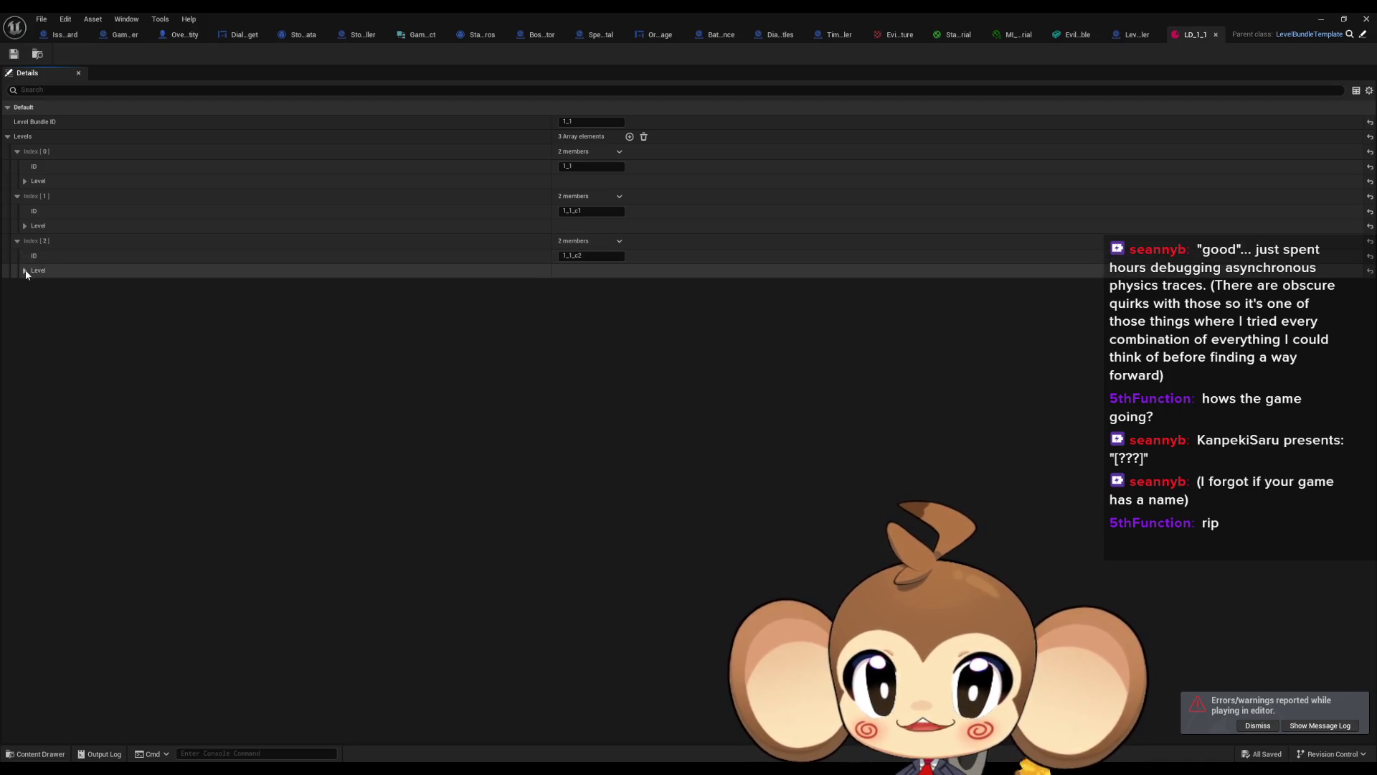
double_click(1003, 17)
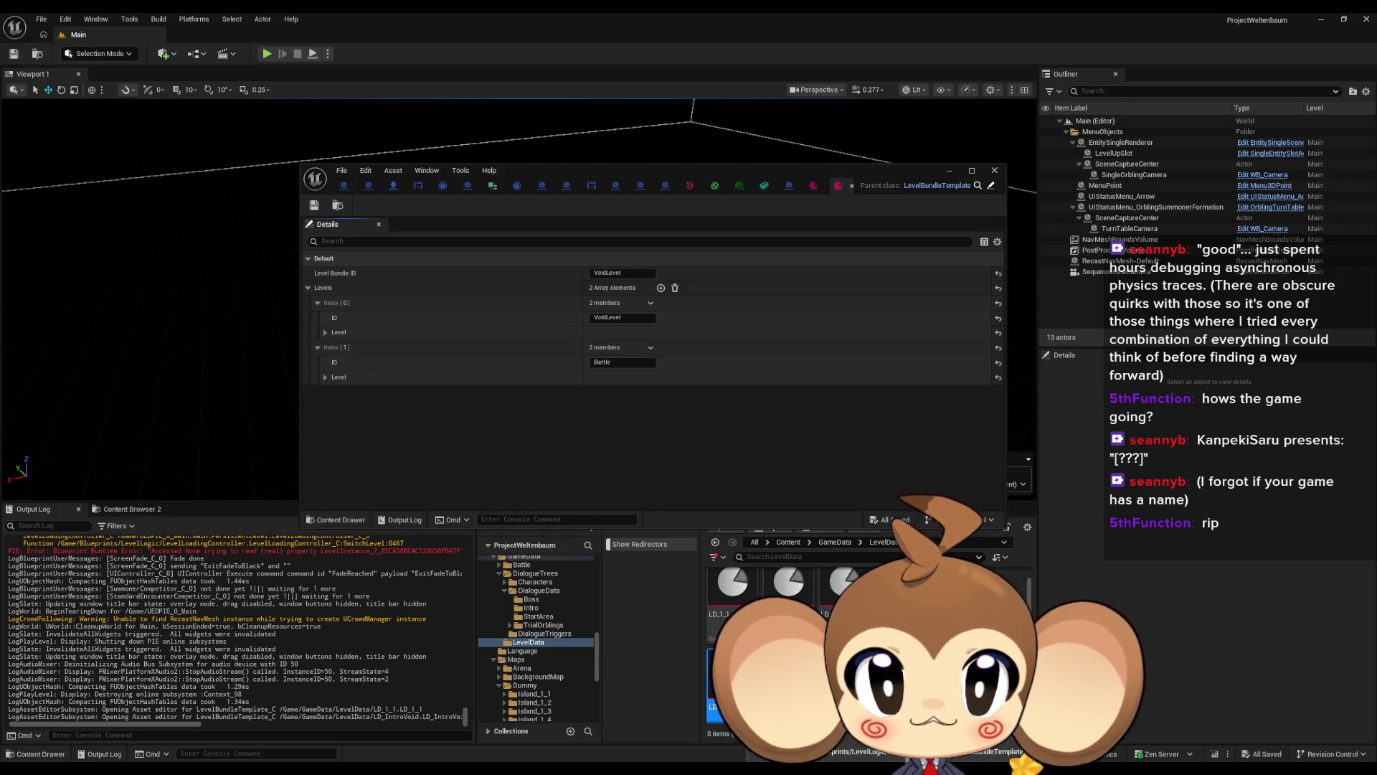
Reopen LD_1_1 and add a new Levels entry with ID Battle
click(326, 377)
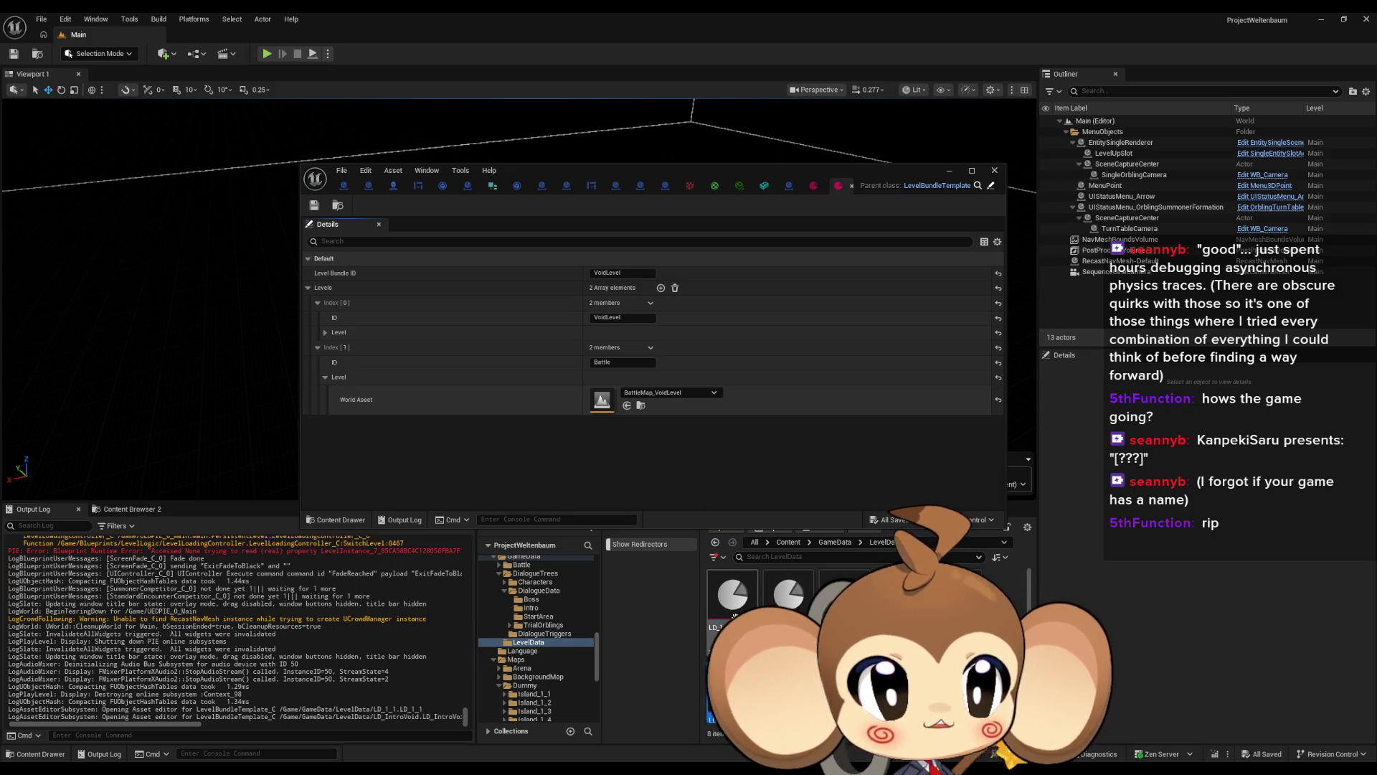
double_click(743, 611)
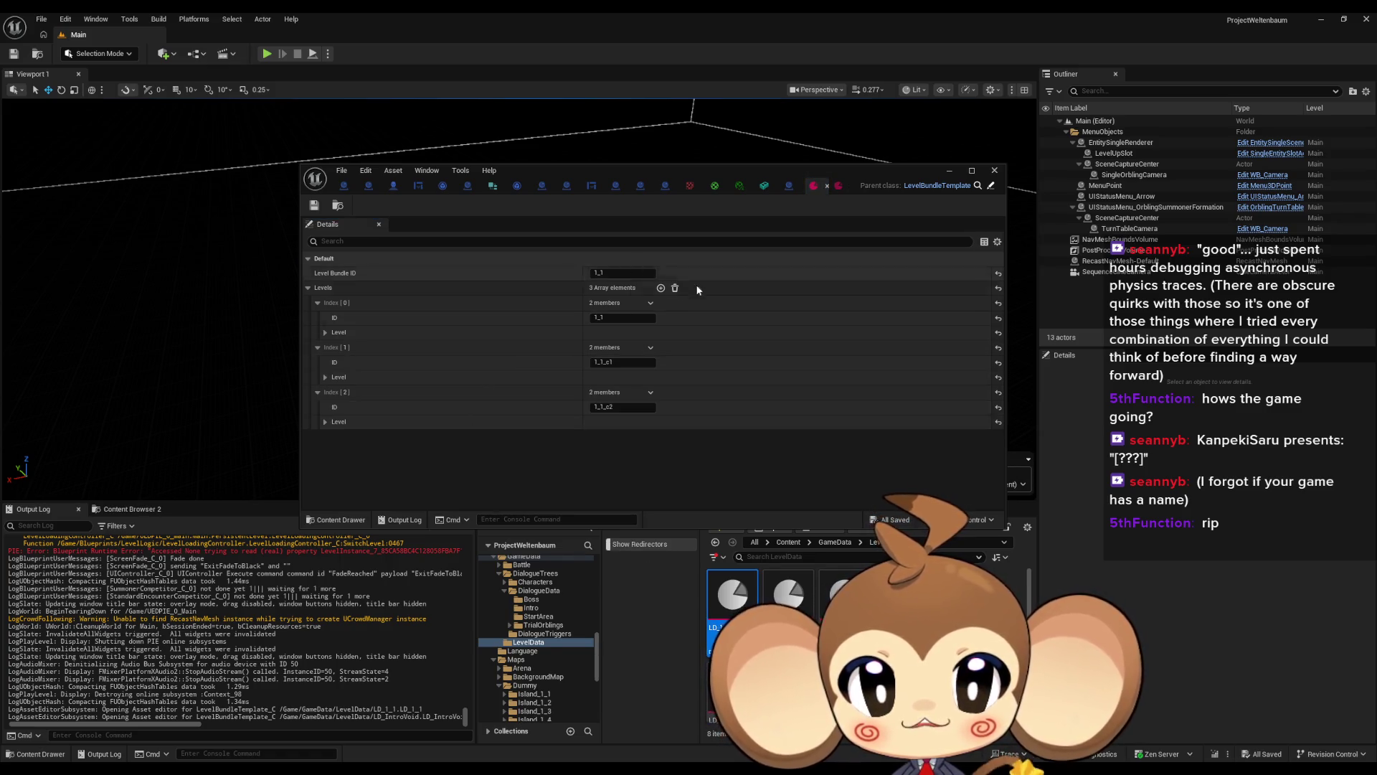
click(661, 288)
click(611, 451)
text(Battle)
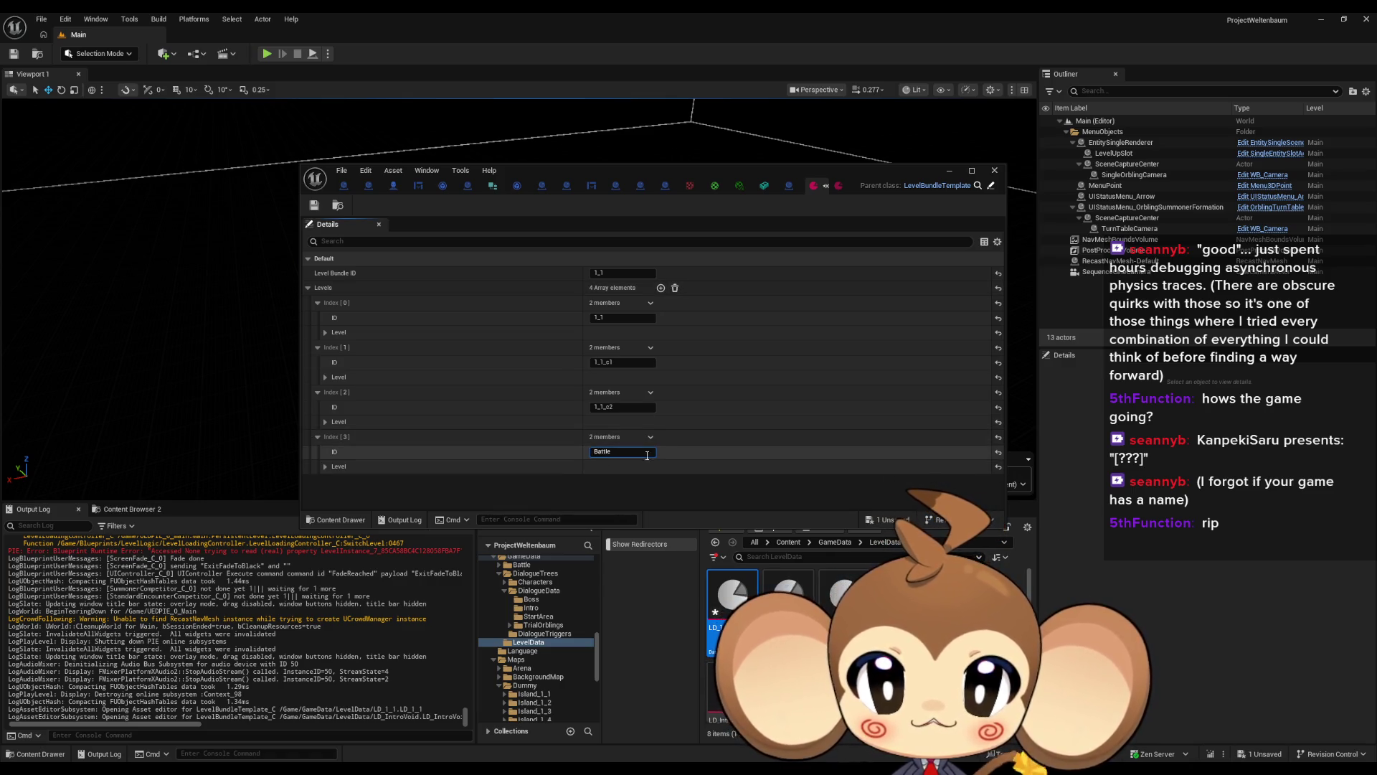
click(325, 466)
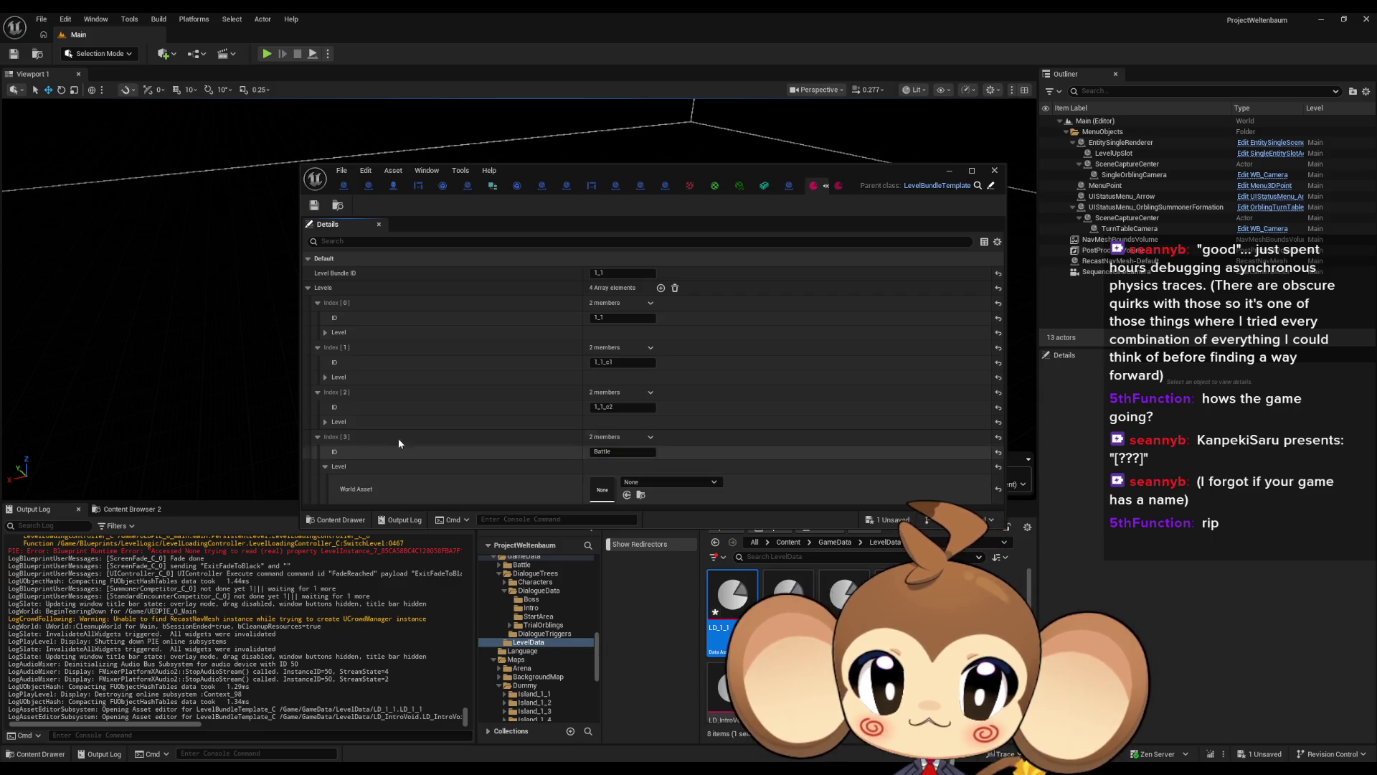
Assign BattleMap_VoidLevel as the Battle entry's world asset and save LD_1_1
click(631, 483)
text(void)
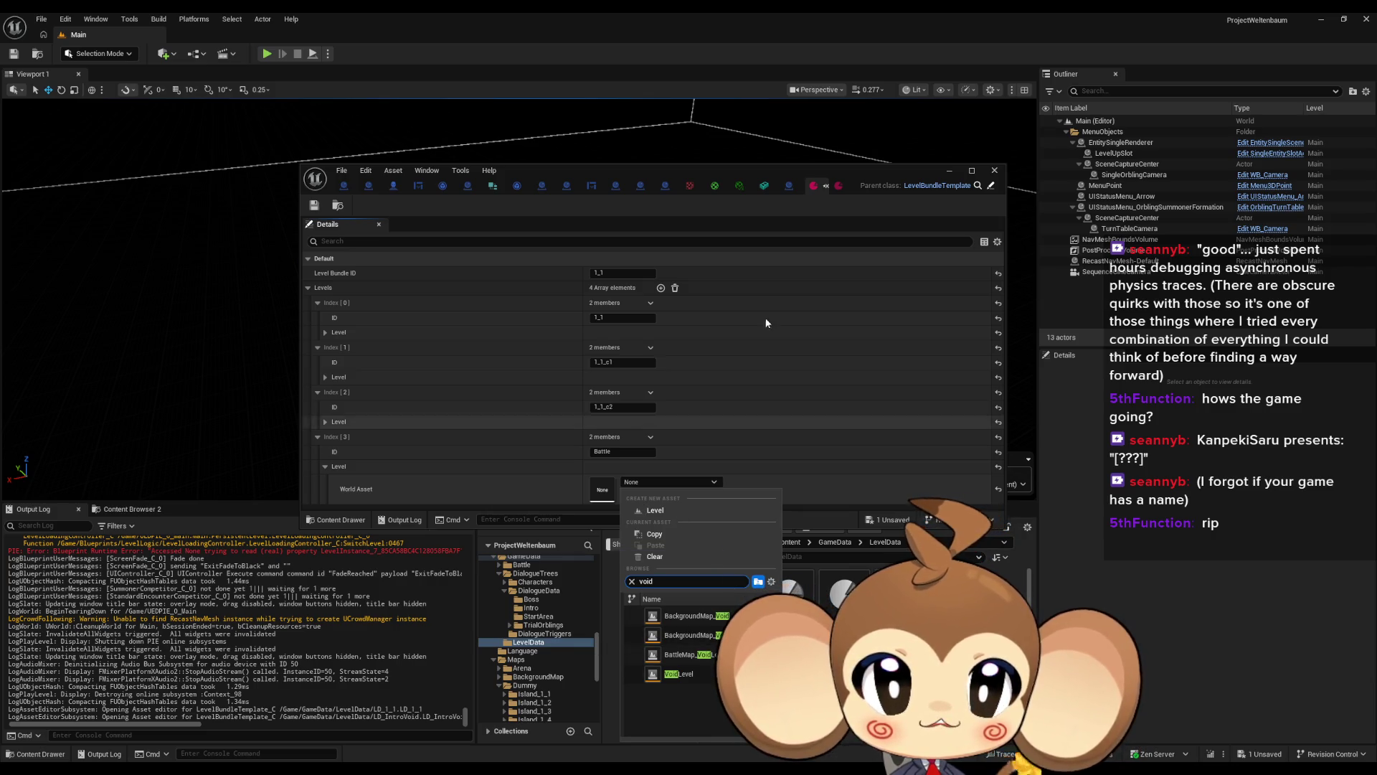
click(839, 187)
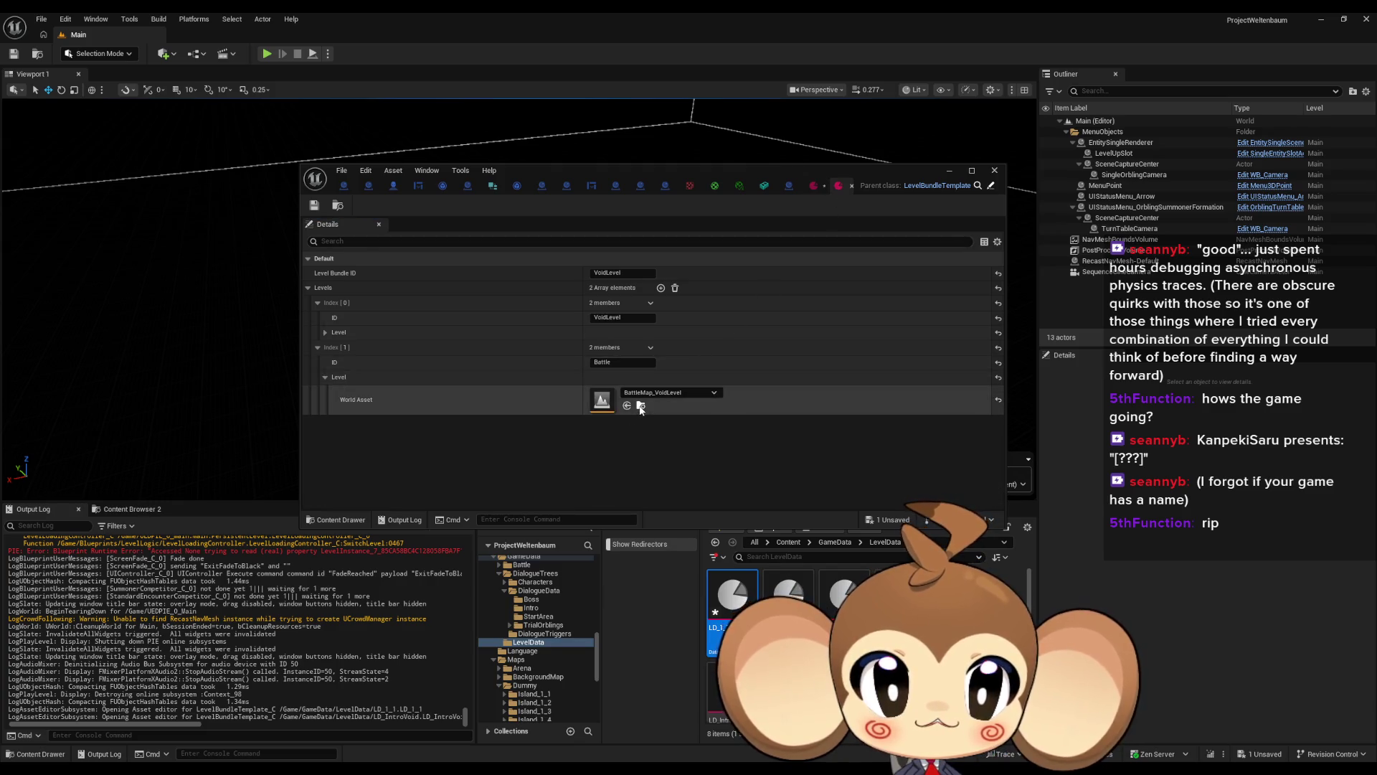
click(640, 406)
click(813, 187)
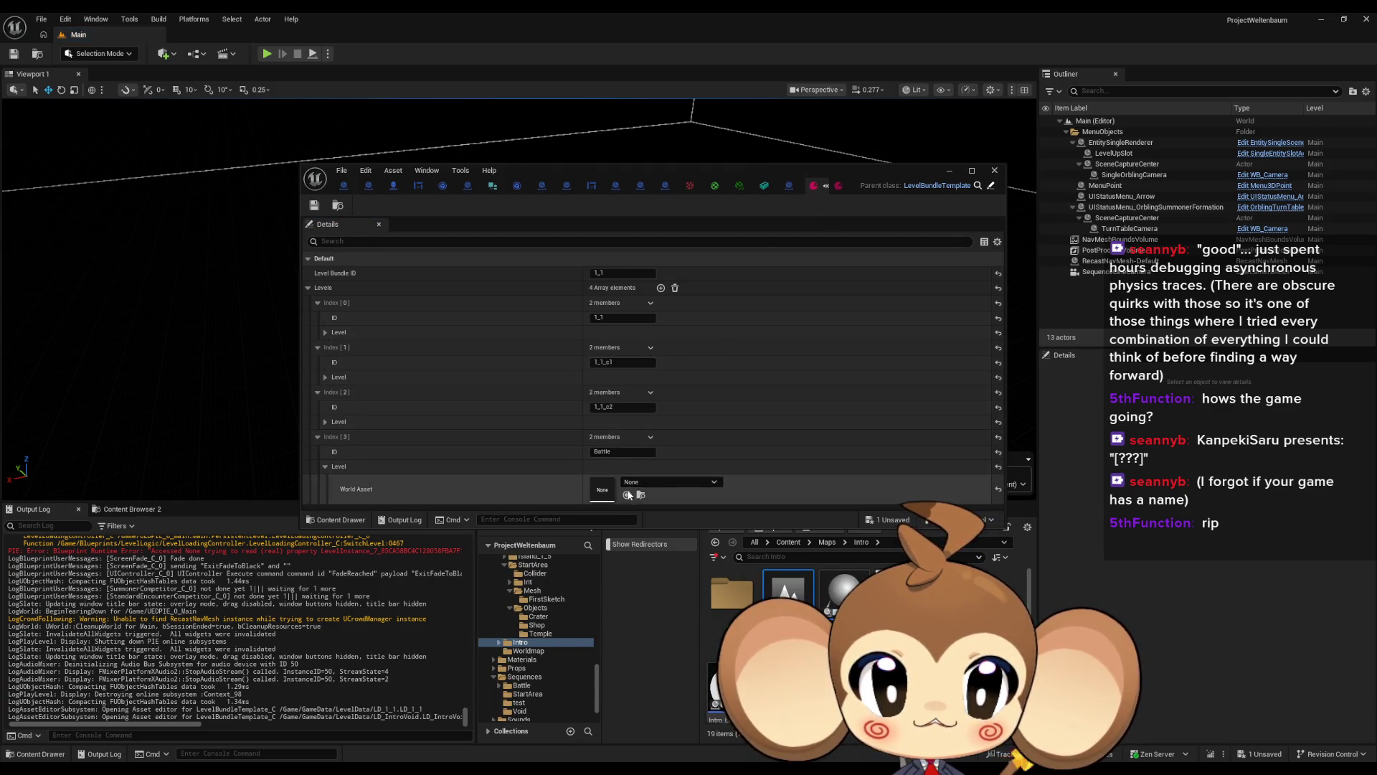
click(316, 206)
click(951, 171)
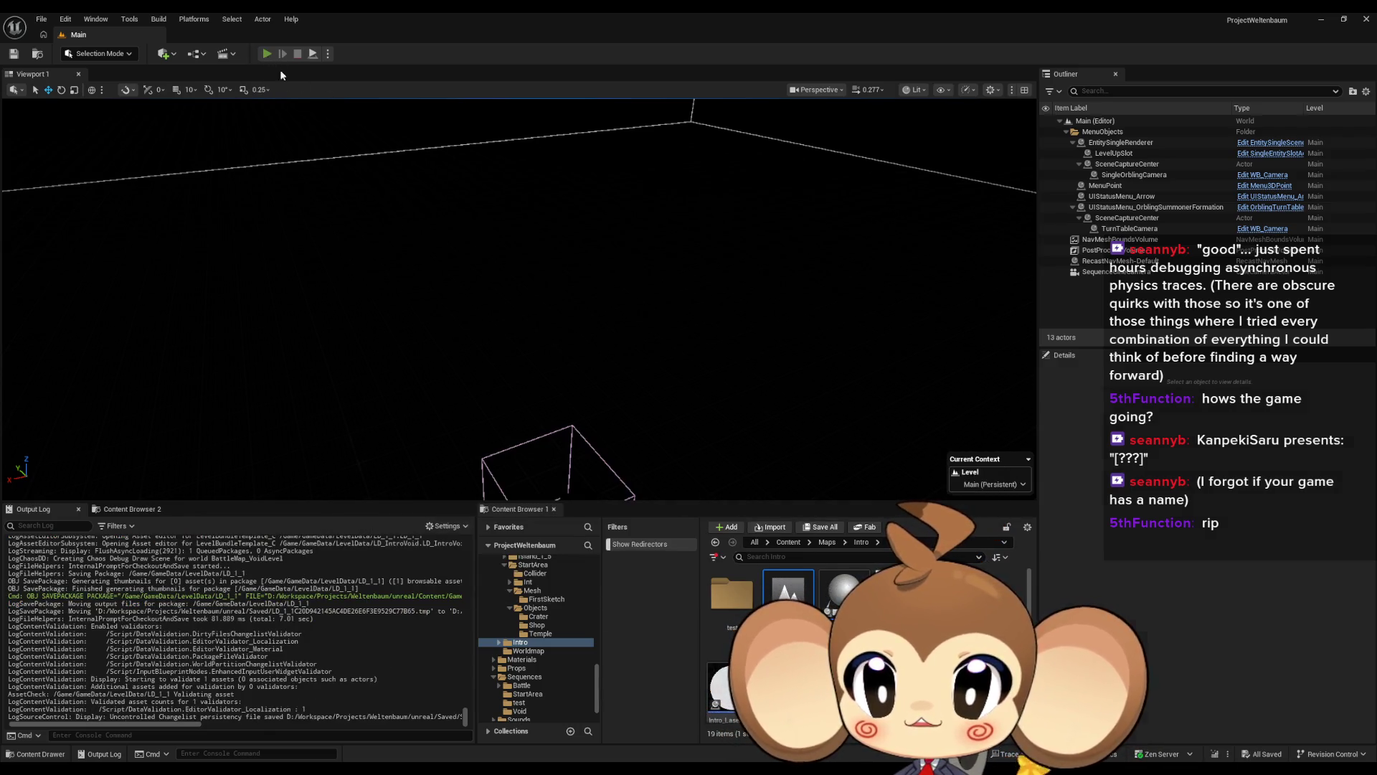
Play the game onto the grassy island, then clear the Output Log
click(267, 54)
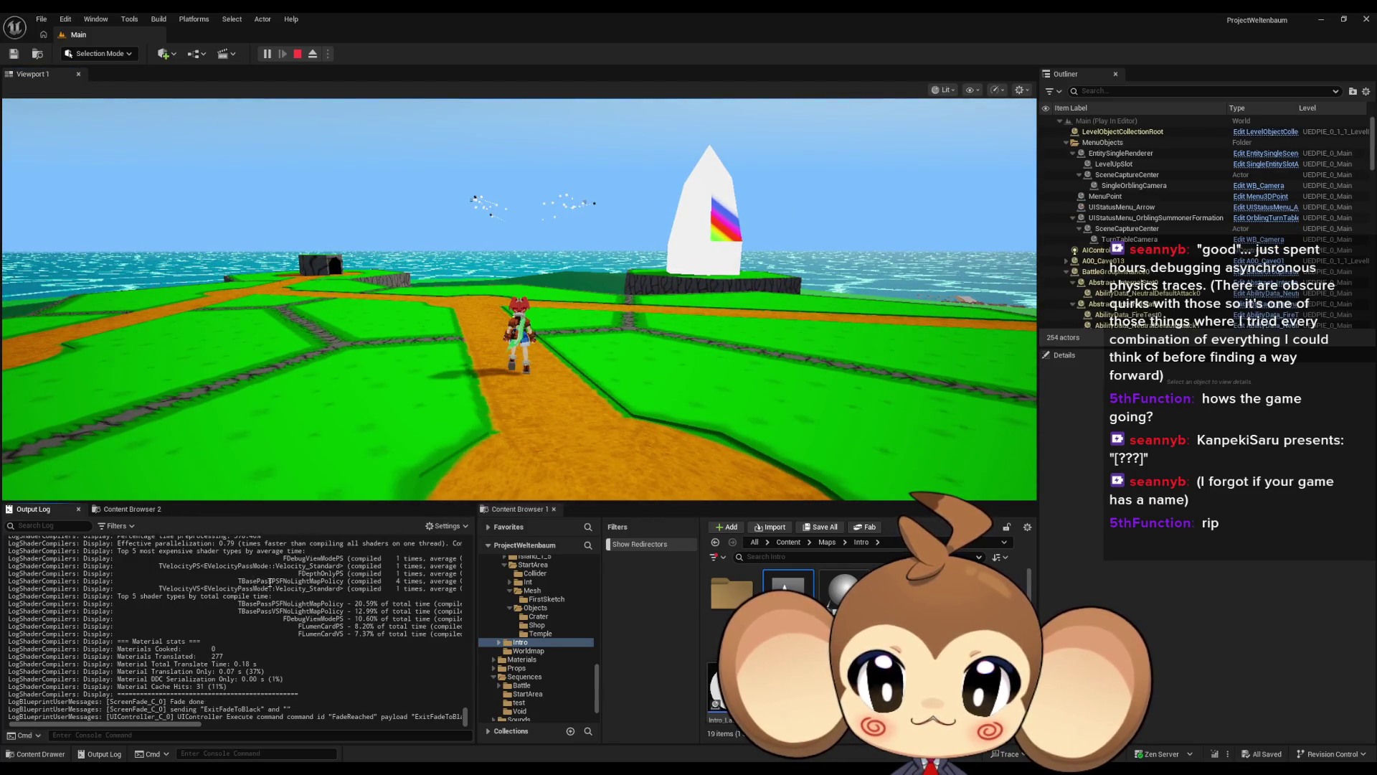
right_click(228, 586)
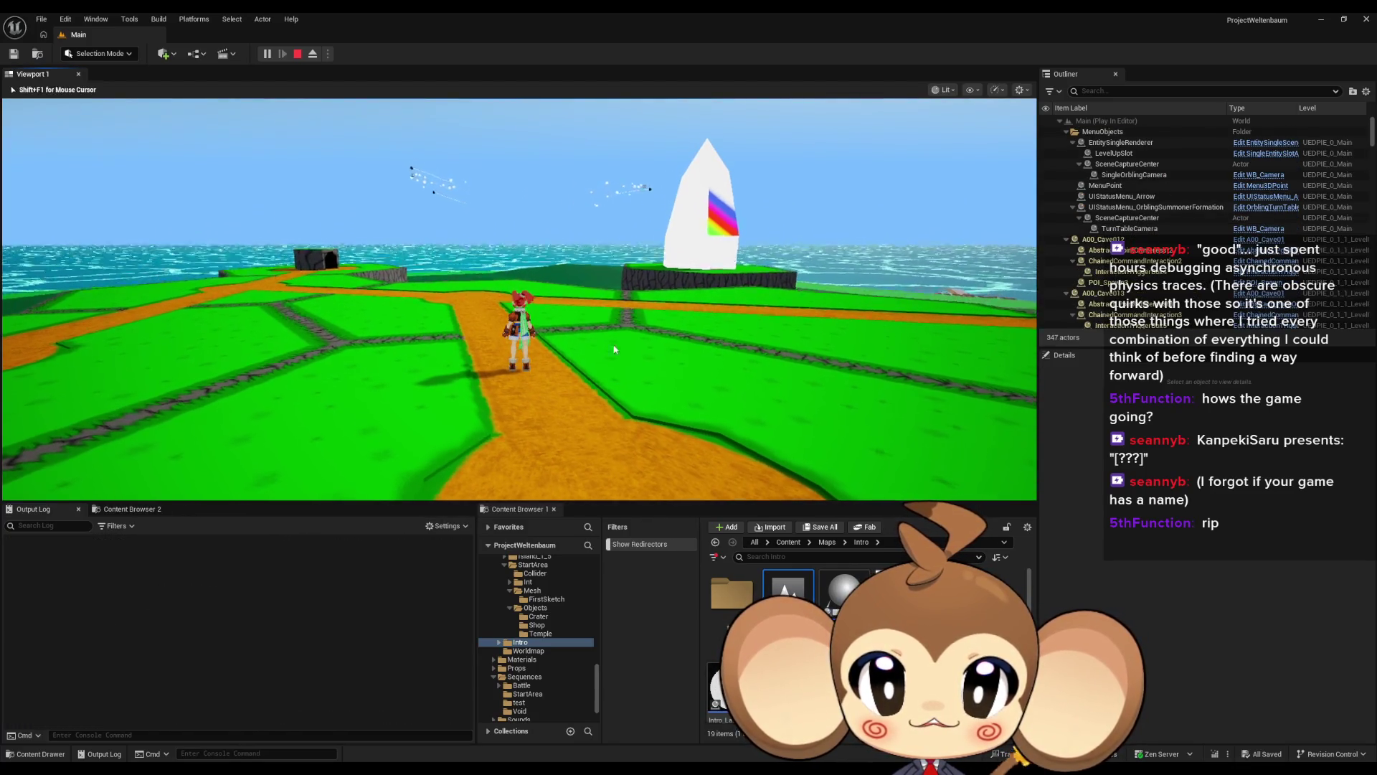
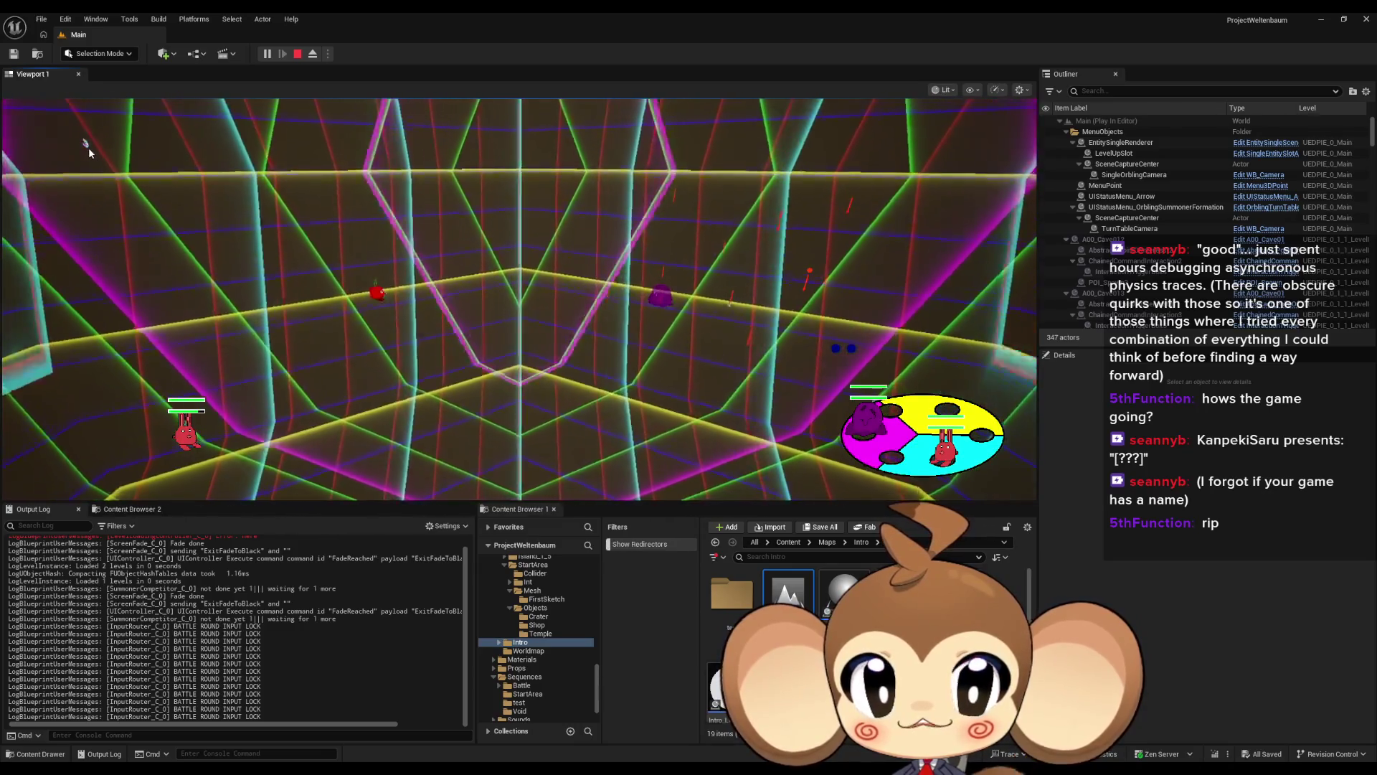
Stop the running play session and bring the IssueBoard blueprint editor forward, maximized
click(298, 54)
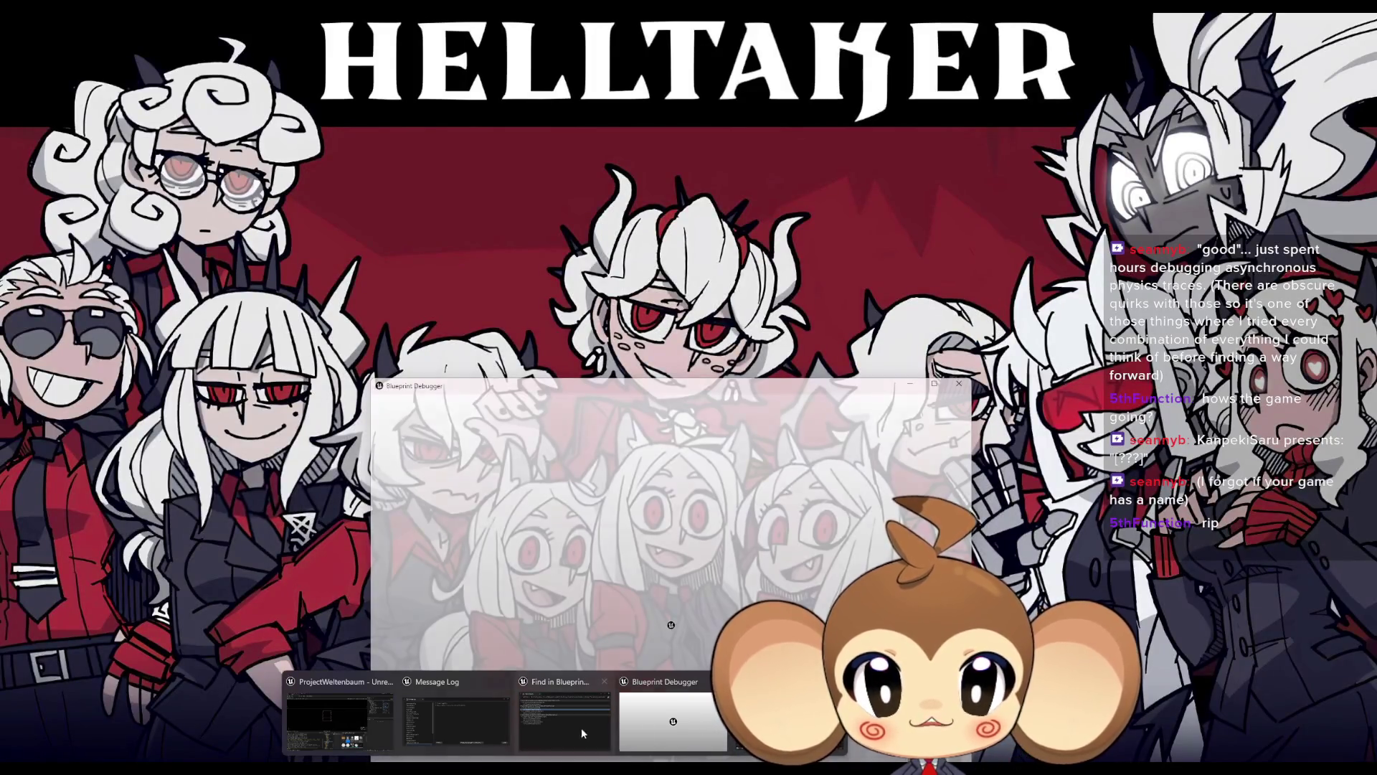
click(479, 721)
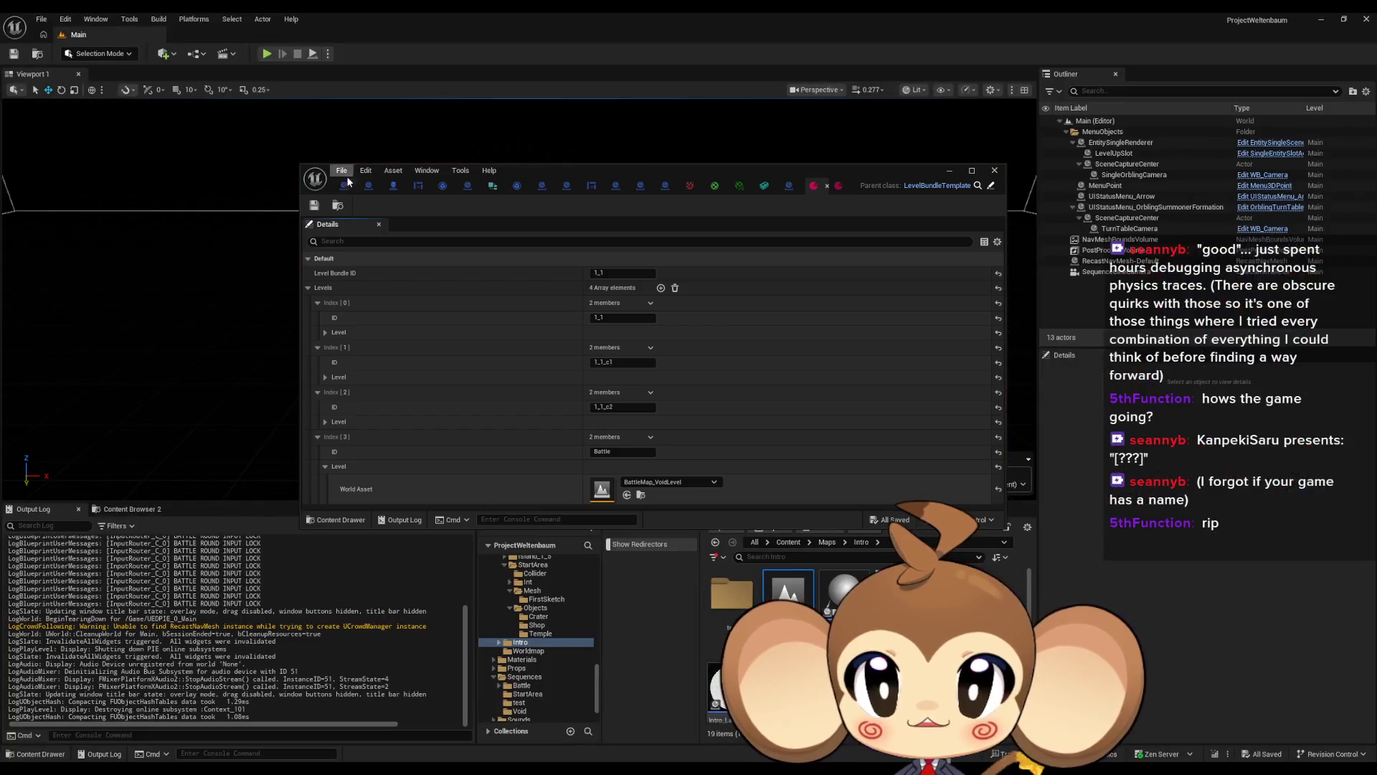
double_click(628, 179)
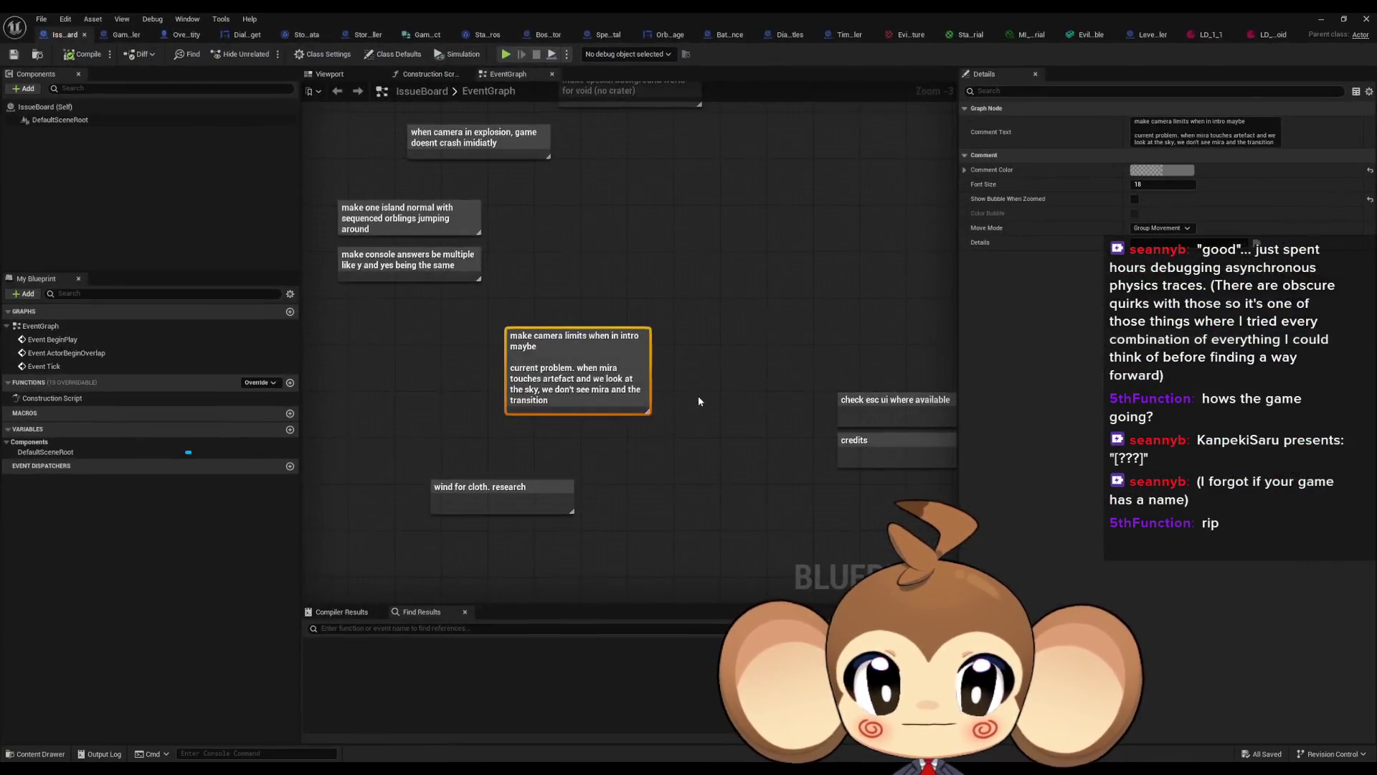
Write the comment 'artefact in crystal slot needs to hide with rest' in the EventGraph
text(c)
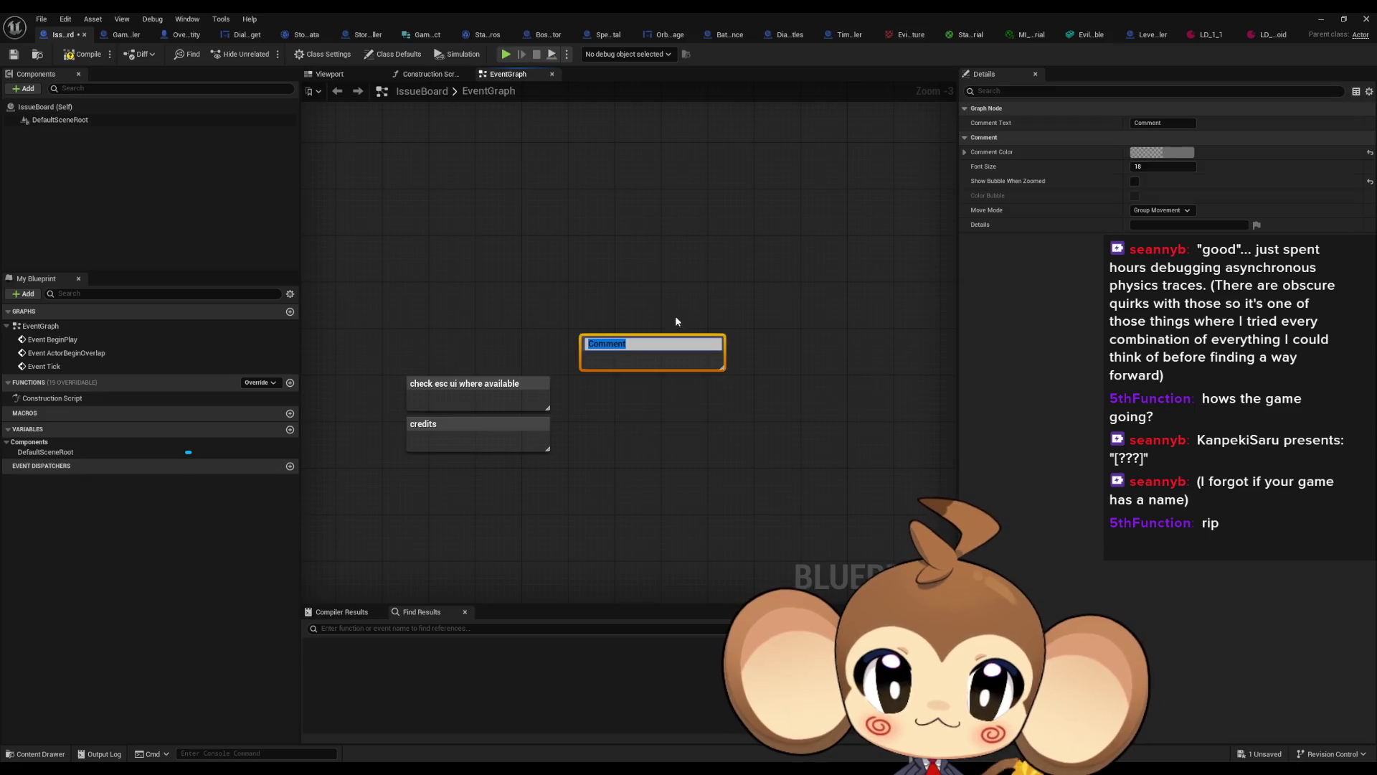
text(cry)
key(BackSpace)
key(BackSpace)
key(BackSpace)
text(a)
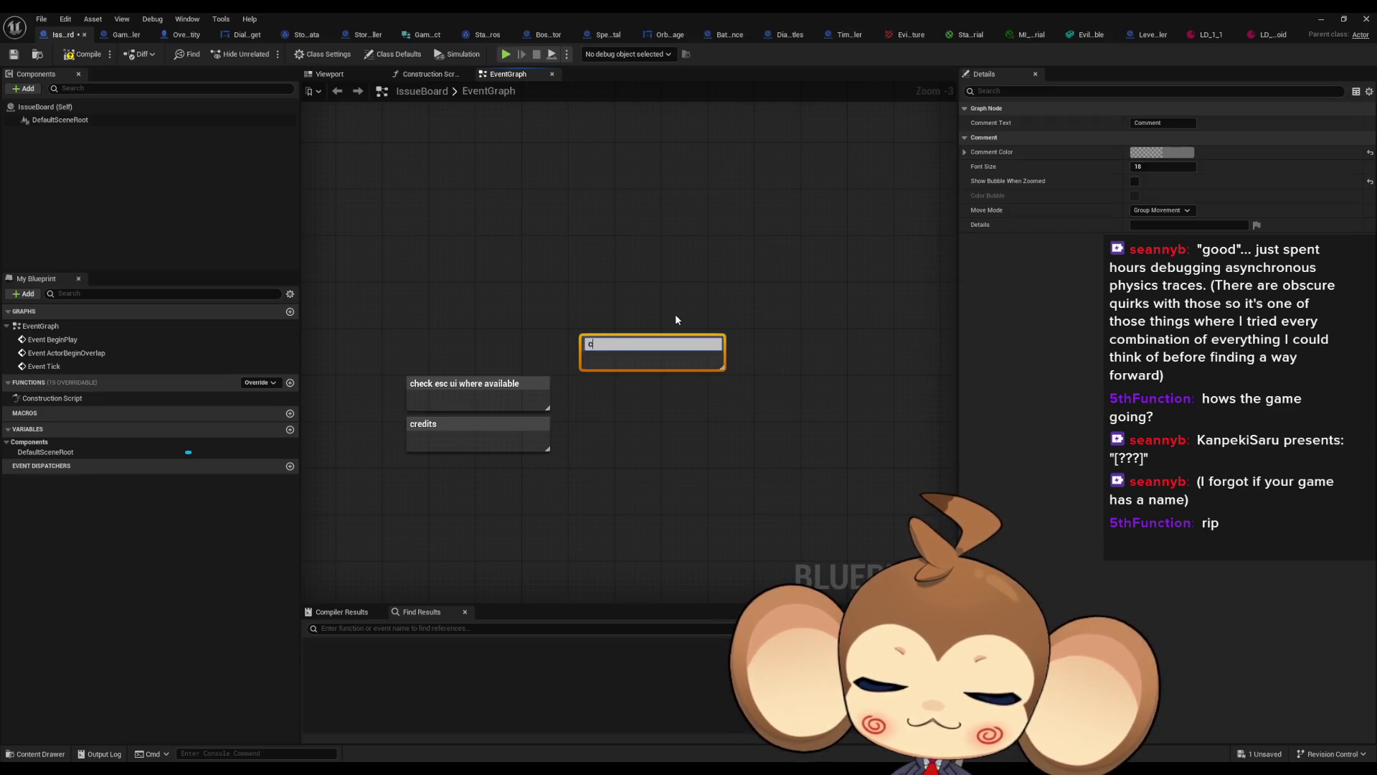
text(rtefact in crystal)
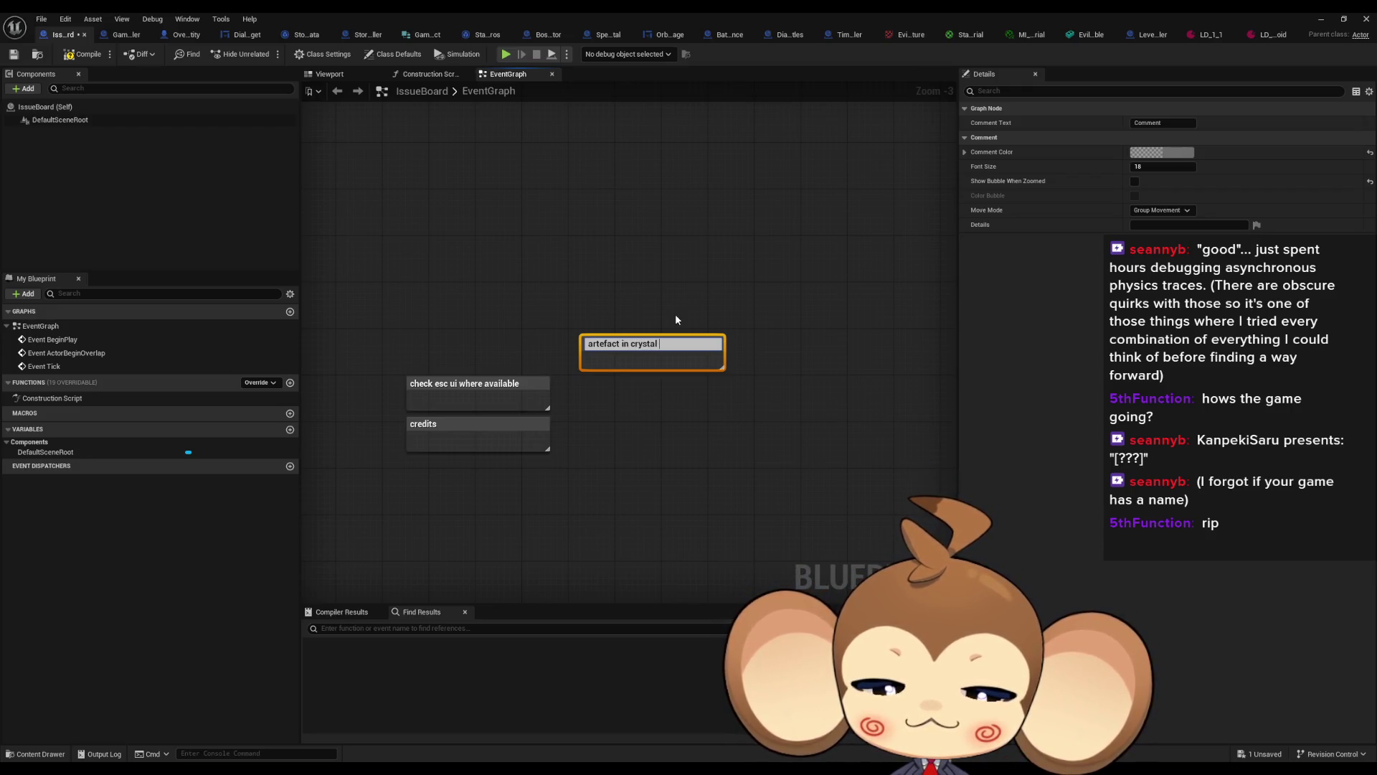
text( slot needs to hide with rest)
key(Return)
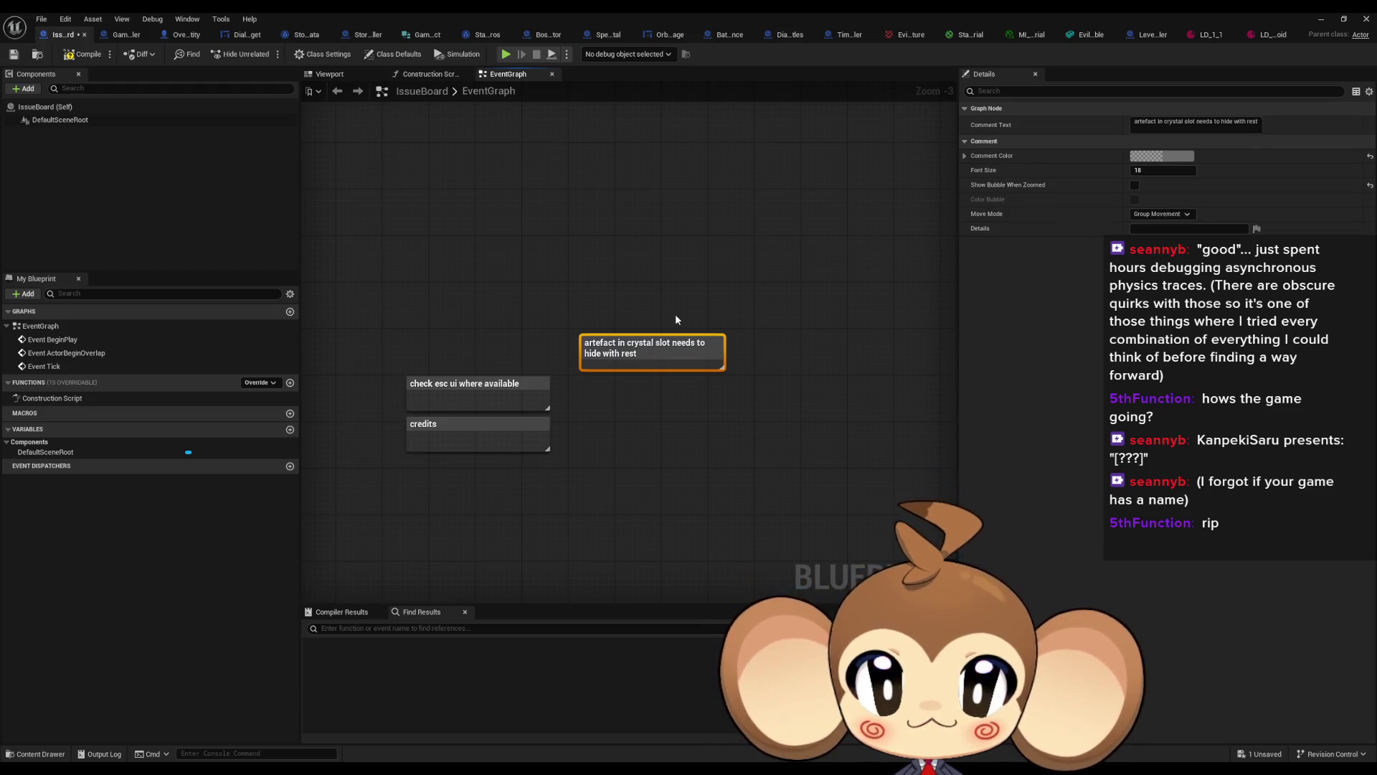
click(622, 402)
Add a battle comment below the artefact note, then create another new comment box
key(c)
text(battle needs to work again)
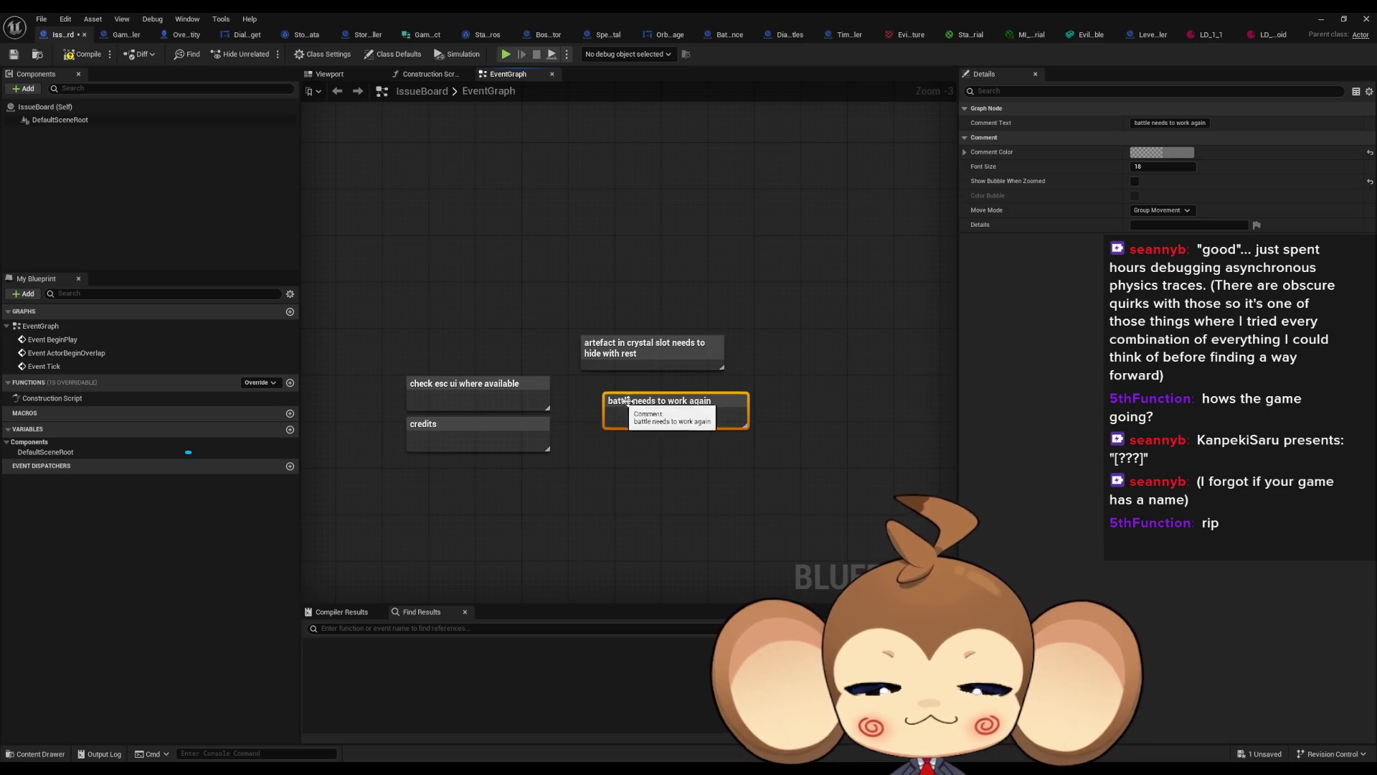
drag(614, 396, 586, 384)
click(577, 432)
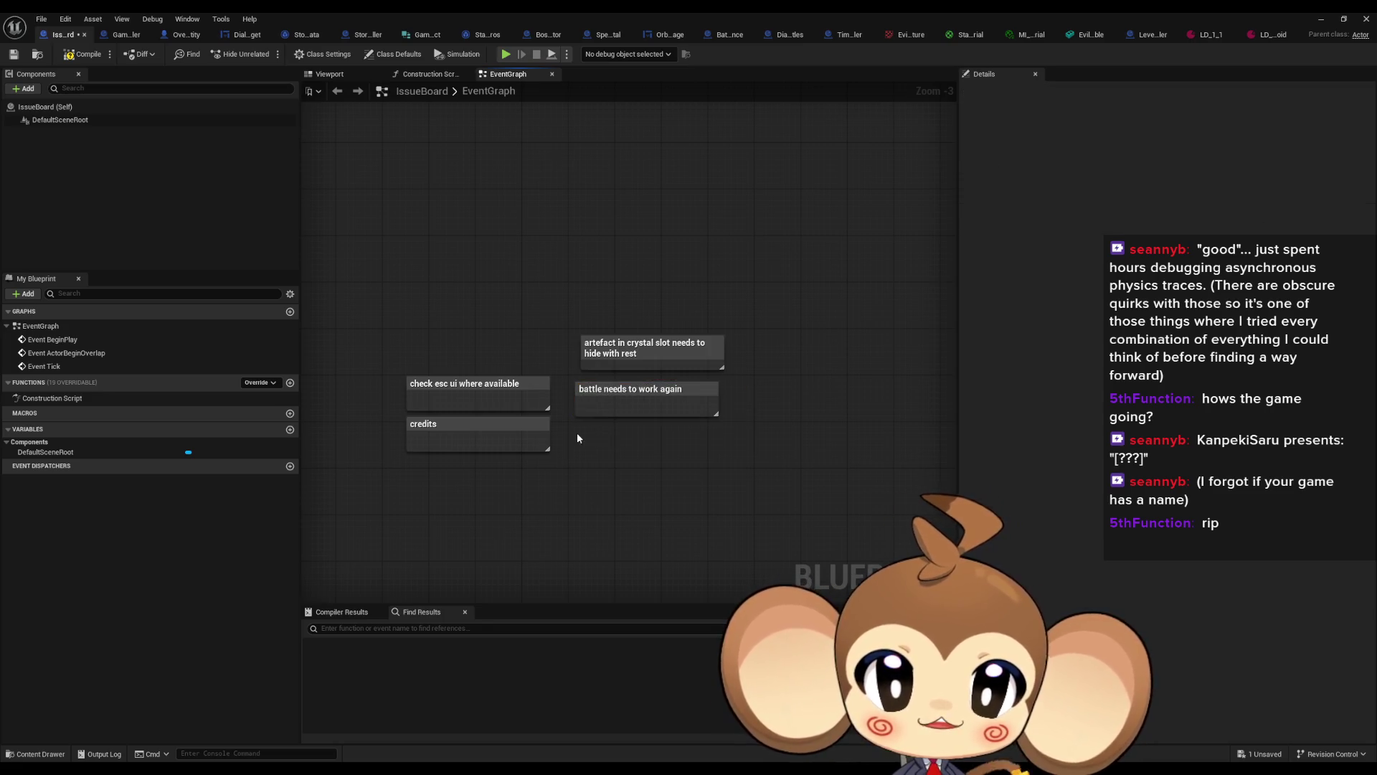
key(c)
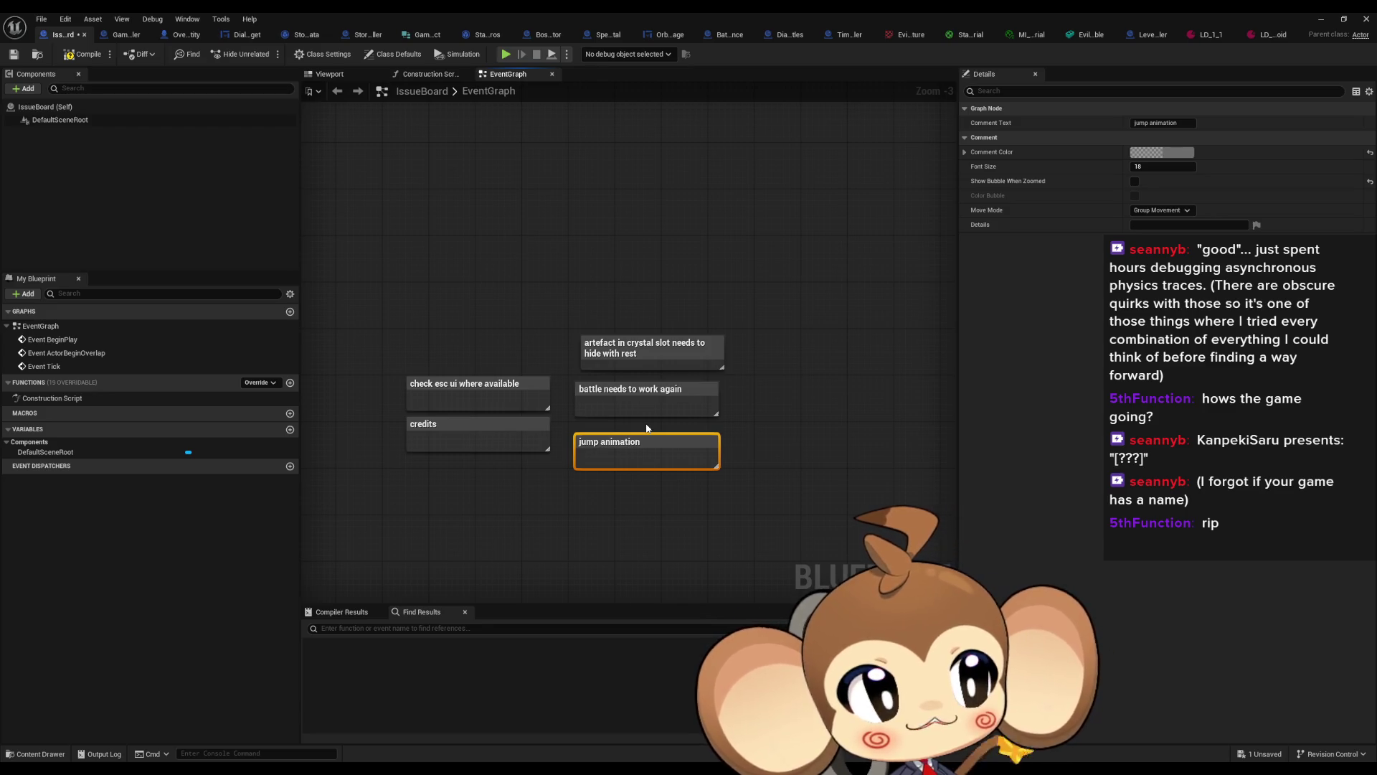
scroll(670, 393, down, 3)
scroll(667, 411, up, 3)
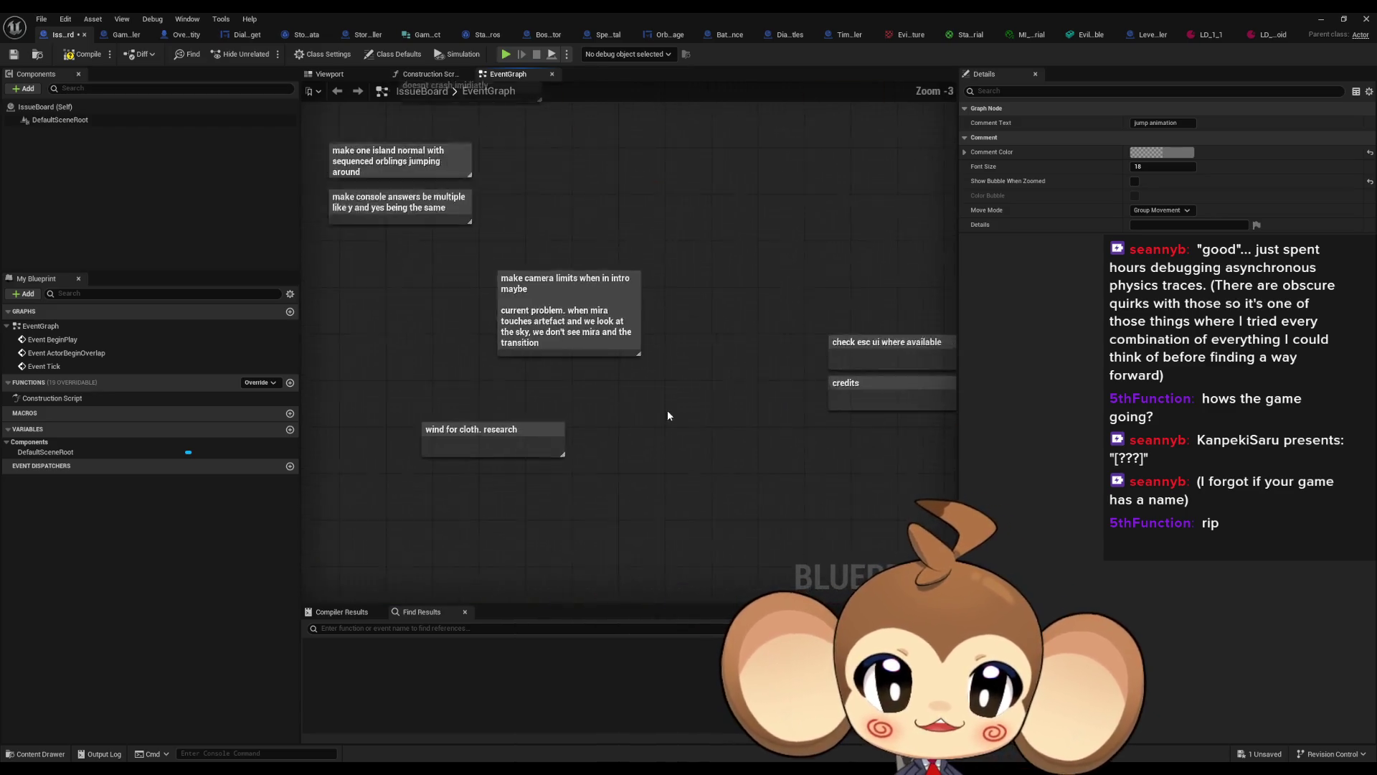
scroll(546, 474, up, 1)
Add a 'Battle arena for standart' comment and line the artefact note up with the others
key(c)
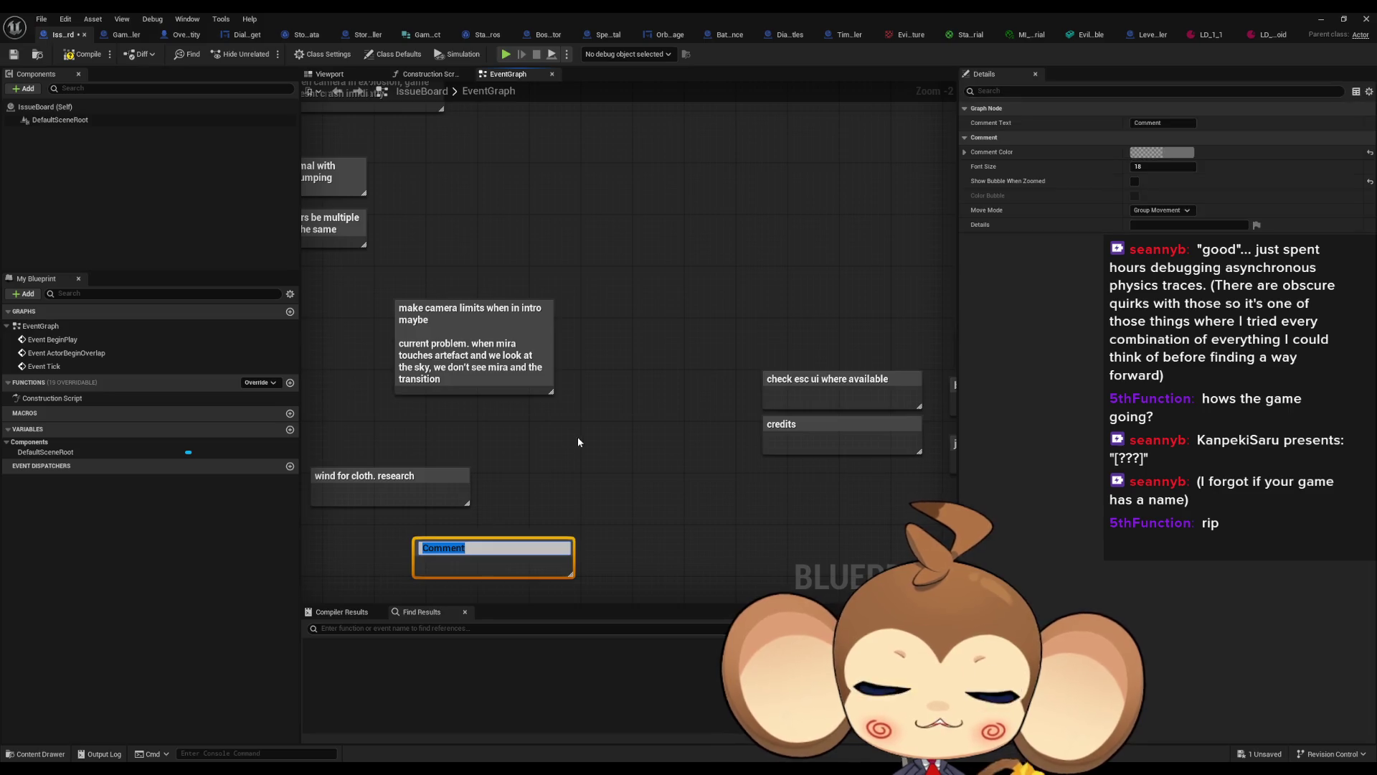
text(Battle arena for stand)
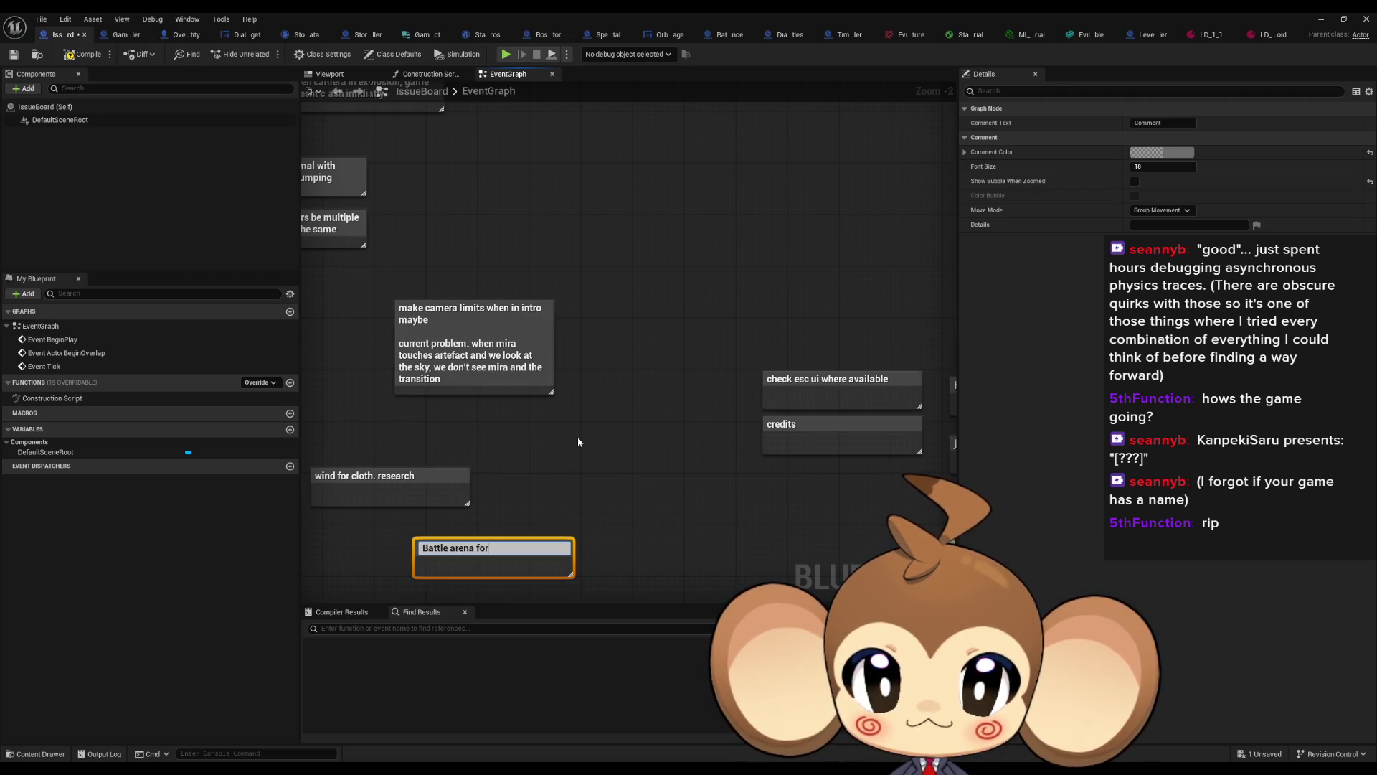
text(art)
key(Return)
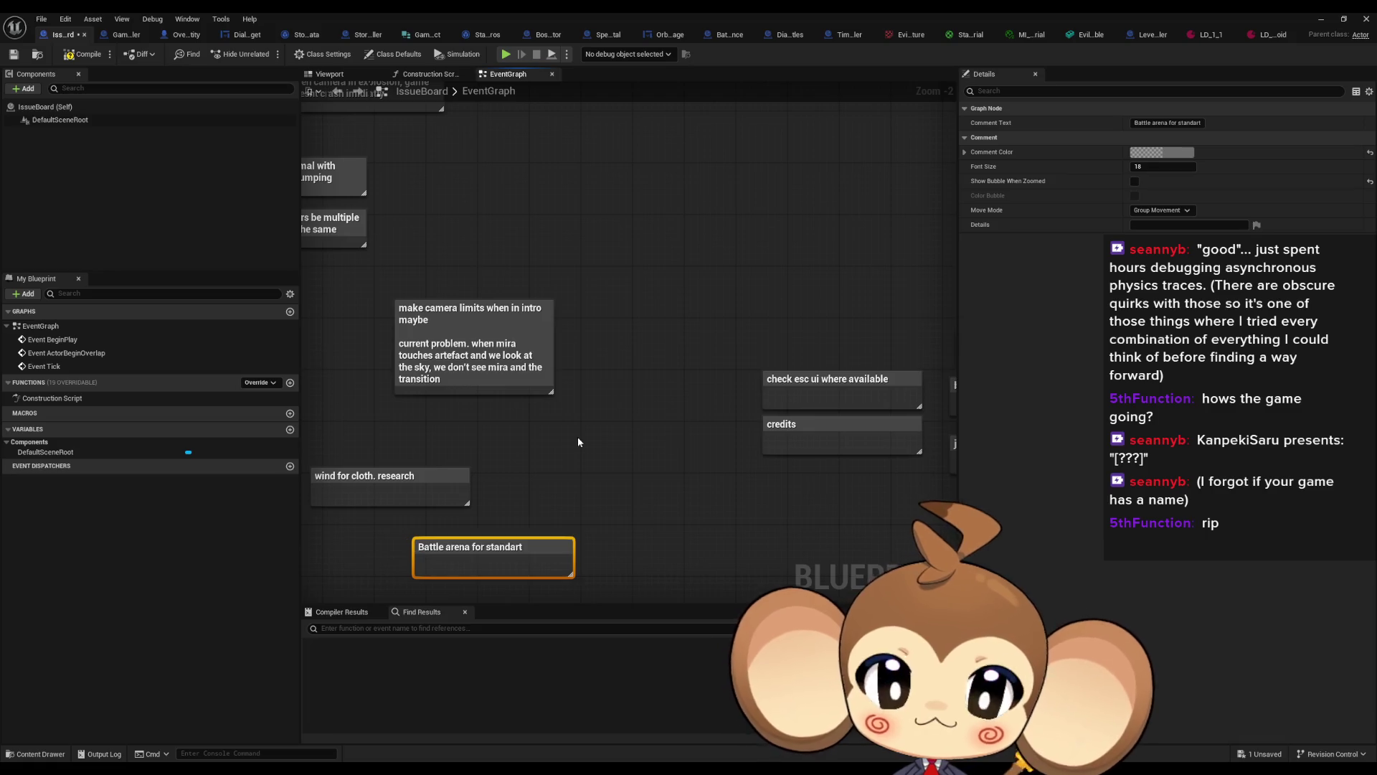
drag(682, 399, 874, 515)
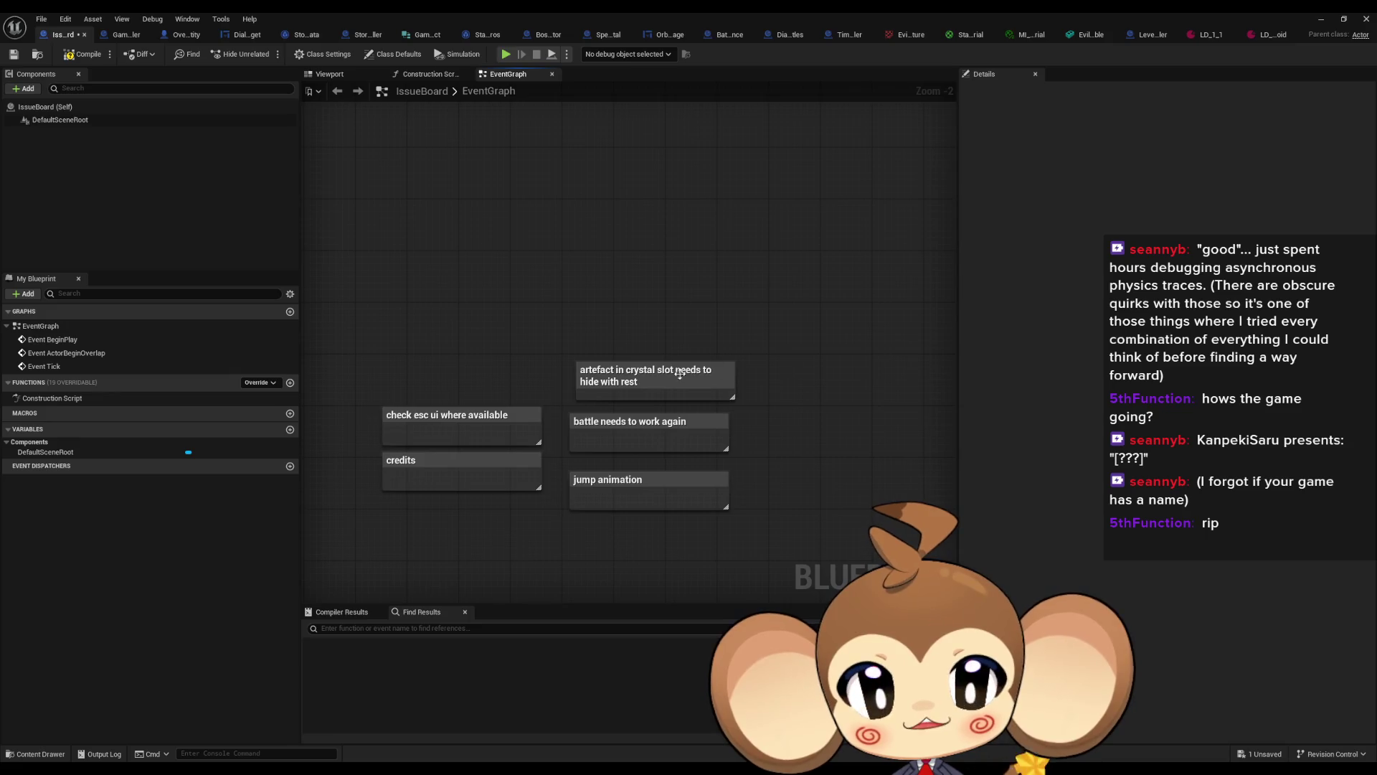
drag(658, 383, 652, 384)
Nudge the jump animation comment into the column and box-select all five comments to check alignment
click(713, 330)
drag(617, 494, 617, 487)
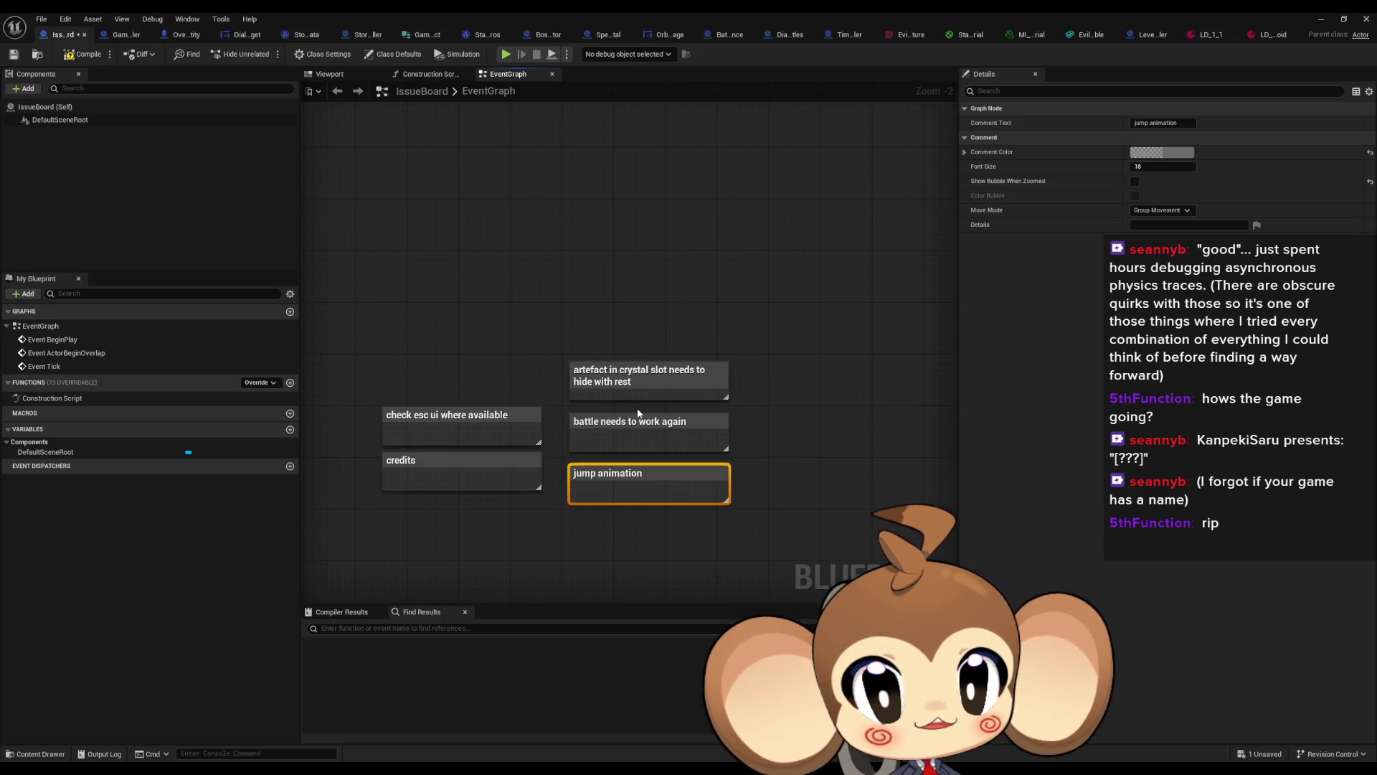
click(652, 338)
scroll(634, 459, up, 2)
mouse_move(421, 261)
mouse_down()
mouse_move(761, 449)
mouse_move(853, 531)
mouse_up()
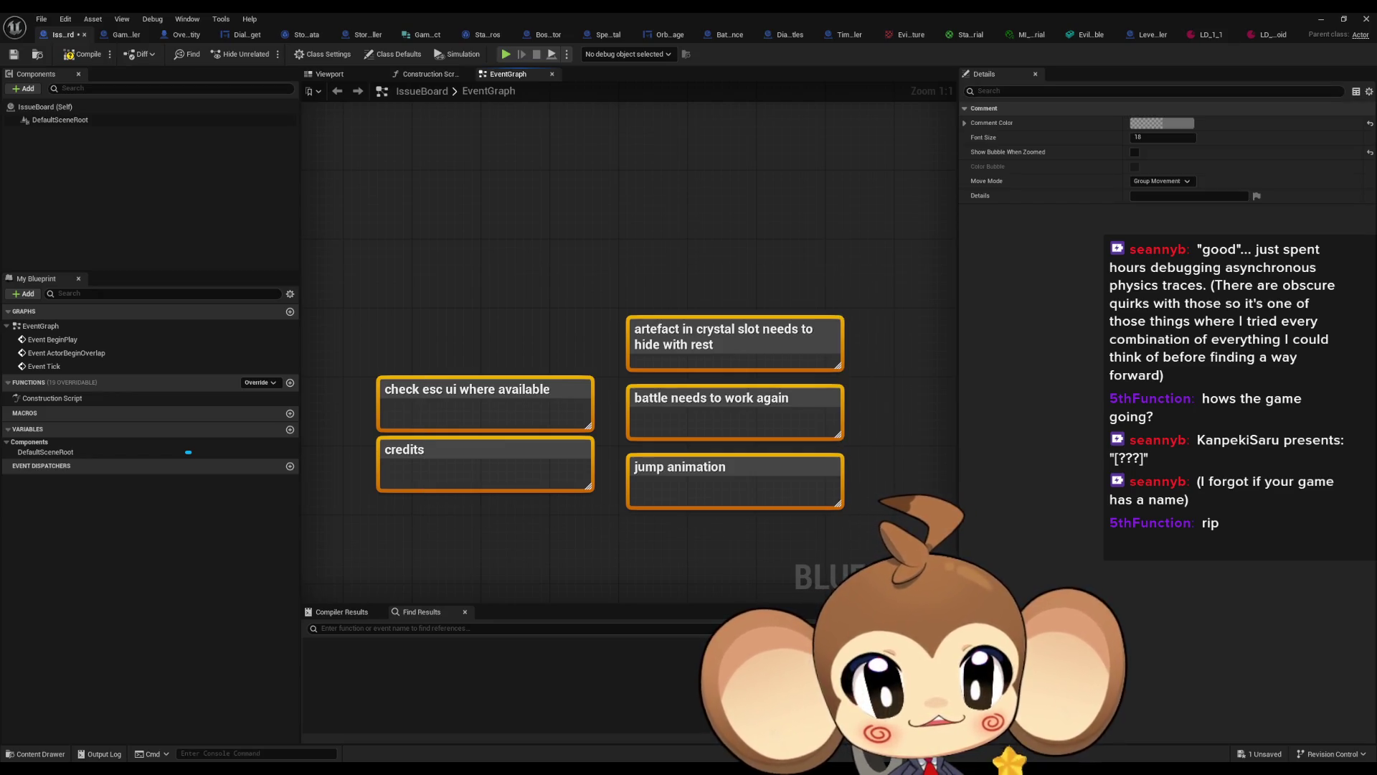
click(888, 543)
mouse_move(880, 537)
mouse_down()
mouse_move(864, 537)
mouse_move(876, 515)
mouse_up()
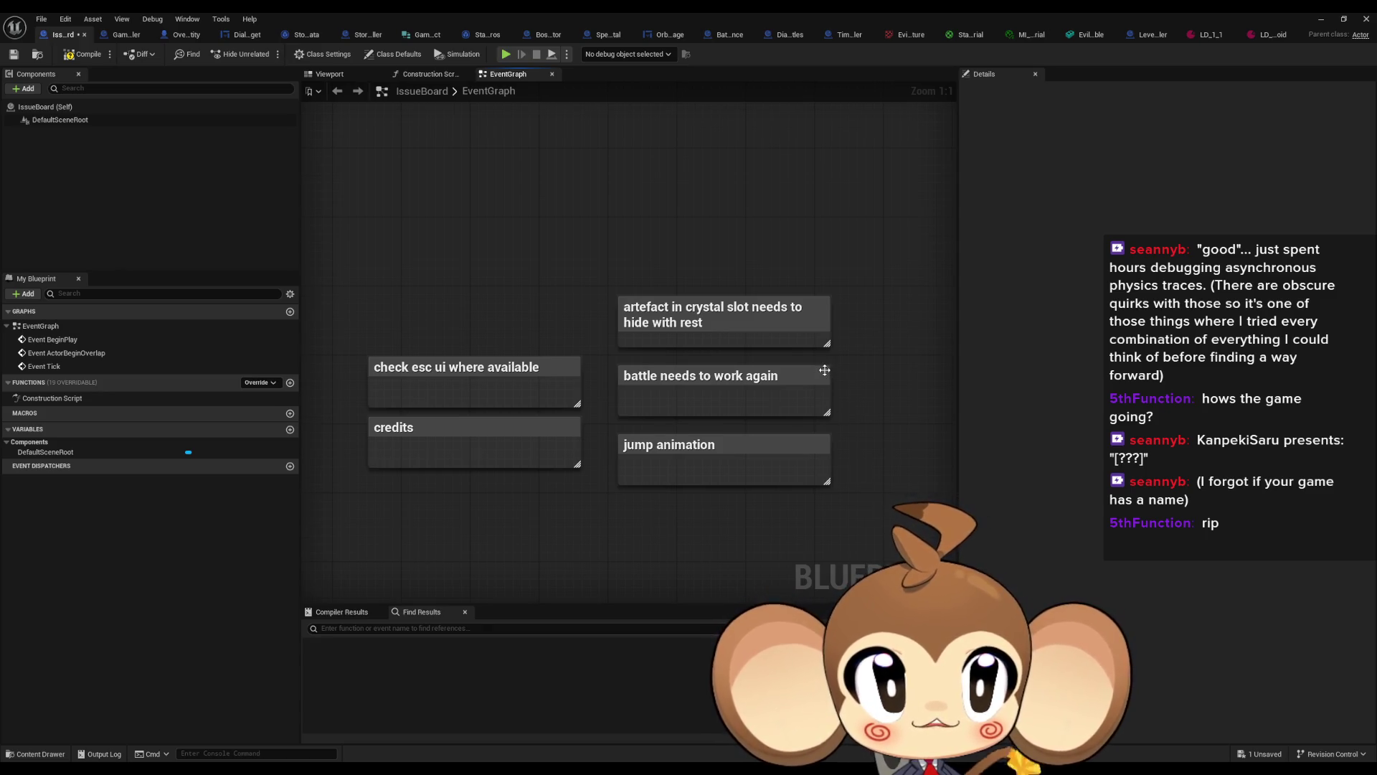
Recheck the five aligned comments, then minimize the Blueprint editor to return to the Main level
scroll(824, 364, down, 1)
drag(796, 394, 784, 403)
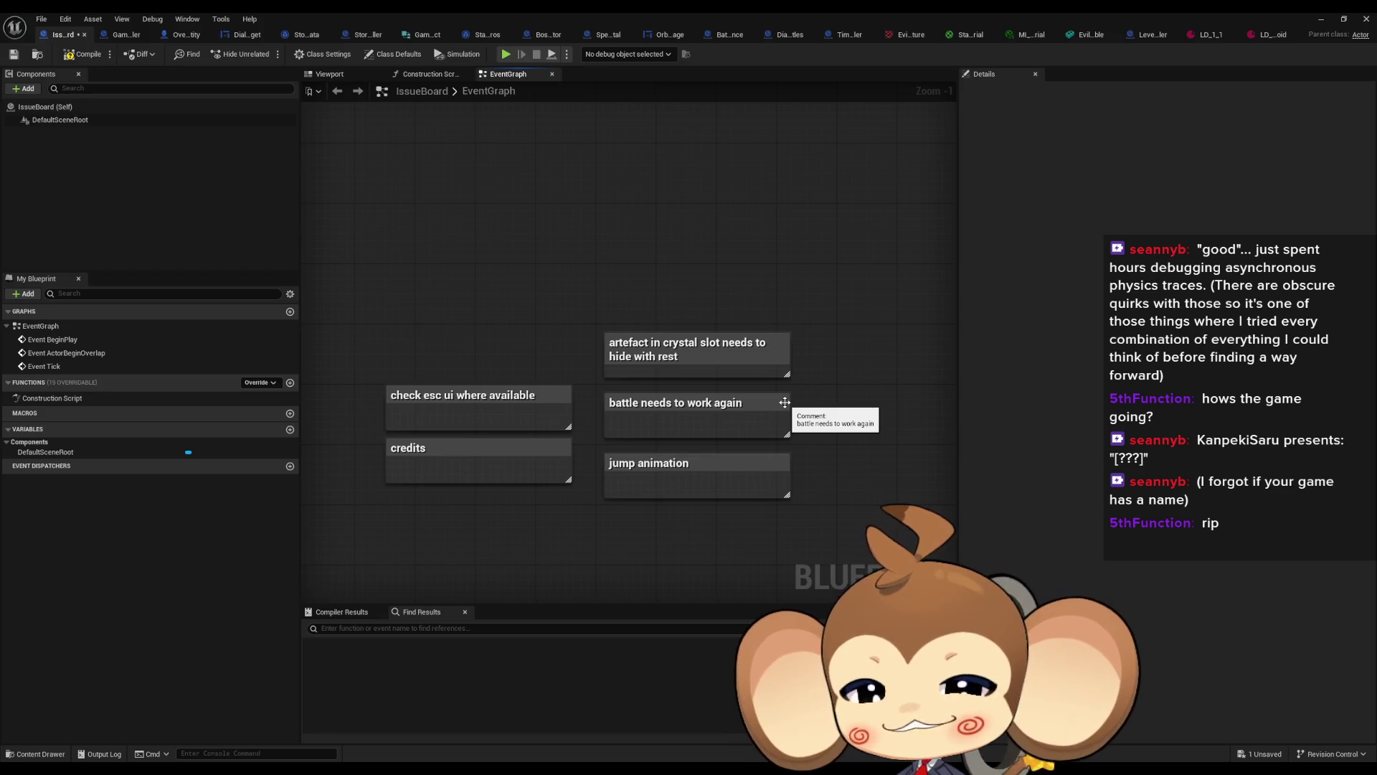
drag(467, 286, 742, 494)
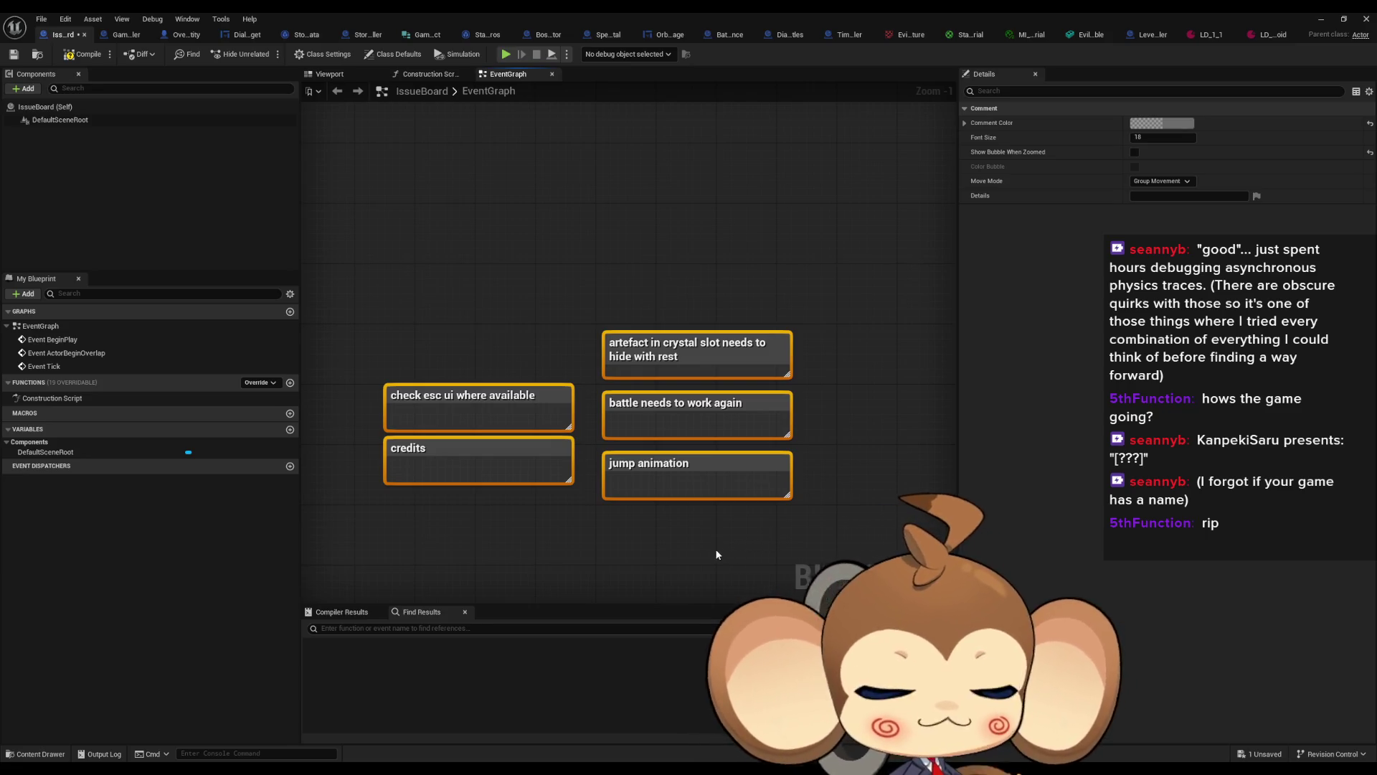
click(636, 581)
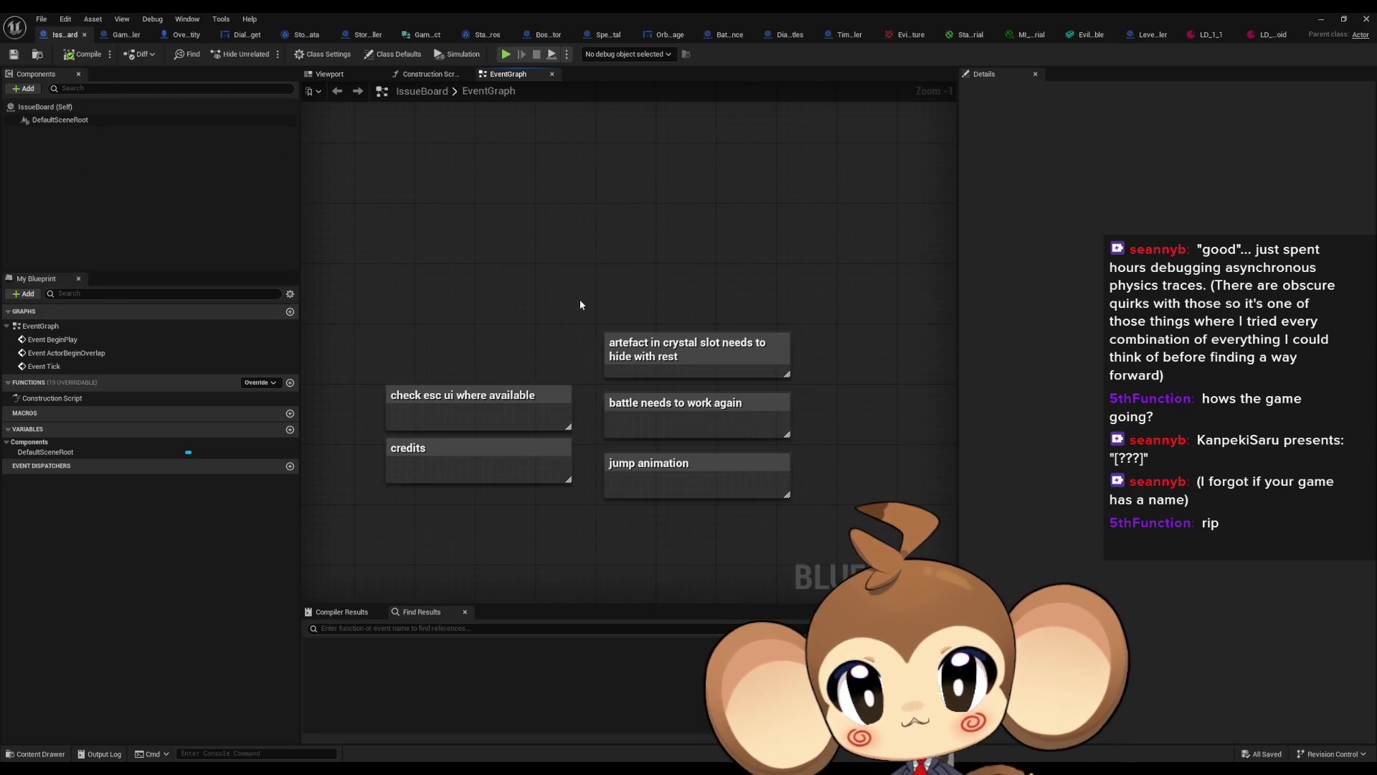
click(1321, 19)
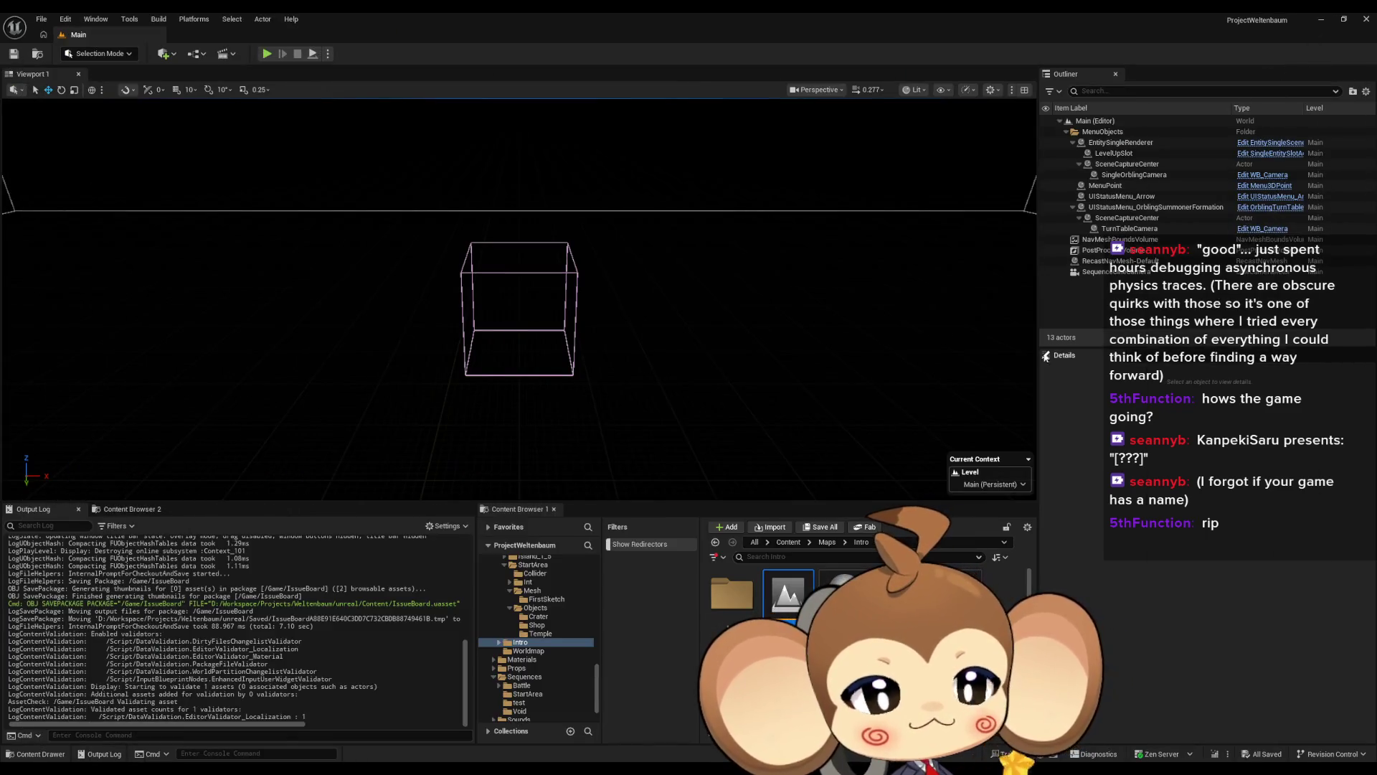